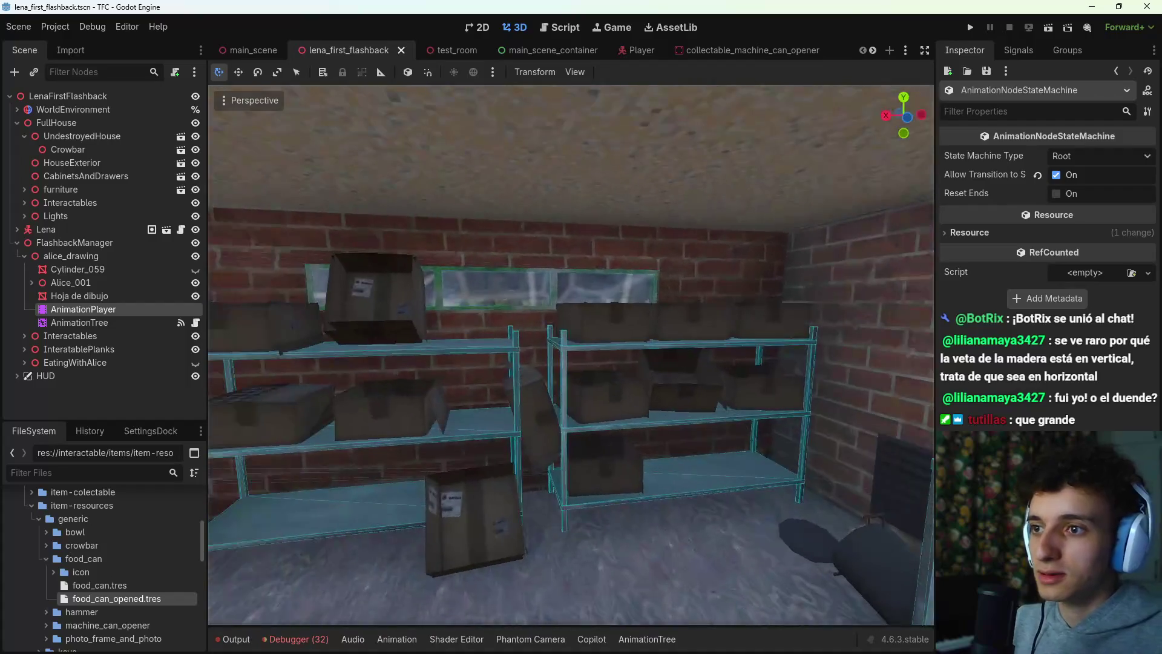
Step: Switch from Godot to the Blender window with casita5.blend and tilt the view more top-down
mouse_move(598, 649)
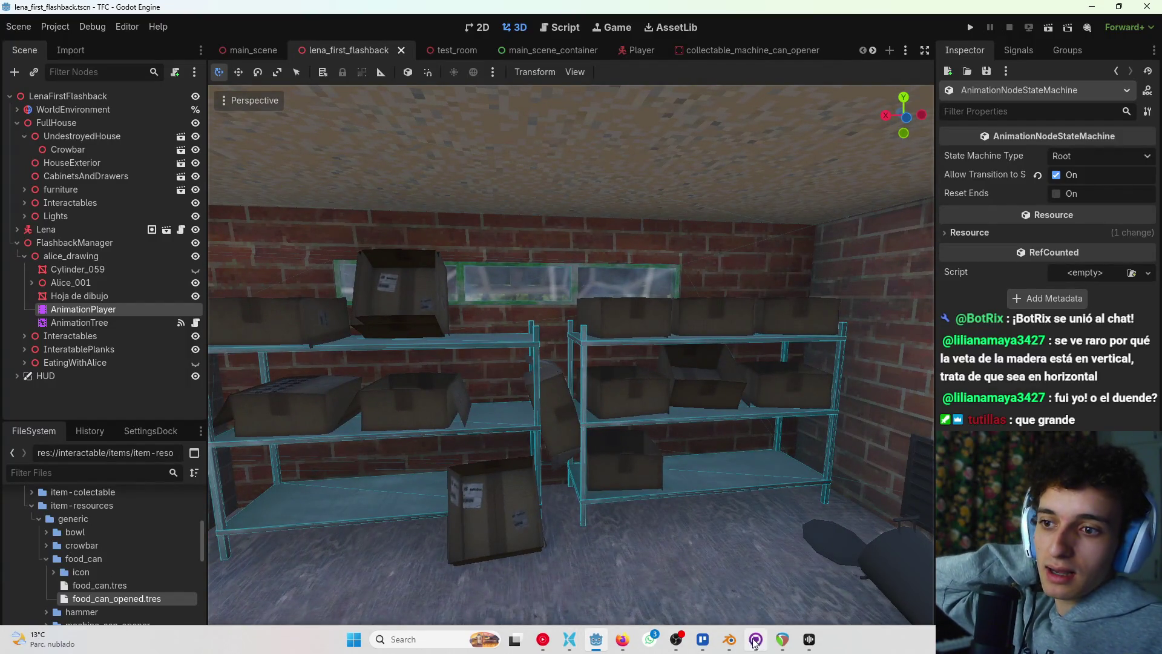
left_click(730, 640)
mouse_move(645, 462)
left_mouse_down()
mouse_move(627, 471)
mouse_move(630, 416)
mouse_move(659, 397)
left_mouse_up()
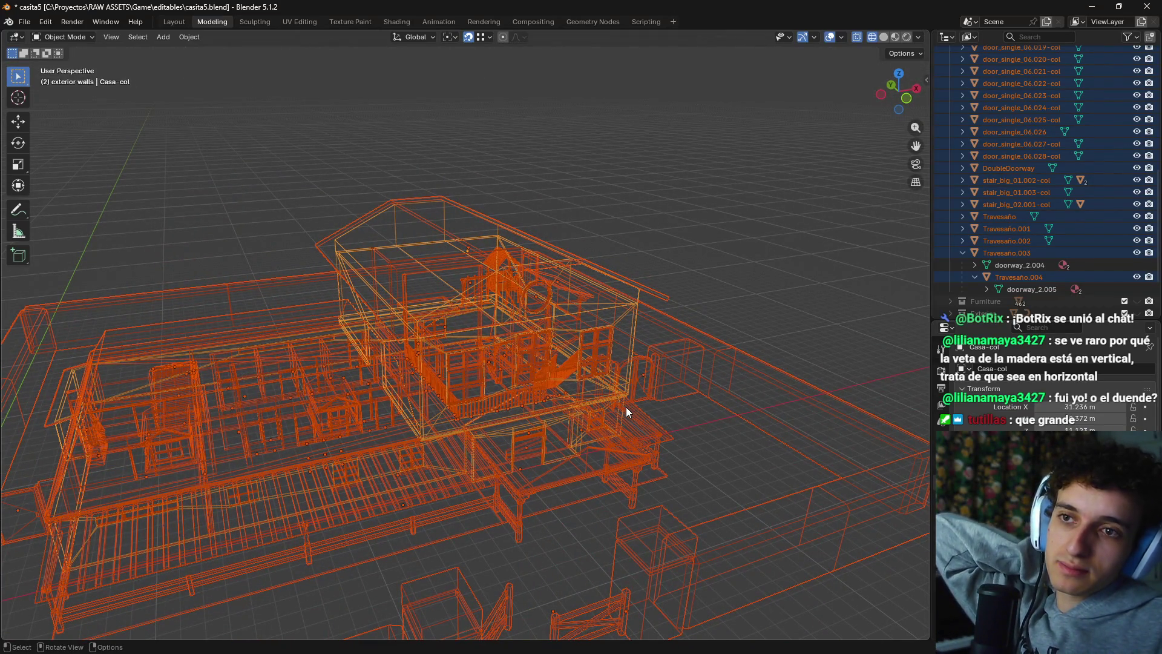
Step: Deselect everything and switch the viewport shading to Material Preview
left_click_drag(626, 402, 717, 310)
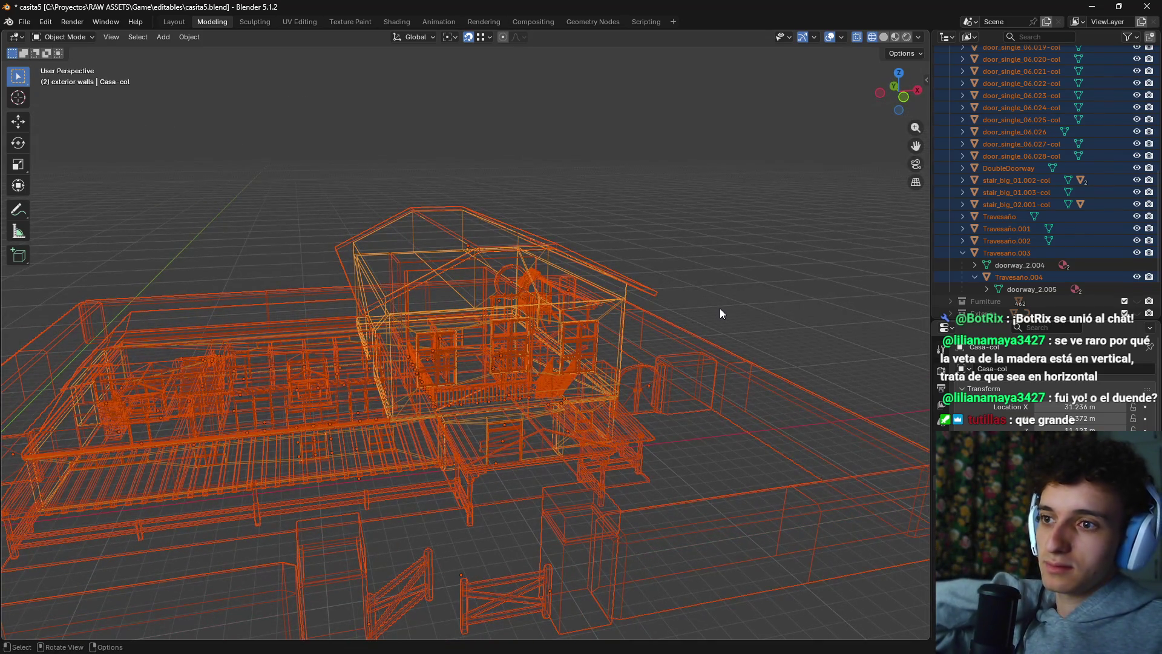
left_click(721, 307)
scroll(697, 351, "down", 5)
key("z")
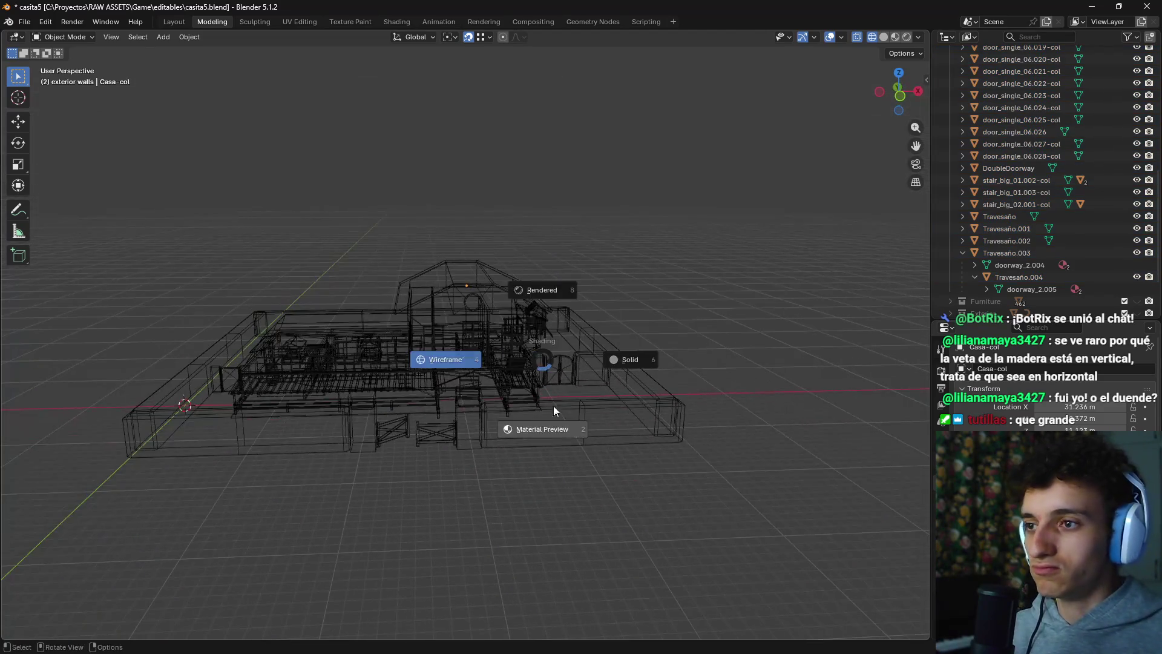
left_click(553, 405)
Step: Zoom and orbit around the textured house, backing out of the brick room
scroll(510, 387, "up", 5)
mouse_move(500, 381)
left_mouse_down()
mouse_move(613, 326)
mouse_move(663, 351)
mouse_move(873, 305)
mouse_move(570, 348)
mouse_move(602, 355)
mouse_move(518, 322)
mouse_move(550, 351)
mouse_move(591, 361)
left_mouse_up()
scroll(605, 326, "up", 5)
scroll(660, 358, "up", 3)
scroll(660, 351, "down", 3)
scroll(660, 367, "up", 5)
mouse_move(660, 368)
left_mouse_down()
mouse_move(529, 363)
mouse_move(677, 363)
mouse_move(729, 384)
mouse_move(525, 370)
mouse_move(606, 394)
mouse_move(612, 347)
mouse_move(500, 361)
mouse_move(614, 321)
left_mouse_up()
scroll(609, 350, "down", 5)
scroll(614, 320, "down", 2)
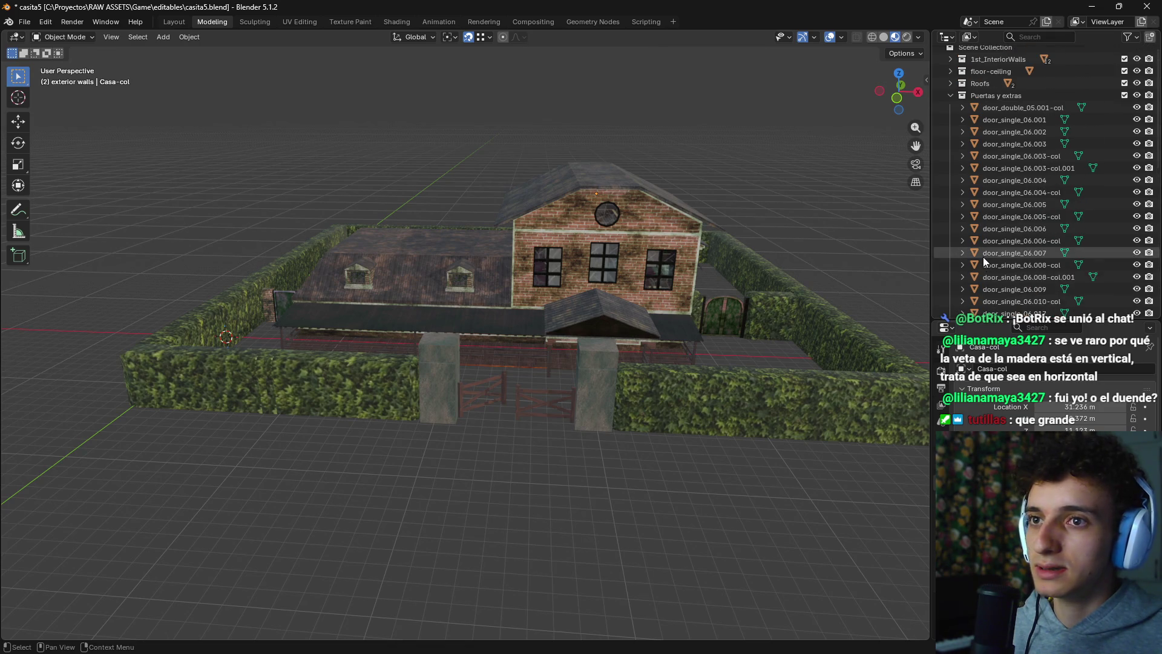
Step: Save the house file and toggle the Furniture collection's visibility off and back on
scroll(984, 256, "up", 15)
key("ctrl+s")
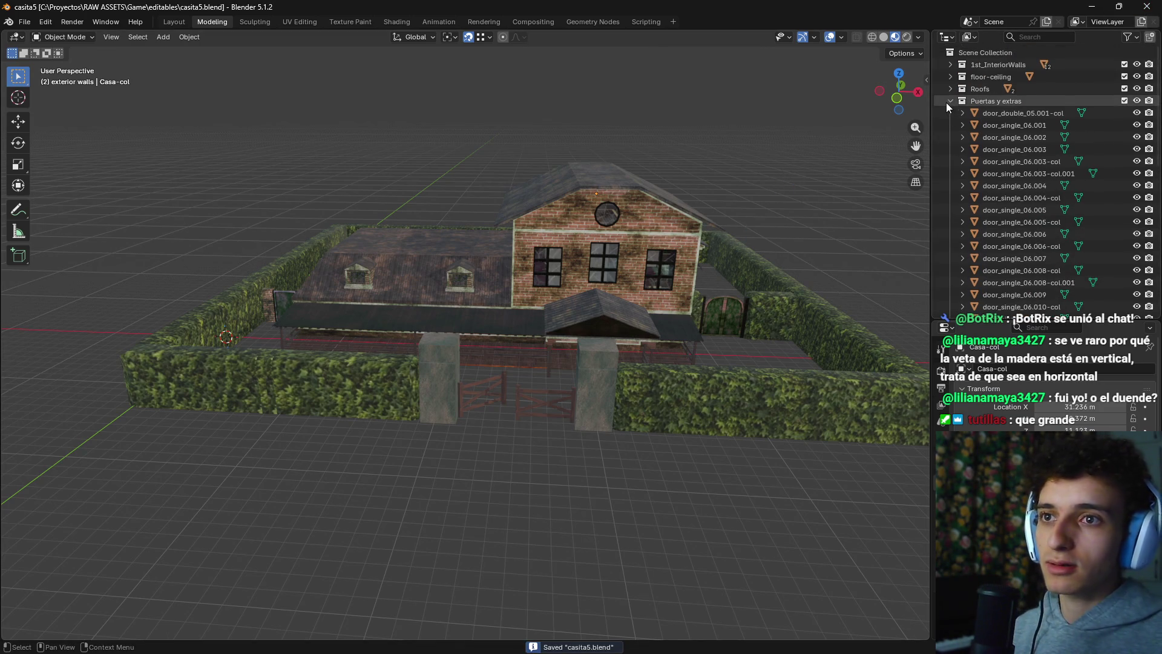
left_click(948, 101)
left_click(951, 113)
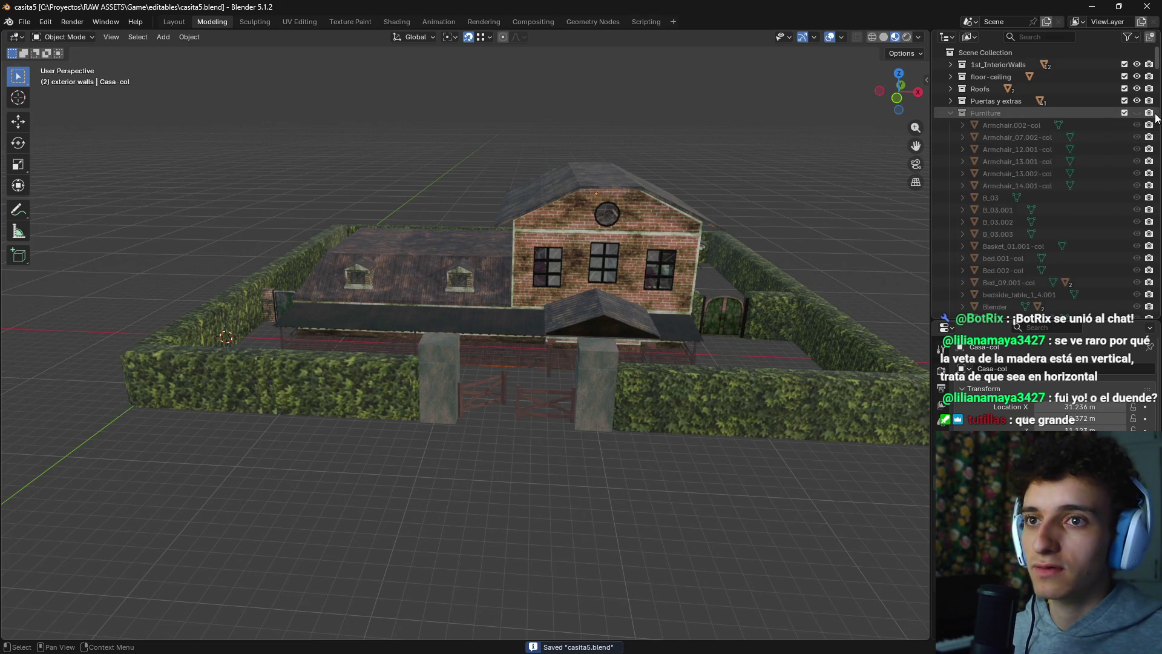
left_click(1137, 113)
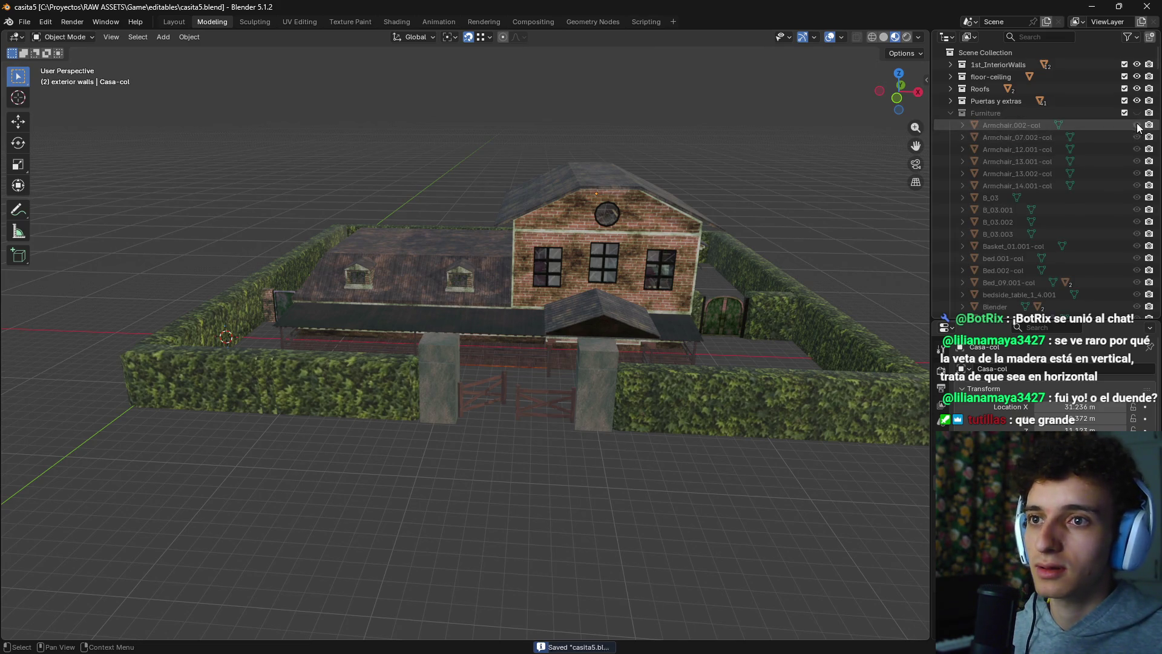
left_click(1137, 114)
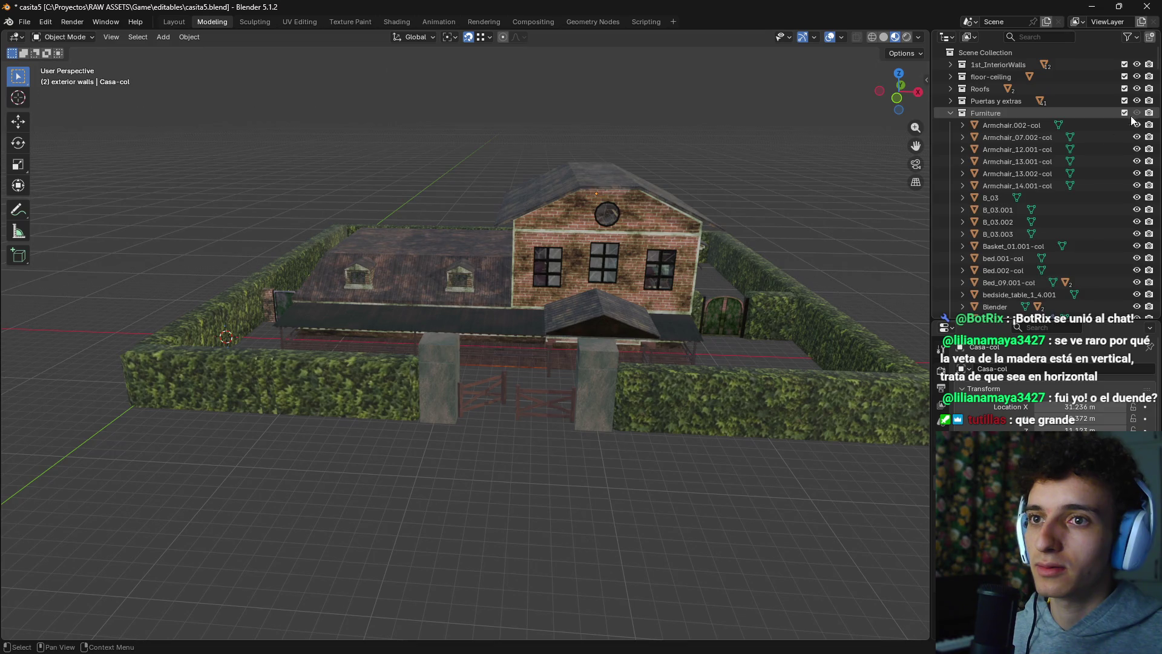
Step: Hide the roof, exterior walls, red ceiling slab, dark front strip and wooden pergola
left_click(632, 171)
key("h")
left_click(601, 199)
key("h")
left_click(571, 230)
key("h")
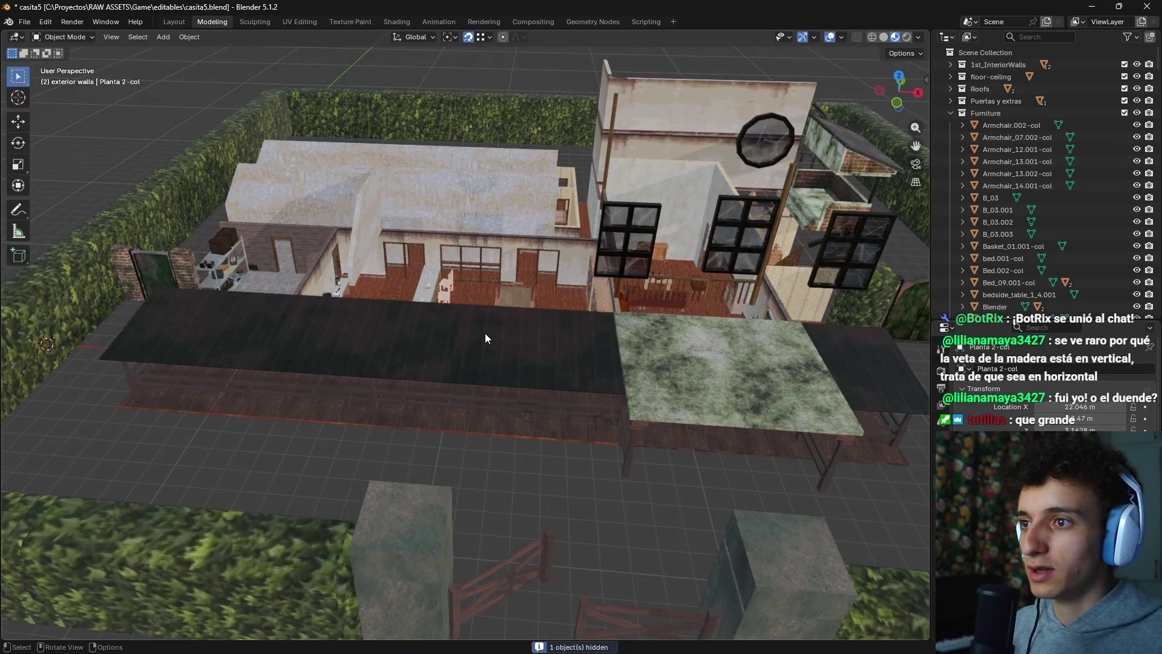
left_click(485, 333)
key("h")
left_click(598, 352)
left_click(383, 358)
key("h")
Step: Hide the tall upper-floor wall and zoom in on the storage room shelves
mouse_move(369, 361)
left_mouse_down()
mouse_move(564, 354)
mouse_move(475, 400)
left_mouse_up()
left_click(476, 400)
key("h")
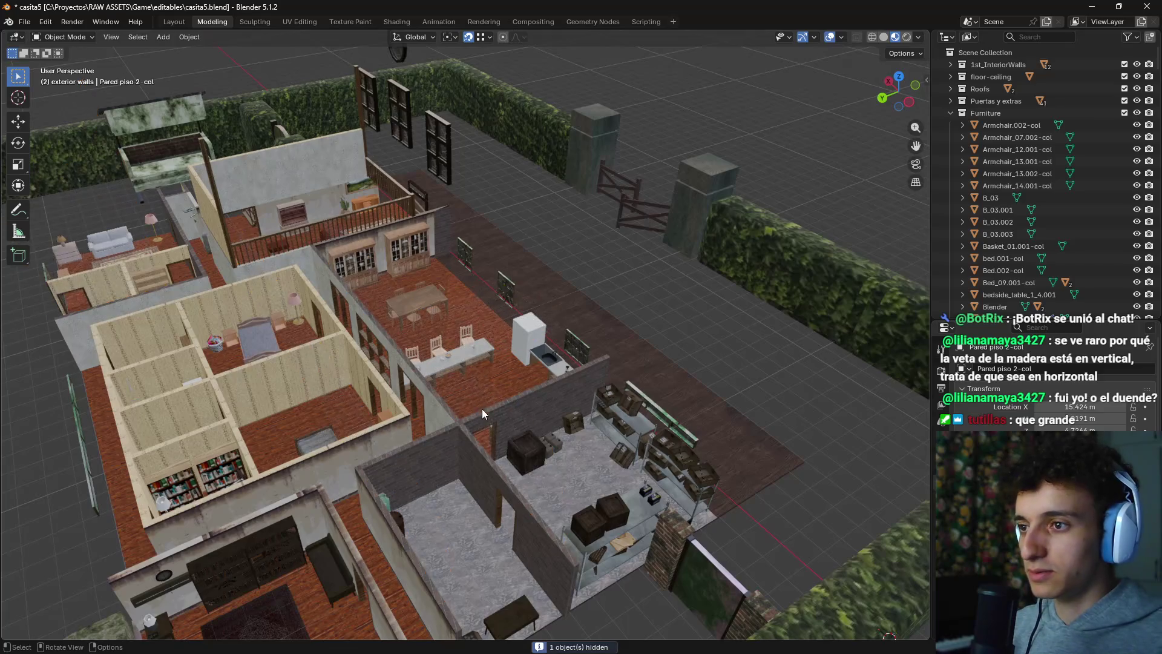
left_click_drag(496, 449, 520, 471)
scroll(401, 426, "up", 6)
mouse_move(514, 385)
left_mouse_down()
mouse_move(592, 380)
mouse_move(600, 329)
mouse_move(536, 352)
mouse_move(539, 334)
mouse_move(564, 390)
mouse_move(350, 394)
mouse_move(547, 278)
left_mouse_up()
Step: Rotate the left top-shelf crate about Z and shift both crates along X to align them
key("r")
key("z")
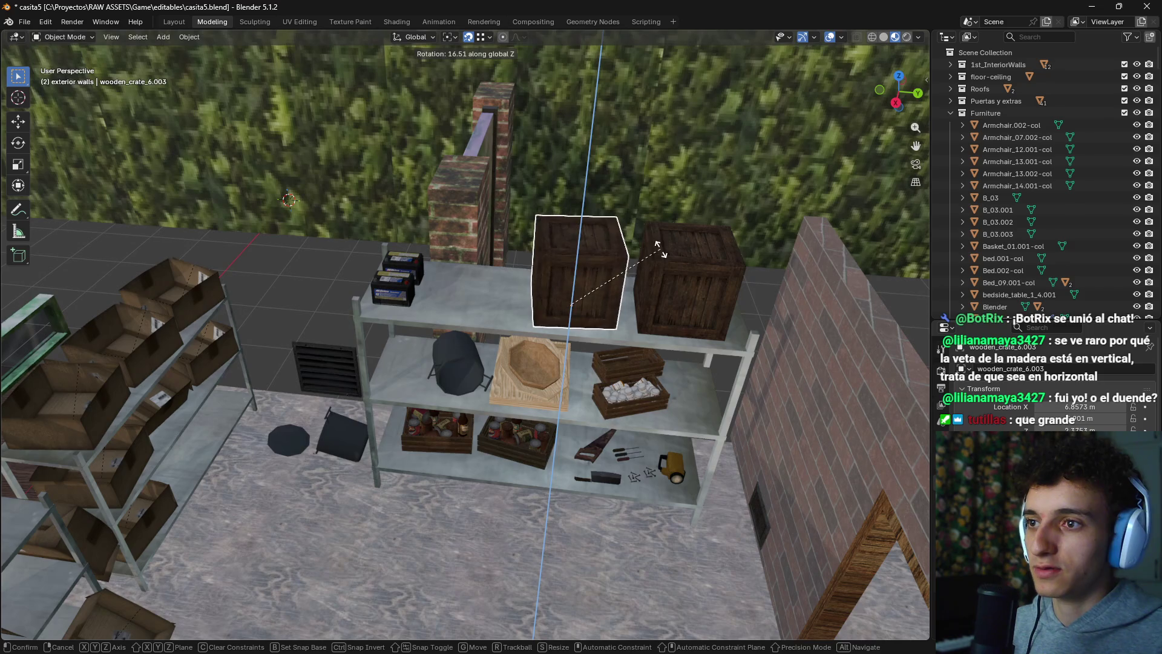
left_click(698, 270)
left_click(724, 305)
left_click(601, 288, "shift")
key("g")
key("x")
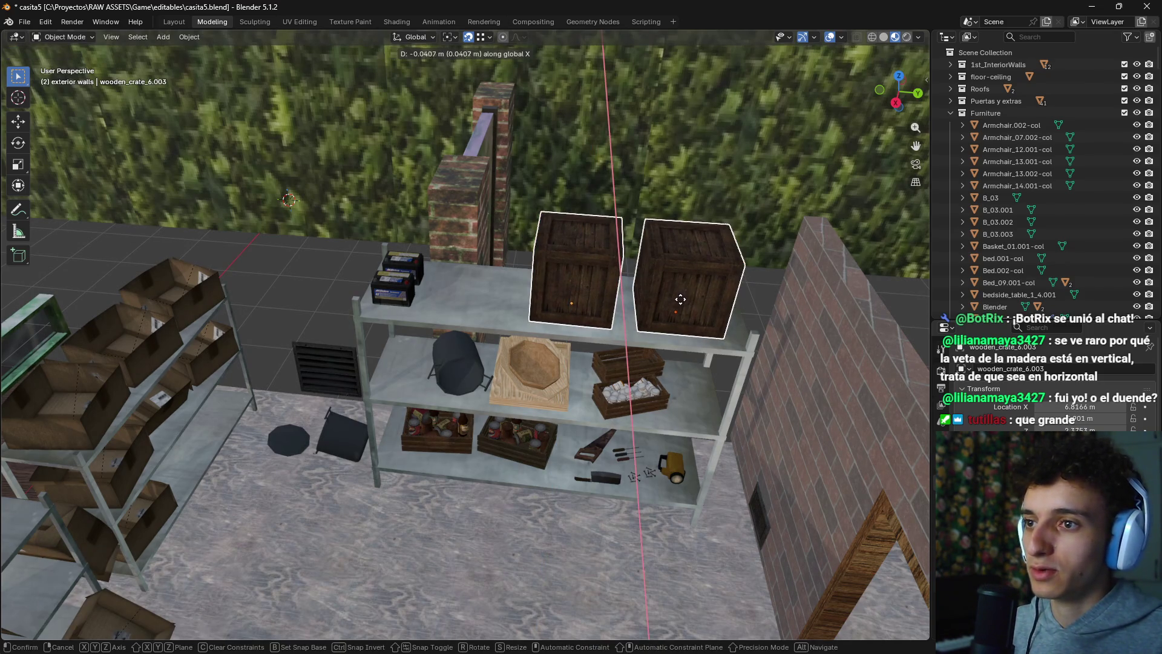
left_click(680, 299)
Step: Set the black pot's X and Y rotation to 0 in the N panel so it stands upright
scroll(463, 305, "up", 6)
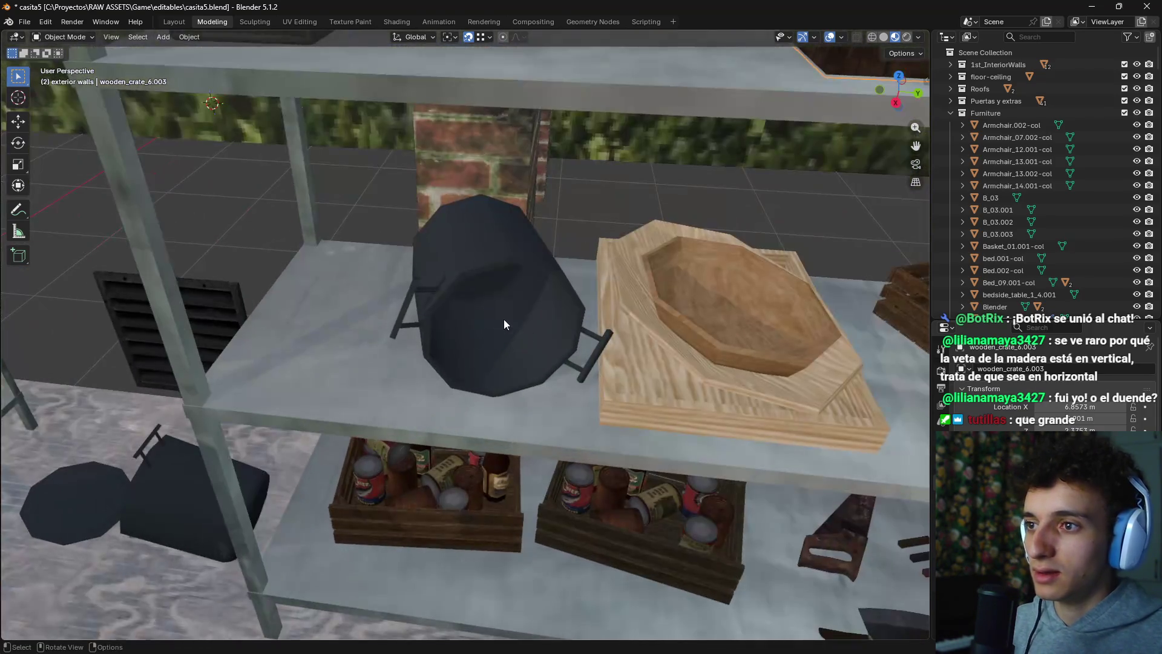
left_click(506, 290)
scroll(523, 295, "down", 2)
scroll(566, 308, "up", 1)
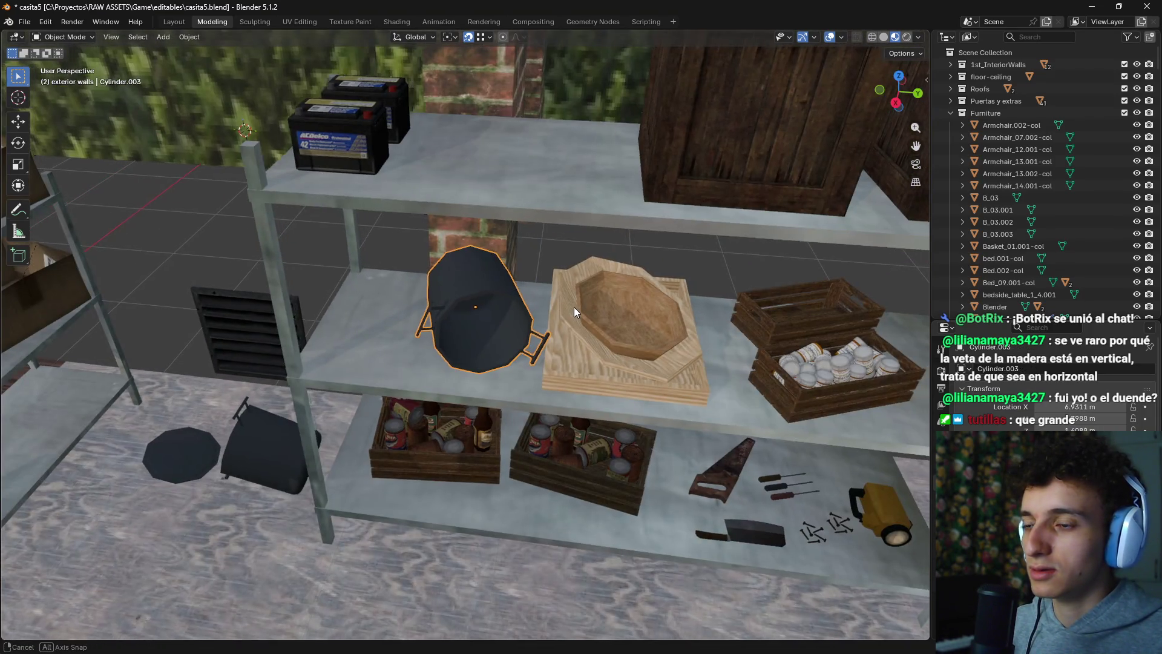
left_click(922, 81)
left_click(924, 82)
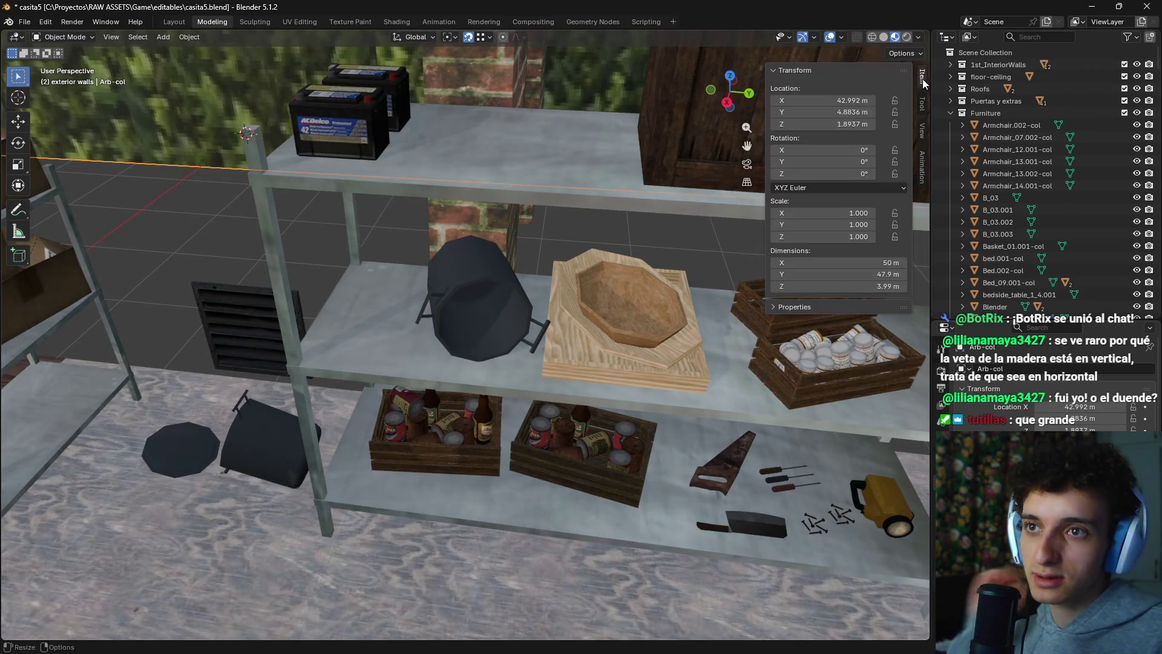
left_click(507, 288)
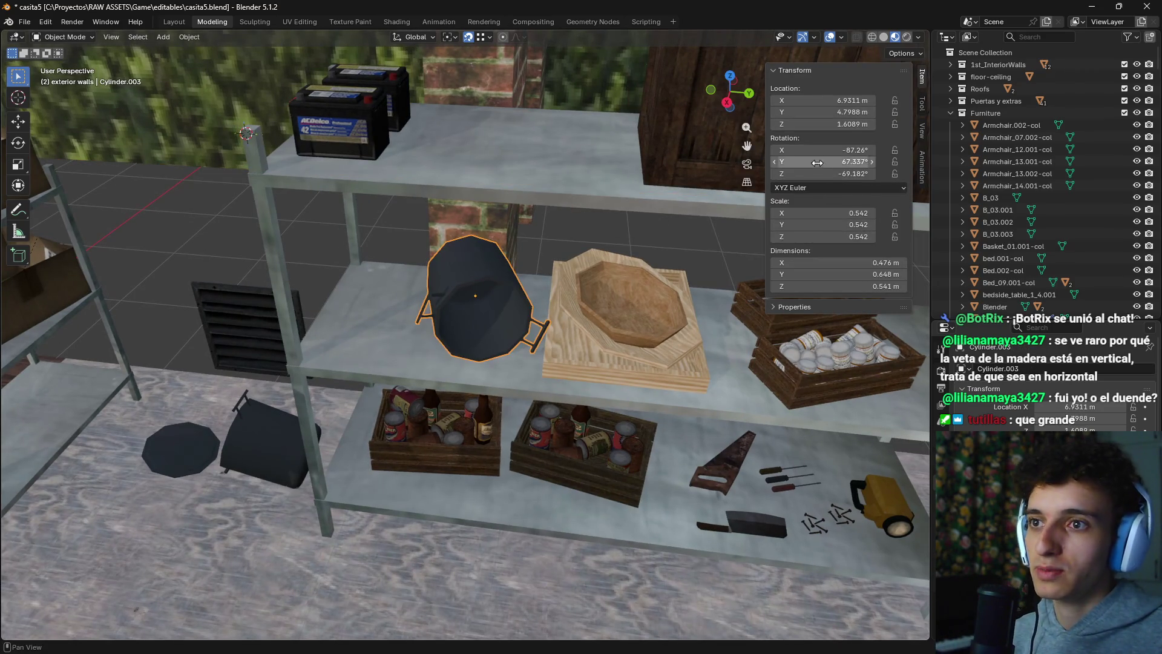
key("Return")
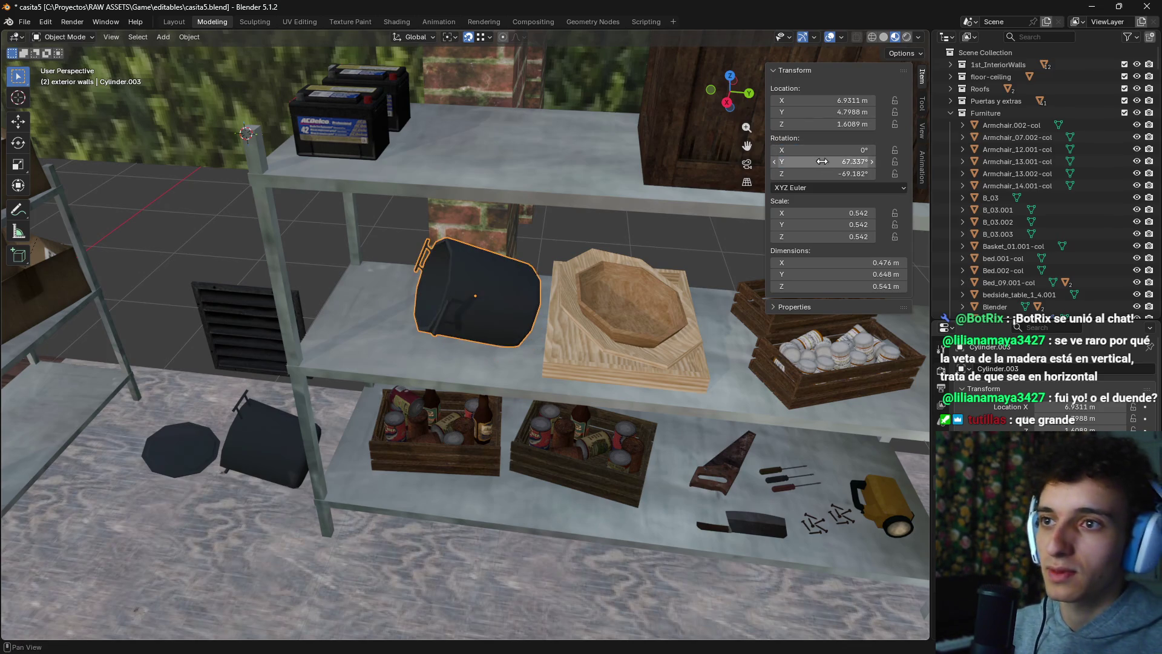
type("0")
key("Return")
Step: Rotate the wooden bowl on the middle shelf about the Z axis
left_click(649, 318)
left_click(649, 324)
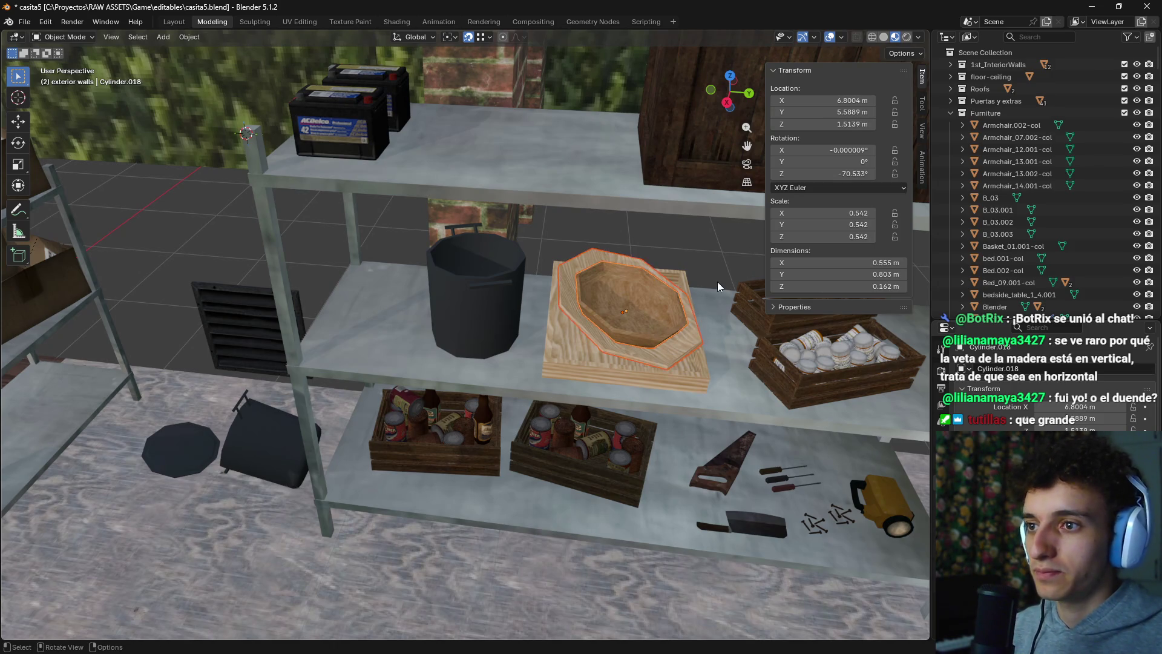
key("r")
key("z")
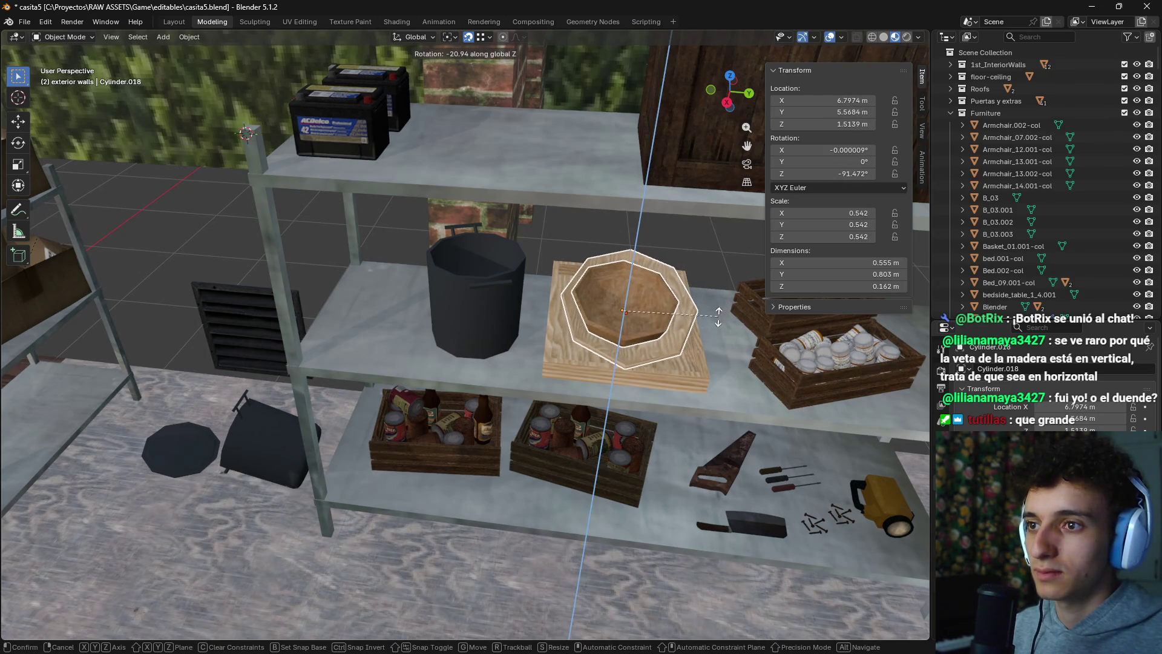
left_click(720, 364)
scroll(585, 361, "up", 5)
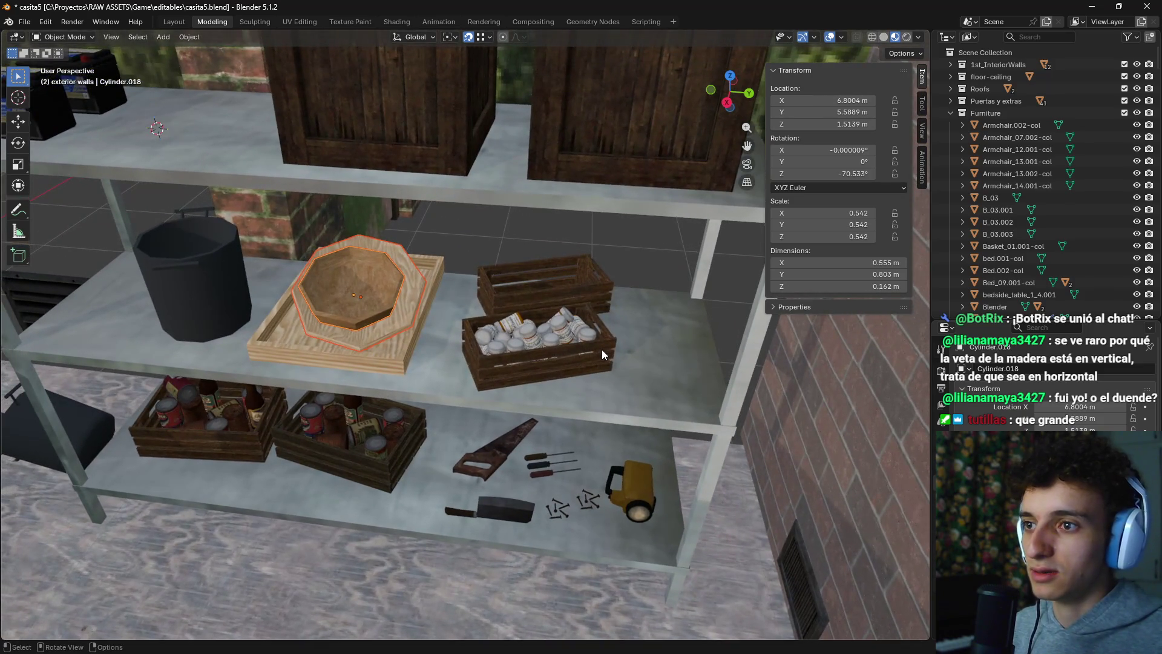
Step: Rotate the two middle-shelf crates together about Z to square them up
left_click(602, 350)
left_click(605, 294, "shift")
key("r")
key("z")
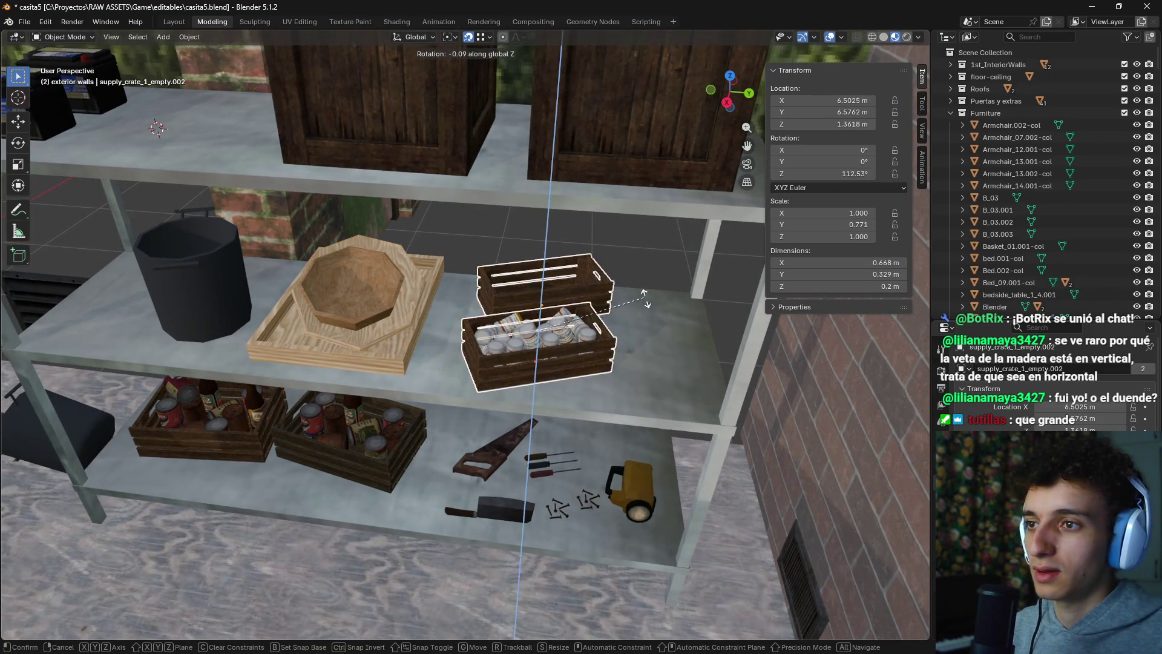
left_click(640, 346)
scroll(640, 346, "down", 3)
scroll(642, 331, "up", 6)
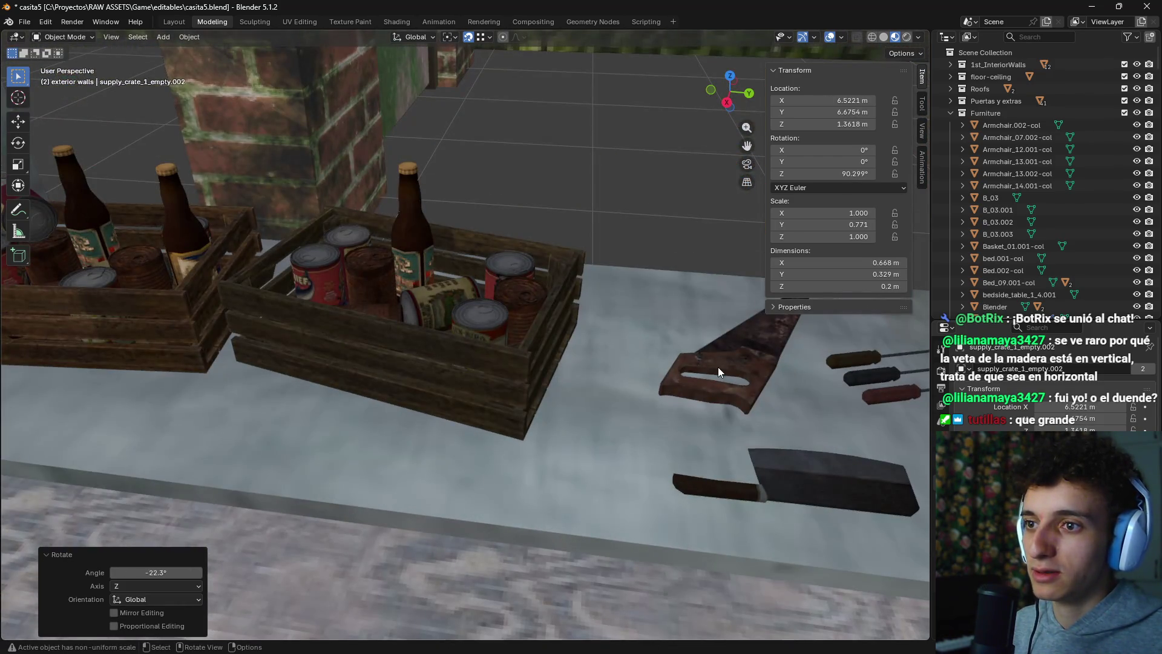
Step: Delete the saw from the bottom shelf
left_click(718, 367)
key("x")
left_click(717, 369)
scroll(716, 369, "down", 3)
scroll(646, 372, "up", 2)
scroll(633, 375, "up", 1)
Step: Rotate the bottom and middle screwdrivers about Z so they line up neatly
left_click(568, 372)
left_click(557, 359, "shift")
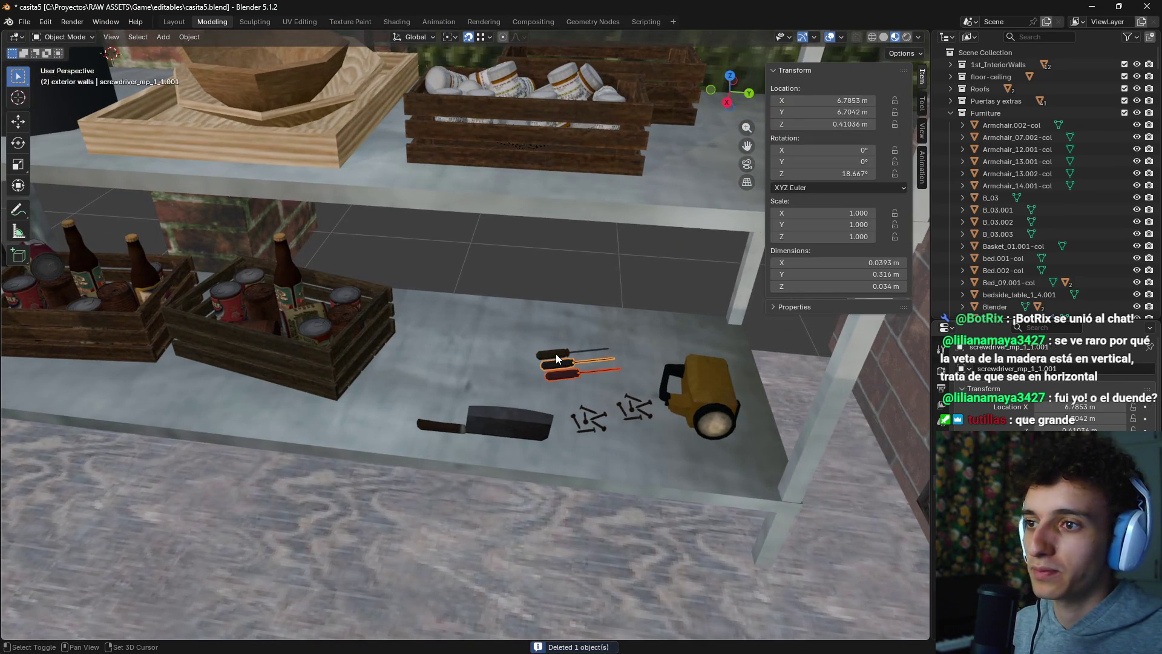
key("r")
key("z")
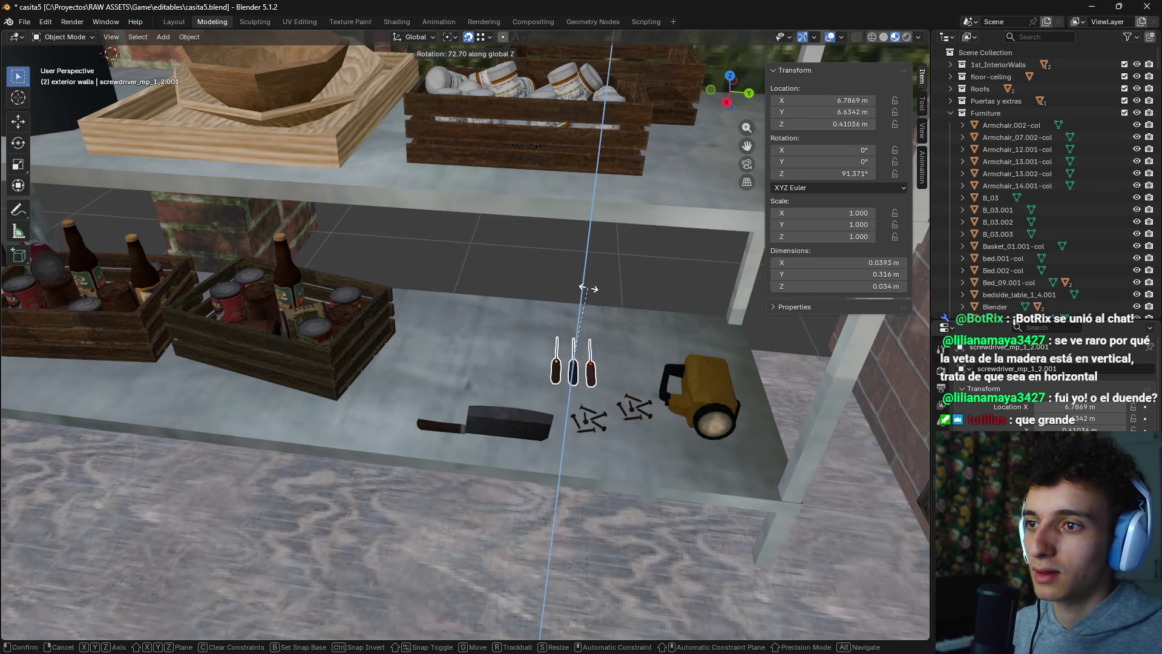
left_click(586, 289)
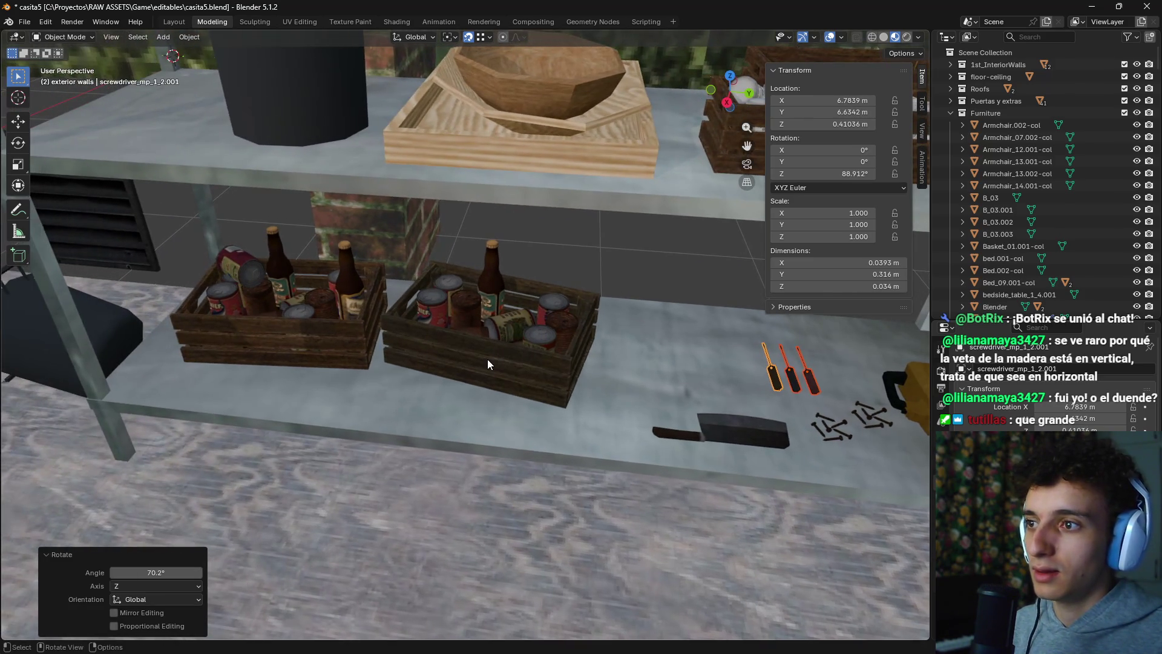
Step: Rotate the right and left bottle-and-can crates about Z to sit square on the shelf
left_click(488, 359)
key("r")
key("z")
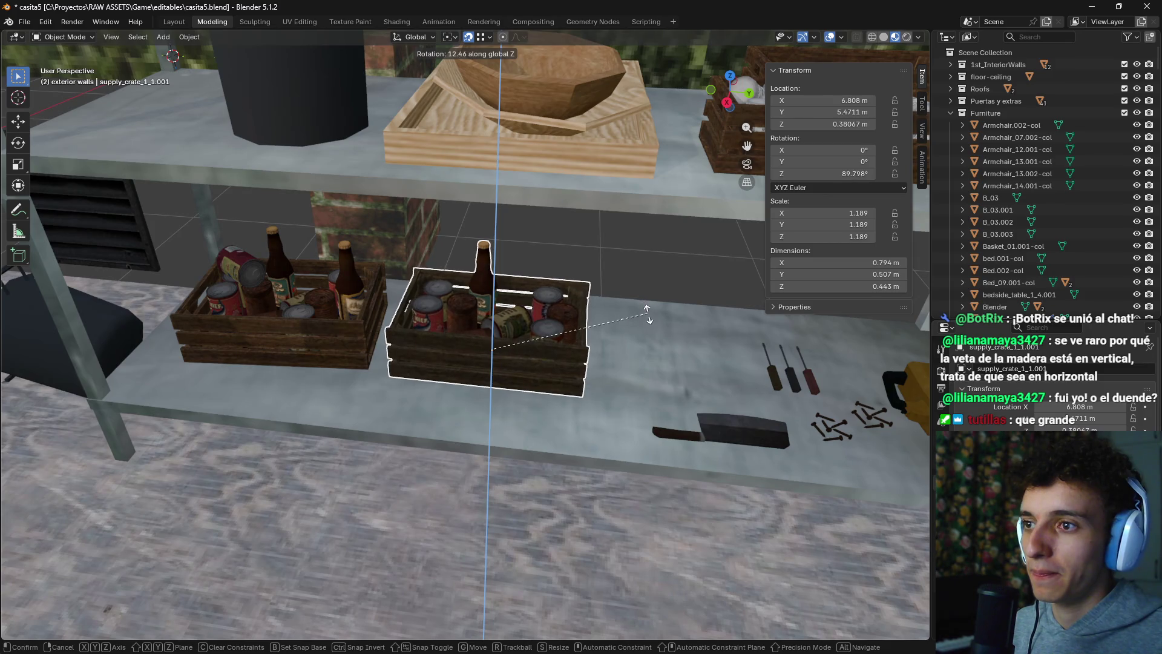
left_click(648, 314)
left_click(285, 321)
key("r")
key("z")
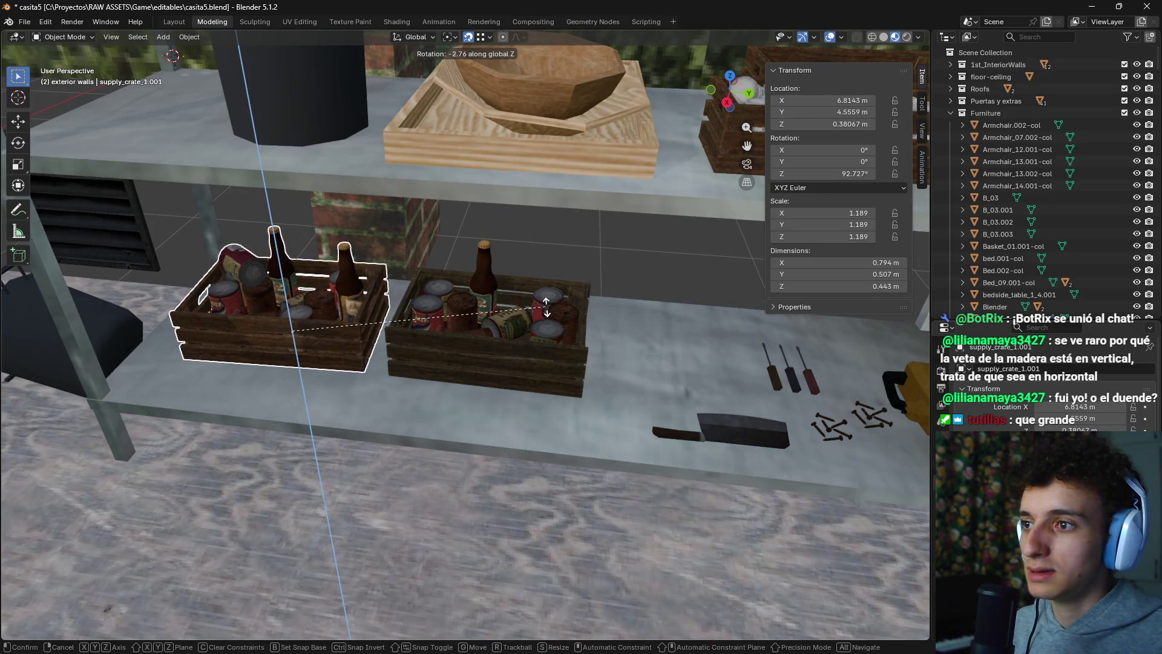
left_click(440, 334)
scroll(440, 334, "down", 6)
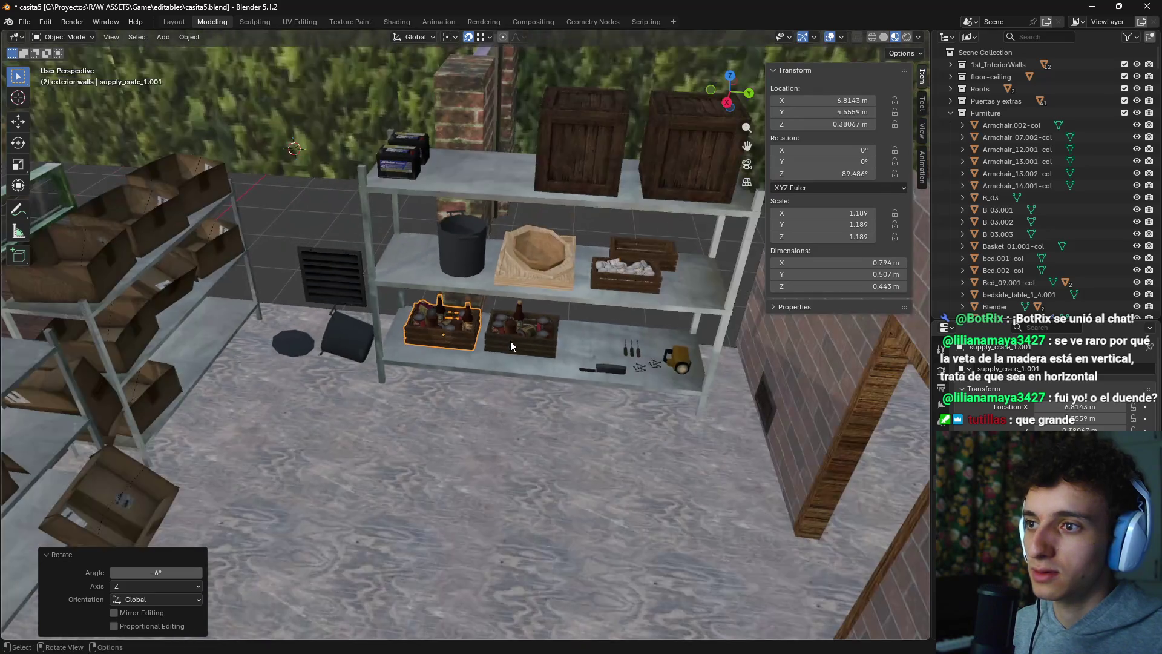
scroll(521, 379, "down", 4)
scroll(478, 372, "up", 6)
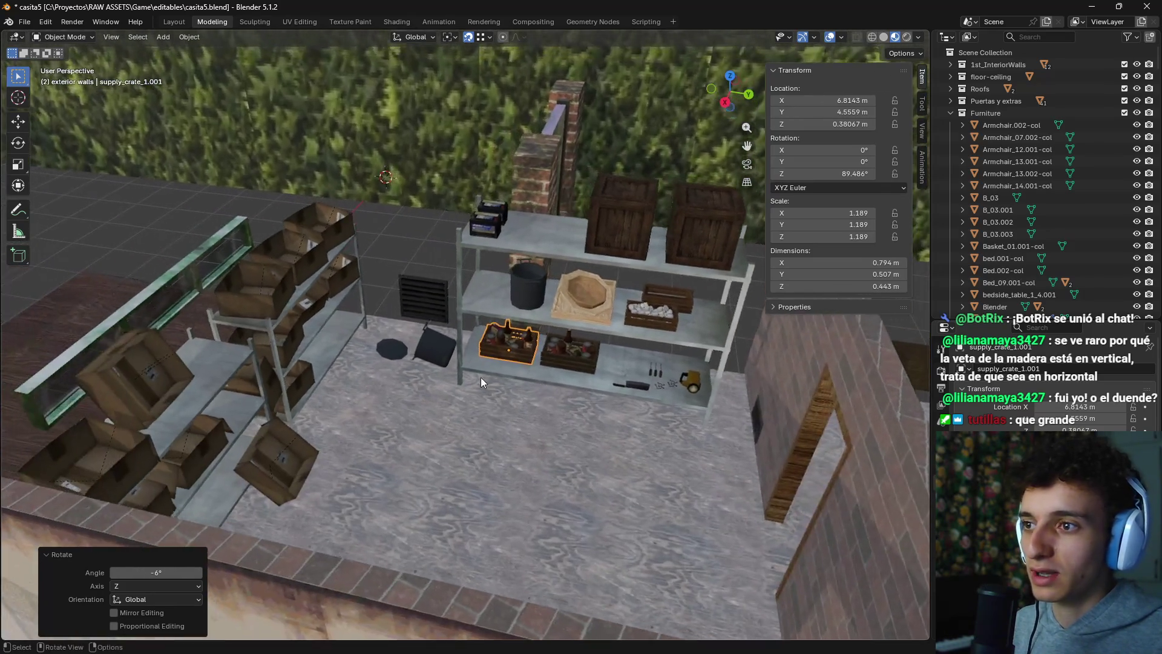
left_click(418, 351)
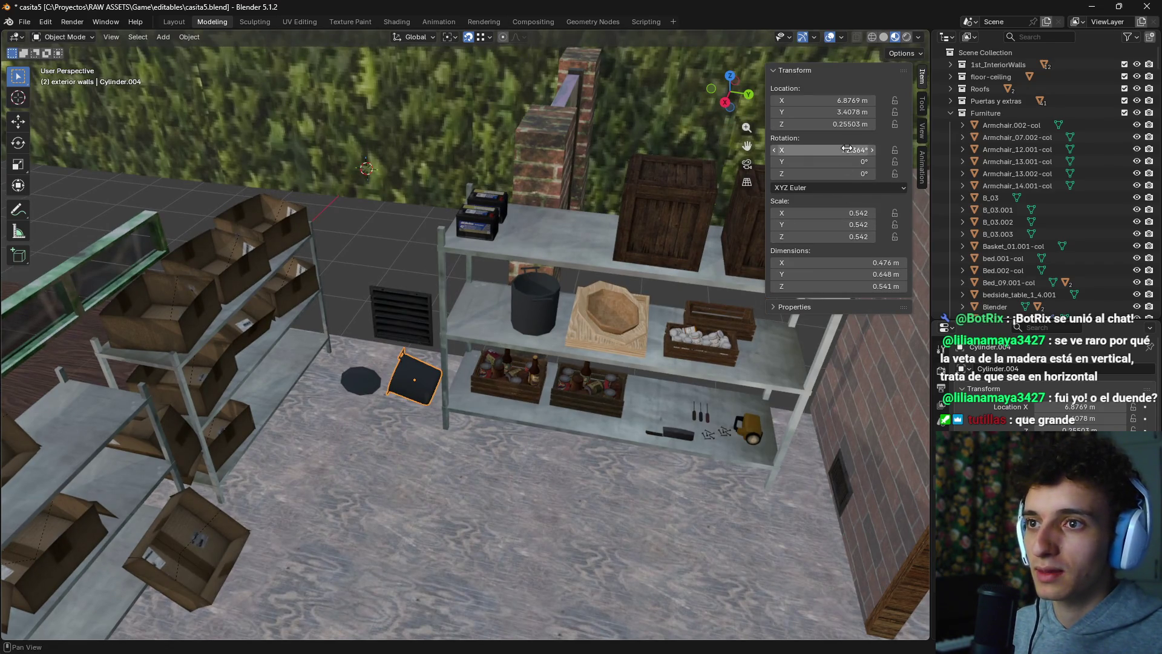
Step: Set the pot's X rotation to 0 and delete the duplicate pot
type("0")
key("Return")
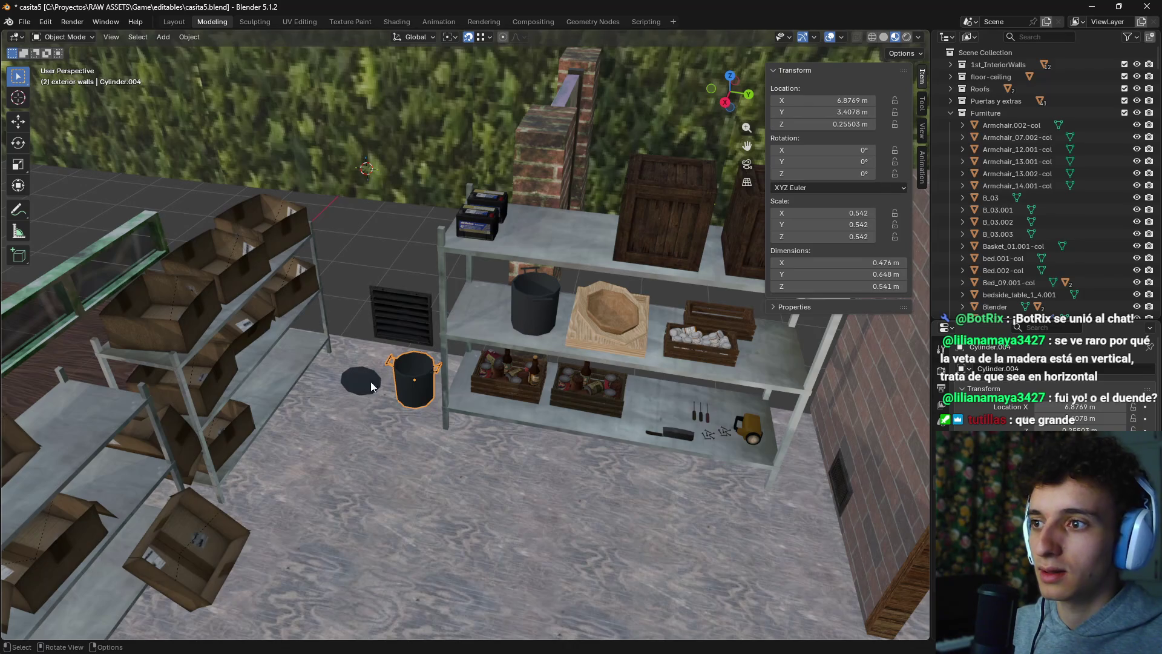
key("x")
left_click(354, 385)
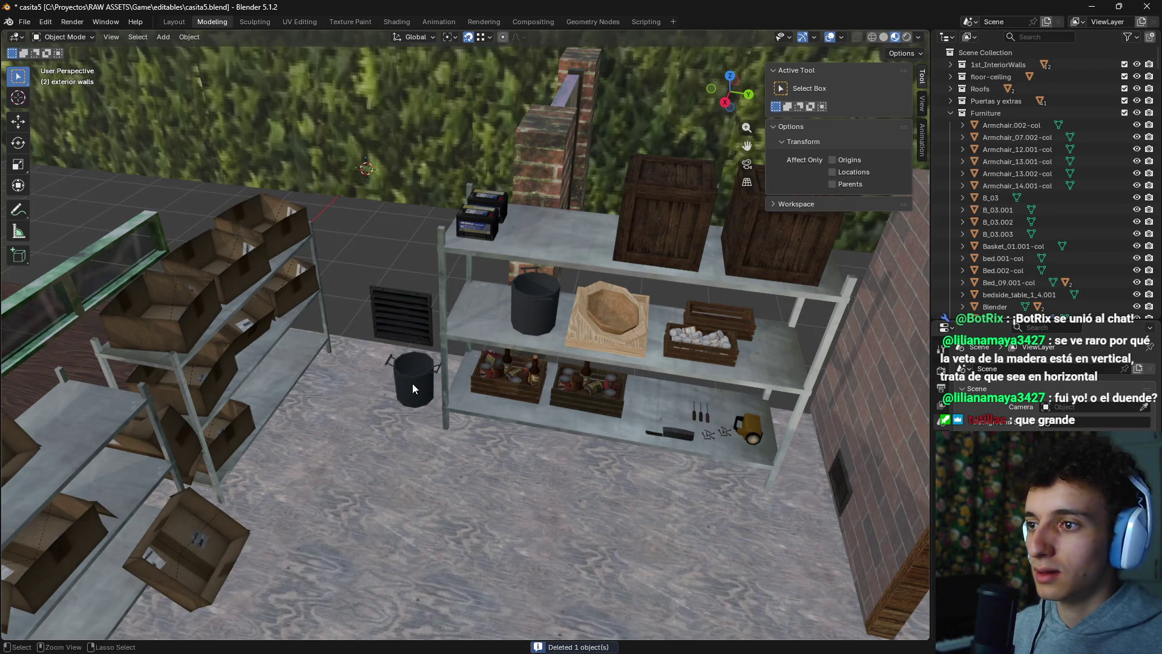
Step: Raise the pot lid off the floor and slide it along Y above the pot
left_click(381, 379)
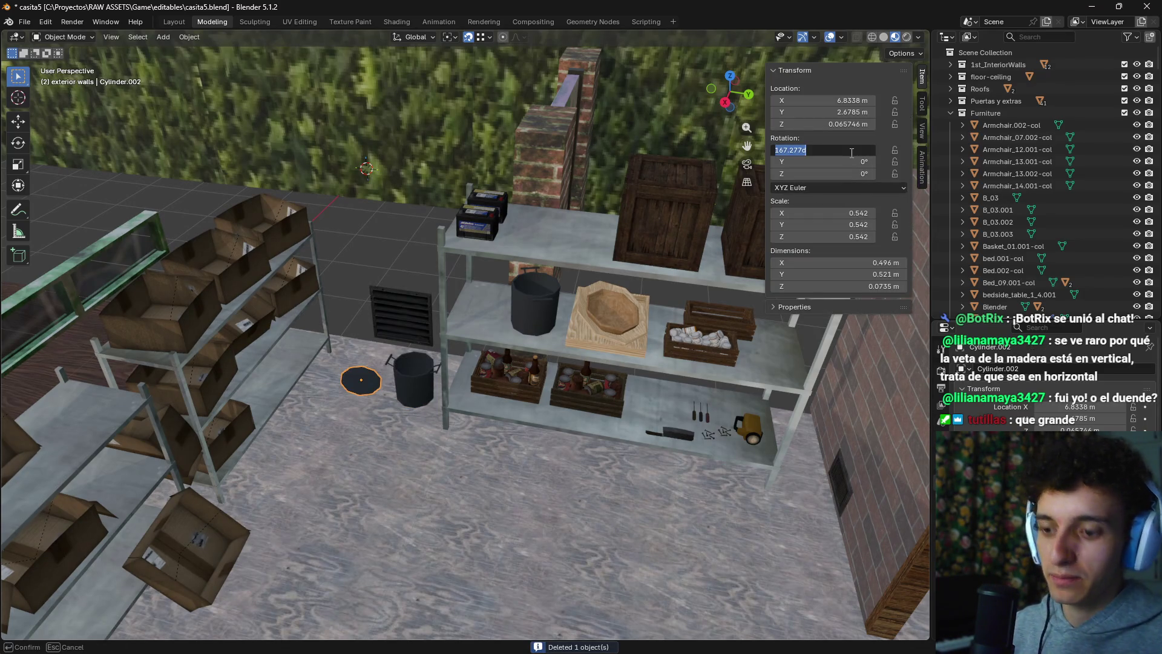
scroll(376, 390, "up", 8)
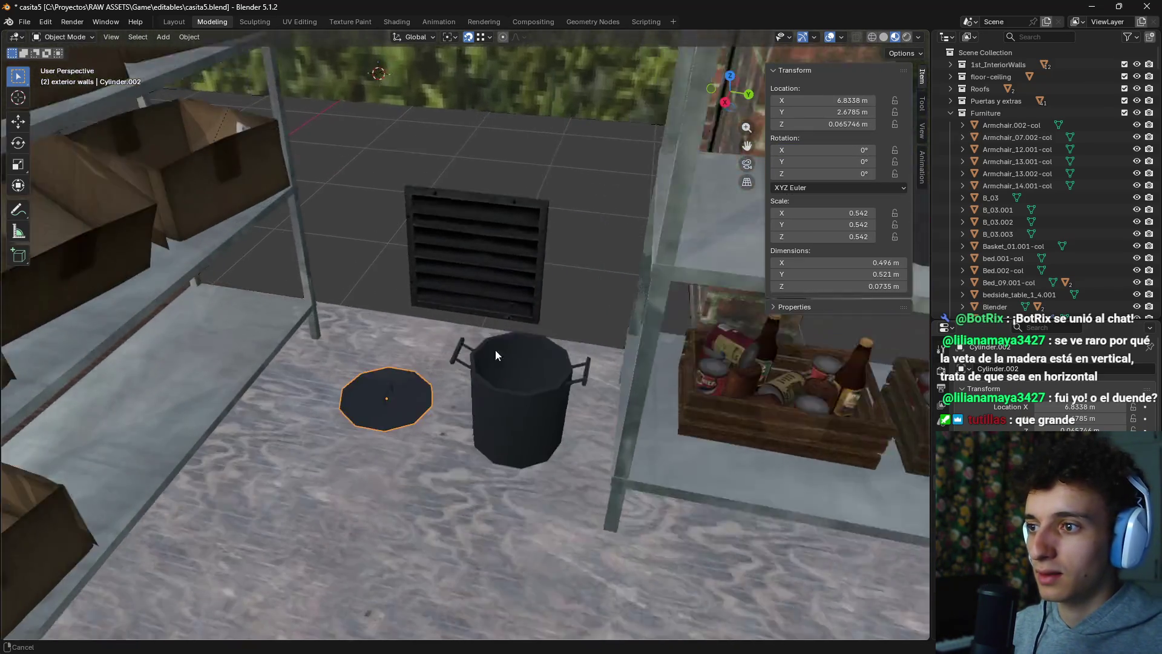
key("g")
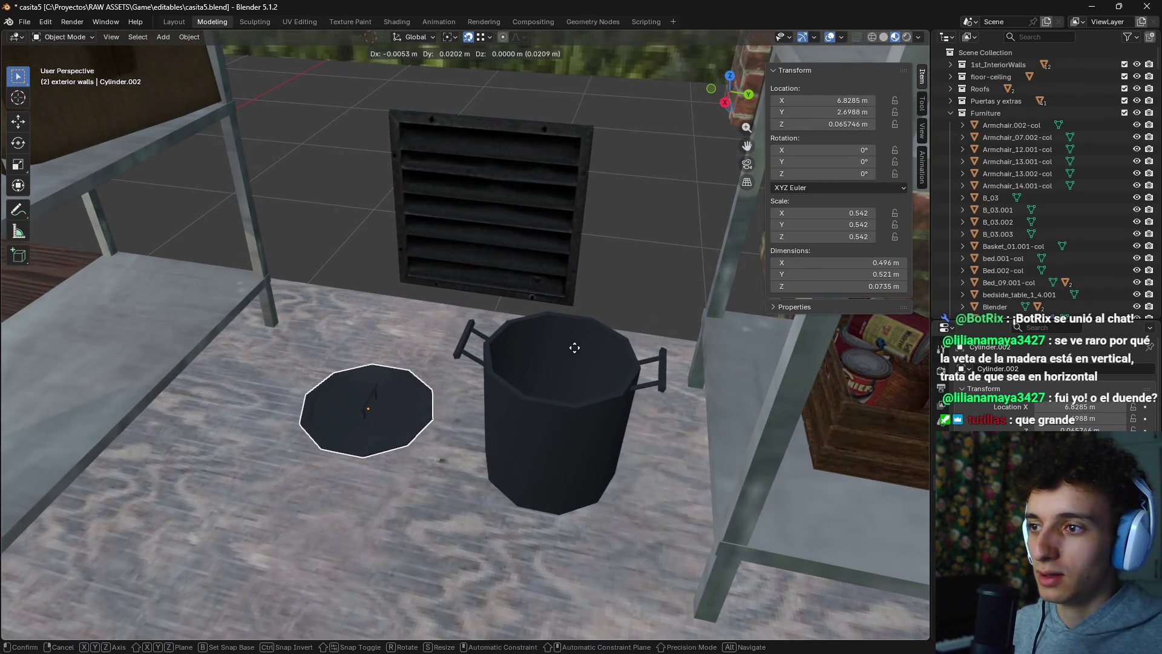
key("z")
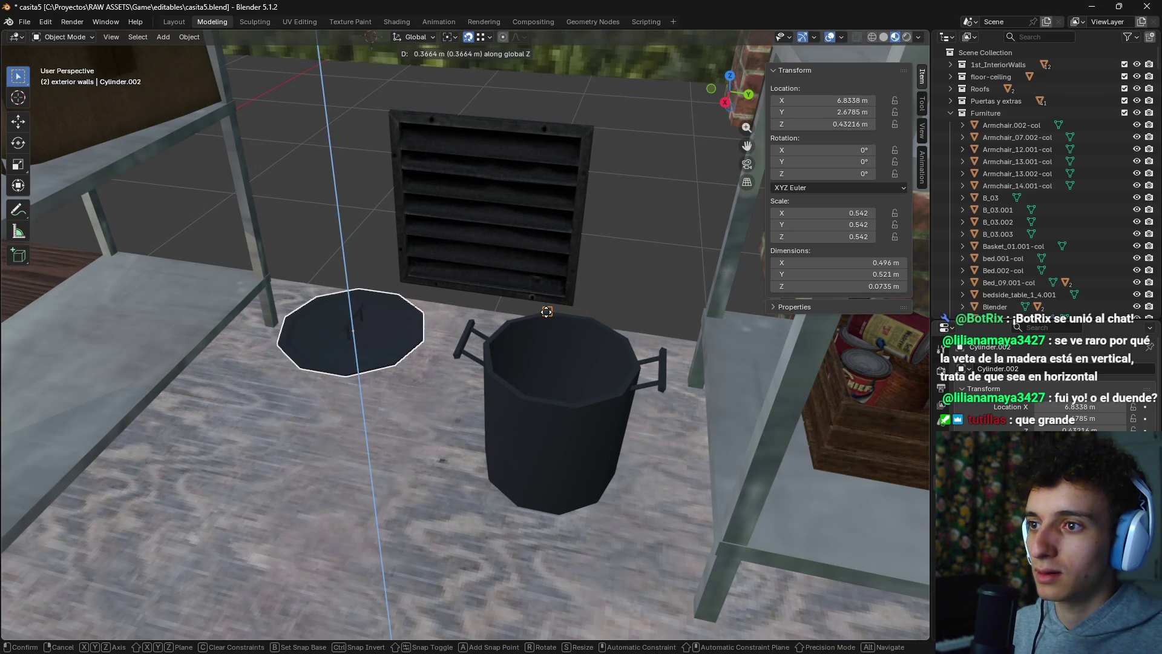
left_click(547, 315)
key("g")
key("x")
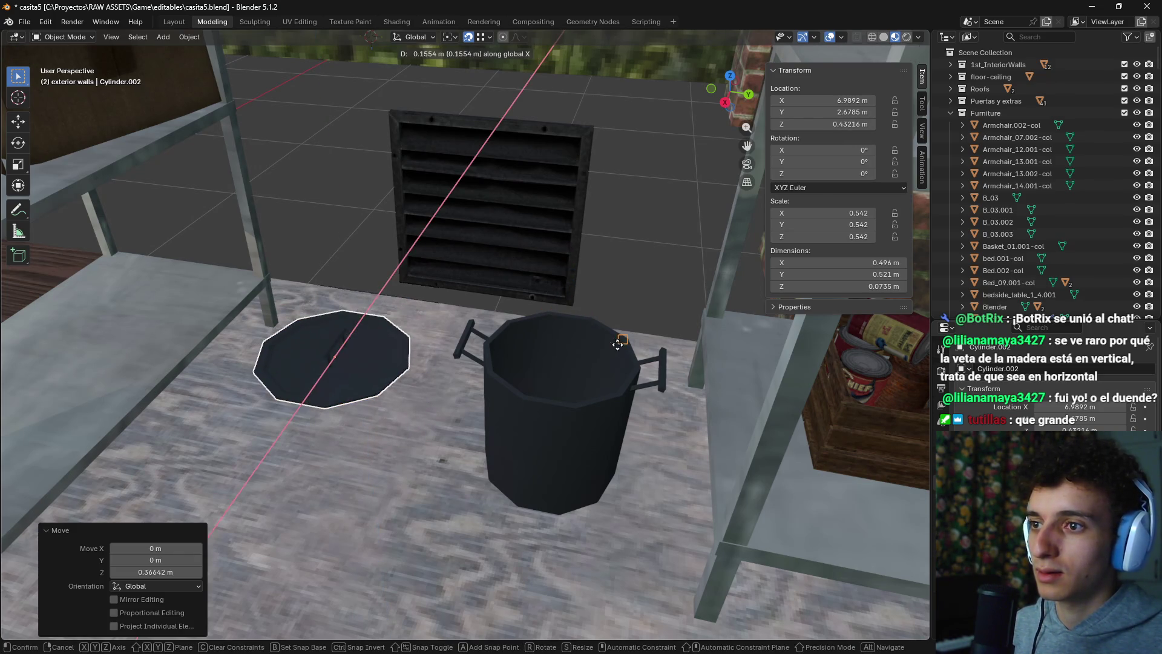
key("z")
key("y")
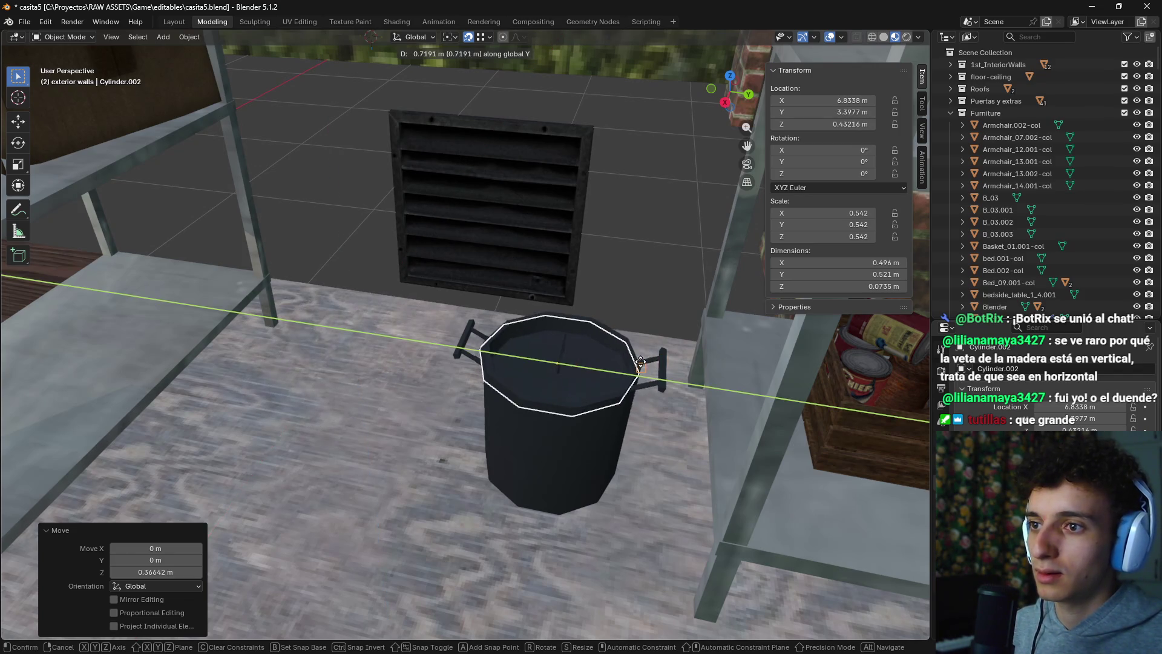
left_click(639, 364)
Step: From the orthographic top view, centre the lid over the pot
scroll(642, 388, "down", 5)
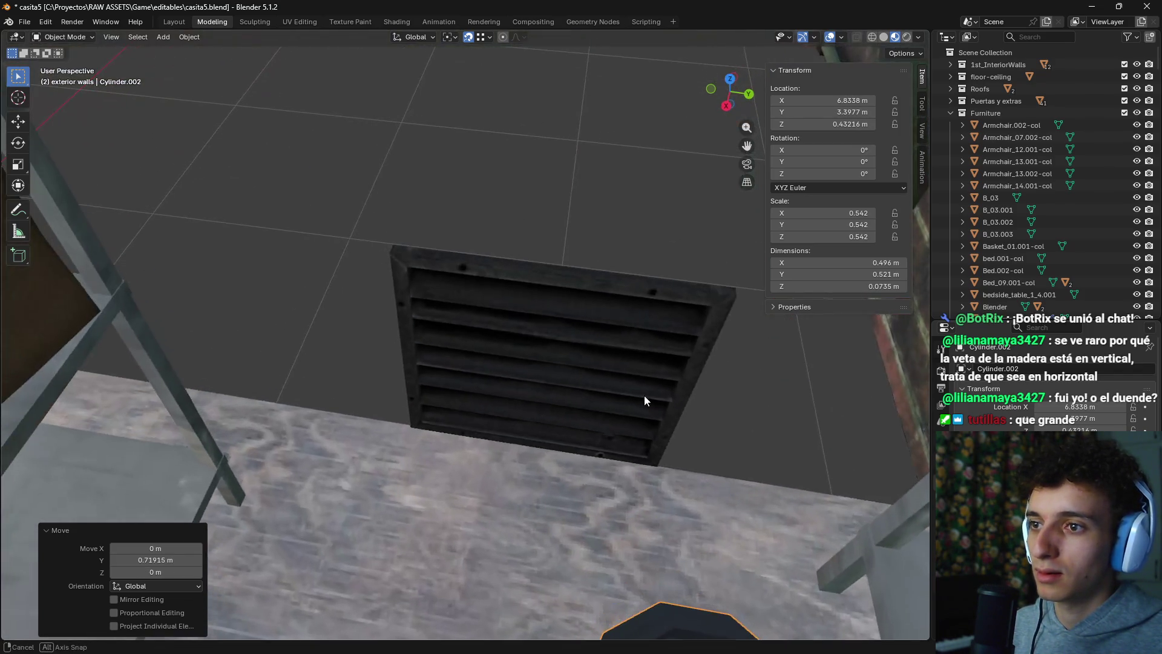
key("KP_5")
key("KP_7")
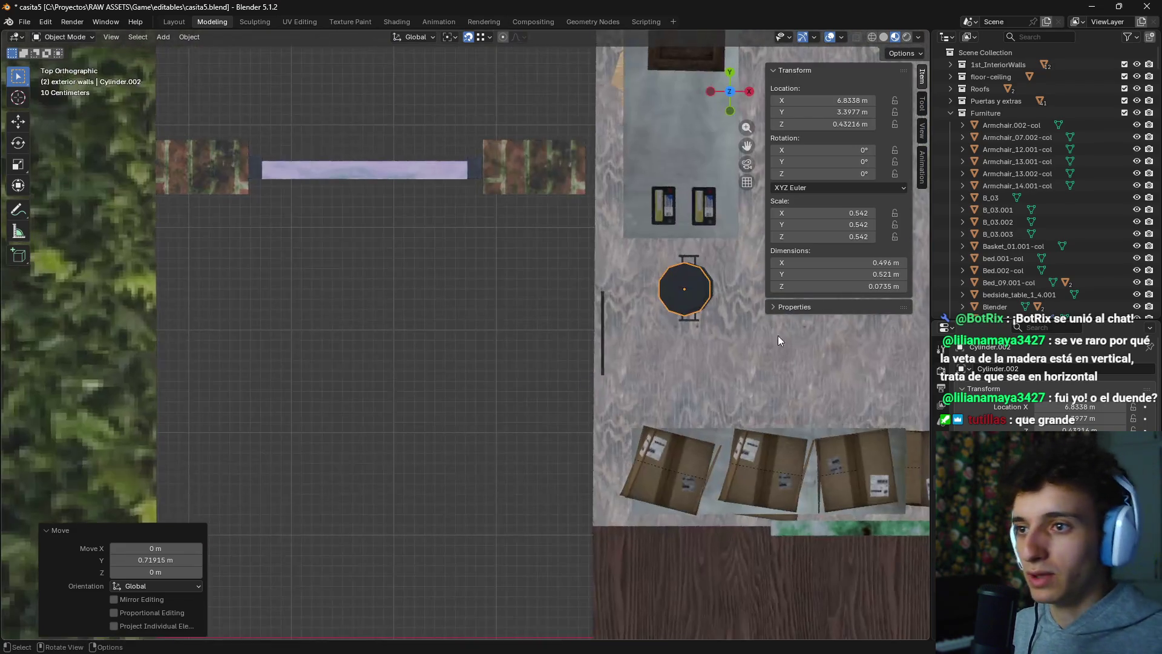
scroll(565, 351, "up", 8)
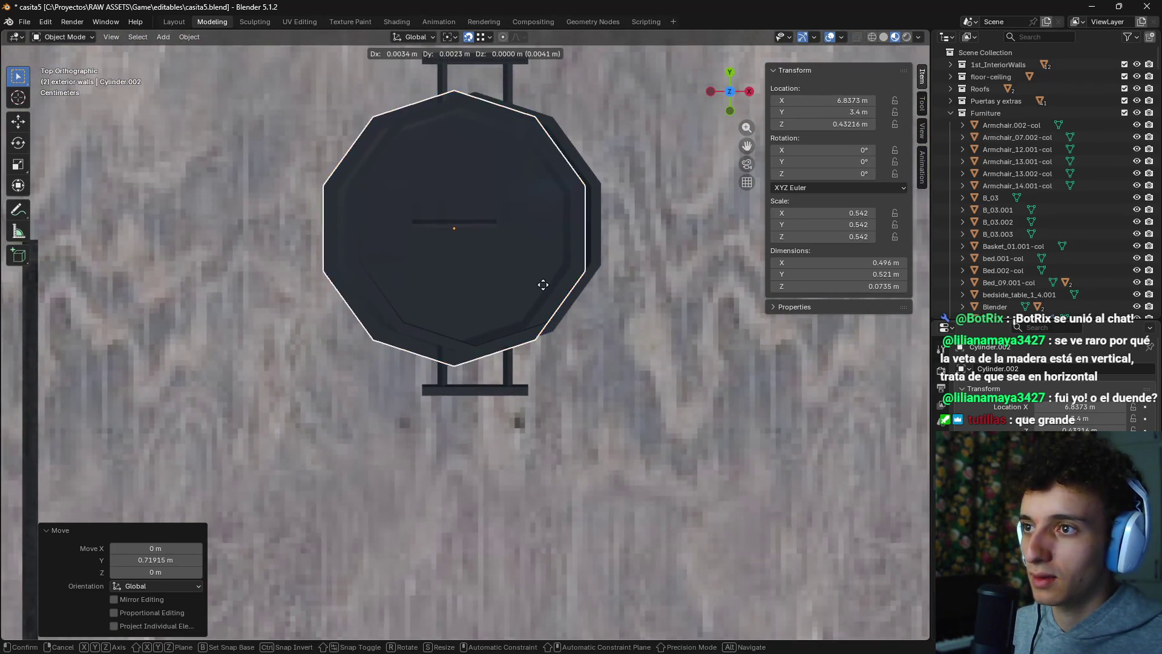
key("g")
left_click(519, 221)
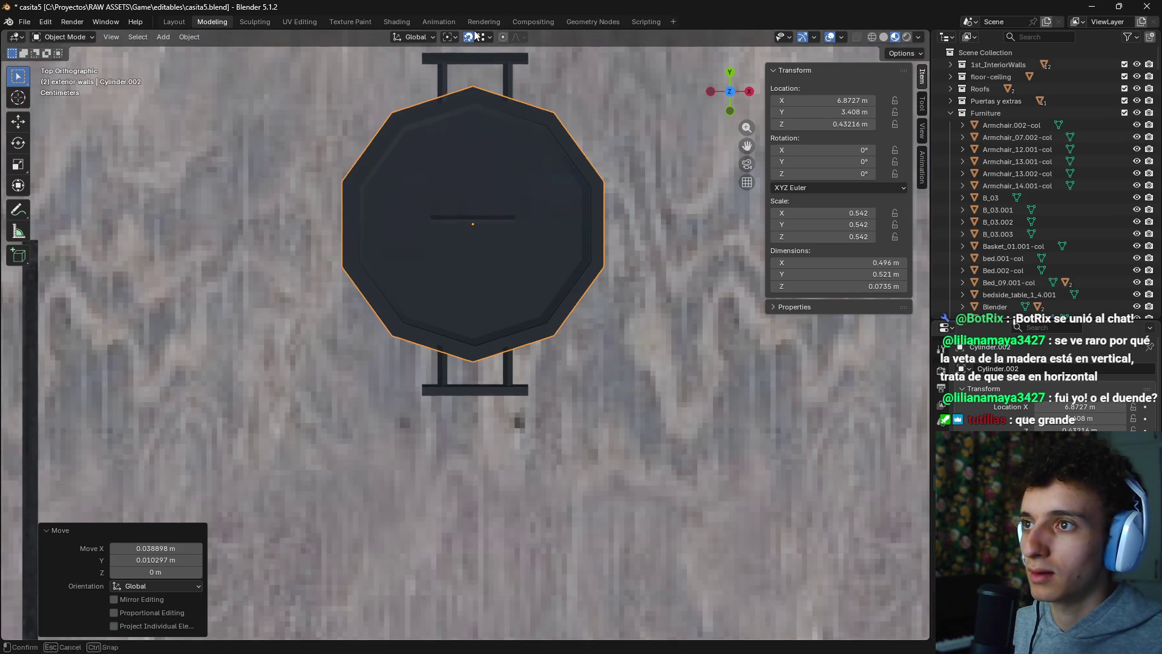
Step: Orbit to a level view and lower the lid along Z onto the pot rim
left_click_drag(478, 79, 489, 122)
mouse_move(535, 182)
left_mouse_down()
mouse_move(556, 180)
mouse_move(575, 226)
left_mouse_up()
scroll(575, 226, "up", 5)
scroll(575, 225, "down", 5)
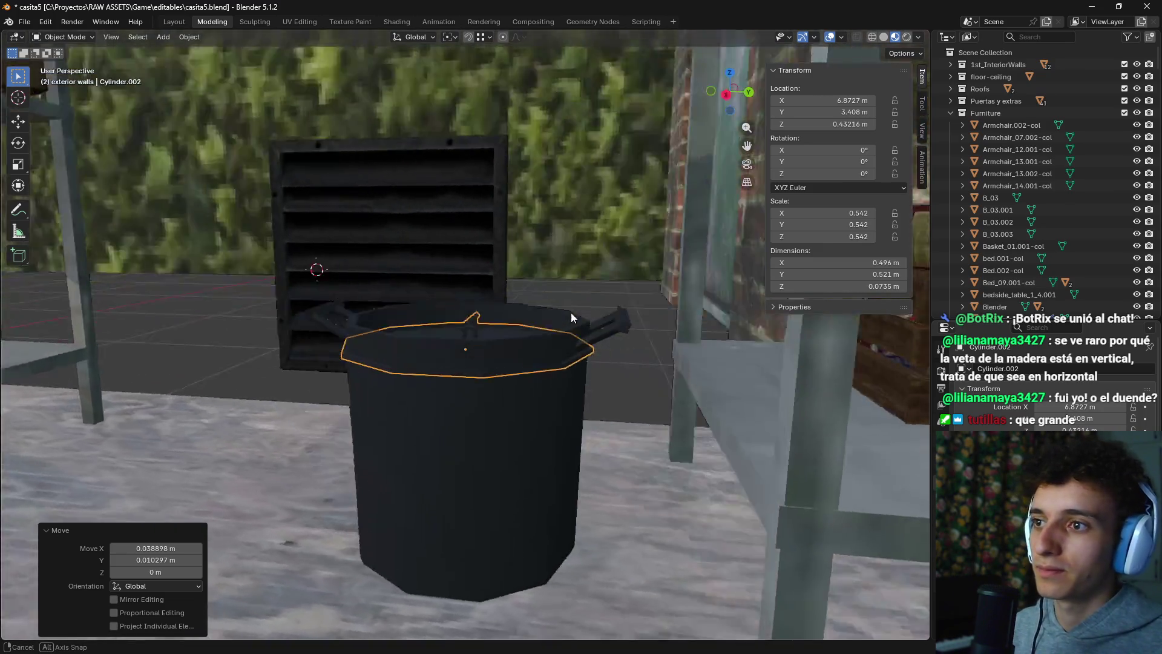
key("g")
key("z")
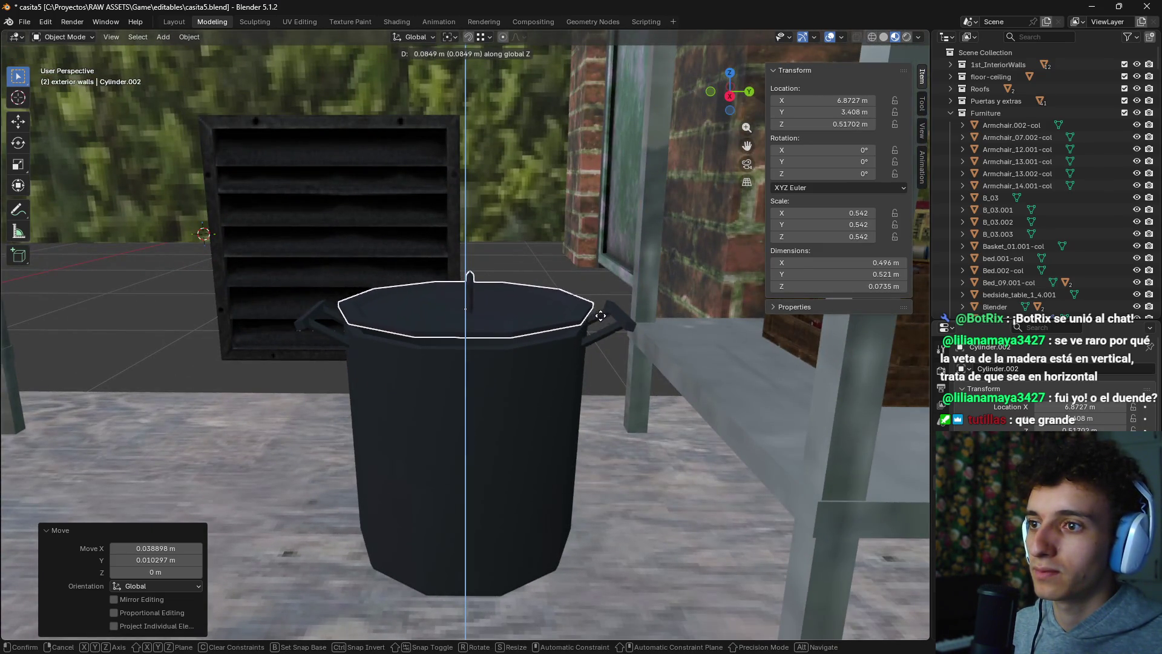
left_click(601, 322)
scroll(535, 404, "down", 6)
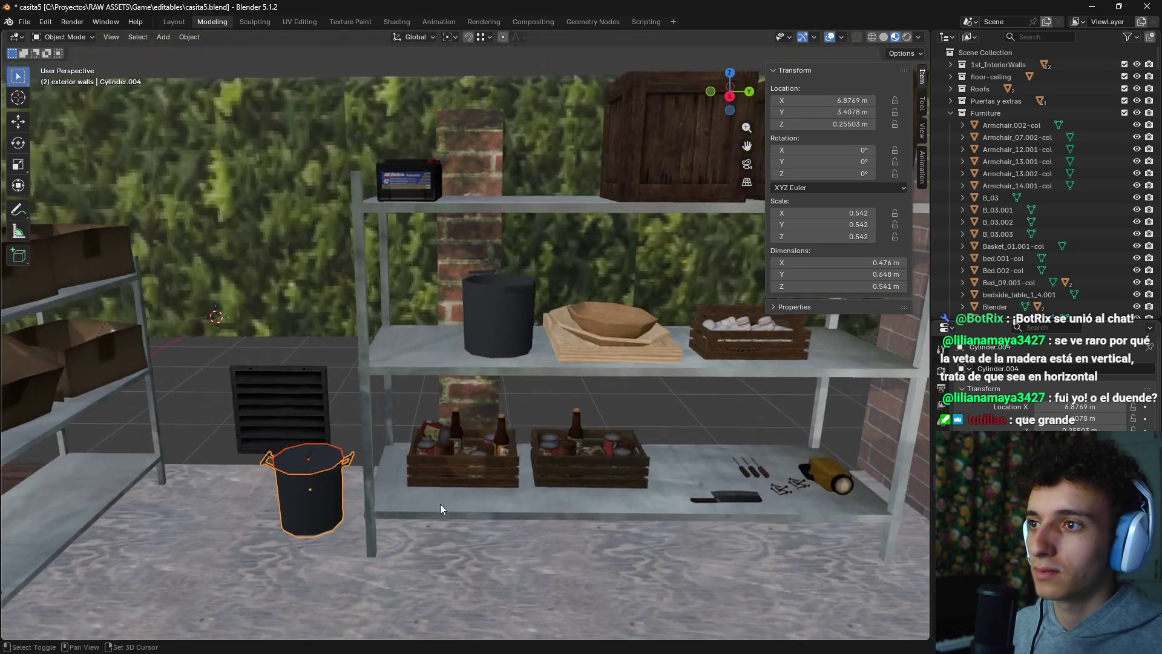
Step: Move the pot to the floor, then lift it onto the top shelf with X locked
left_click(310, 484)
key("g")
key("z")
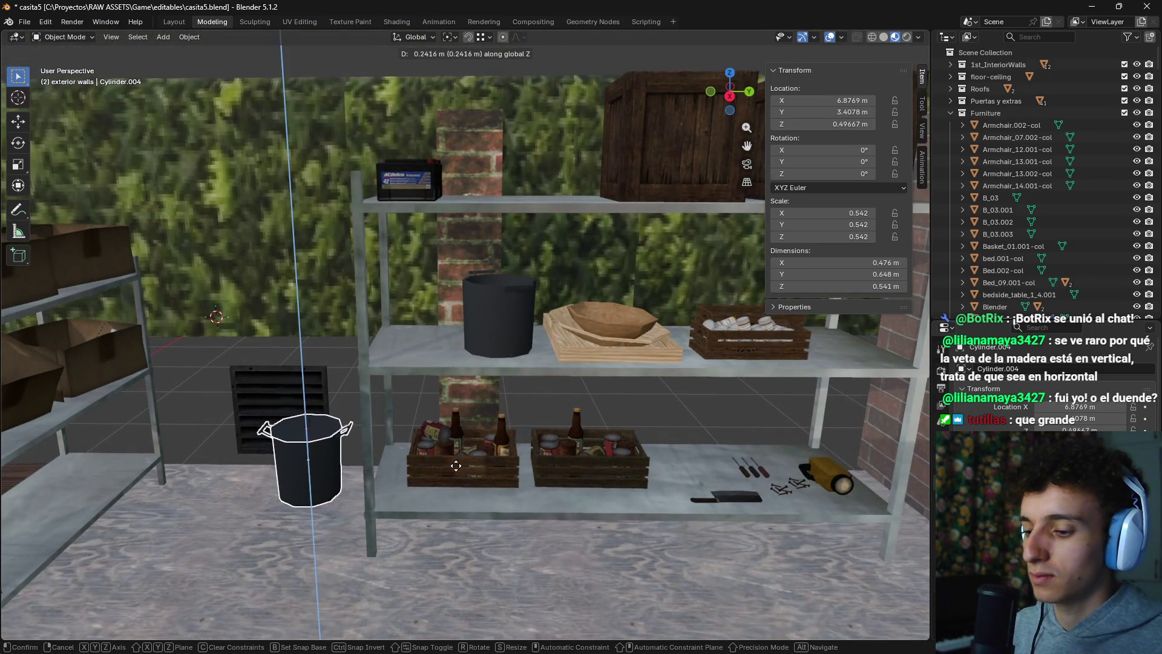
left_click(500, 444)
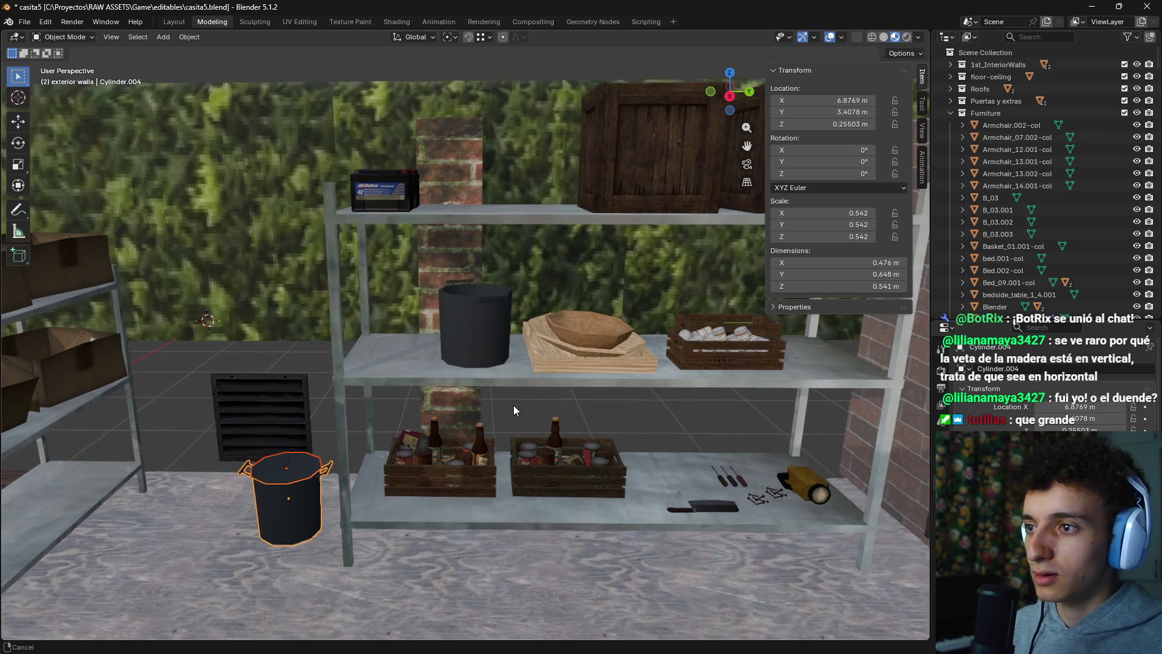
key("g")
key("x")
key("Escape")
key("g")
key("shift+x")
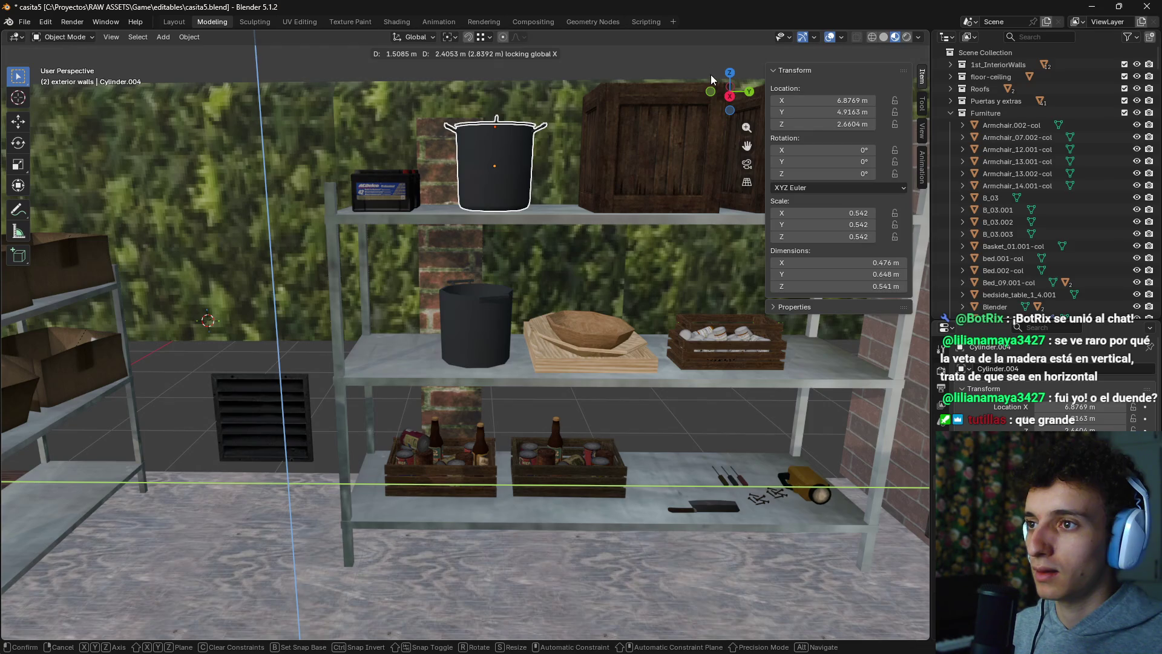
left_click(712, 79)
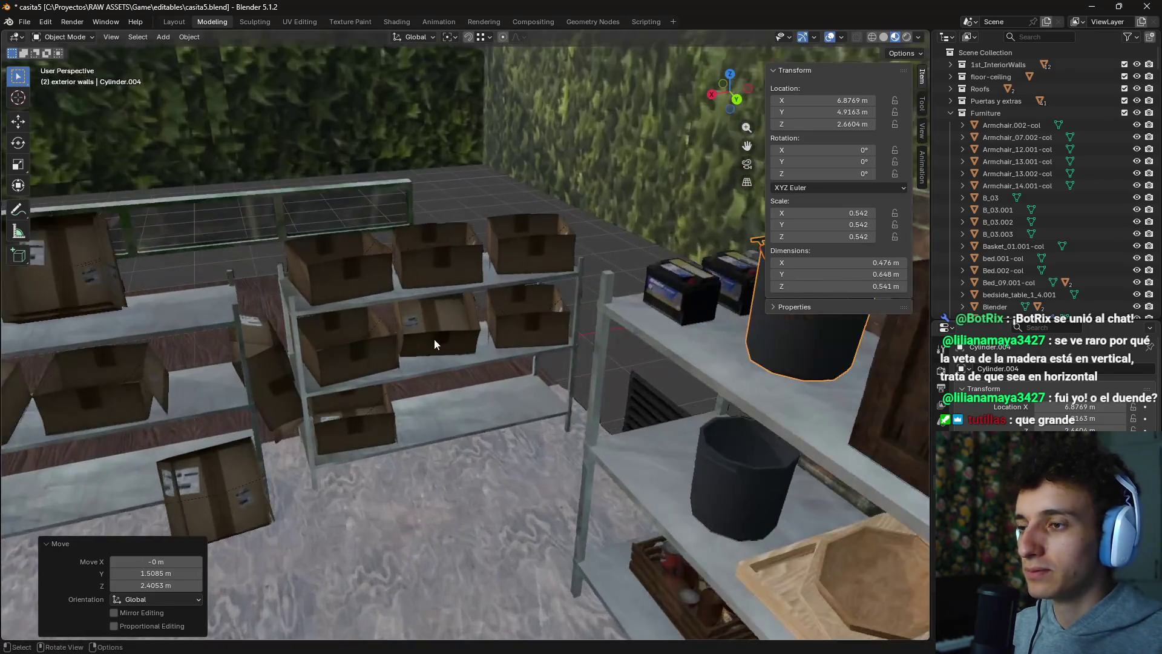
Step: Rotate a cardboard box on the shelf around the vertical axis (R Z)
left_click(545, 320, "shift")
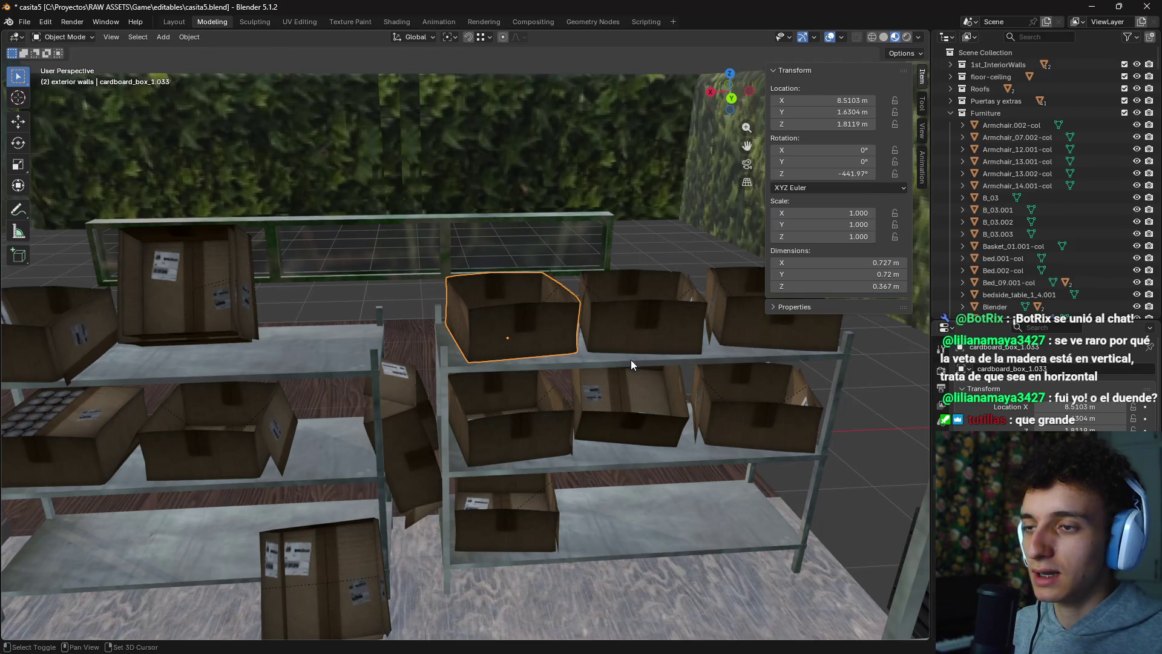
key("r")
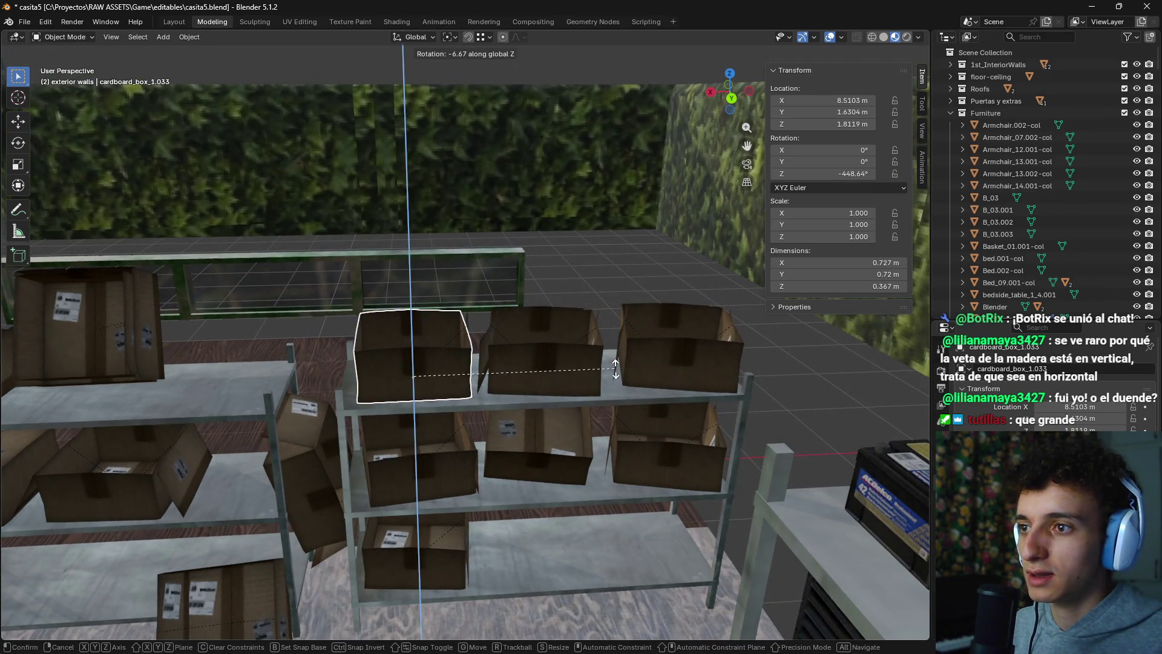
left_click(548, 364)
key("ctrl+z")
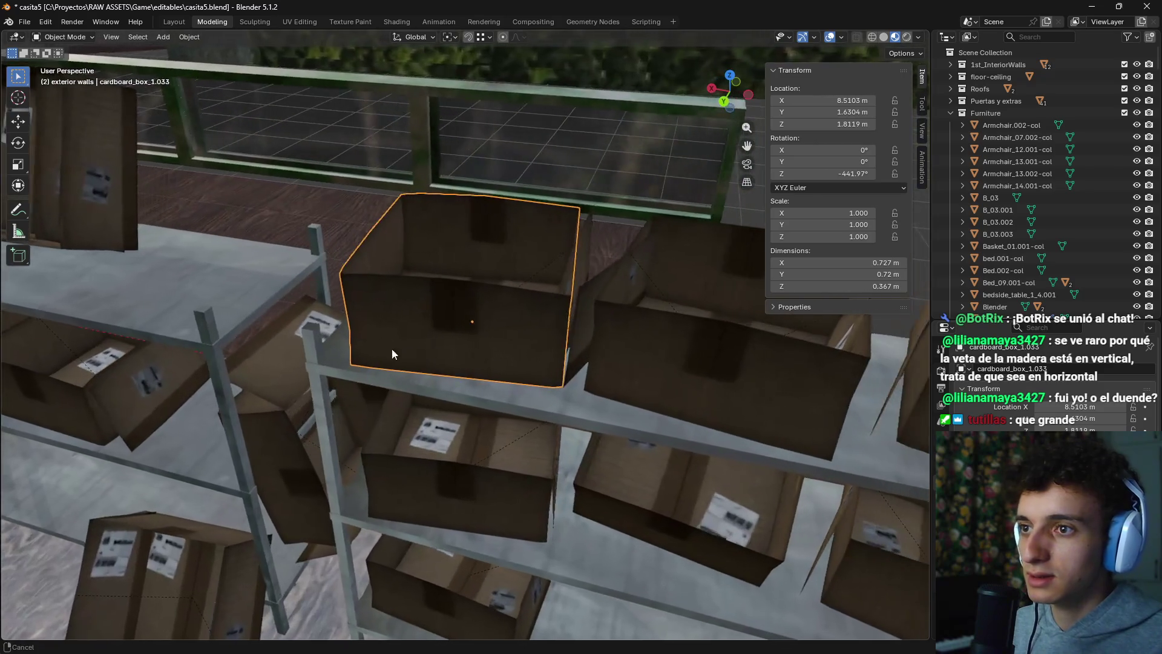
key("r")
left_click(597, 282)
Step: Delete several cardboard boxes from the shelves, including the top-shelf box
left_click(584, 249)
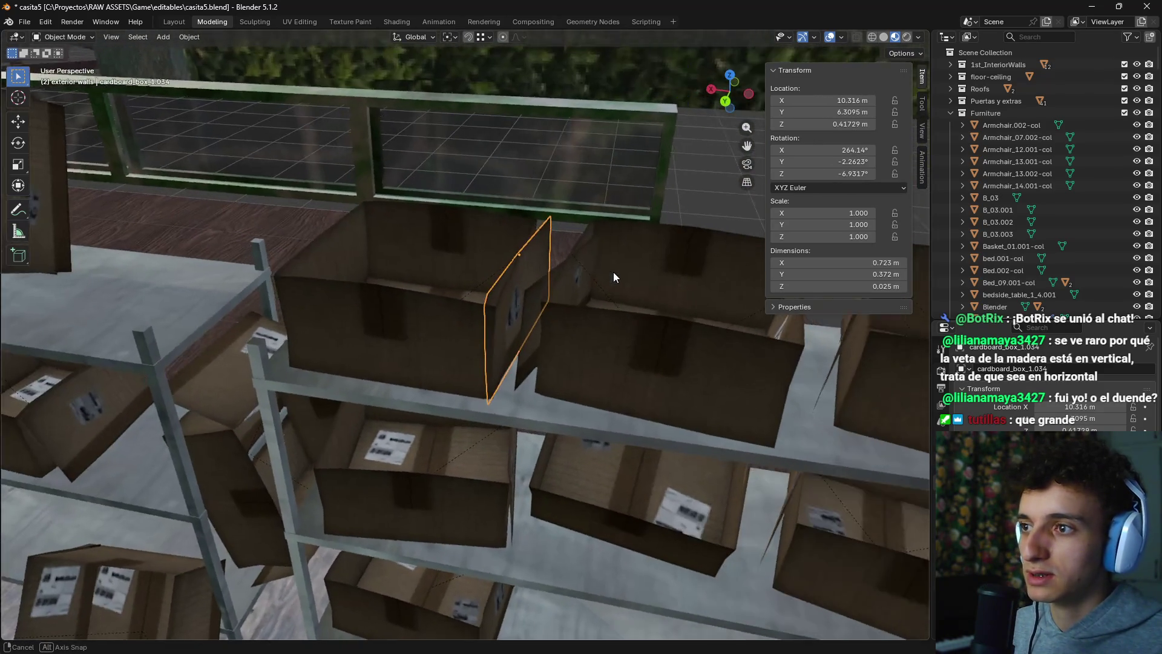
scroll(613, 272, "down", 8)
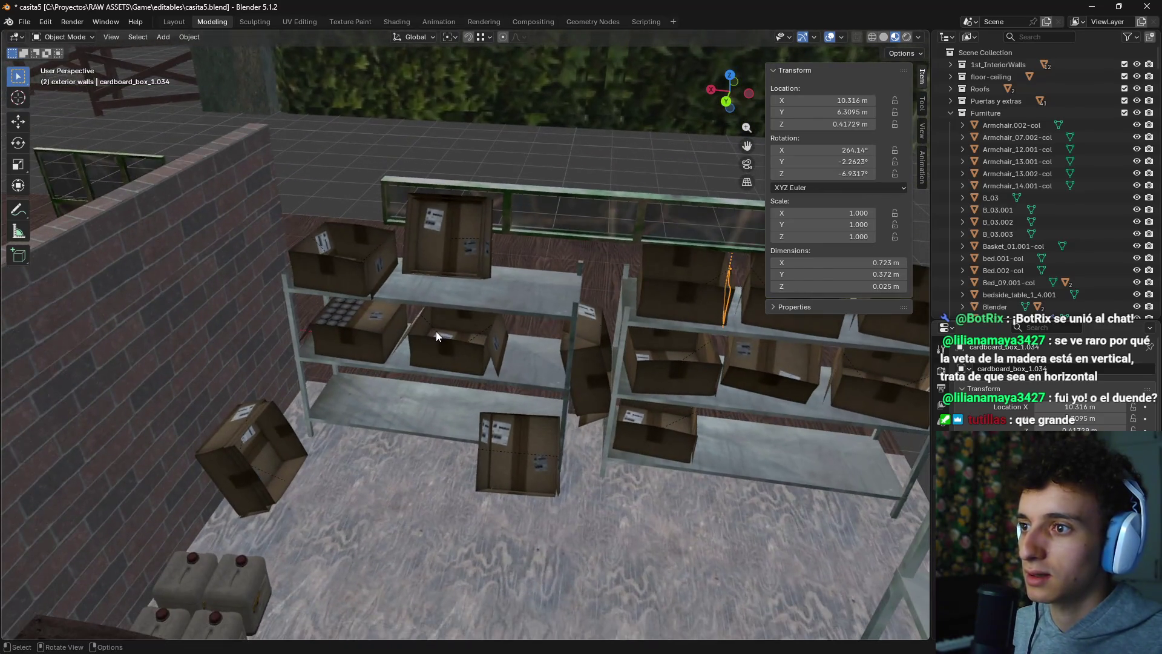
left_click(396, 333)
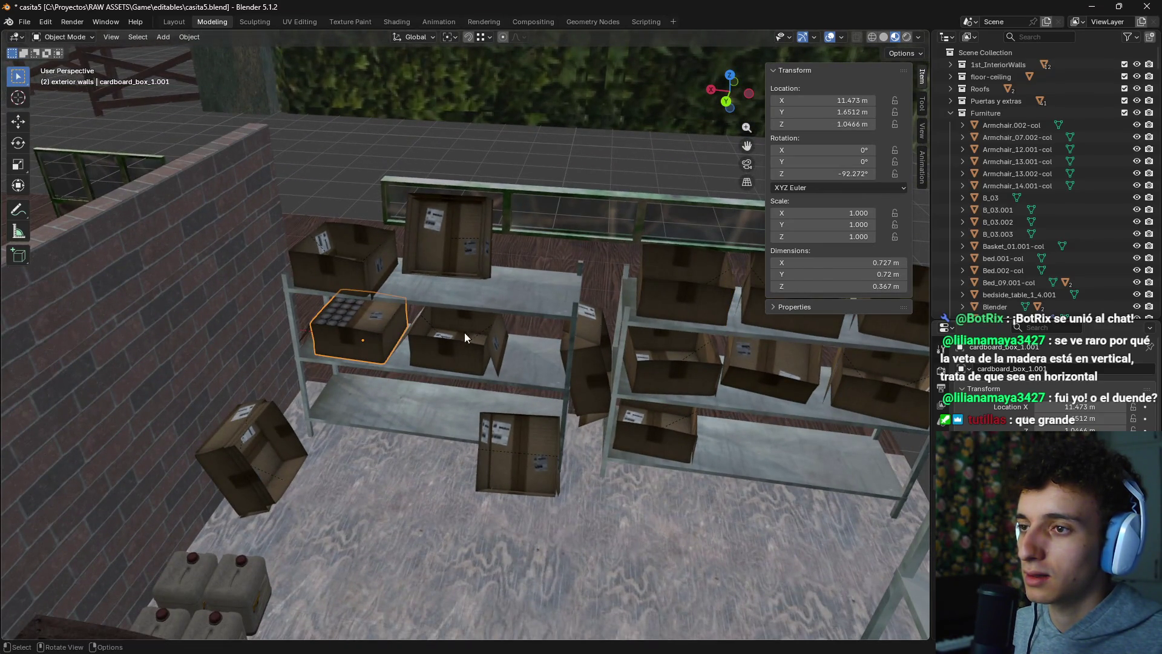
scroll(463, 333, "down", 5)
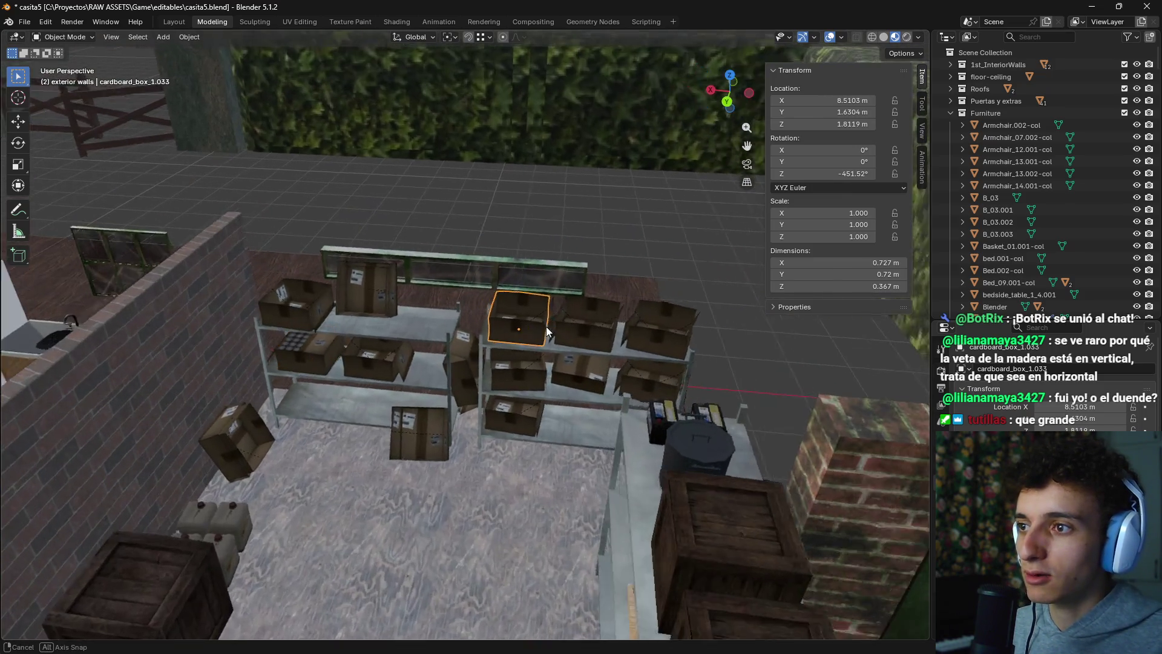
scroll(546, 326, "up", 5)
left_click(460, 329)
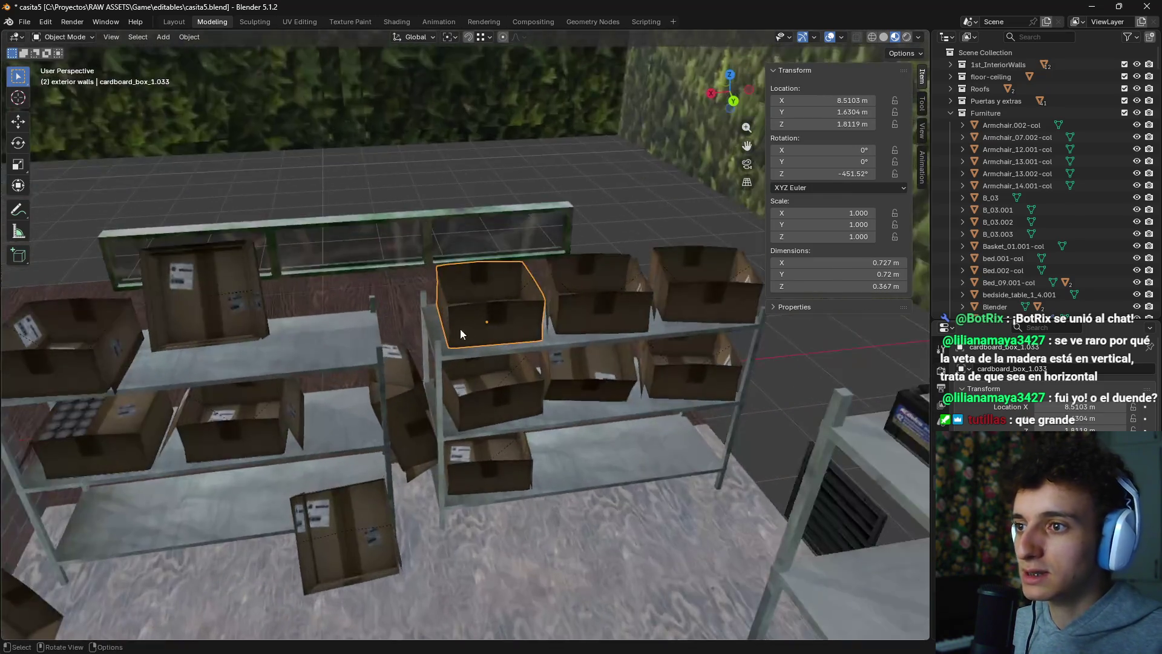
scroll(460, 334, "down", 3)
key("x")
left_click(391, 343)
left_click(391, 343)
key("x")
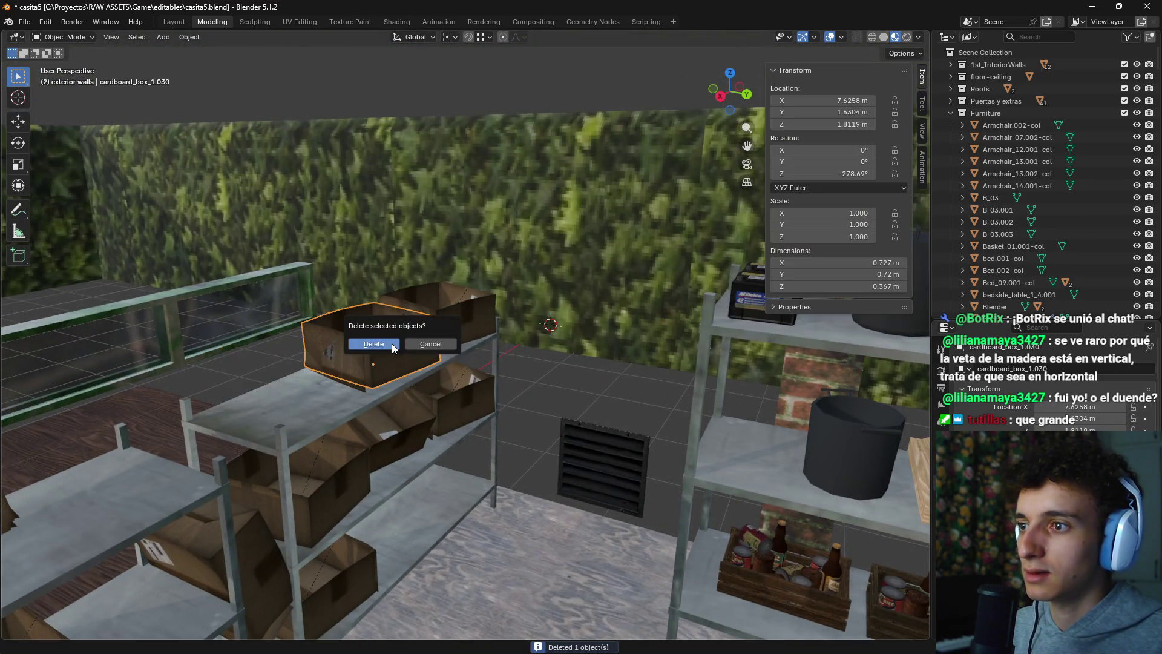
left_click(391, 343)
left_click(456, 322)
key("x")
left_click(456, 322)
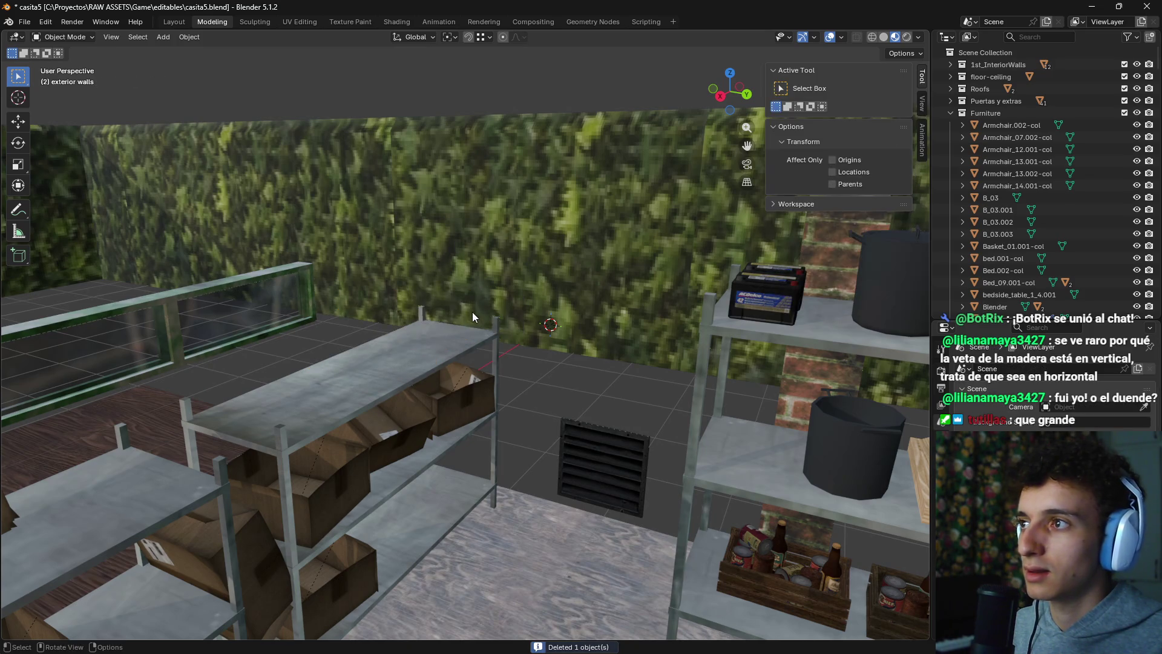
scroll(472, 315, "down", 3)
Step: Delete two more boxes from the back and middle shelves
mouse_move(492, 370)
left_mouse_down()
mouse_move(414, 368)
mouse_move(477, 385)
mouse_move(515, 354)
mouse_move(489, 367)
left_mouse_up()
left_click(488, 368)
key("x")
left_click(488, 368)
left_click(586, 367)
key("x")
left_click(586, 366)
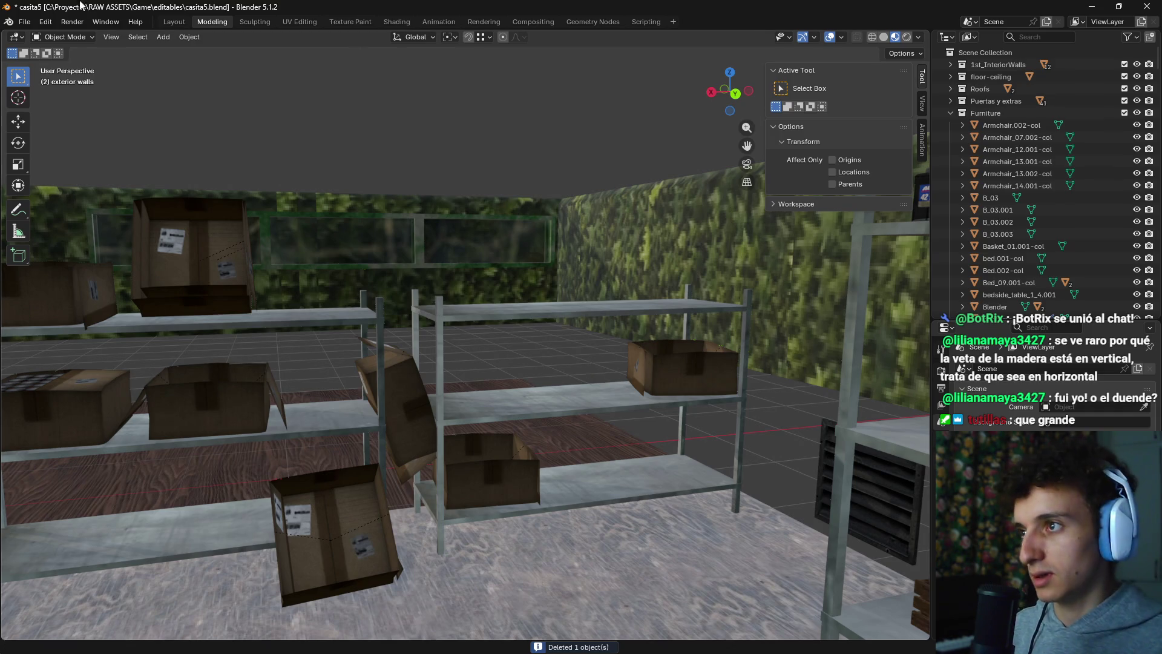
left_click(24, 21)
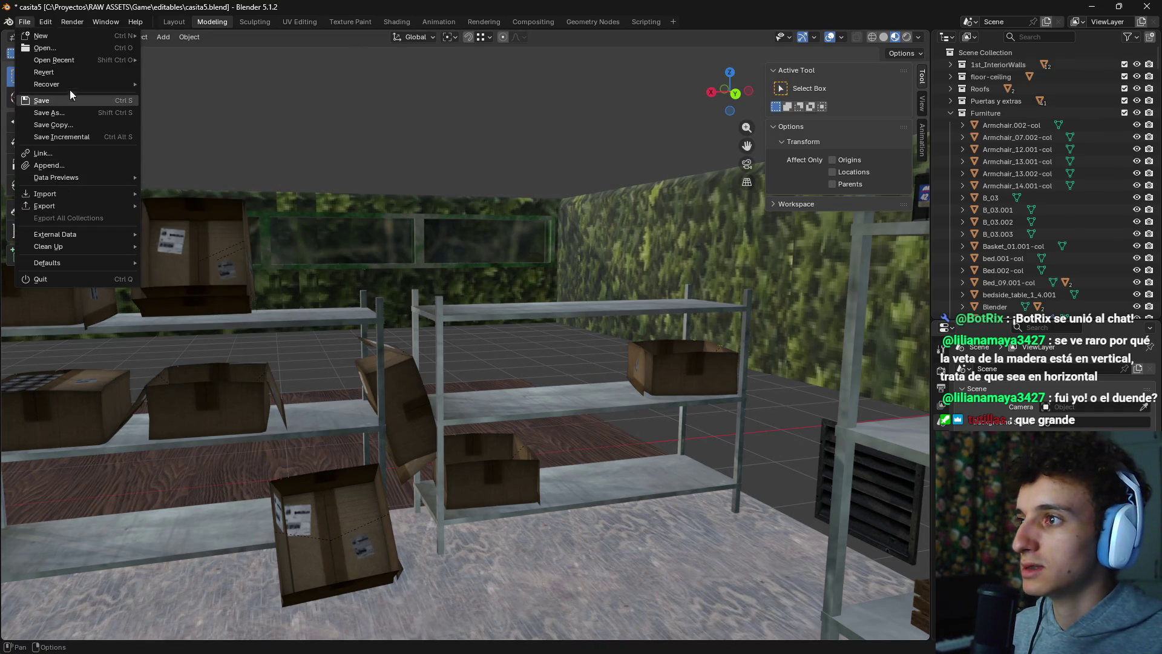
Step: Cancel the save dialog, then select all Furniture collection objects and copy them
left_click(72, 114)
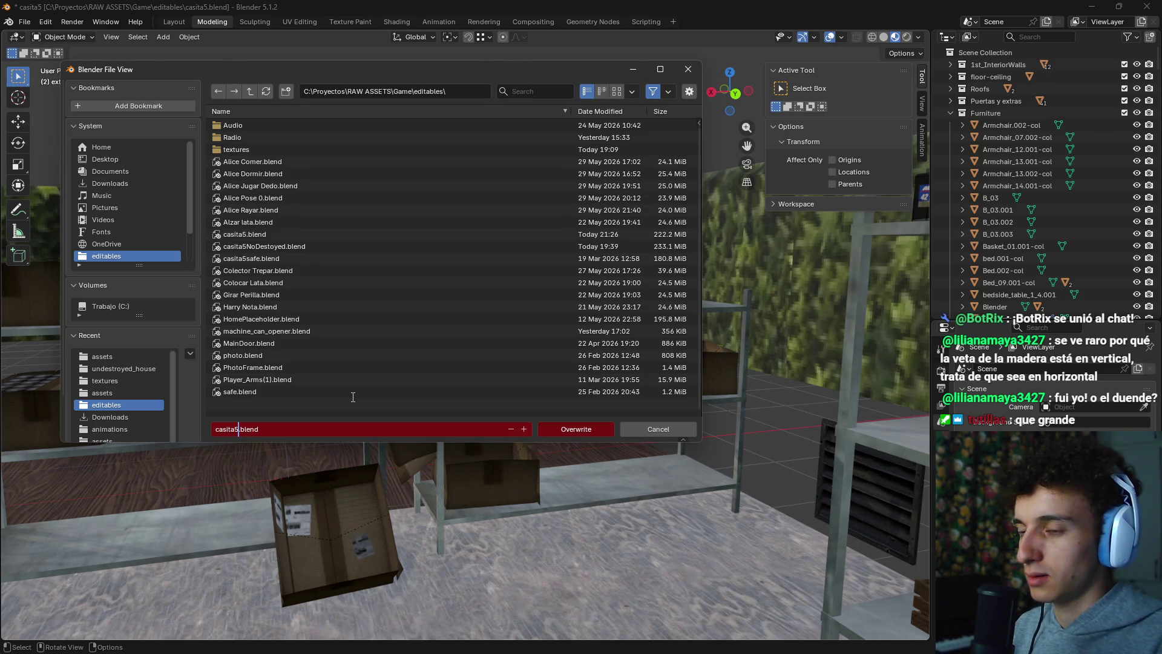
left_click(670, 434)
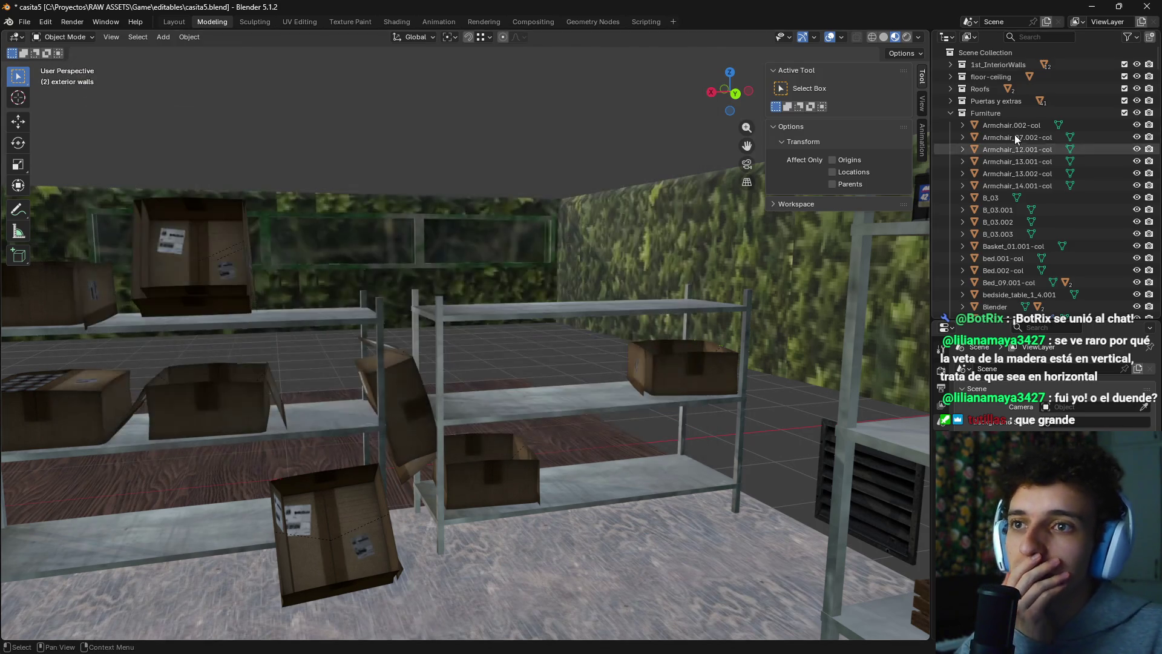
right_click(1008, 114)
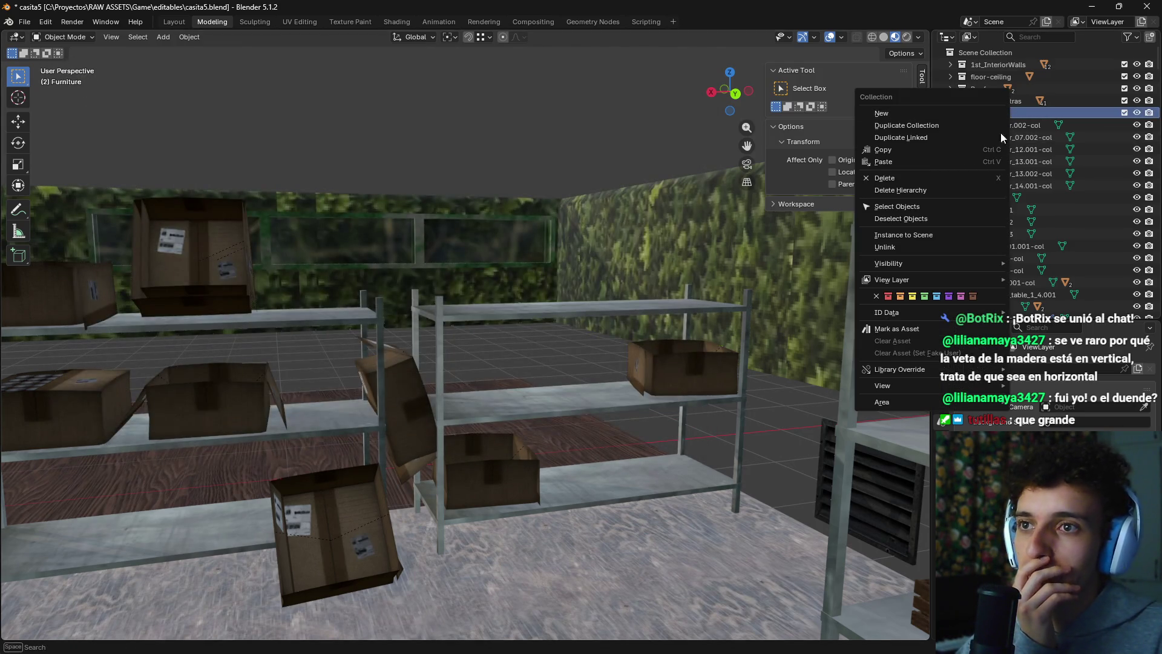
left_click(905, 205)
right_click(1023, 160)
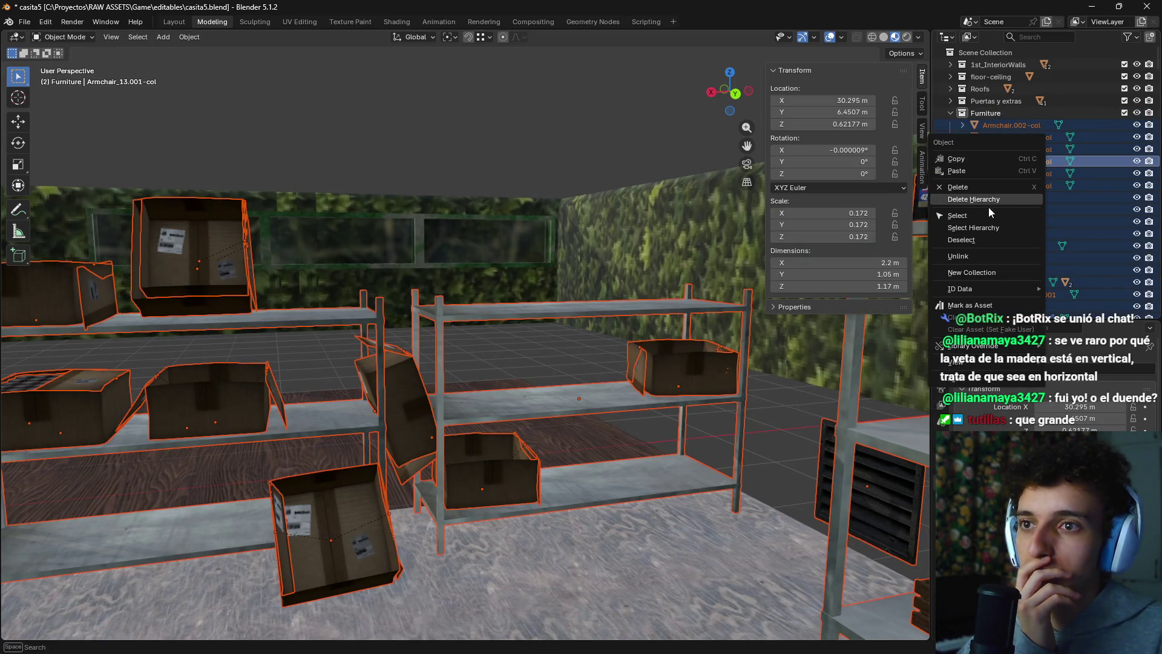
left_click(979, 159)
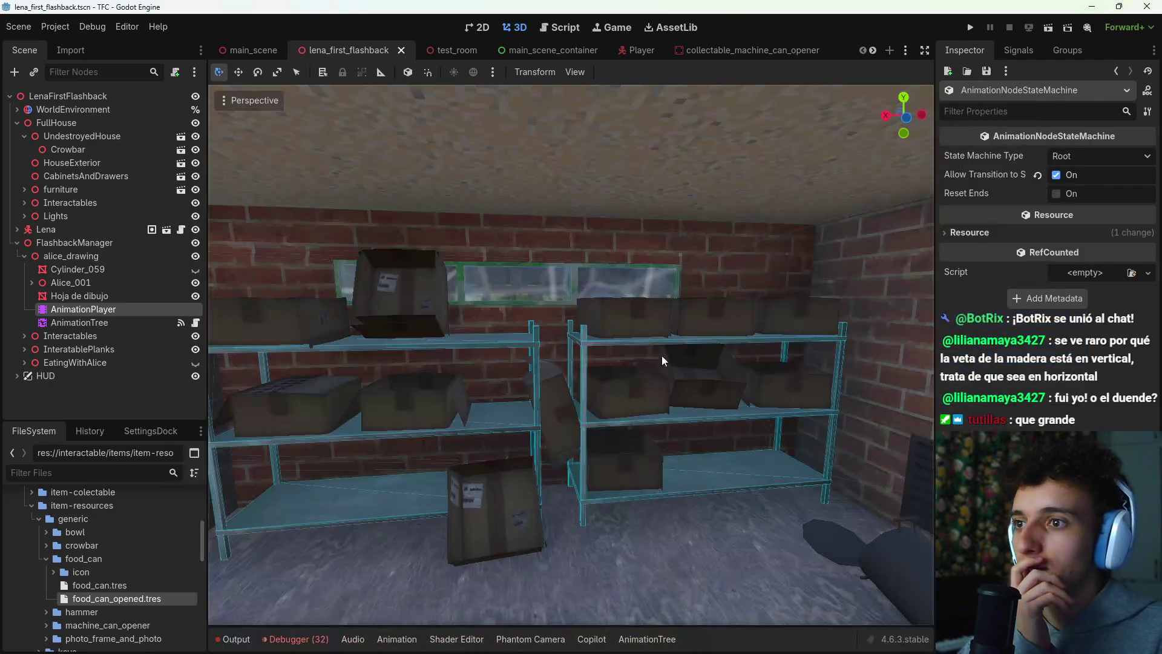
Step: Open casita5NoDestoyed.blend from File Explorer's editables folder
left_click(727, 640)
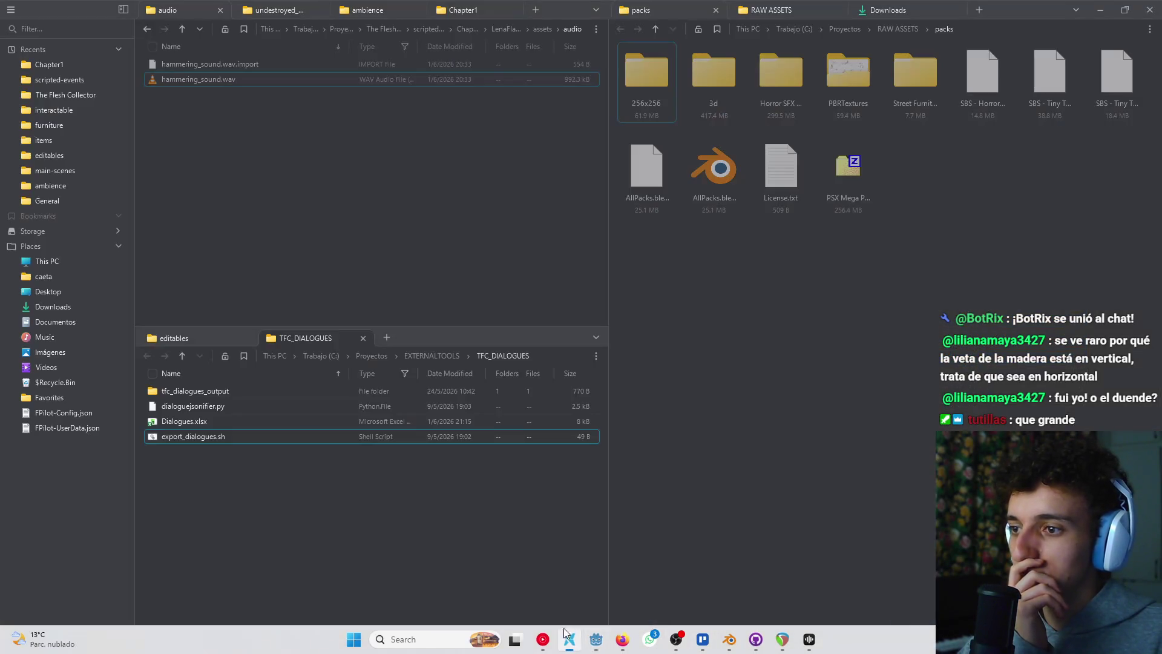
left_click(210, 340)
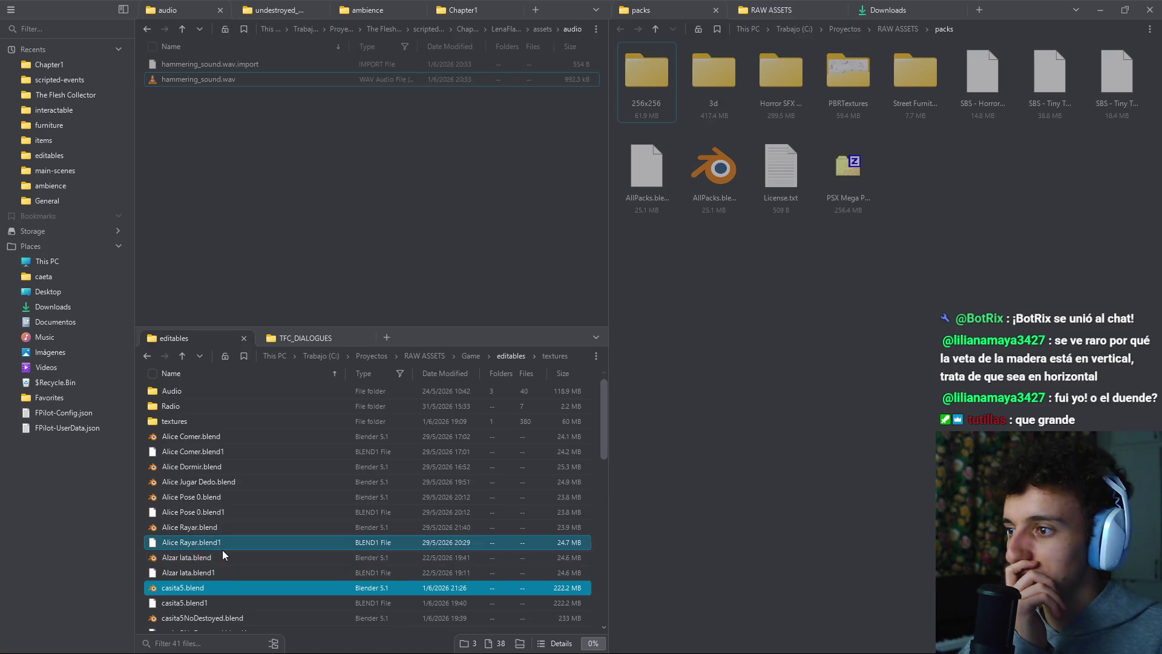
scroll(224, 498, "down", 1)
scroll(224, 497, "down", 2)
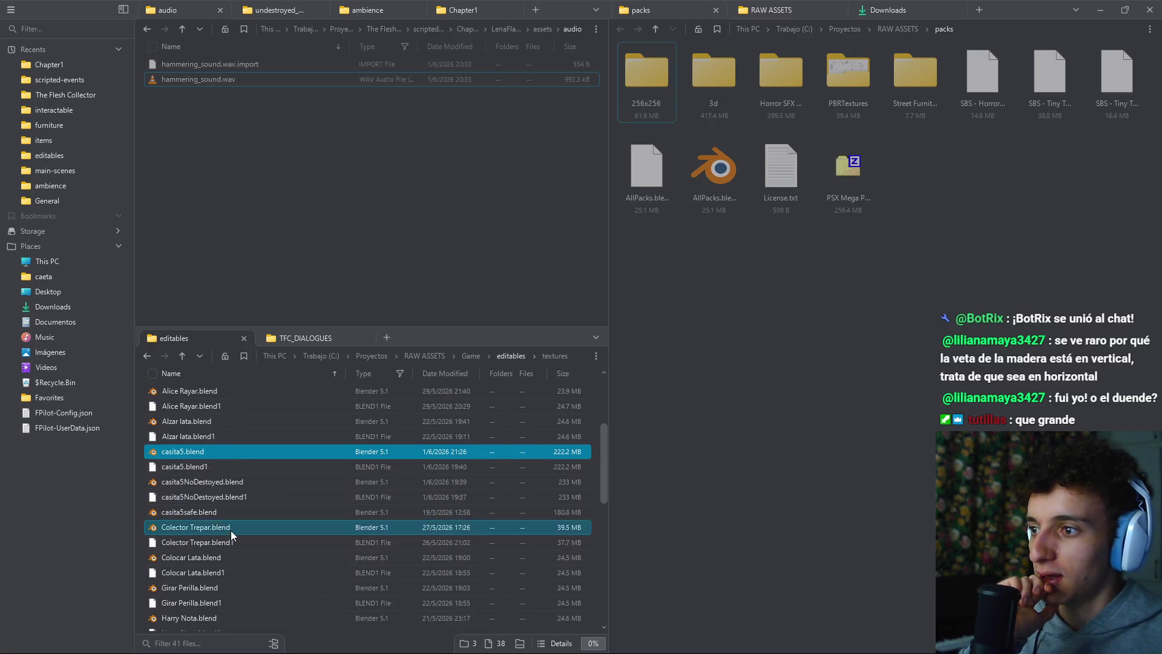
left_click(218, 488)
double_click(218, 488)
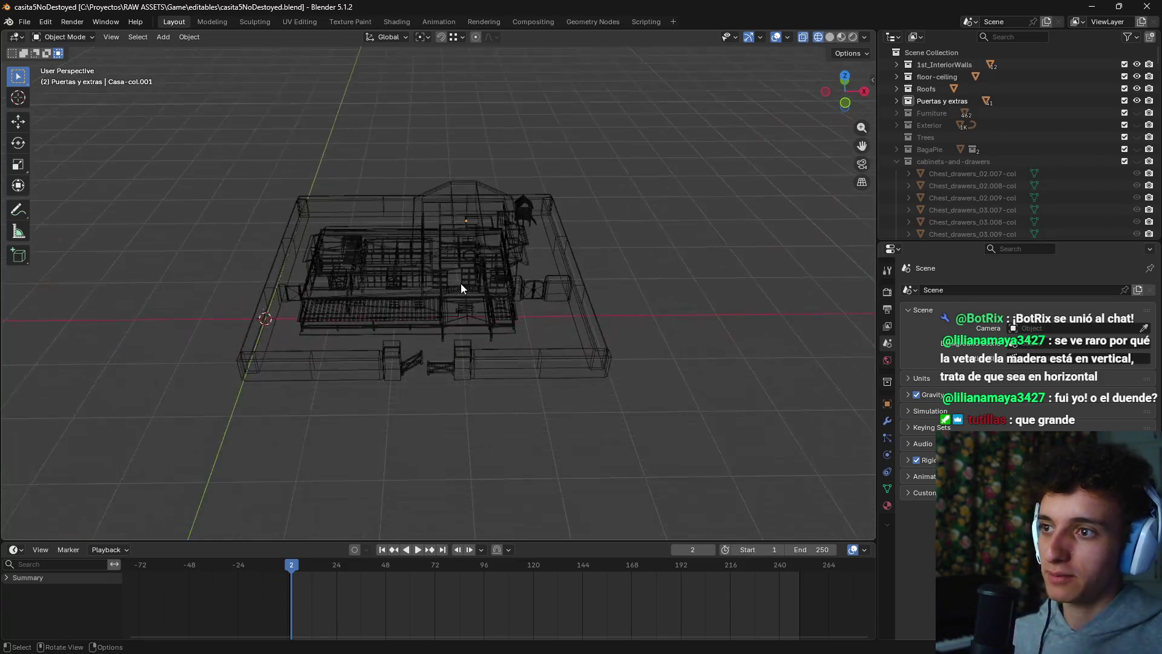
Step: Switch the viewport shading to Material Preview
key("z")
left_click(494, 369)
scroll(494, 369, "up", 2)
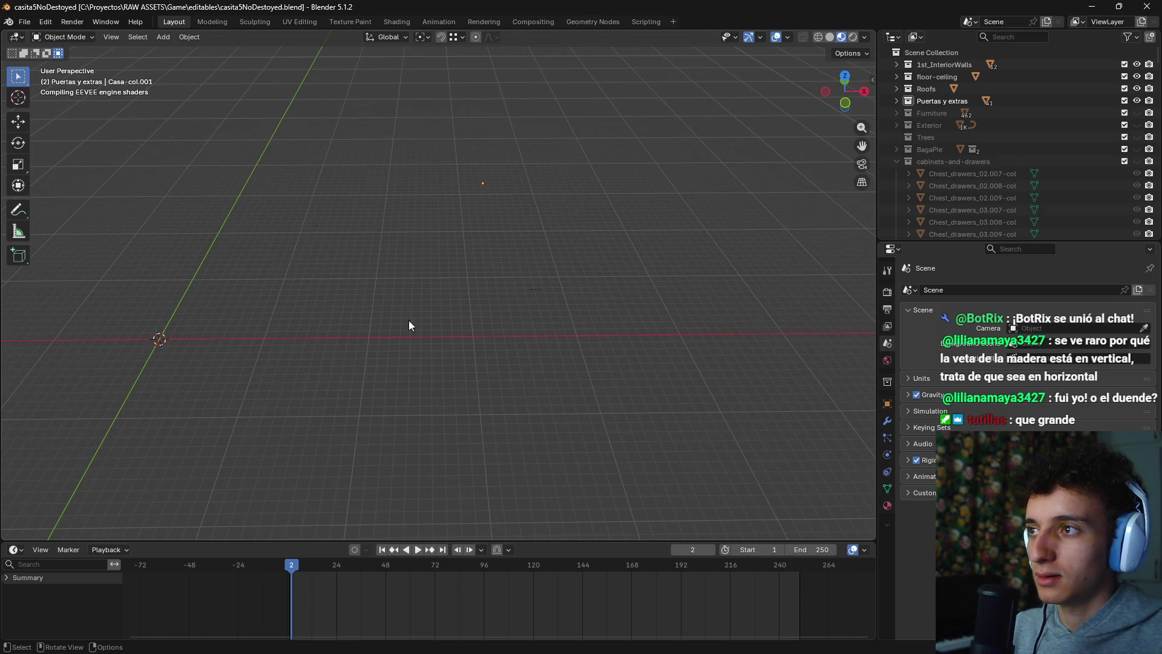
scroll(450, 332, "up", 3)
Step: Hide the roof, red upper floor, second-floor wall slab and int1-col object
left_click(496, 236)
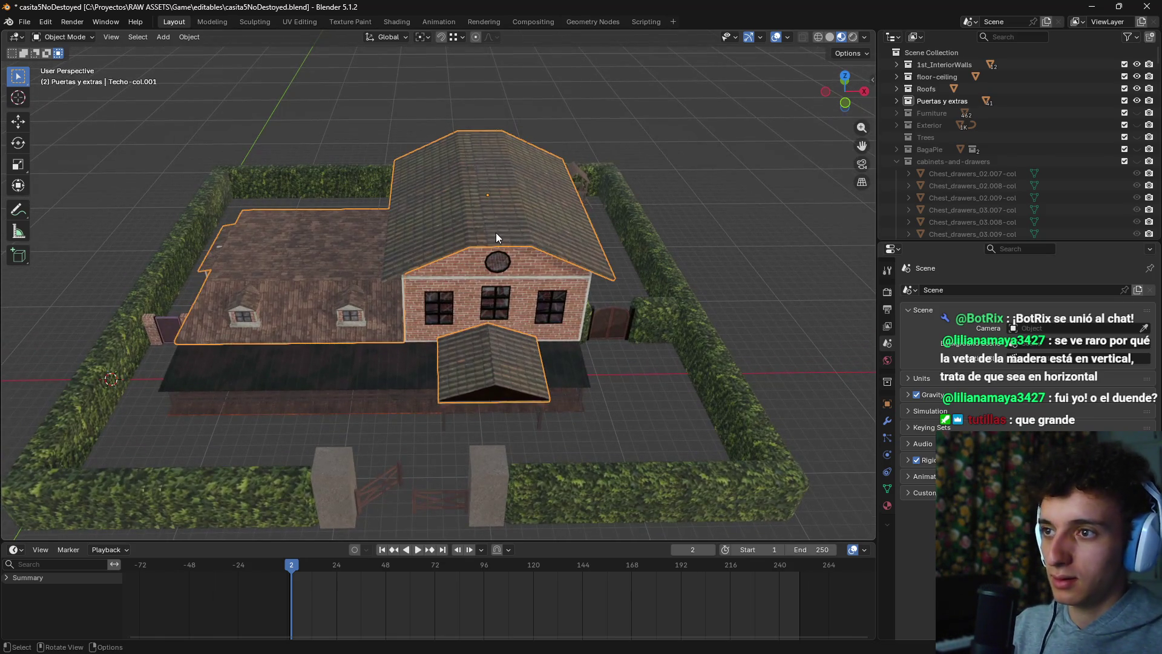
key("h")
left_click(398, 314)
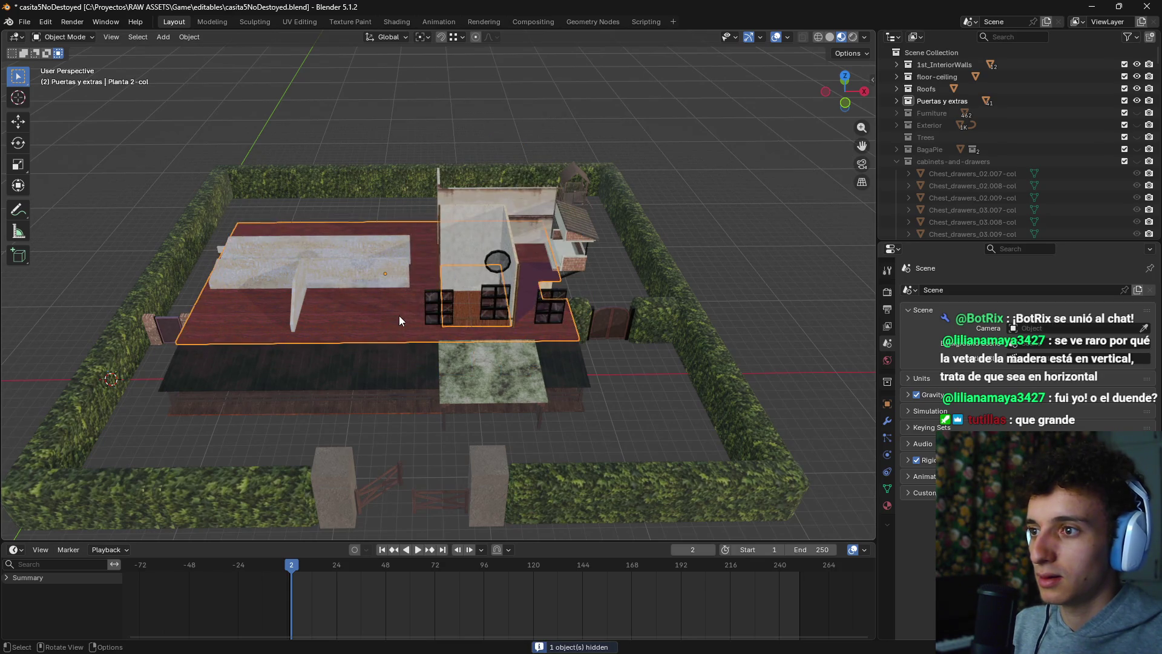
key("h")
left_click(380, 250)
key("h")
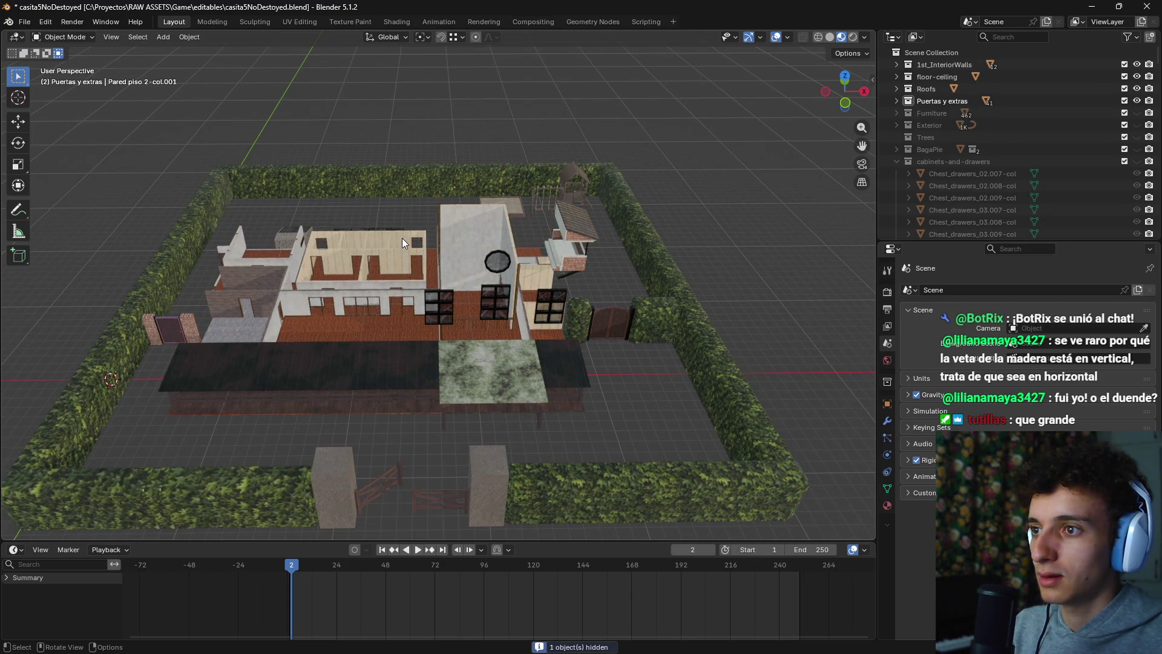
left_click(402, 238)
key("h")
scroll(401, 313, "up", 3)
mouse_move(401, 314)
left_mouse_down()
mouse_move(584, 324)
mouse_move(477, 241)
mouse_move(666, 182)
left_mouse_up()
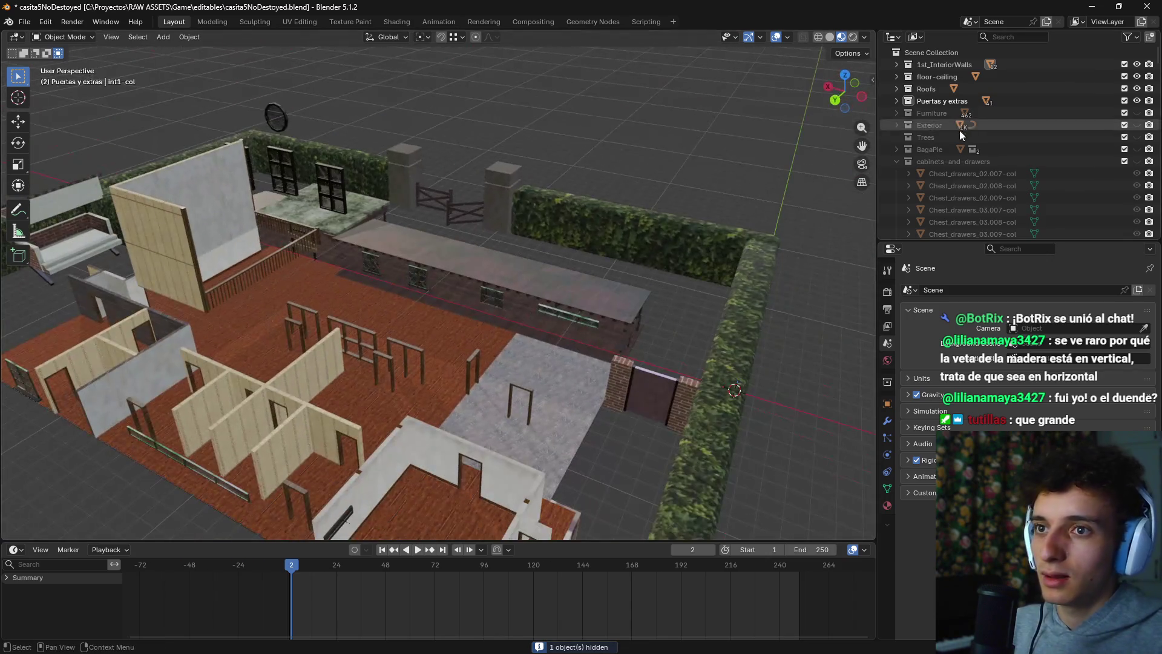
left_click(933, 114)
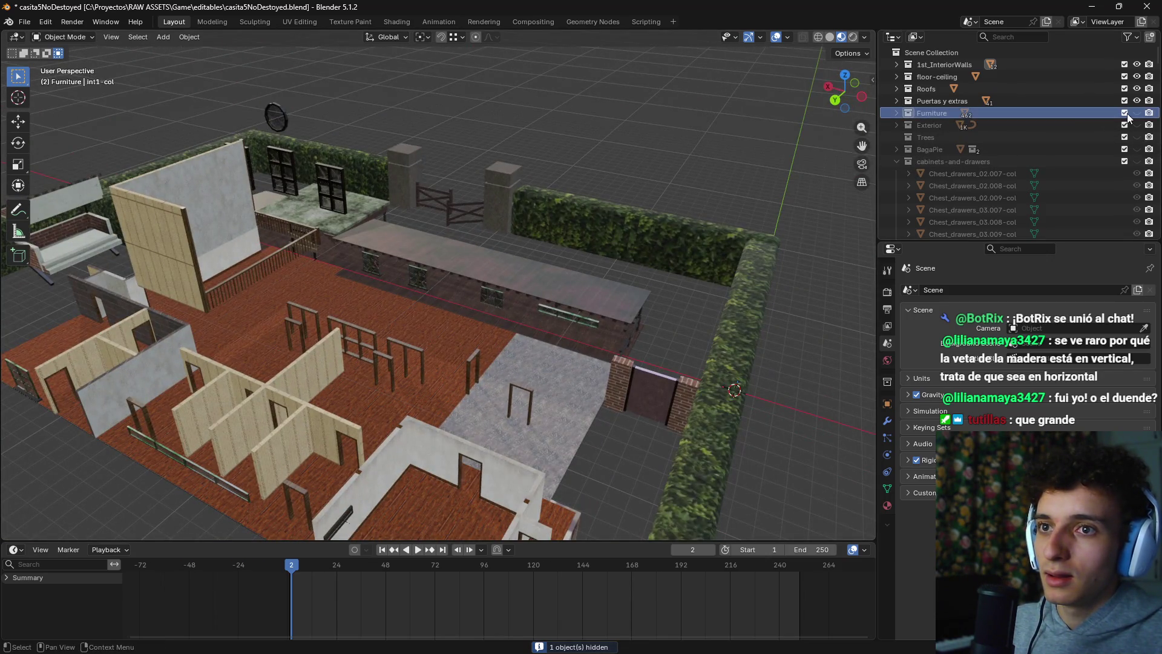
Step: Delete the first range of Furniture objects, starting from Armchair.002-col
left_click(898, 114)
left_click_drag(604, 338, 629, 245)
left_click(960, 125)
scroll(968, 169, "down", 10)
scroll(952, 194, "down", 15)
scroll(954, 190, "up", 5)
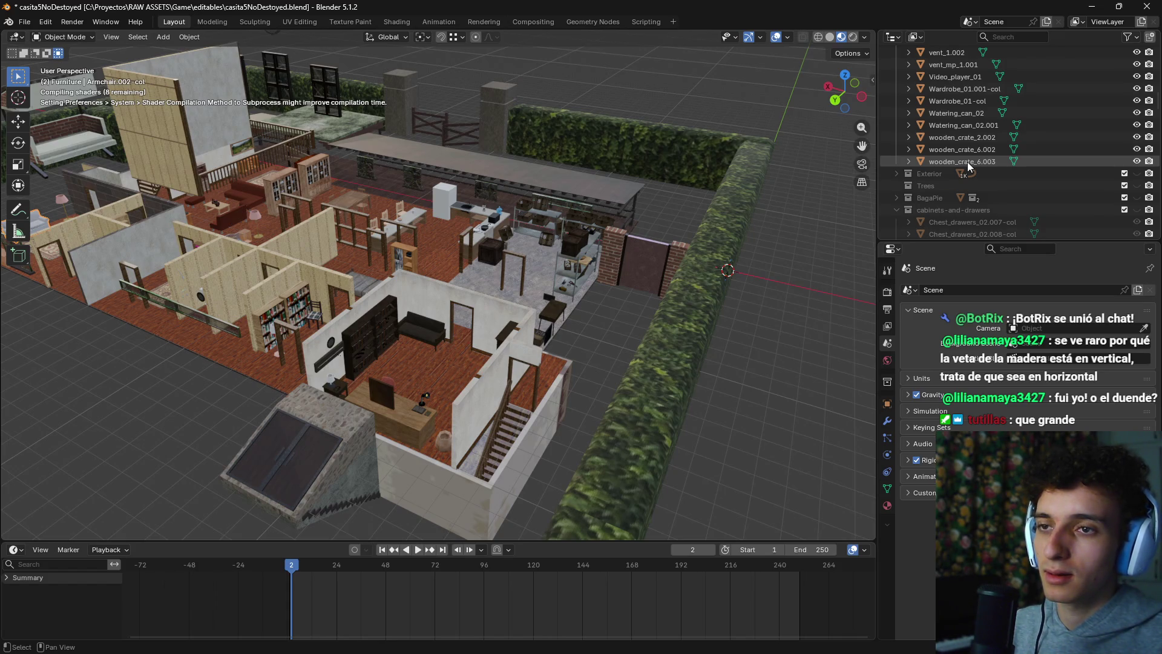
key("a")
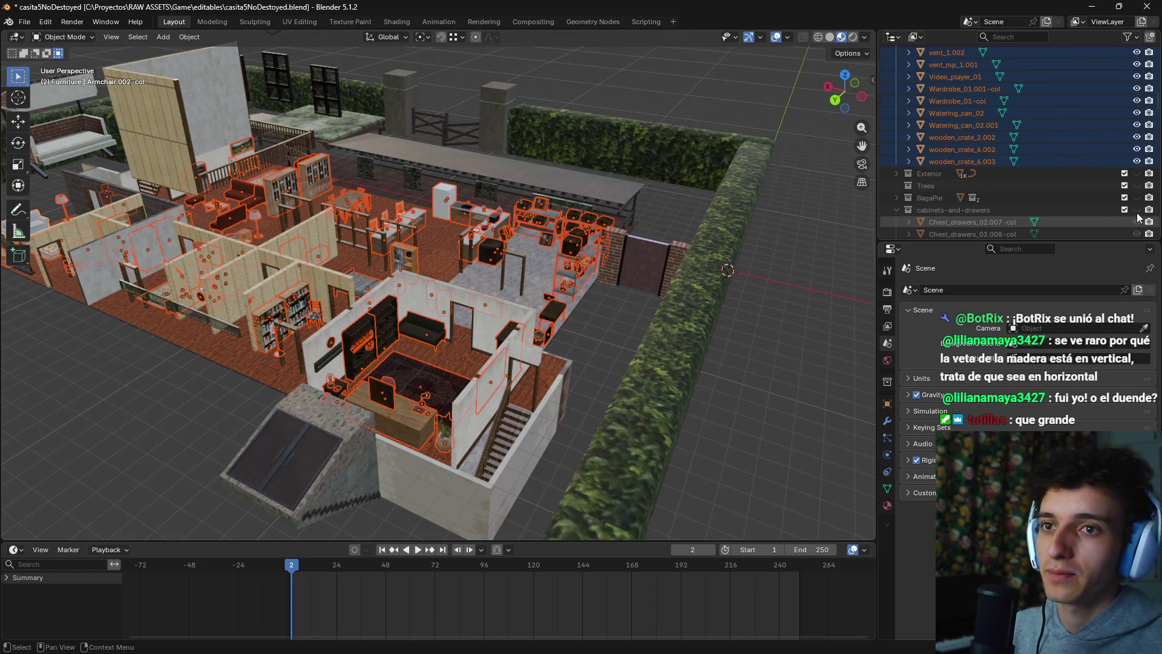
key("Delete")
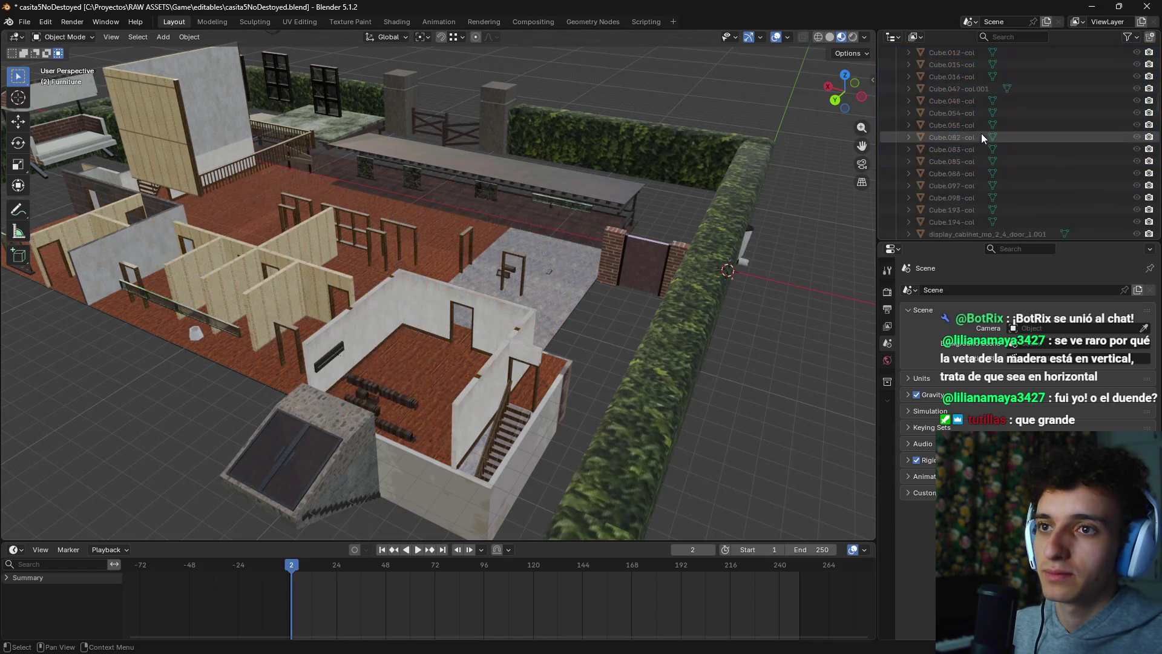
scroll(987, 169, "up", 10)
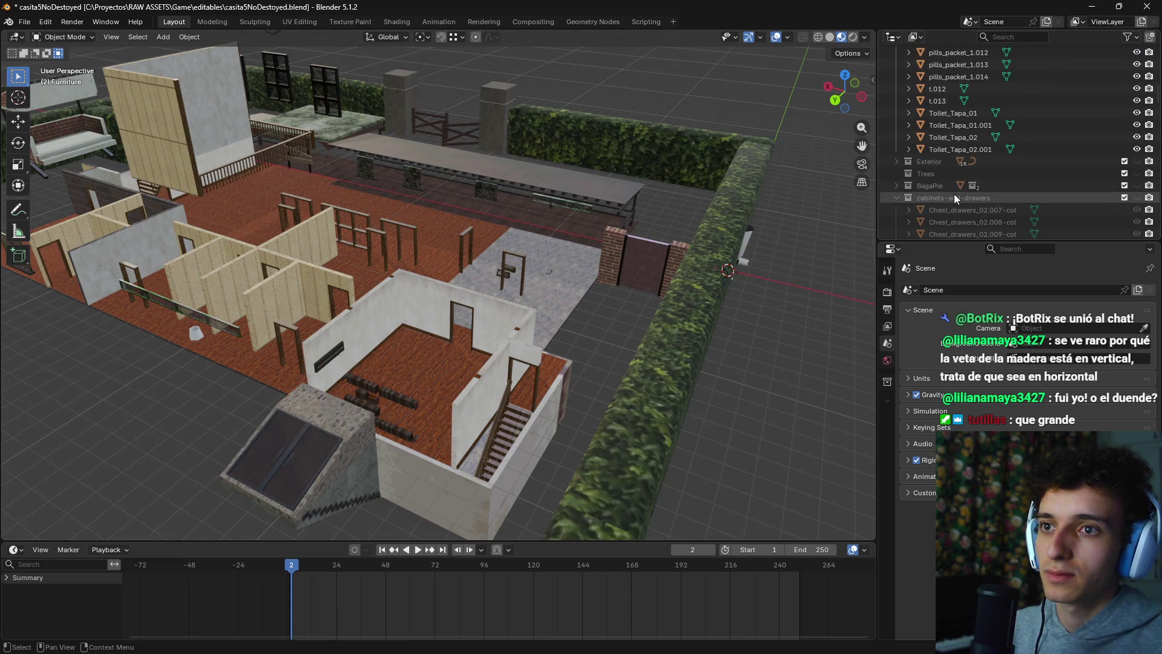
scroll(940, 187, "up", 10)
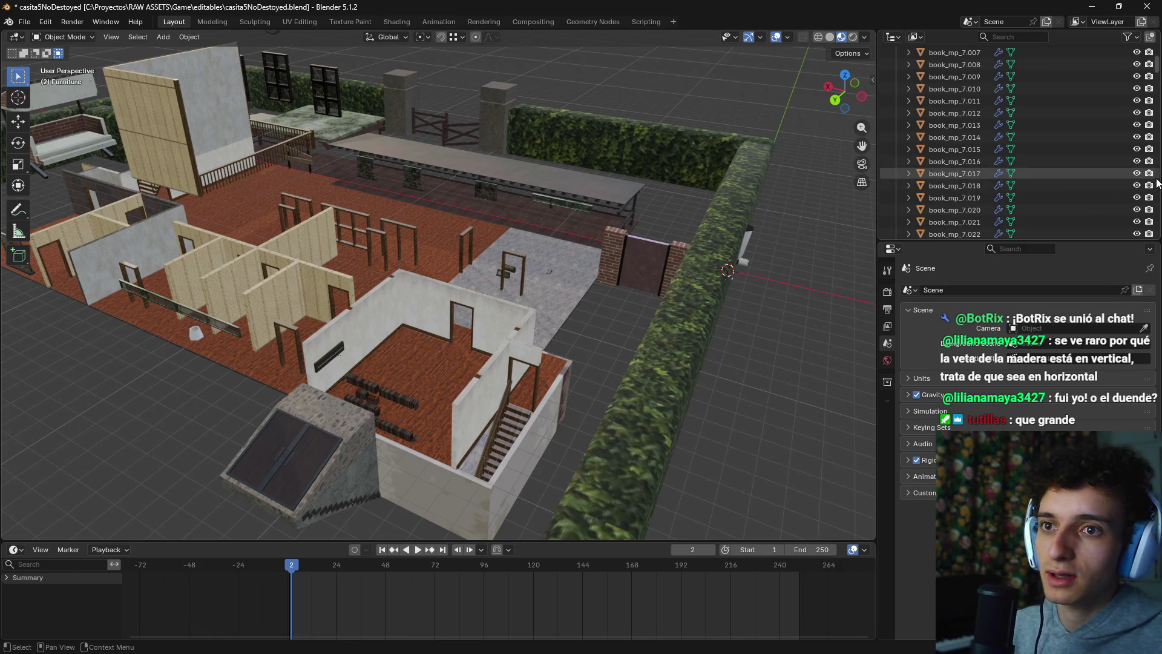
scroll(1151, 181, "up", 5)
scroll(944, 115, "up", 3)
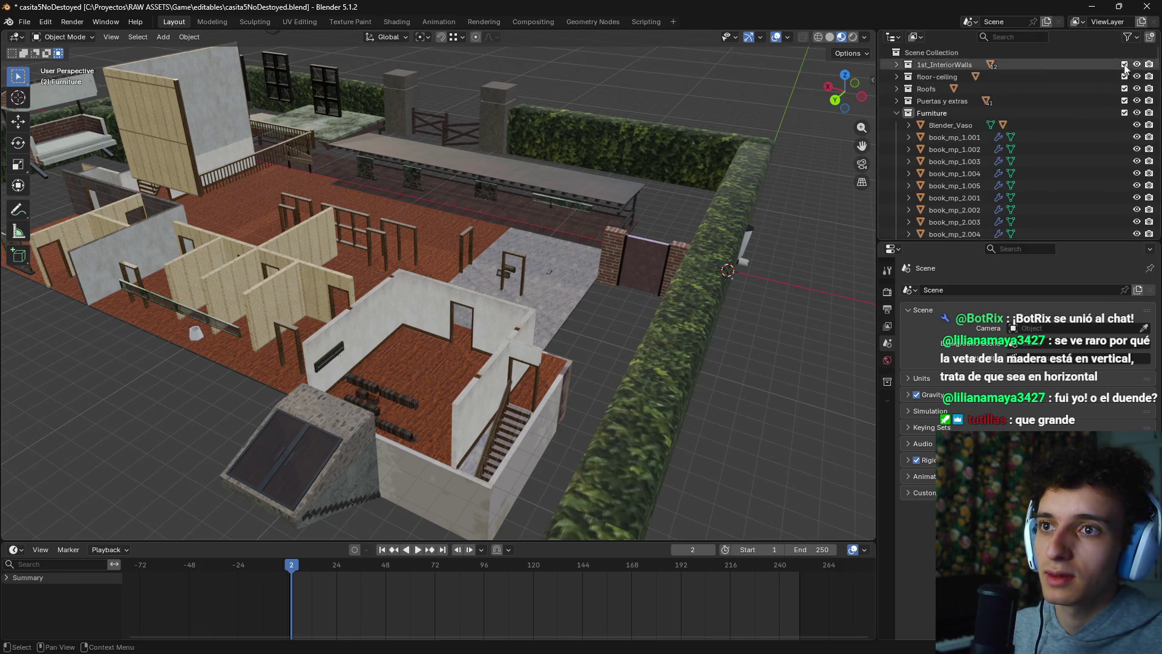
Step: Delete the remaining objects from Blender_Vaso to Toilet_Tapa_02.001, then collapse Furniture
left_click(941, 125)
scroll(968, 157, "down", 2)
scroll(980, 177, "down", 15)
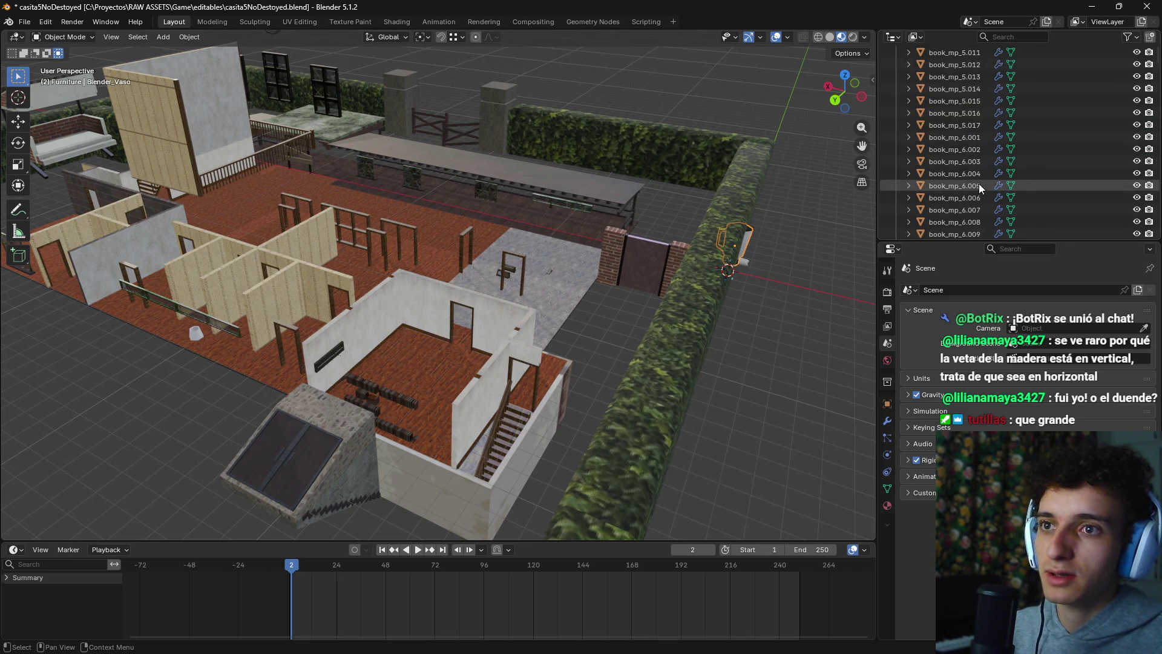
scroll(999, 168, "down", 8)
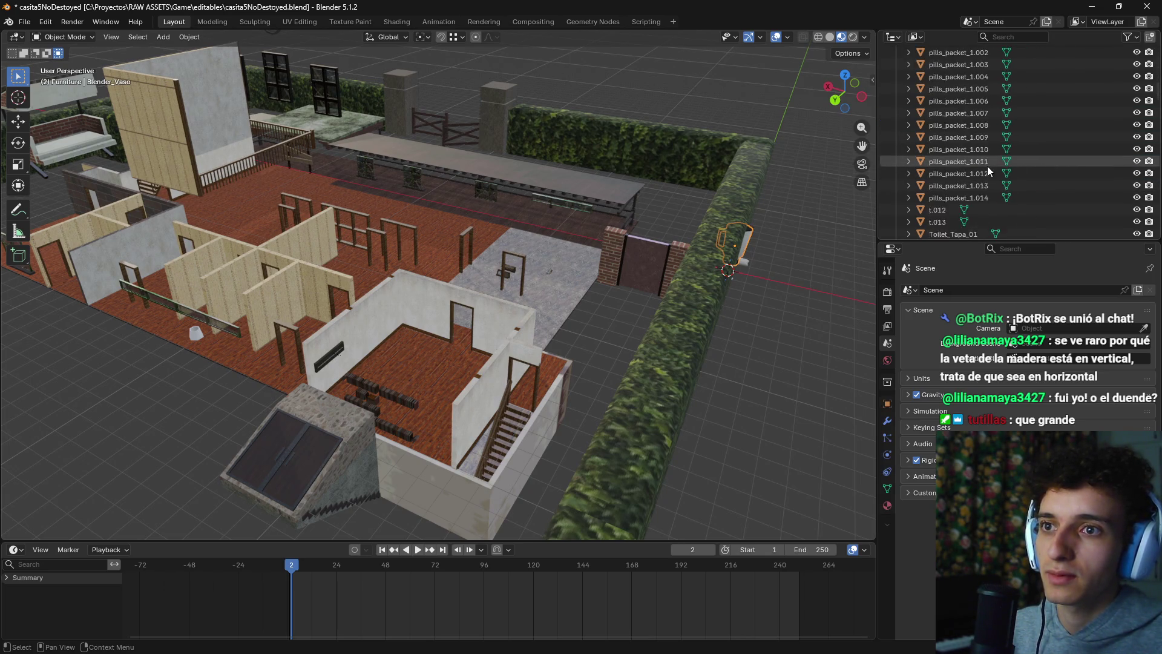
left_click(971, 172, "shift")
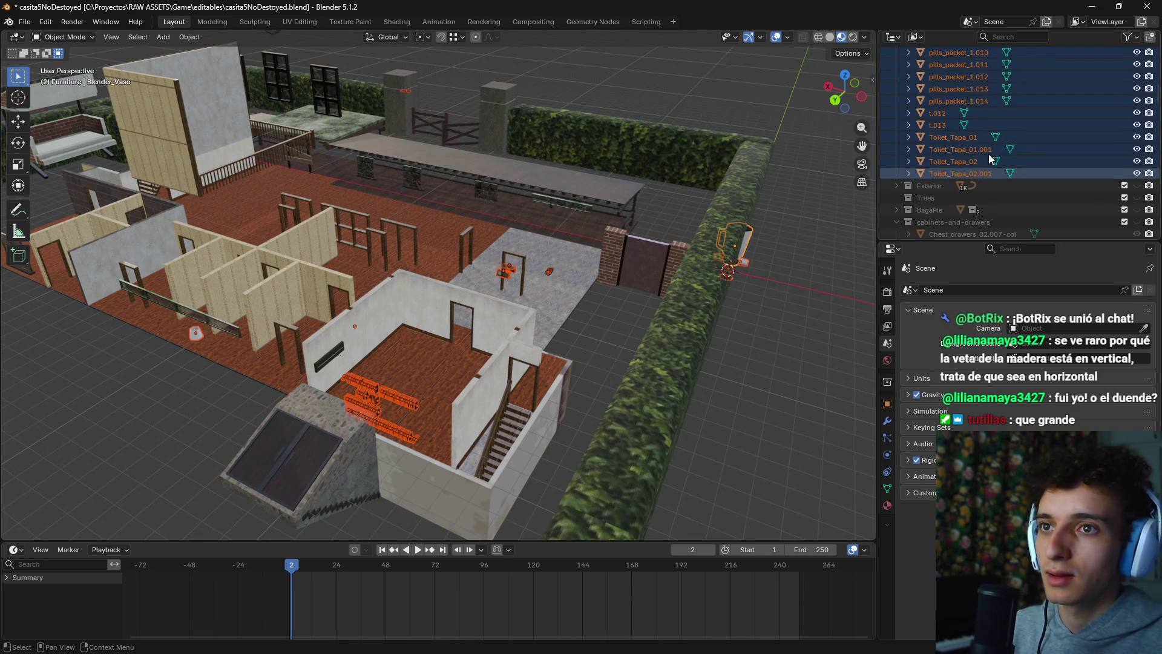
key("alt+a")
scroll(986, 165, "up", 10)
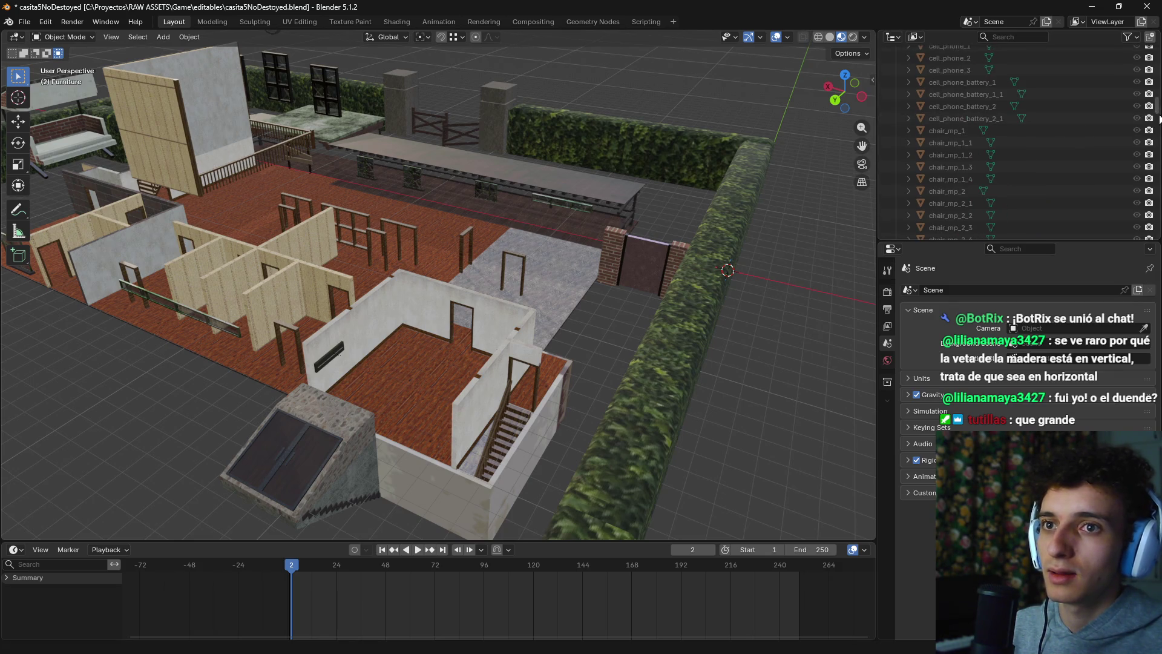
scroll(1159, 107, "up", 15)
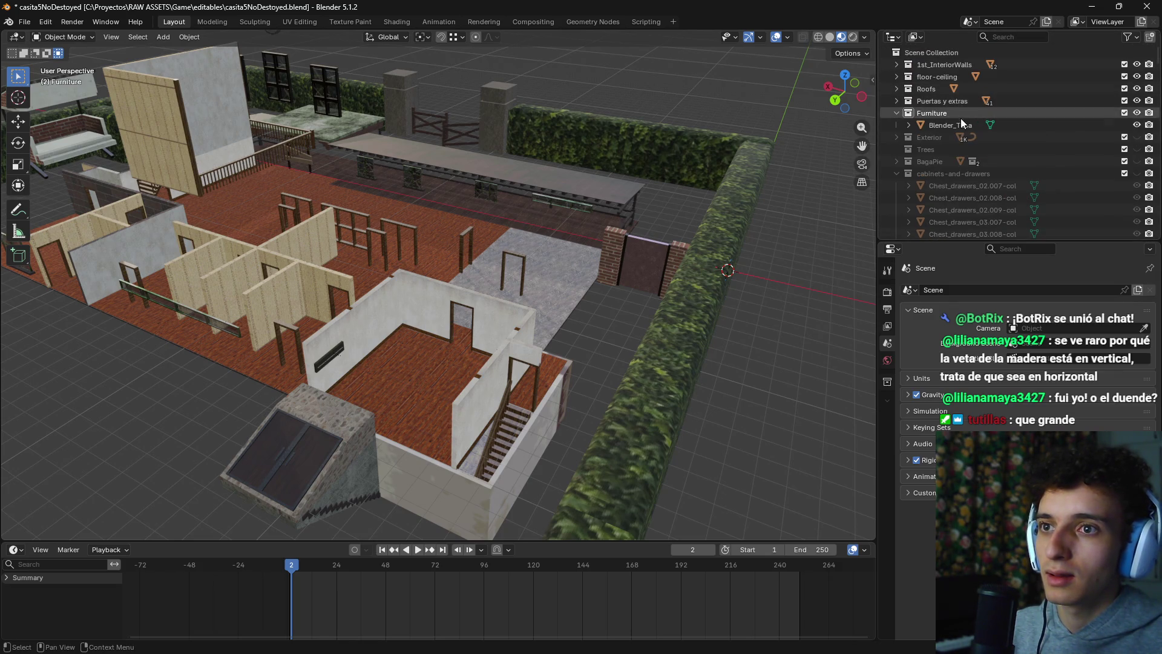
left_click(960, 124)
left_click(949, 112)
key("Left")
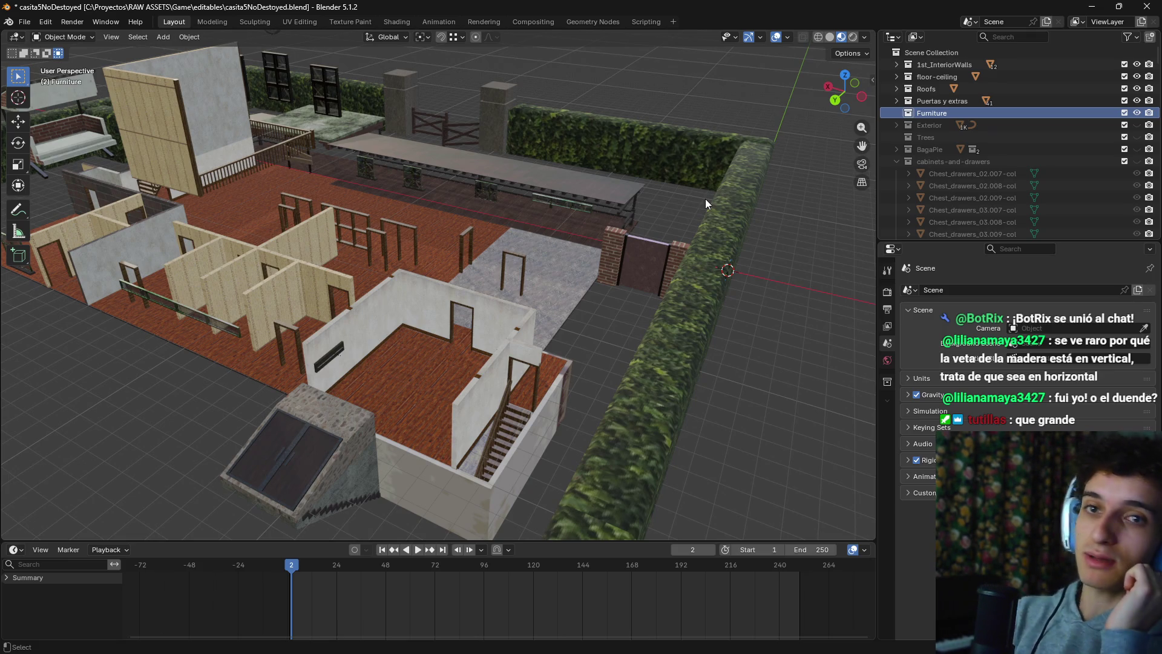
Step: Paste the copied furniture into casita5NoDestoyed and close the original casita5 window
key("ctrl+v")
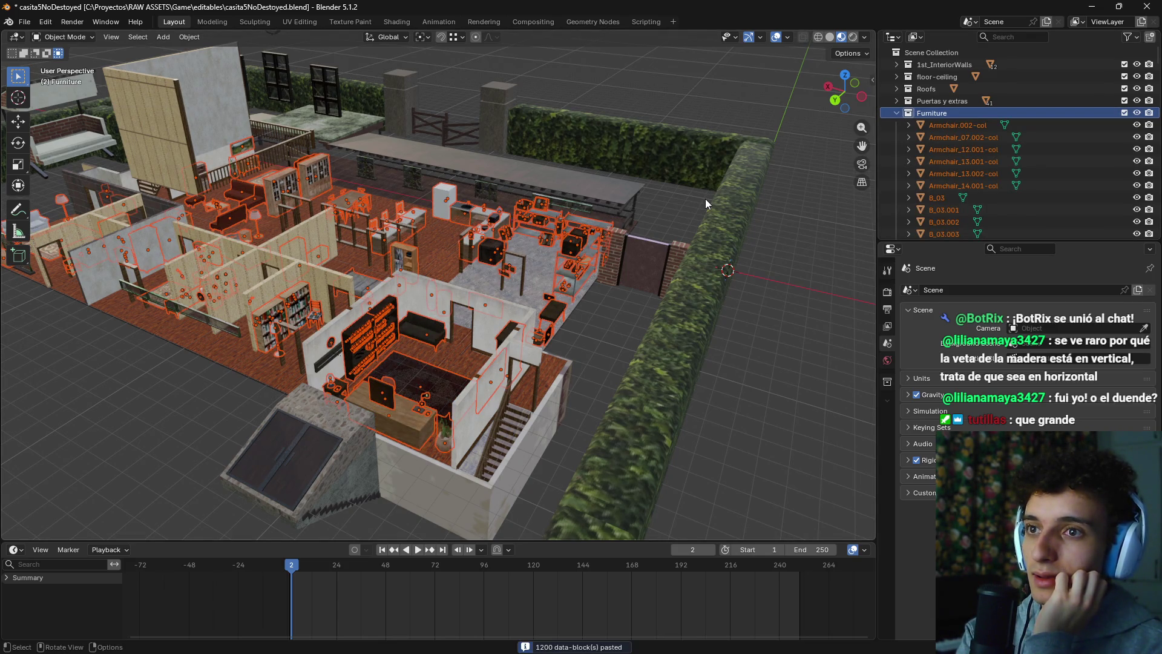
left_click(898, 113)
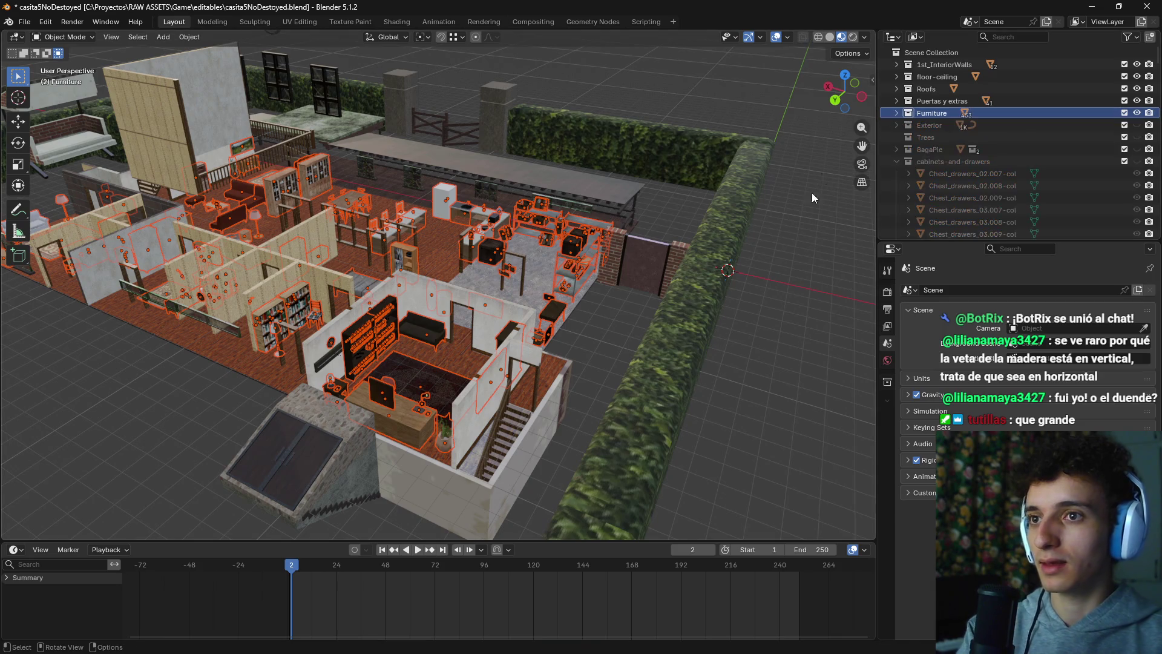
key("alt+Tab")
key("Tab")
key("Tab")
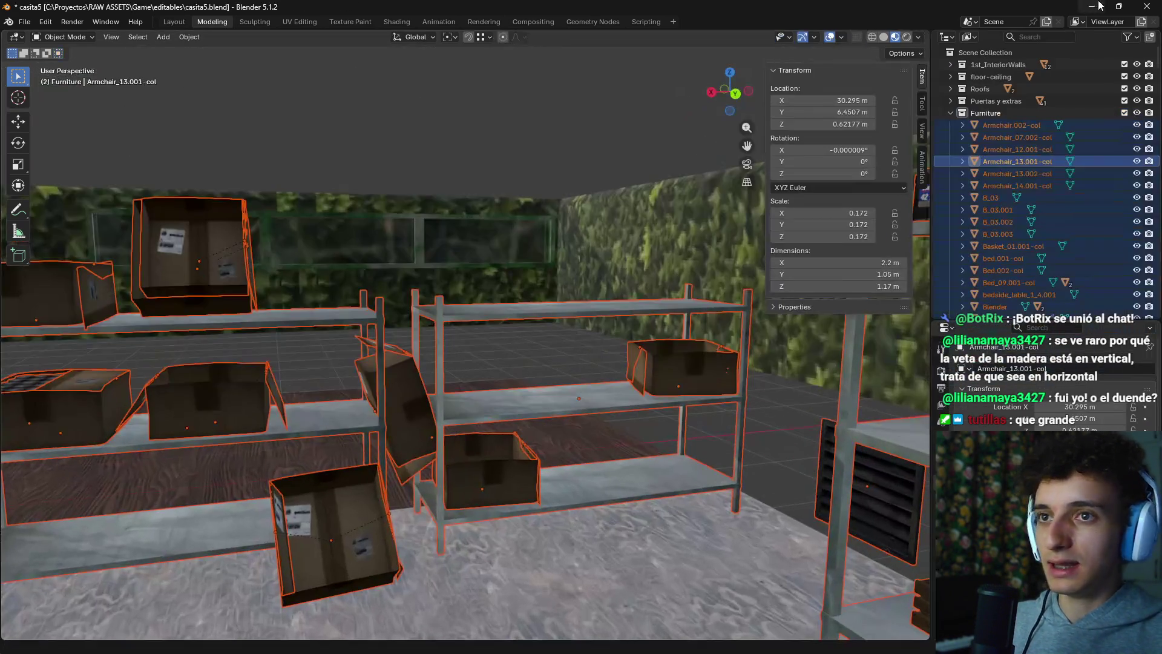
left_click(1144, 7)
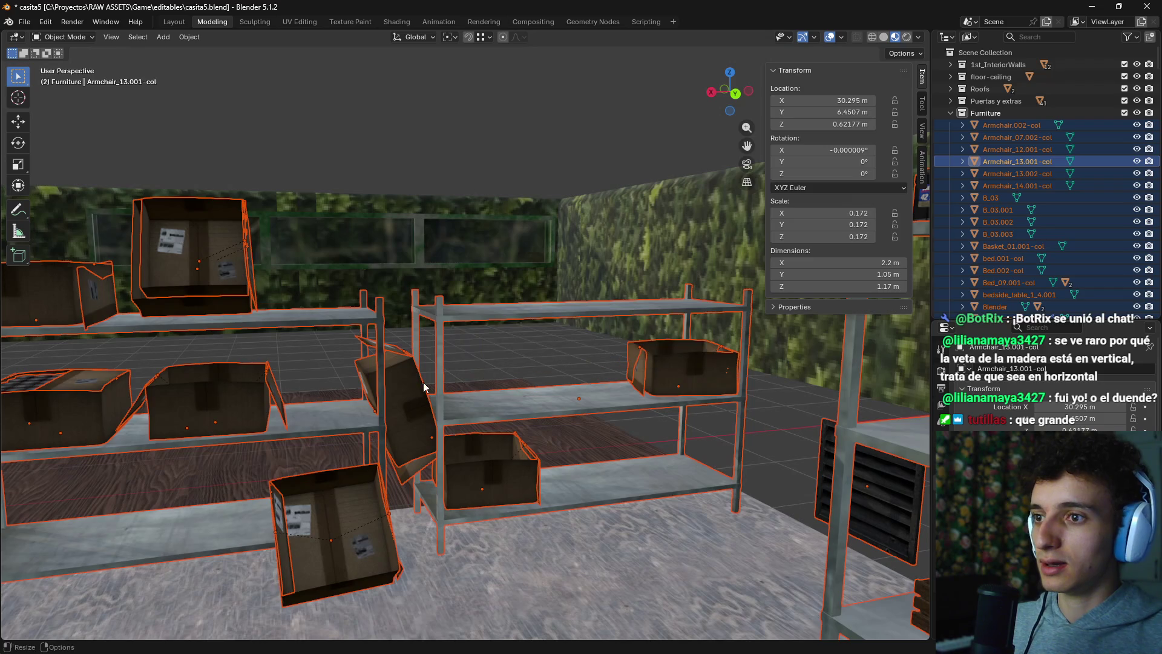
key("alt+Tab")
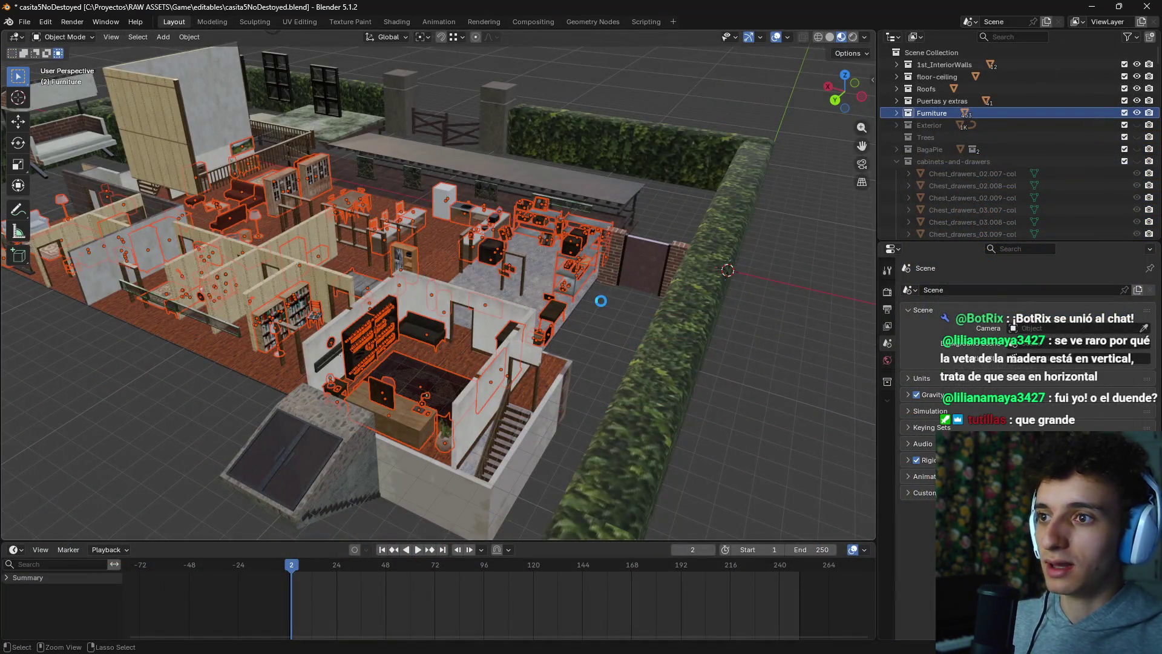
Step: Save casita5NoDestoyed.blend and unhide all hidden objects with Alt+H
key("ctrl+s")
scroll(601, 333, "up", 6)
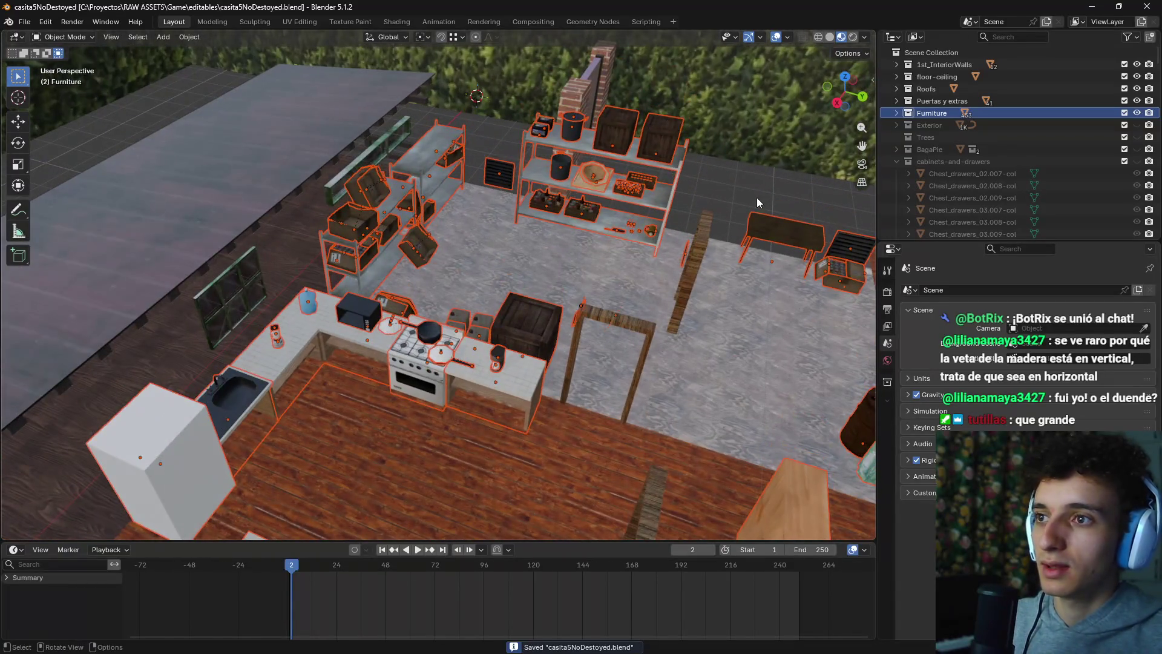
left_click(757, 198)
mouse_move(694, 210)
left_mouse_down()
mouse_move(645, 304)
mouse_move(540, 315)
mouse_move(474, 235)
mouse_move(390, 365)
mouse_move(507, 245)
mouse_move(666, 233)
left_mouse_up()
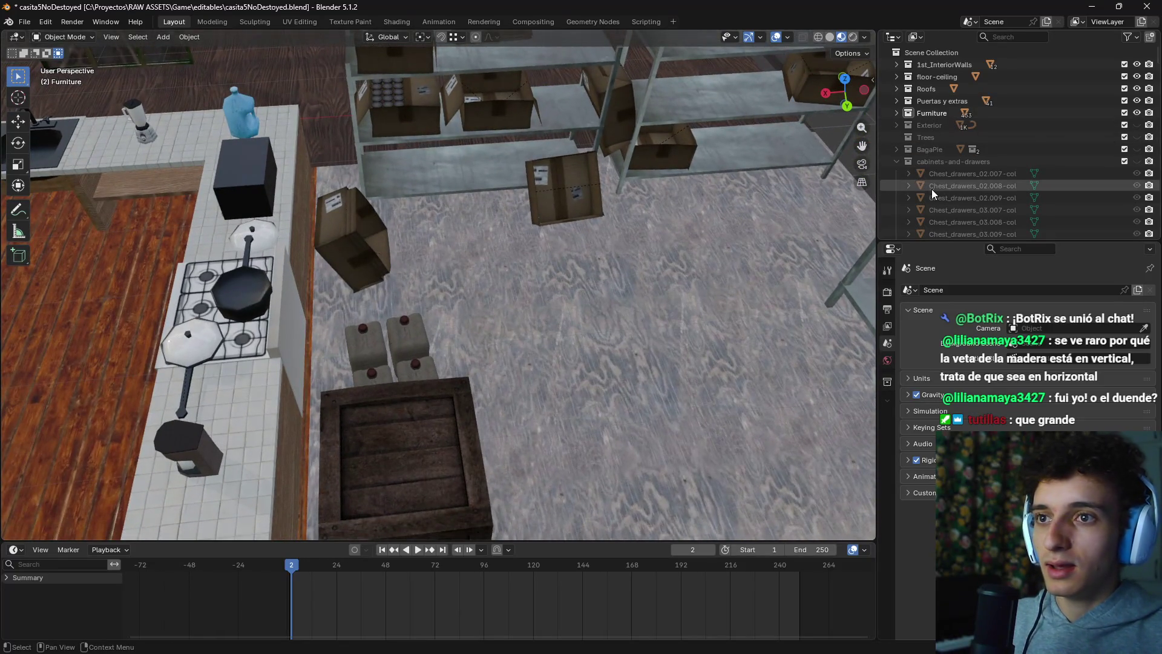
key("alt+h")
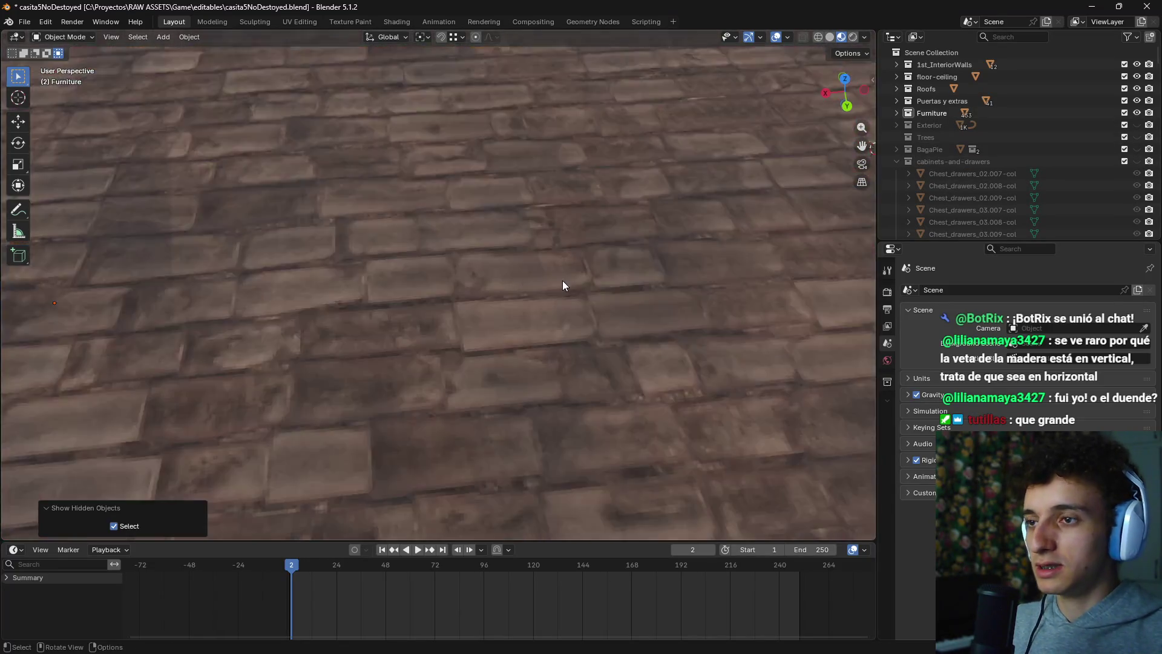
Step: Hide the brick roof, upper-floor walls and upper floor slab to expose the storeroom
left_click(485, 323)
key("h")
left_click(460, 296)
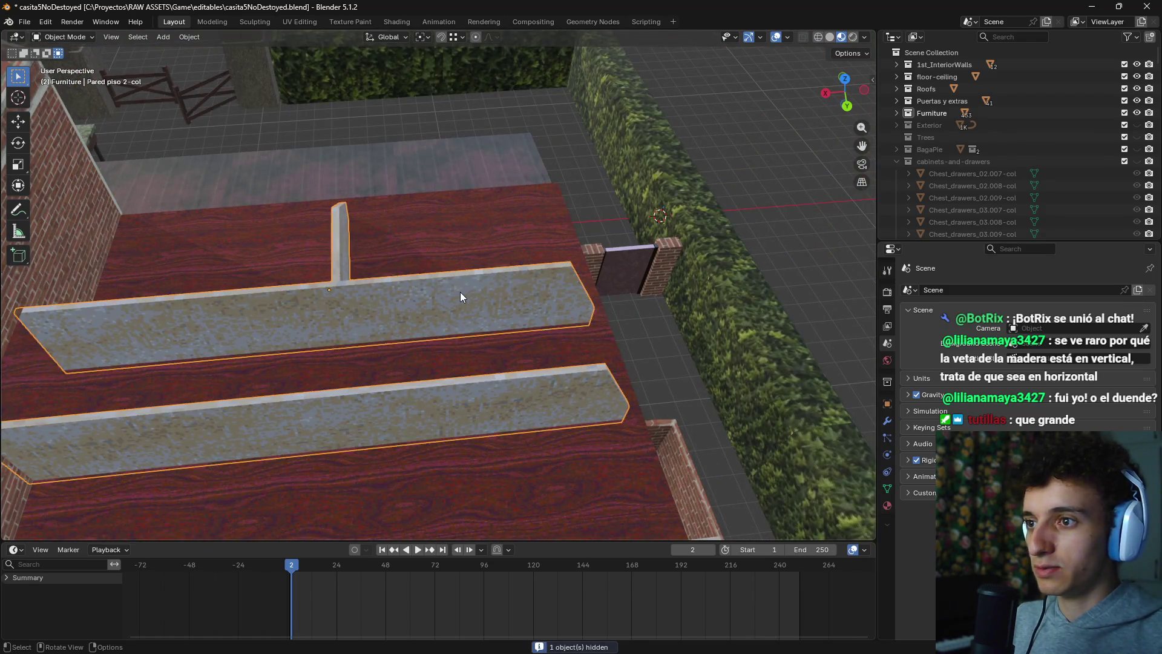
key("h")
left_click(480, 310)
key("h")
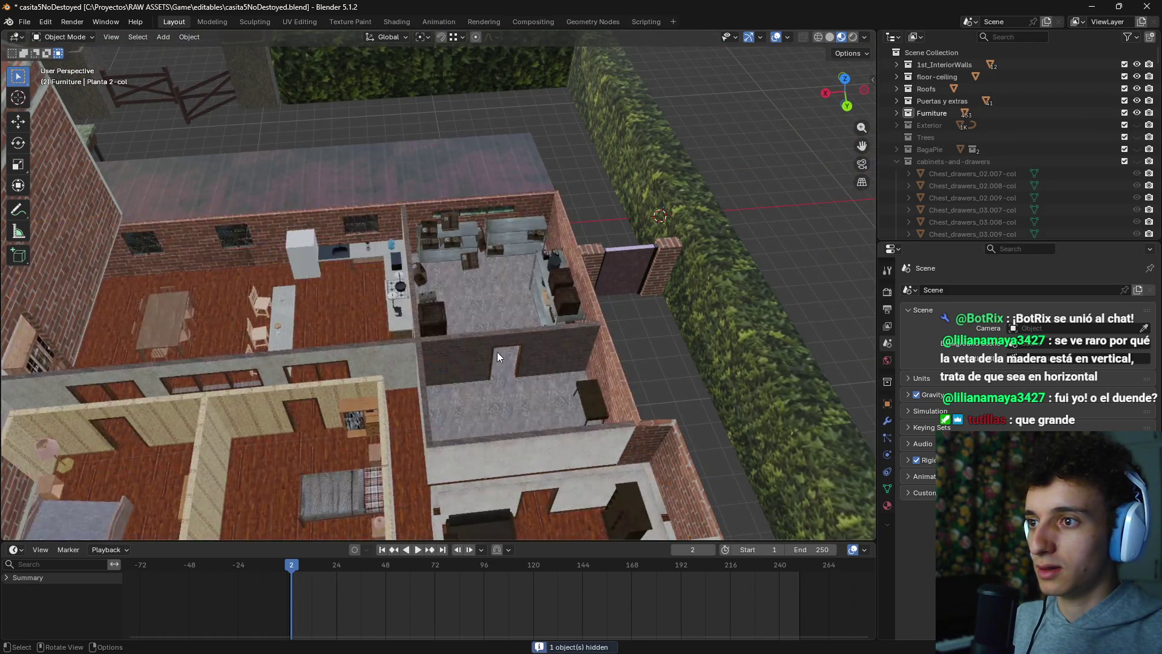
scroll(496, 356, "up", 6)
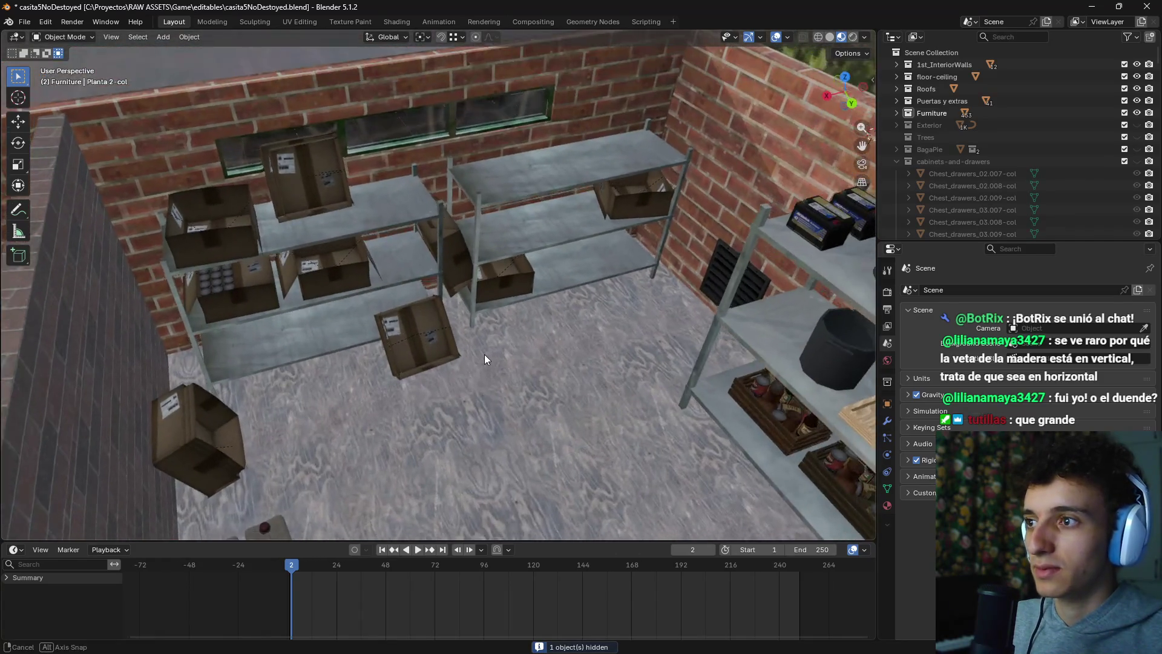
left_click_drag(484, 355, 441, 332)
Step: Delete the selected box, the tall top-shelf box, the left box and the middle-shelf box
key("x")
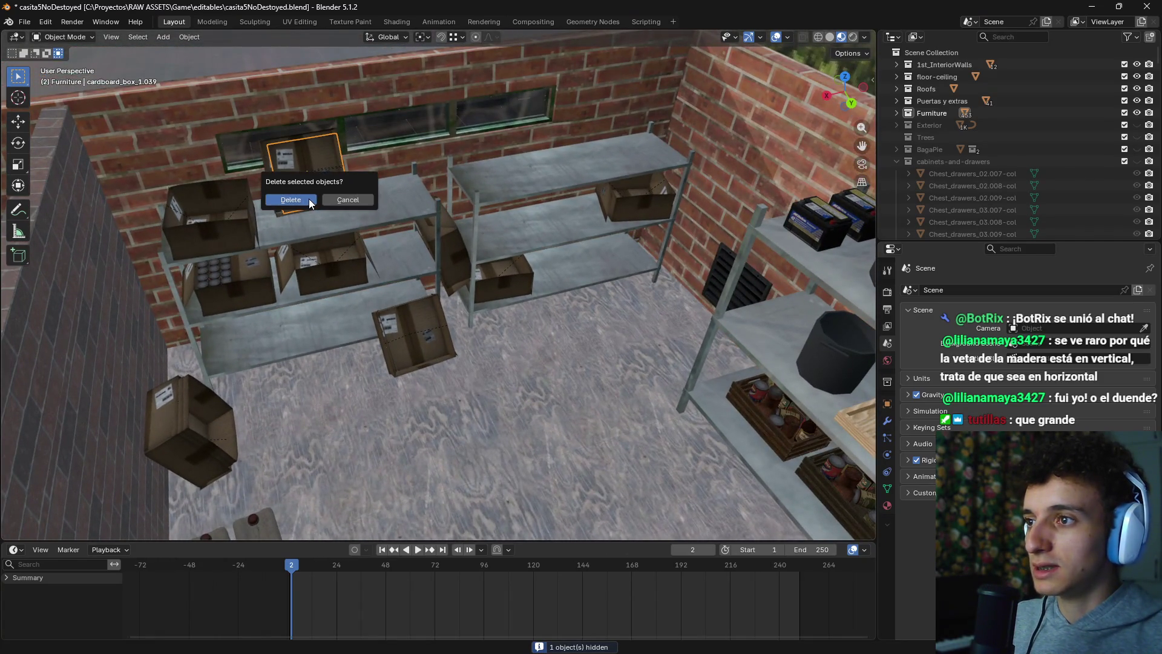
left_click(279, 206)
left_click(300, 179)
key("x")
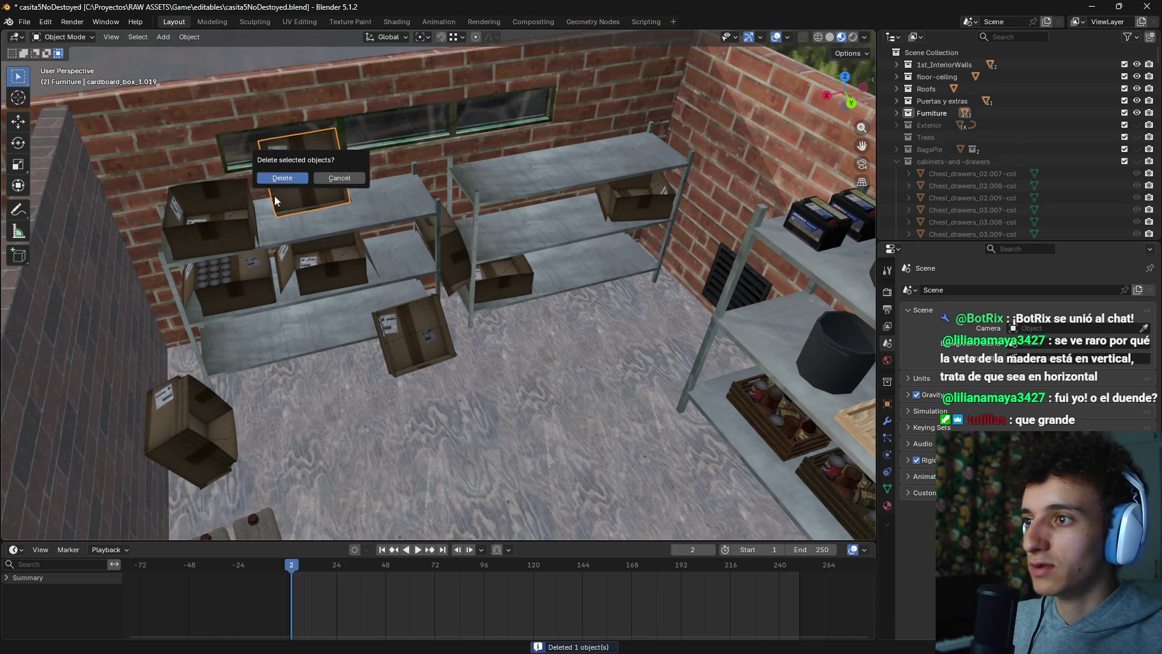
left_click(274, 196)
left_click(226, 216)
key("x")
left_click(227, 215)
left_click_drag(420, 276, 449, 242)
left_click(455, 235)
key("x")
key("Return")
Step: Delete the top-right shelf box, the lower middle box and the box on the floor
left_click(654, 194)
key("x")
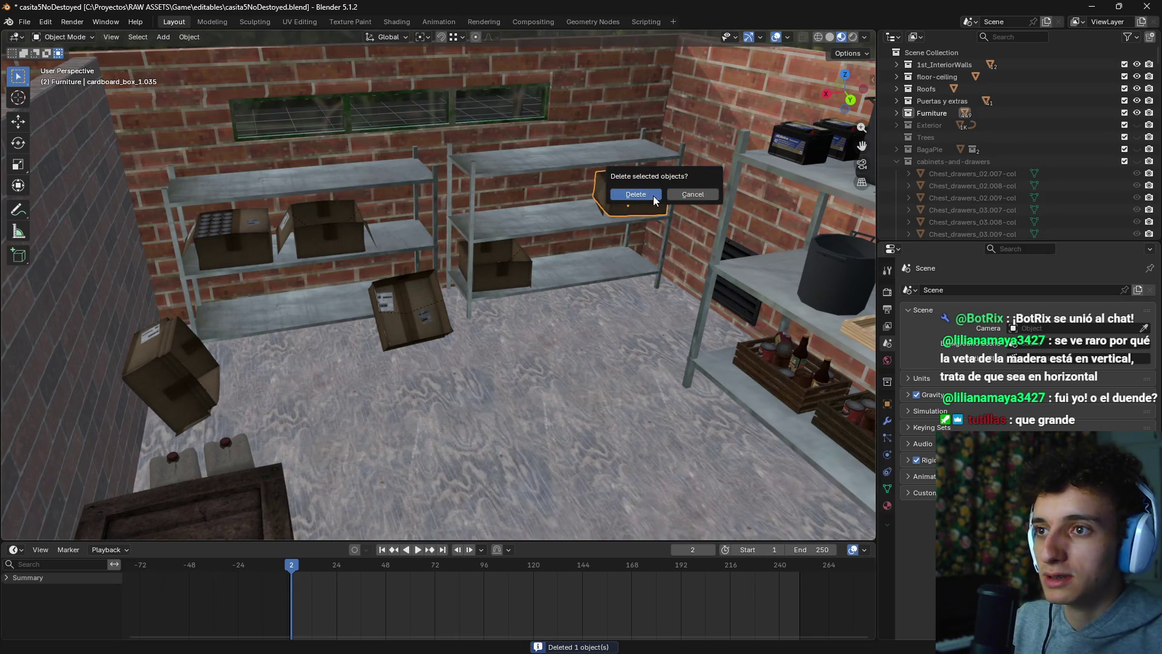
left_click(652, 195)
left_click(491, 267)
key("x")
left_click(492, 268)
left_click(420, 328)
key("x")
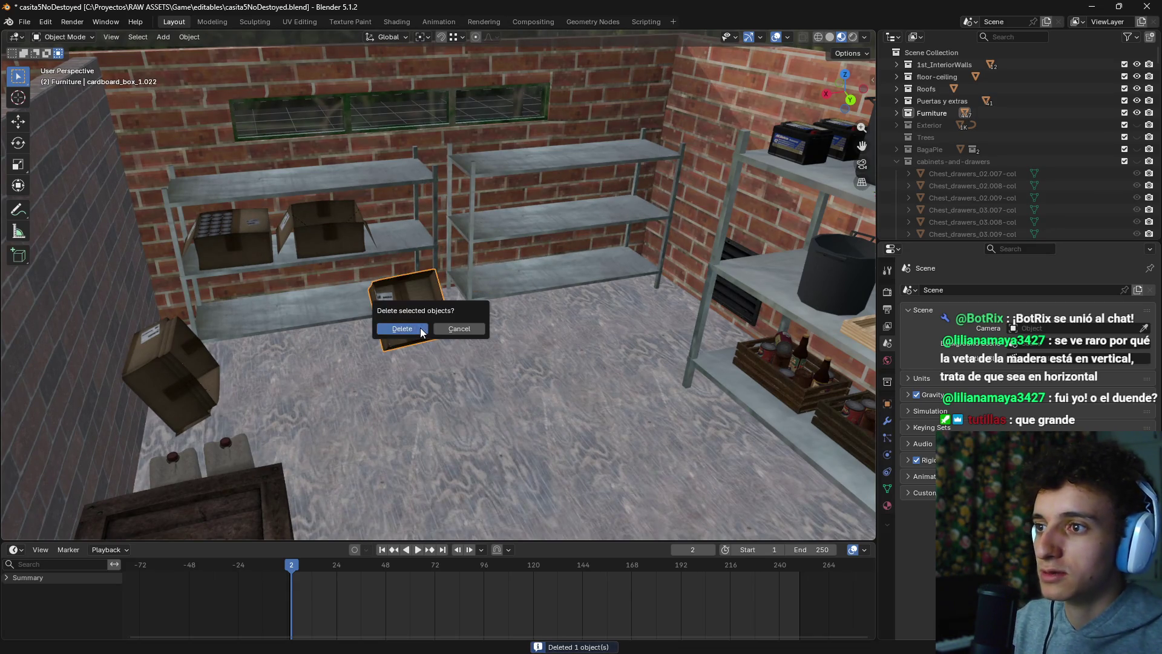
left_click(420, 328)
Step: Delete the three stray boxes stacked at the left side of the storeroom
left_click(179, 384)
key("x")
left_click(179, 380)
left_click(178, 375)
key("x")
left_click(178, 375)
left_click(178, 375)
key("x")
left_click(178, 375)
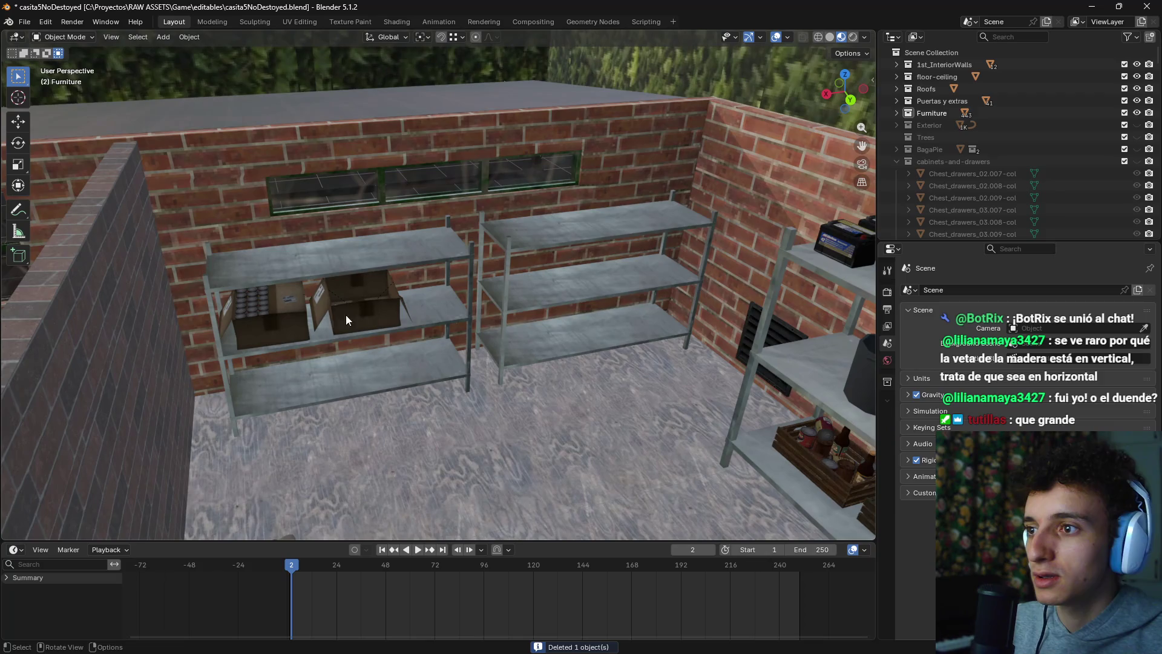
left_click(347, 313)
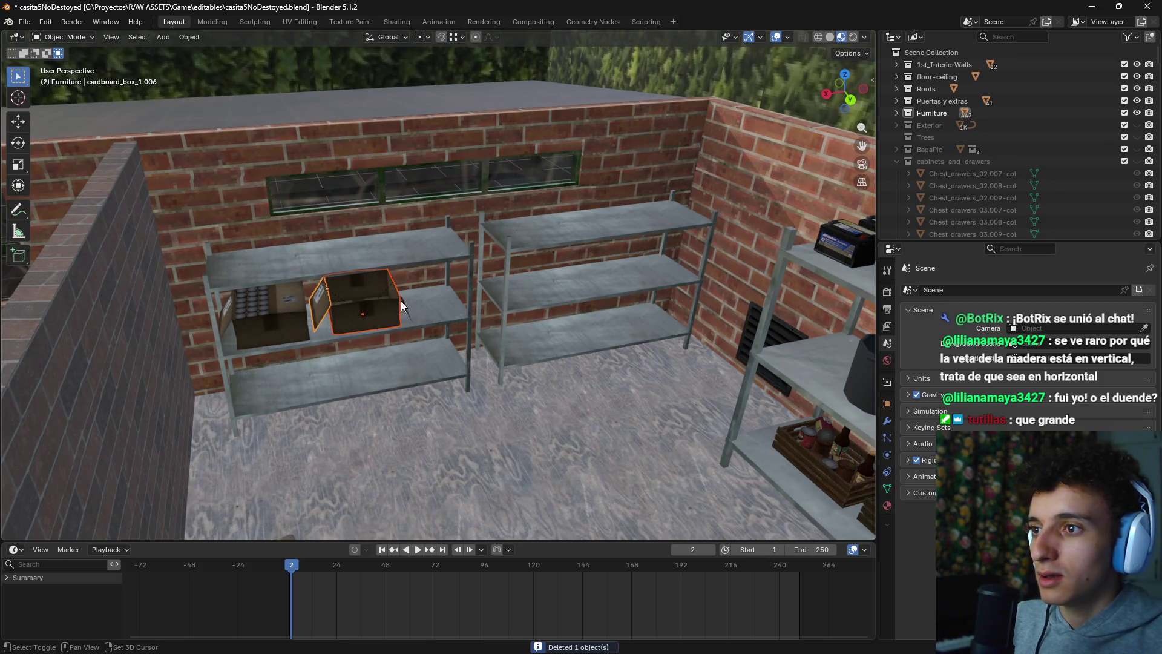
Step: Lower the open box with its flap, slide it along X and turn it slightly
scroll(395, 308, "up", 5)
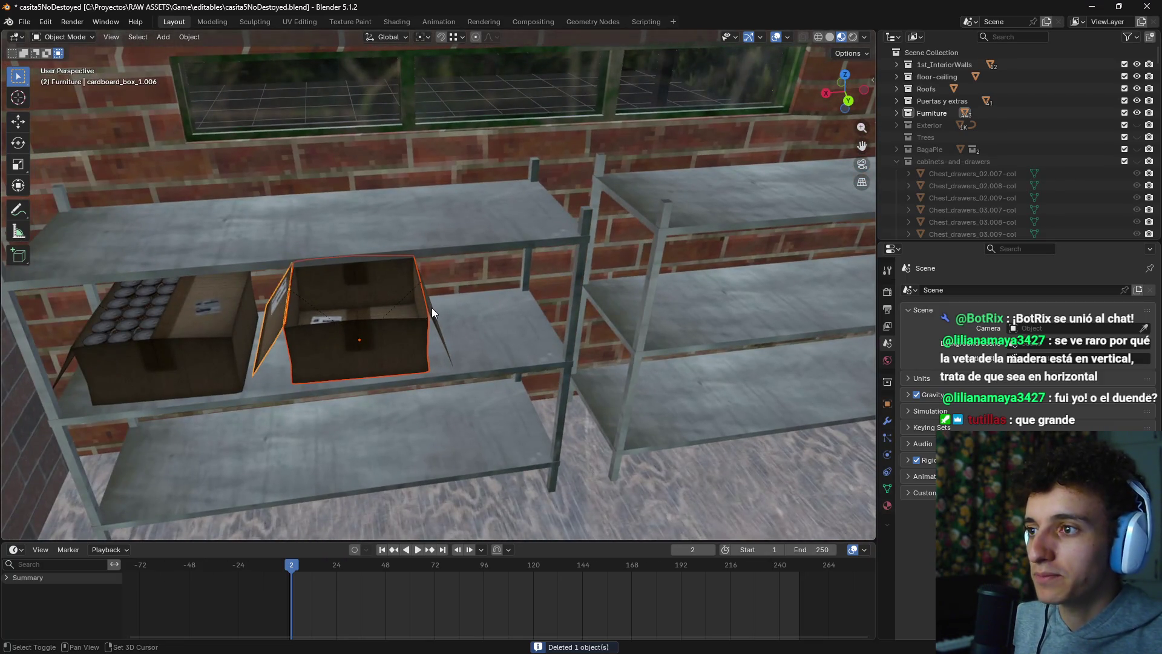
left_click(432, 308, "shift")
key("g")
key("z")
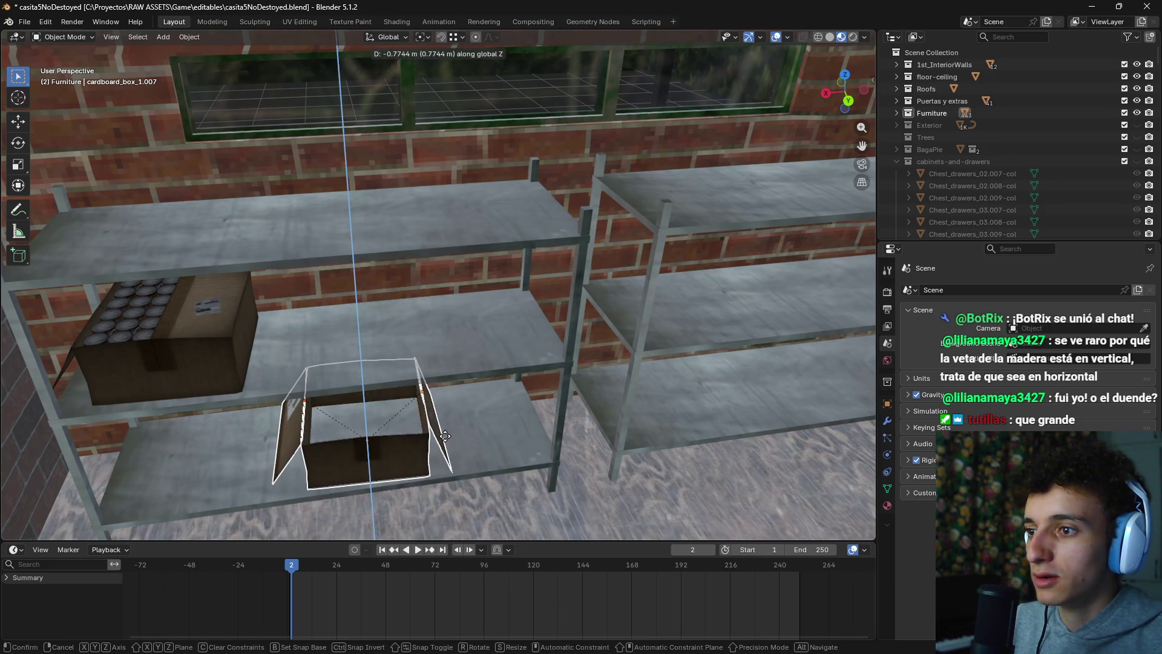
left_click(446, 433)
key("g")
key("x")
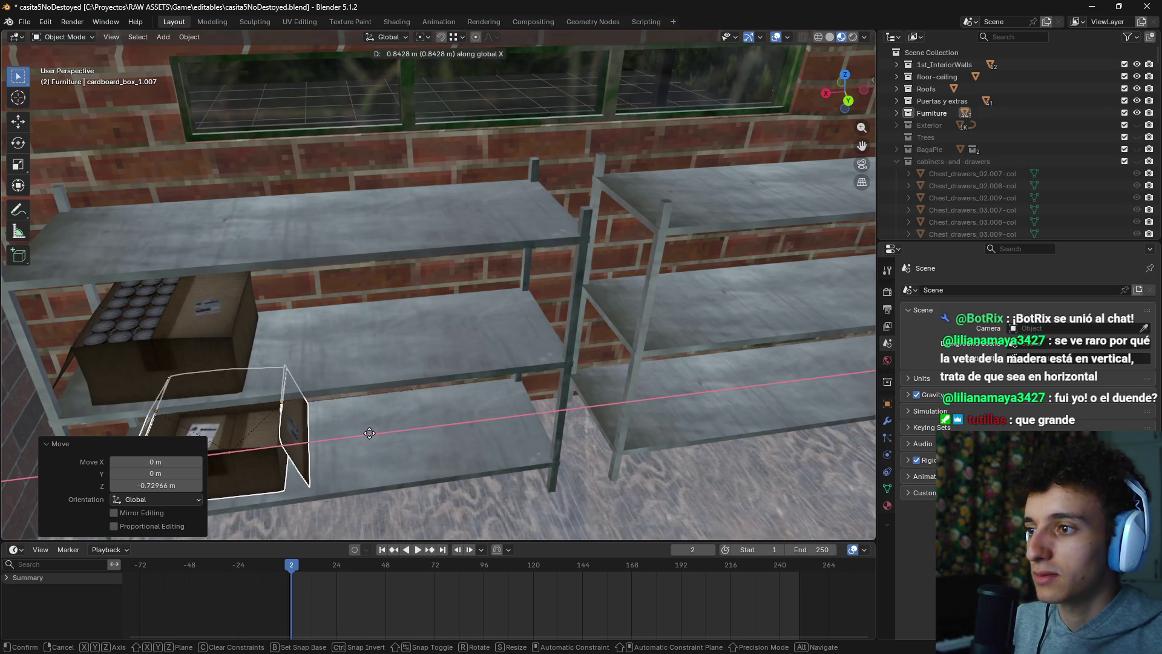
left_click(426, 413)
key("r")
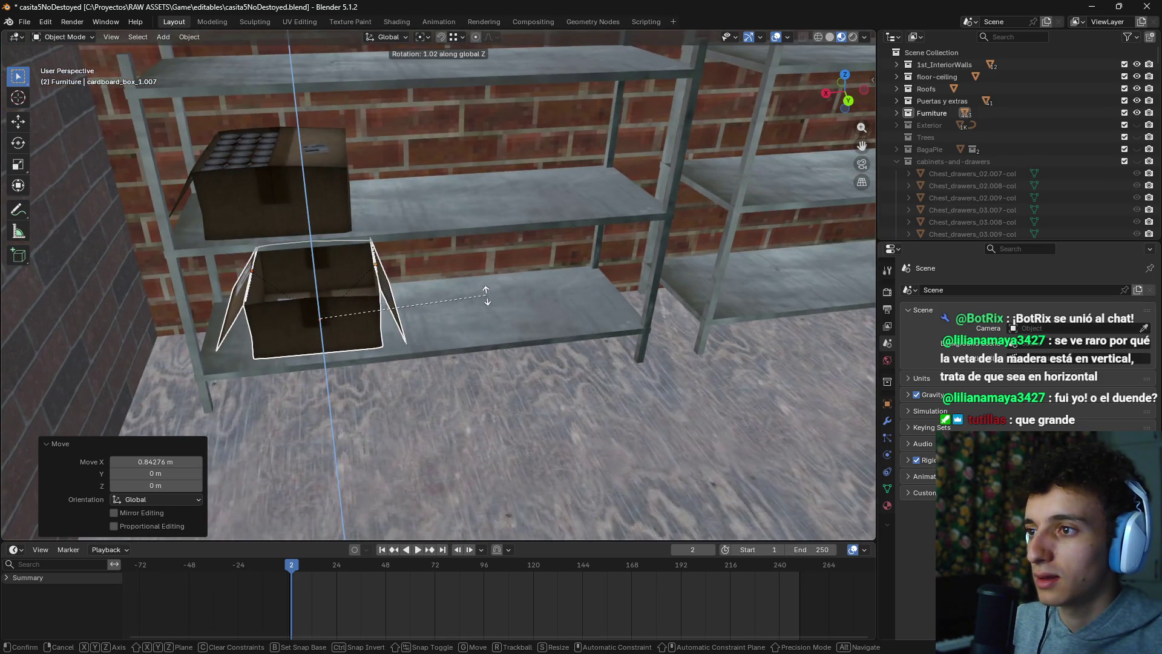
left_click(355, 247)
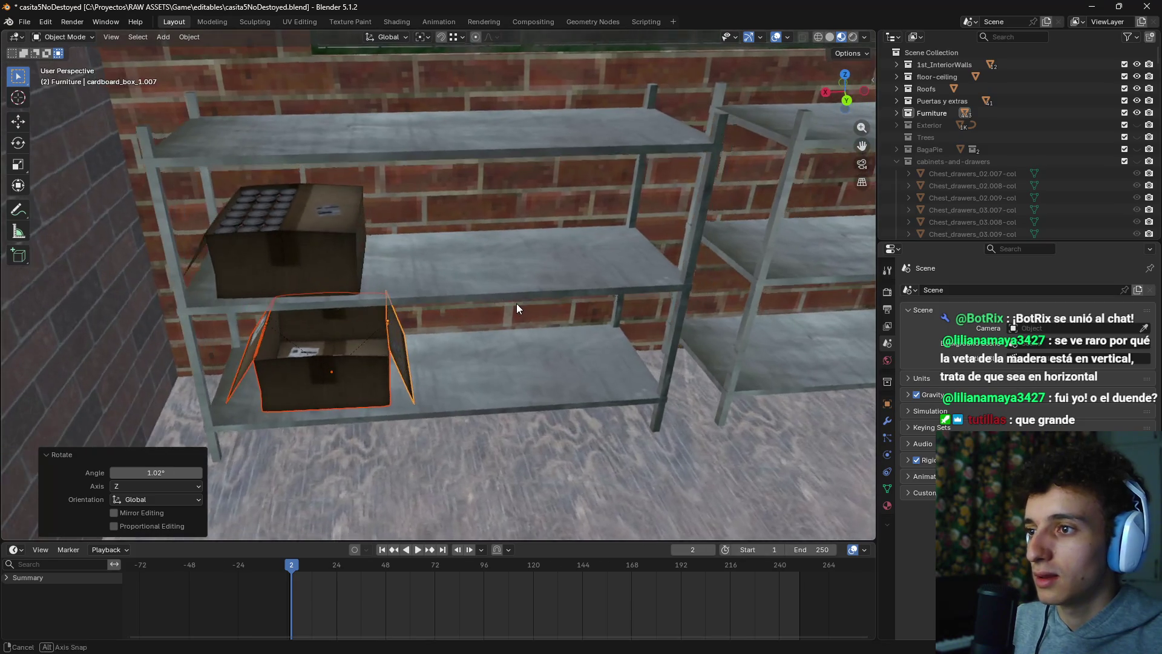
Step: Shift the can-filled box along X and lift the open box onto the middle shelf
left_click(264, 269)
key("g")
key("x")
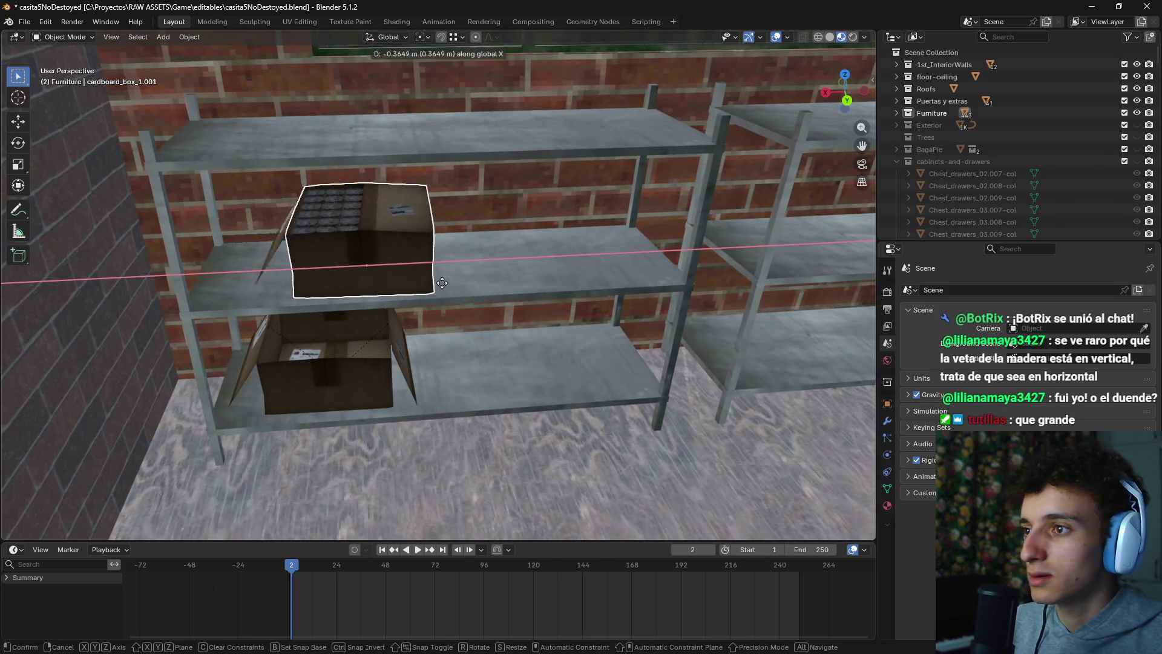
left_click(569, 298)
left_click(351, 388)
key("g")
key("z")
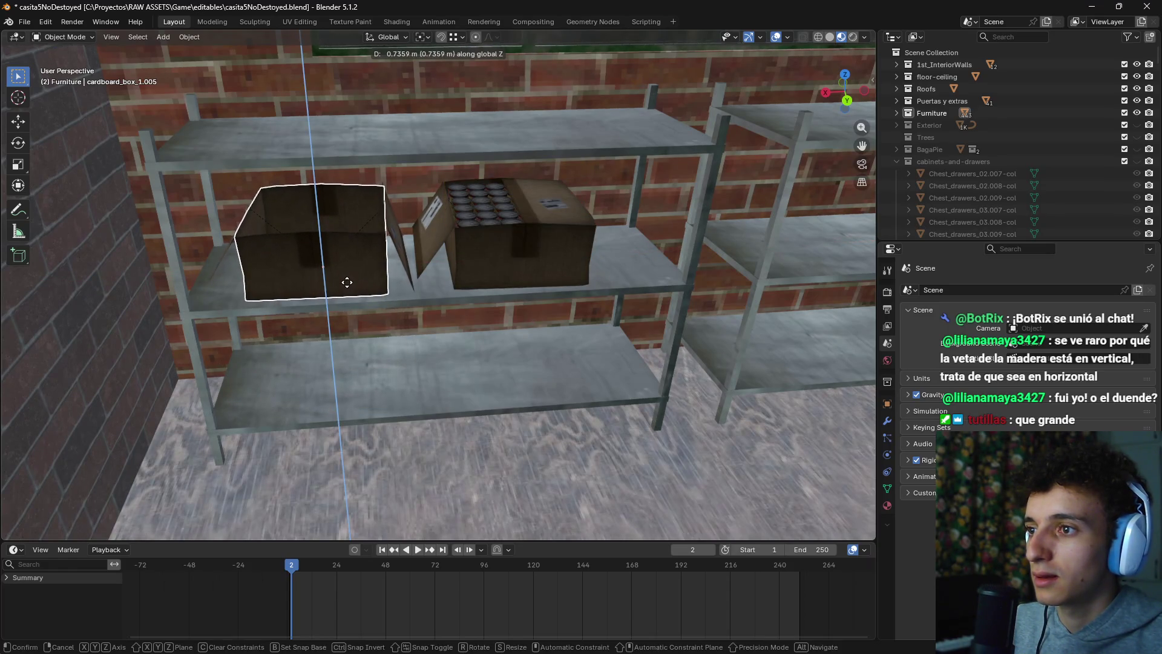
left_click(347, 280)
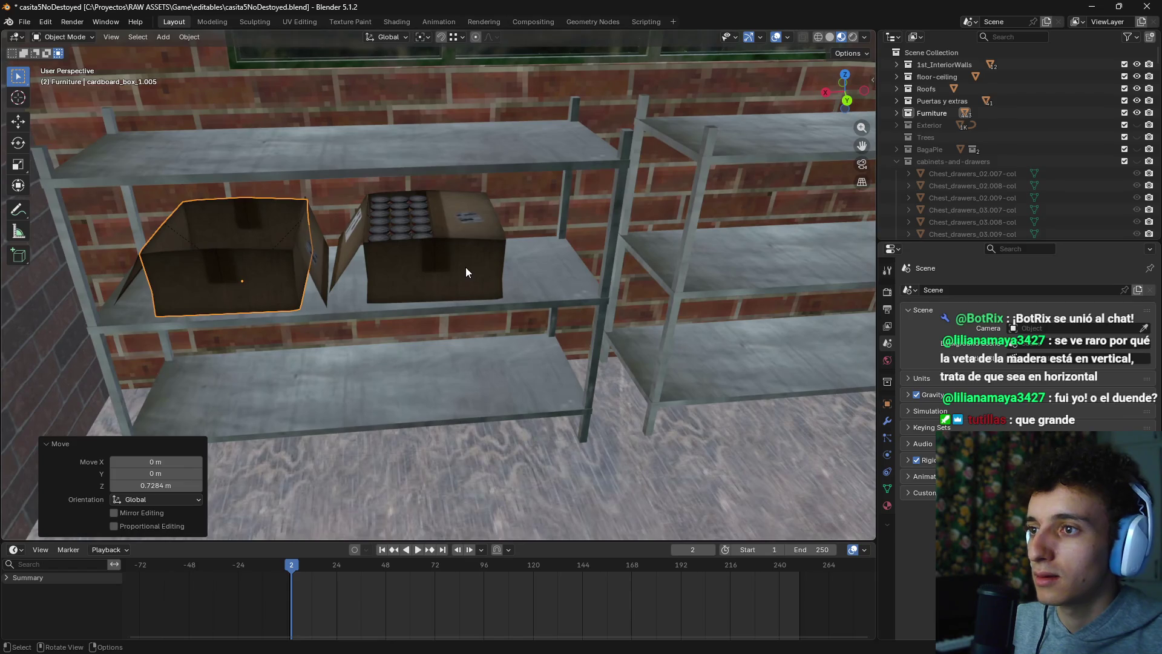
Step: Slide the can-filled box along the shelf and turn it 180° about Z
left_click(471, 265)
left_click(312, 245)
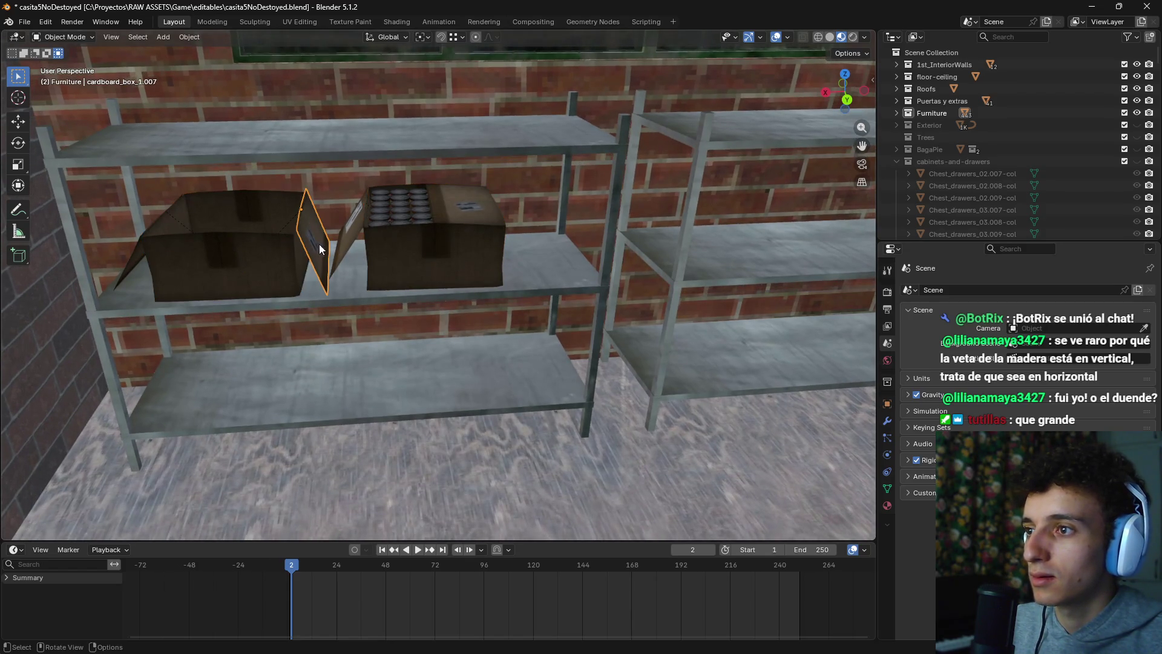
key("r")
key("x")
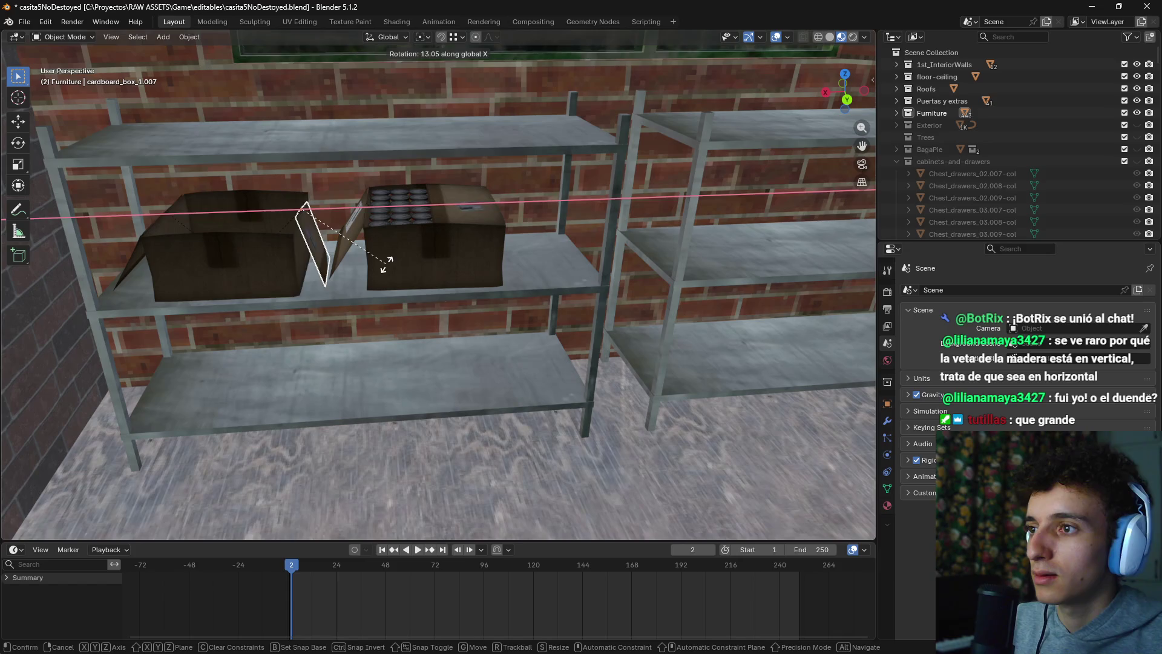
key("y")
key("Escape")
left_click(462, 256)
key("g")
key("x")
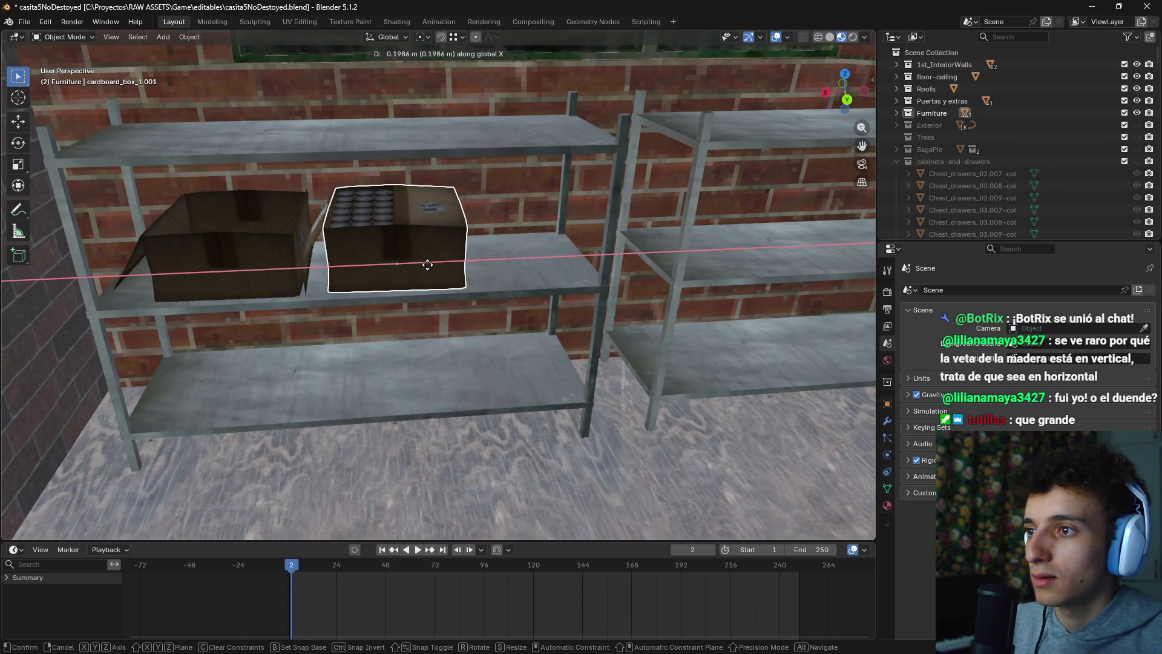
left_click(427, 271)
type("r")
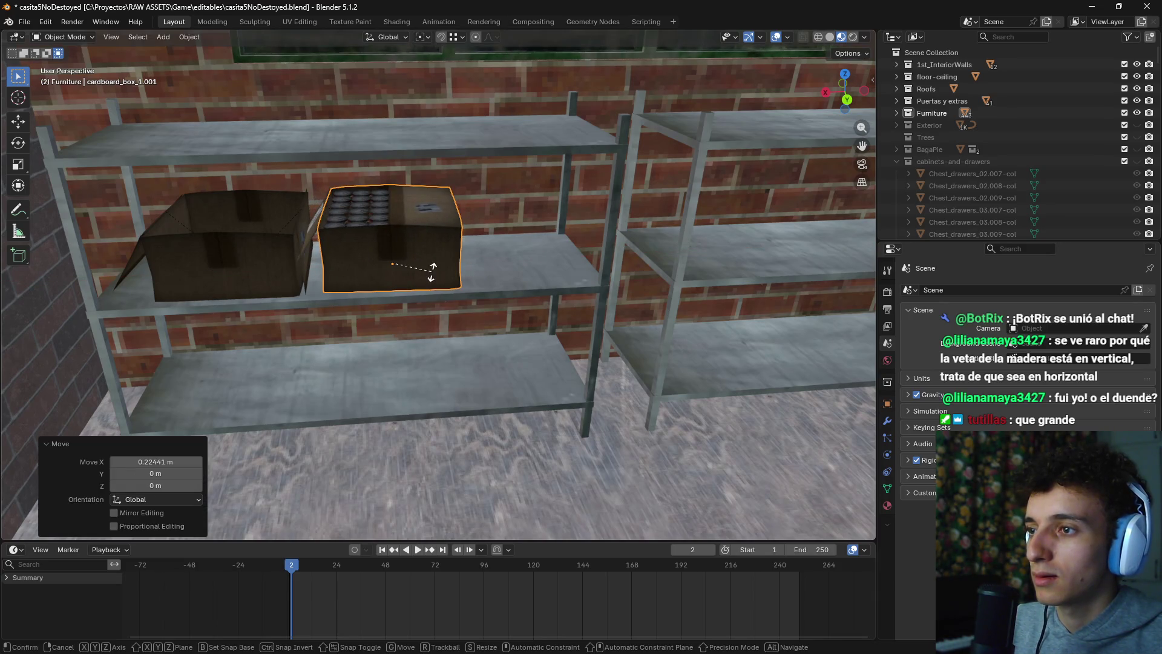
type("z180")
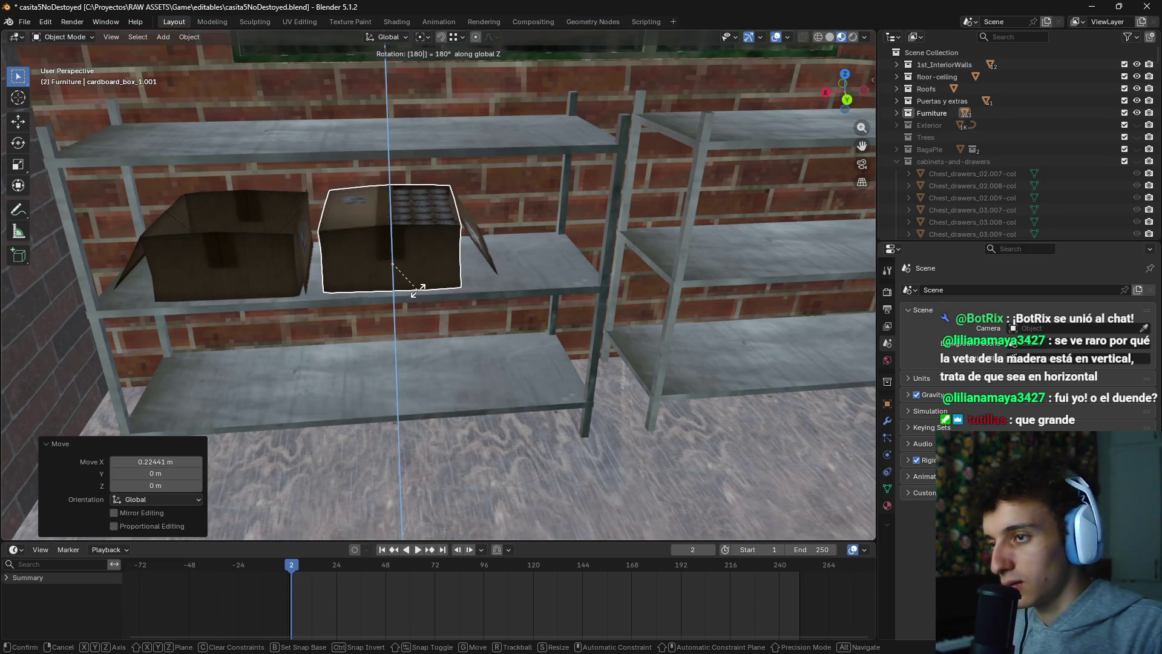
key("Return")
Step: Slide both boxes left together along X, then nudge the can-filled box slightly
left_click(246, 257, "shift")
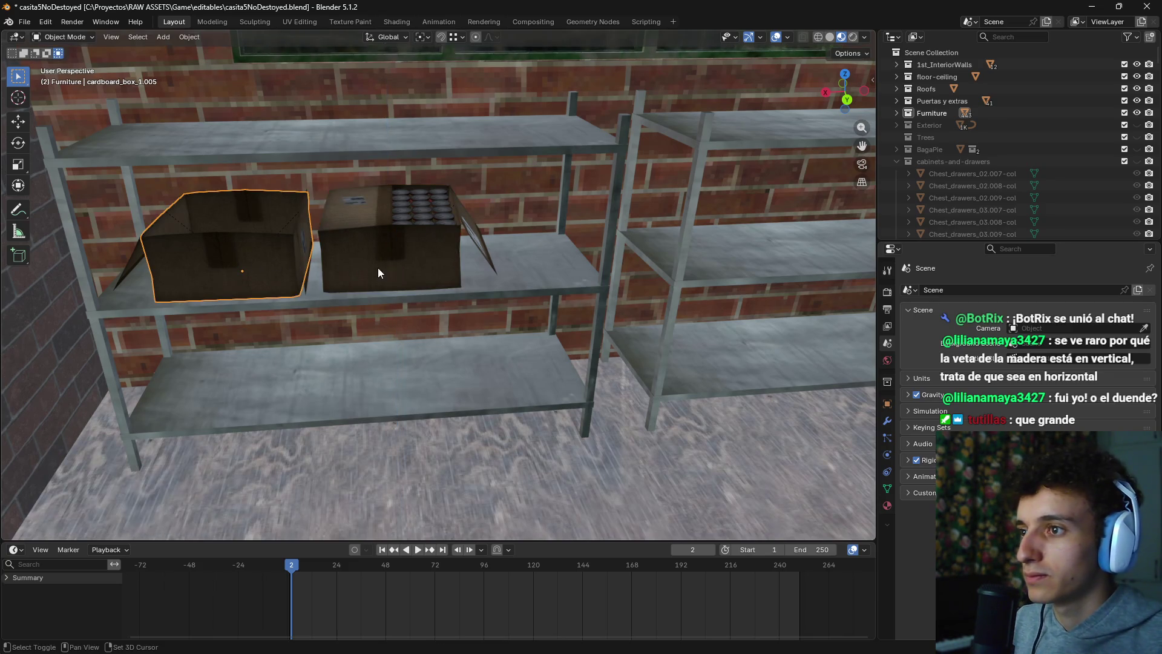
left_click(377, 268, "shift")
key("g")
key("x")
left_click(370, 274)
left_click(370, 273)
key("g")
key("x")
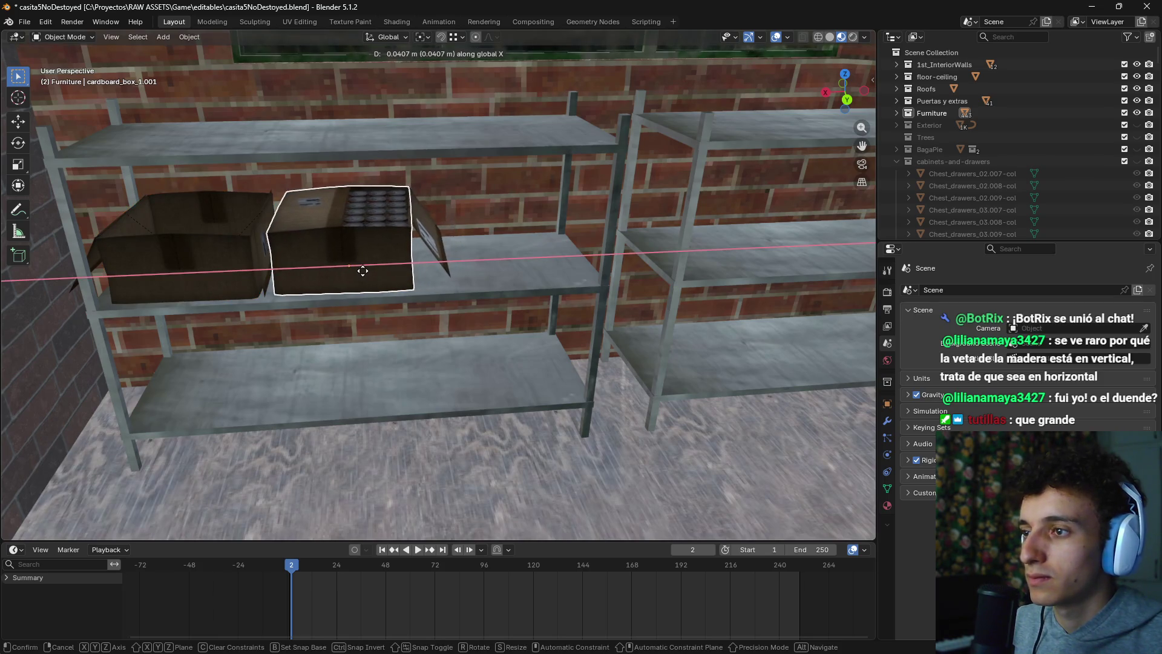
left_click(370, 272)
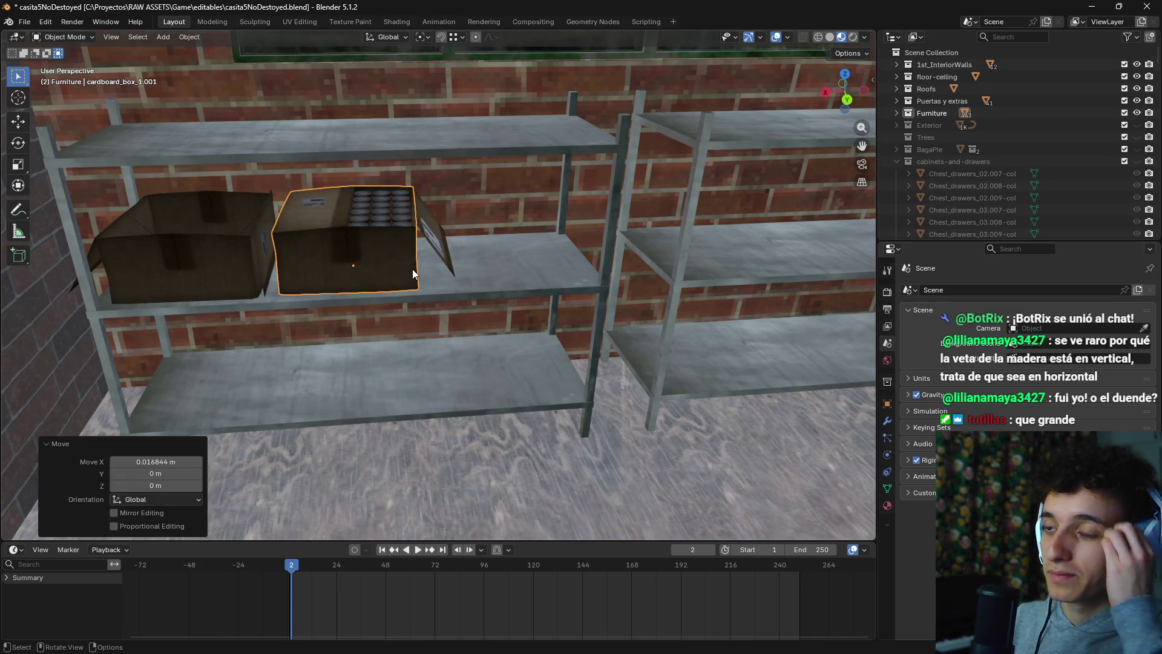
scroll(546, 241, "up", 5)
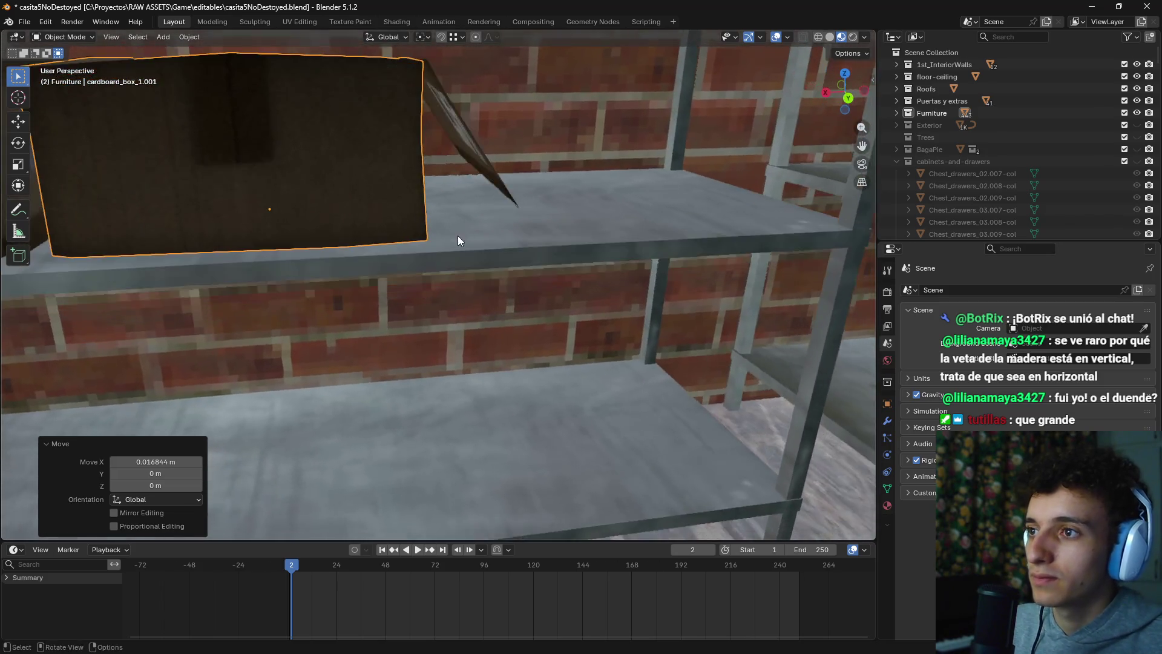
Step: Tilt the open box's flap about 15 degrees around the Y axis
scroll(451, 260, "down", 5)
left_click(423, 293)
left_click_drag(466, 287, 476, 277)
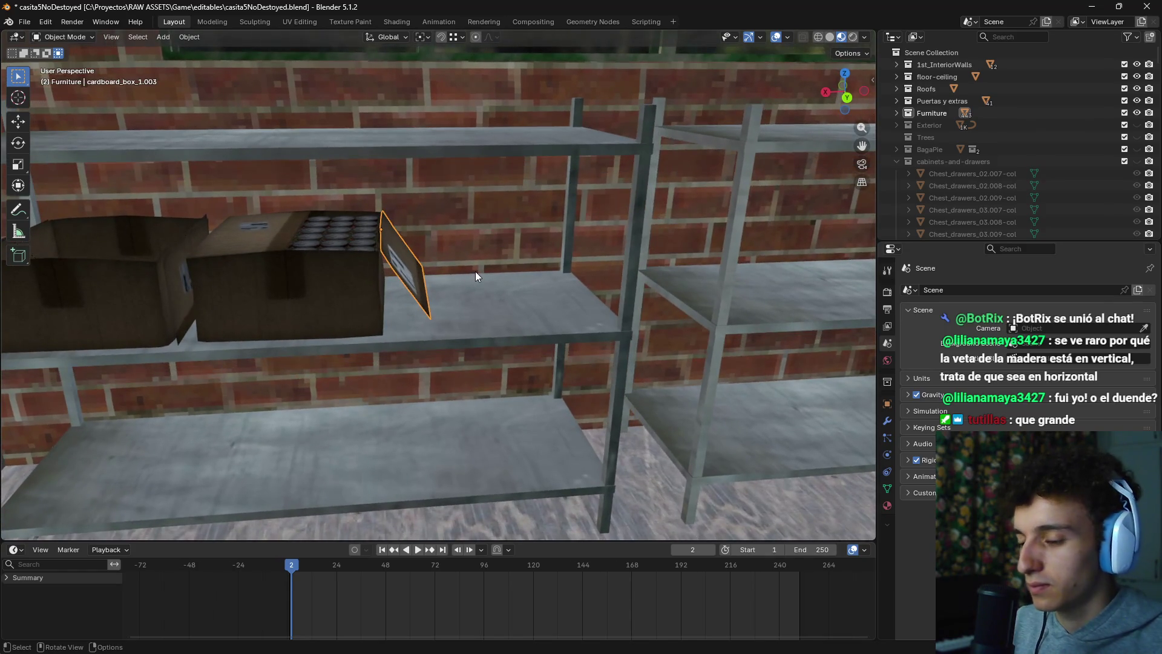
key("r")
key("y")
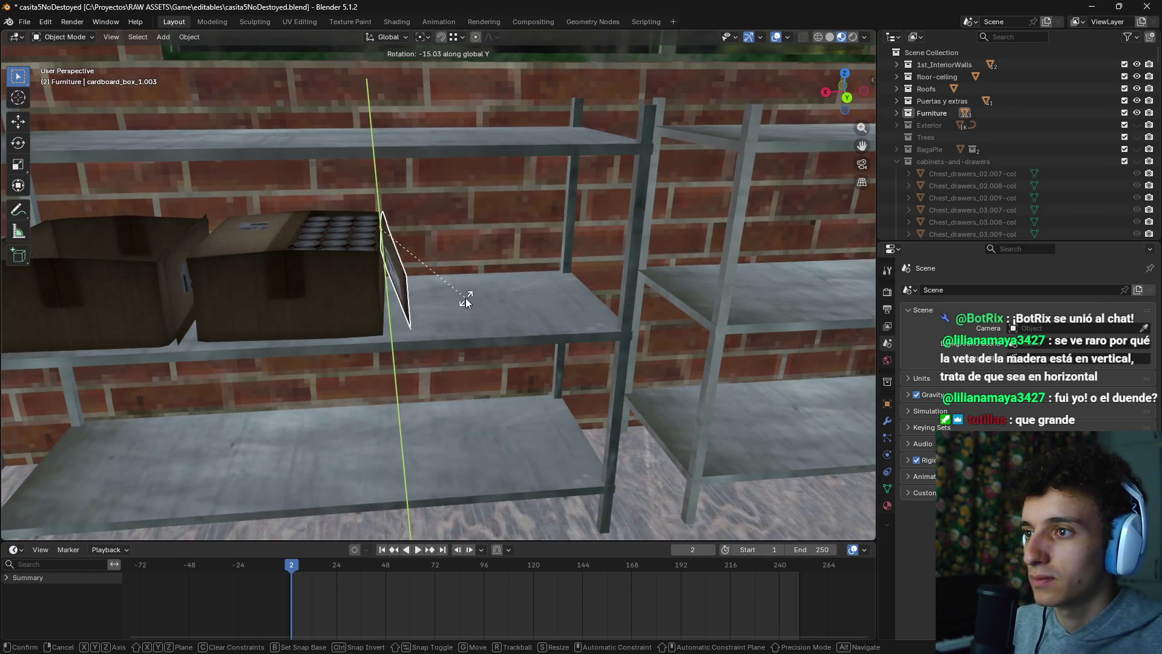
left_click(466, 298)
Step: Duplicate the can-filled box, then cancel and delete the stray copy
left_click(346, 300)
key("shift+d")
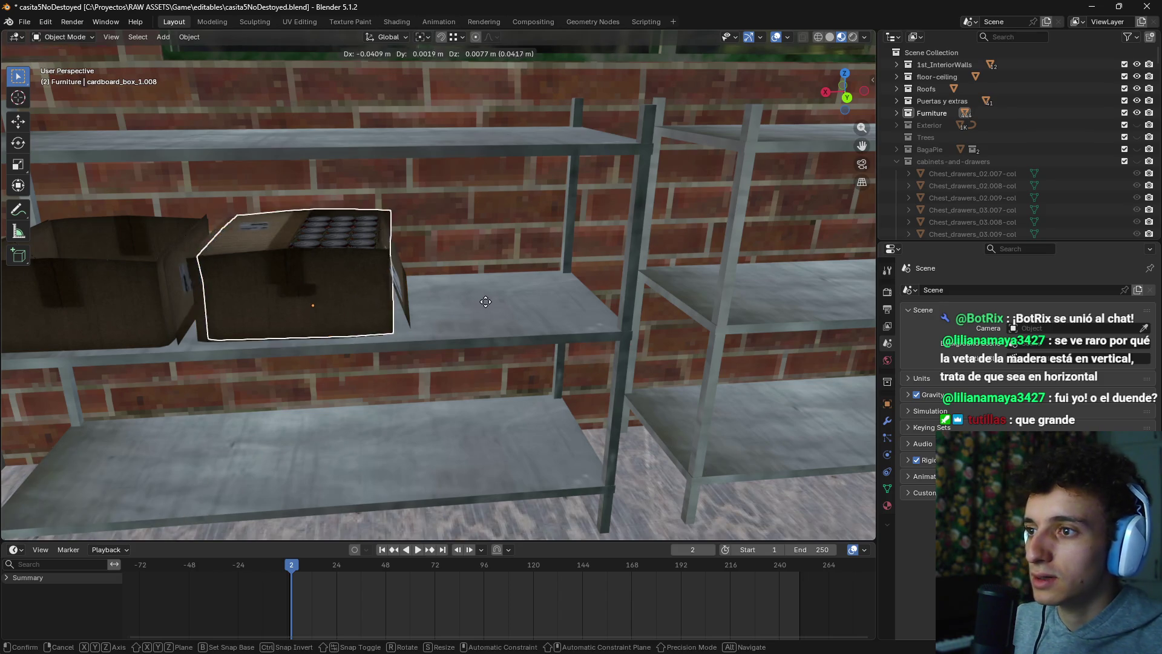
key("x")
key("Escape")
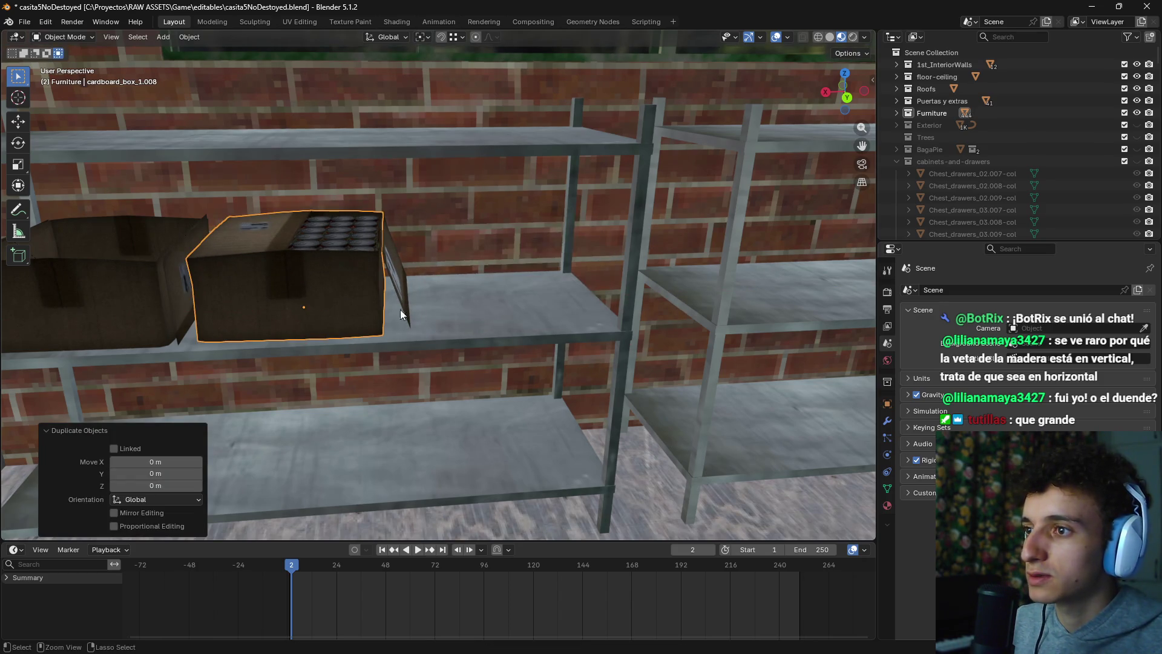
key("Delete")
Step: Duplicate the whole box of cans and slide the copy right along X on the shelf
left_click(338, 246)
left_click(241, 238)
left_click(260, 285)
left_click(402, 273, "shift")
key("shift+d")
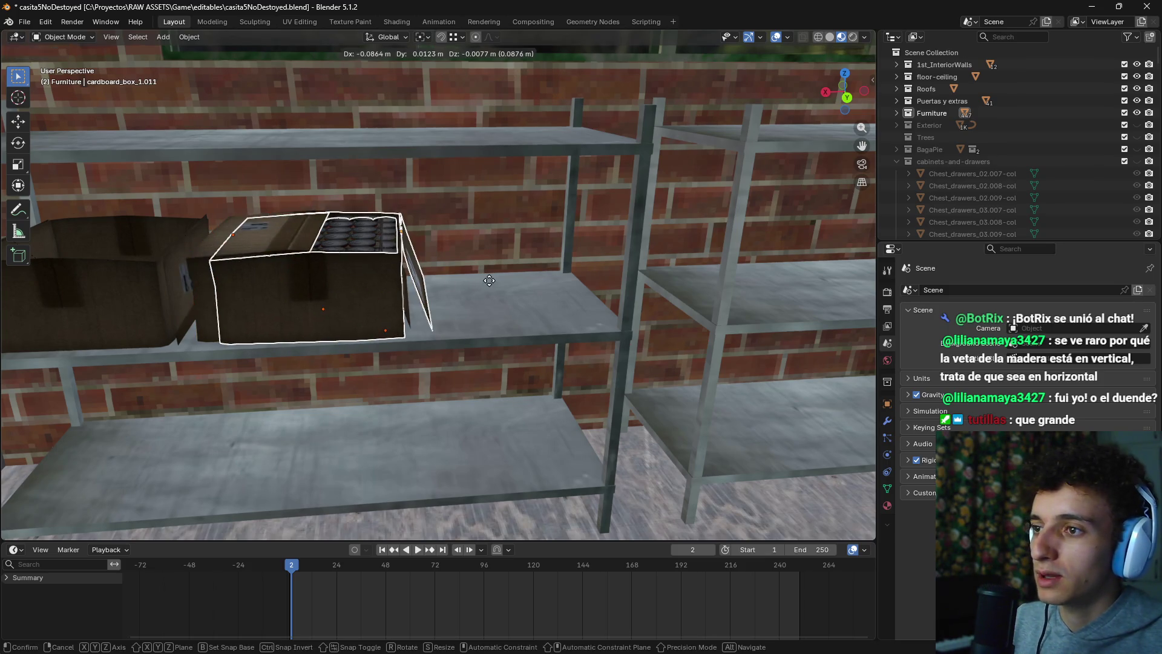
key("Escape")
key("g")
key("x")
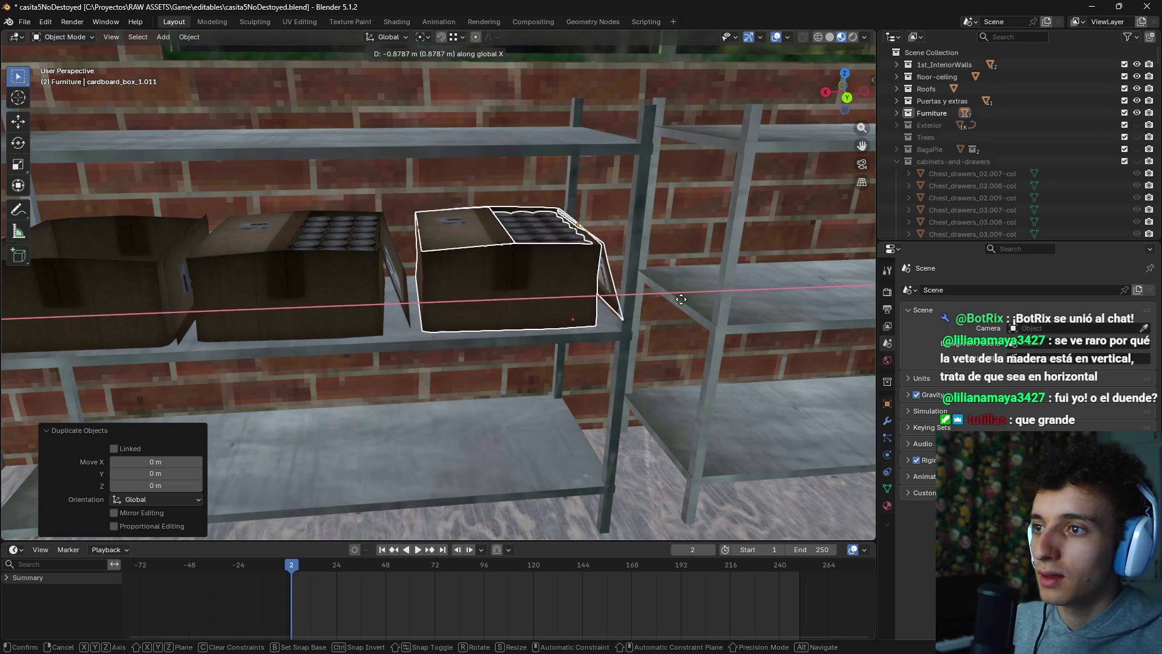
left_click(645, 299)
Step: Delete and restore the cans in the copy, then start turning its lid about Y
scroll(529, 336, "up", 2)
left_click(421, 317)
scroll(424, 329, "up", 3)
key("x")
left_click(423, 340)
key("ctrl+z")
left_click(511, 397)
key("r")
key("y")
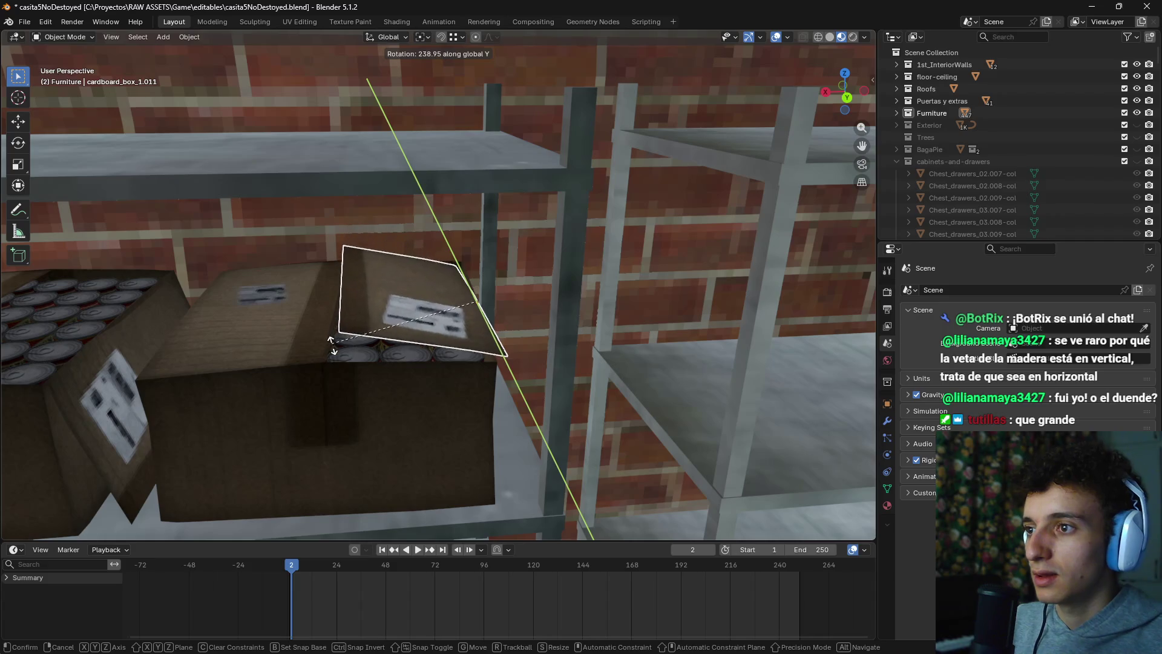
Step: Confirm the lid's Y rotation and add a small Z turn, restoring the lid after an accidental delete
left_click(349, 375)
key("r")
key("z")
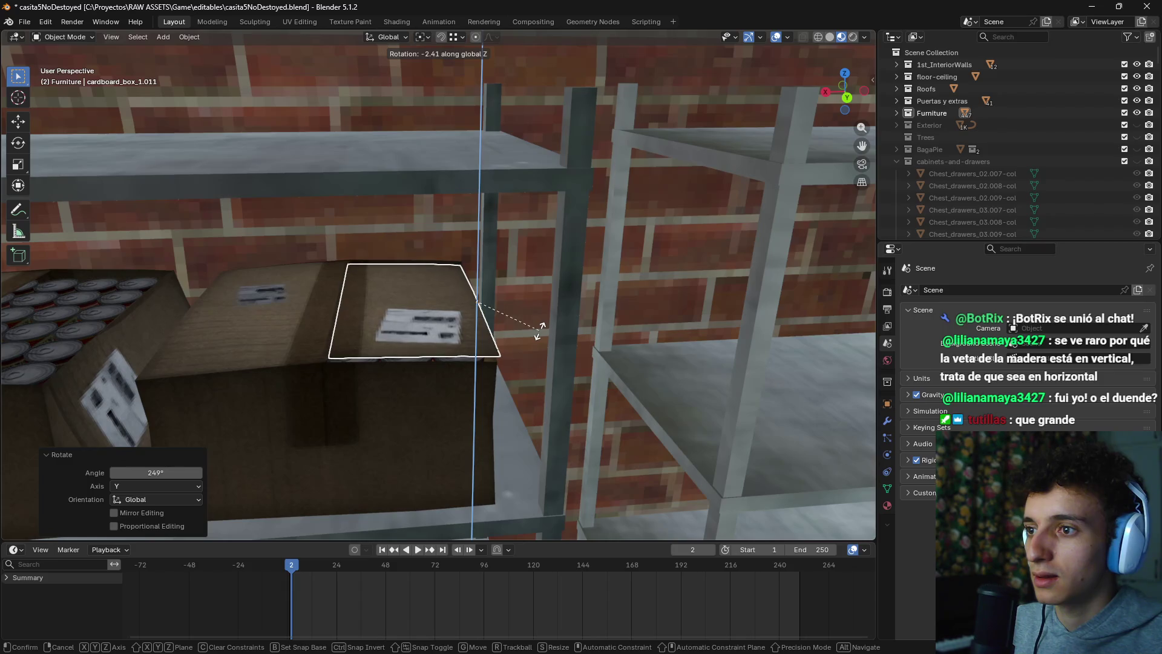
left_click(540, 331)
scroll(510, 335, "up", 6)
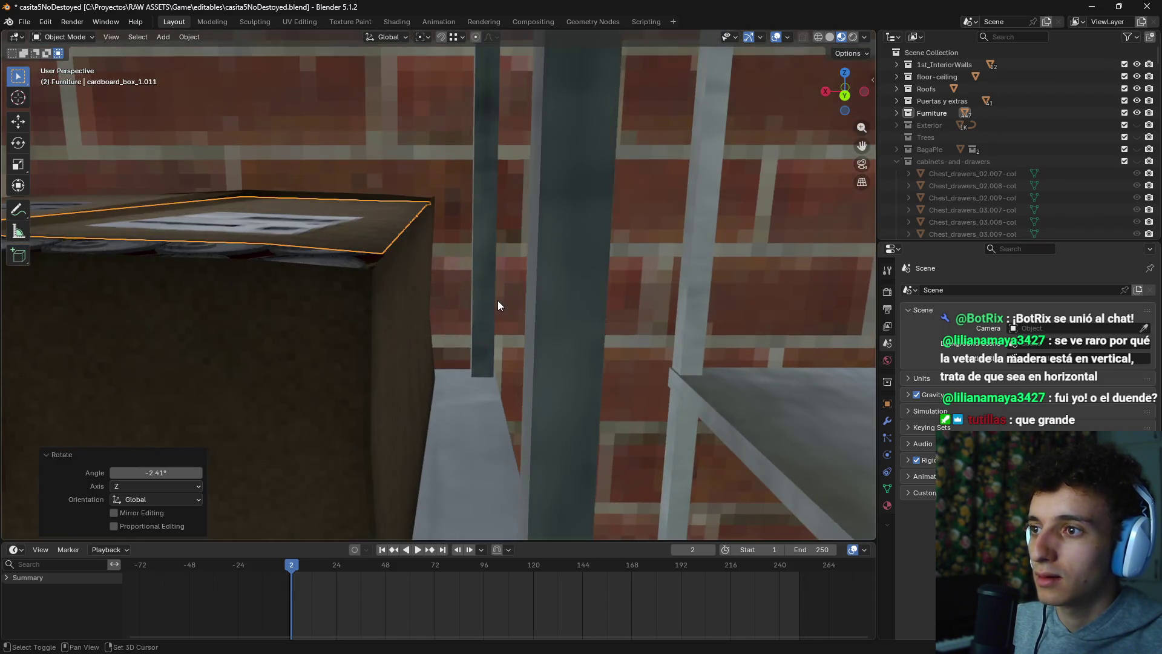
scroll(507, 324, "down", 5)
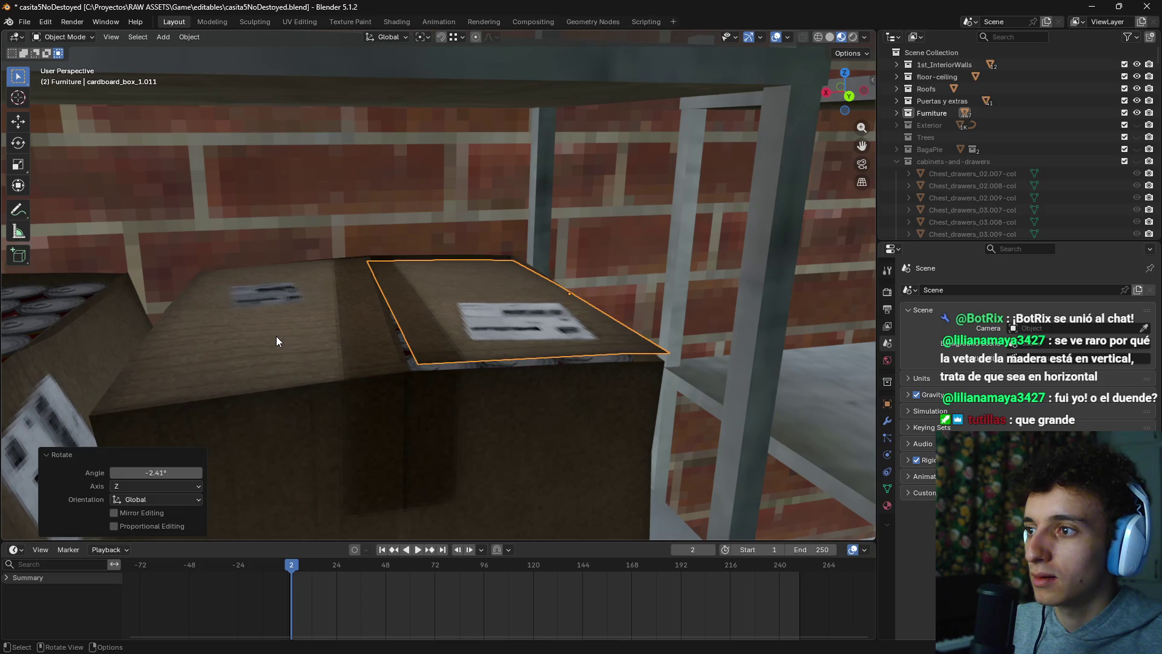
left_click(277, 342)
left_click(485, 333)
key("x")
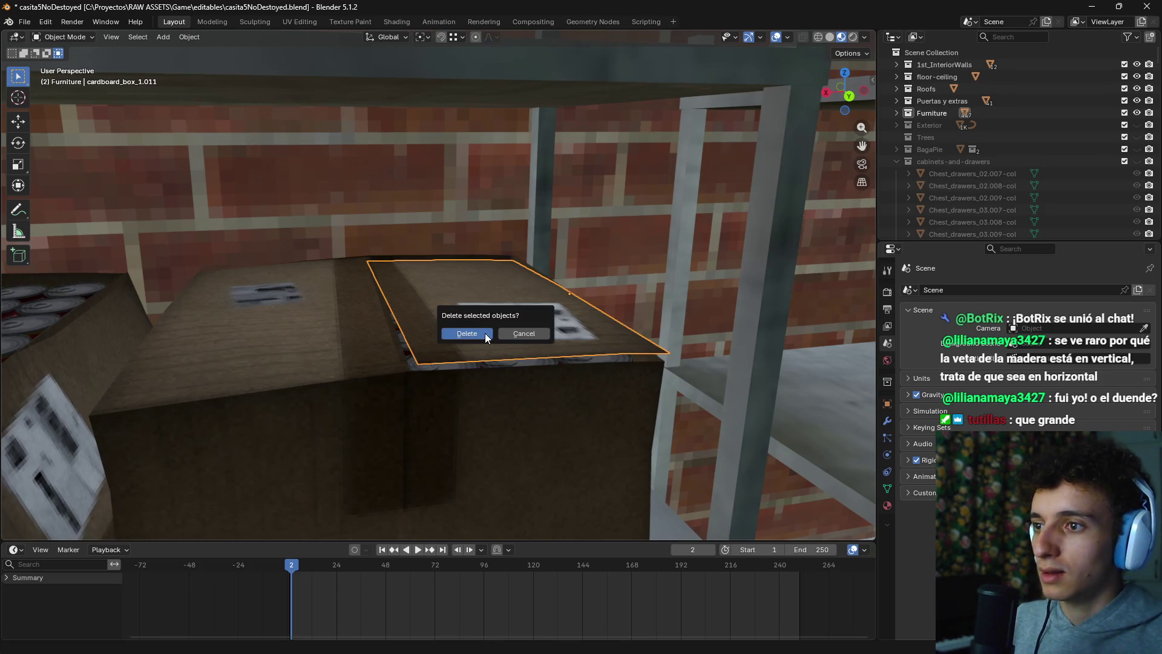
left_click(485, 330)
key("ctrl+z")
Step: Rotate the copied box's lid about Z, then tilt it about X
scroll(622, 319, "up", 6)
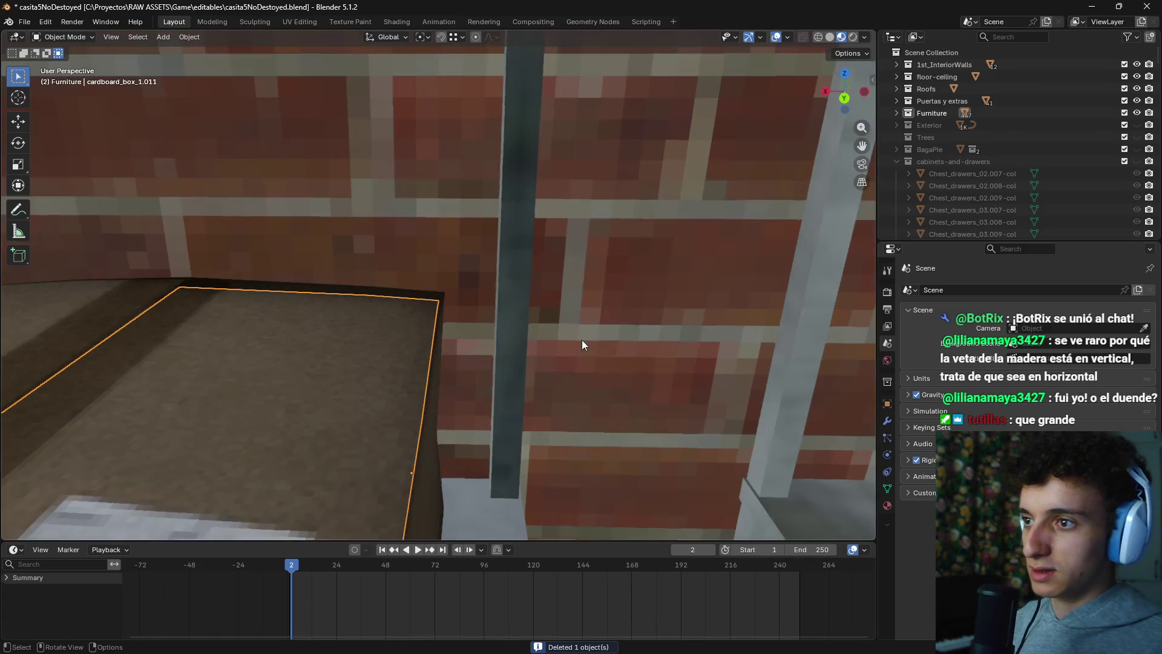
left_click_drag(582, 344, 541, 283)
key("r")
key("z")
left_click(553, 280)
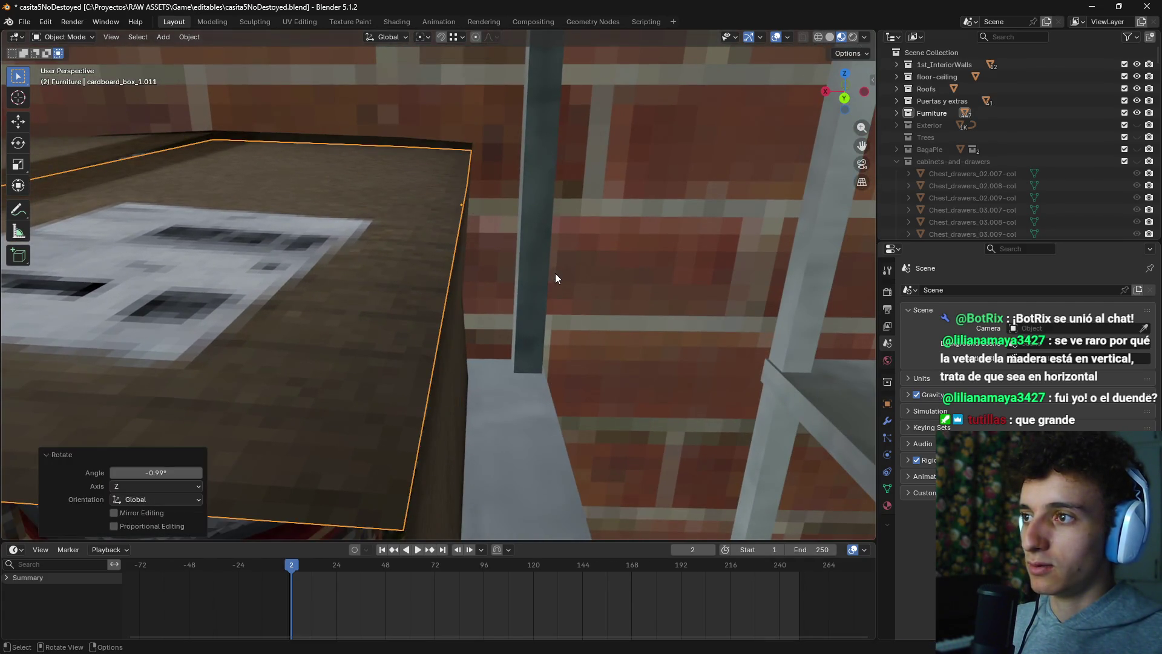
left_click_drag(511, 267, 525, 248)
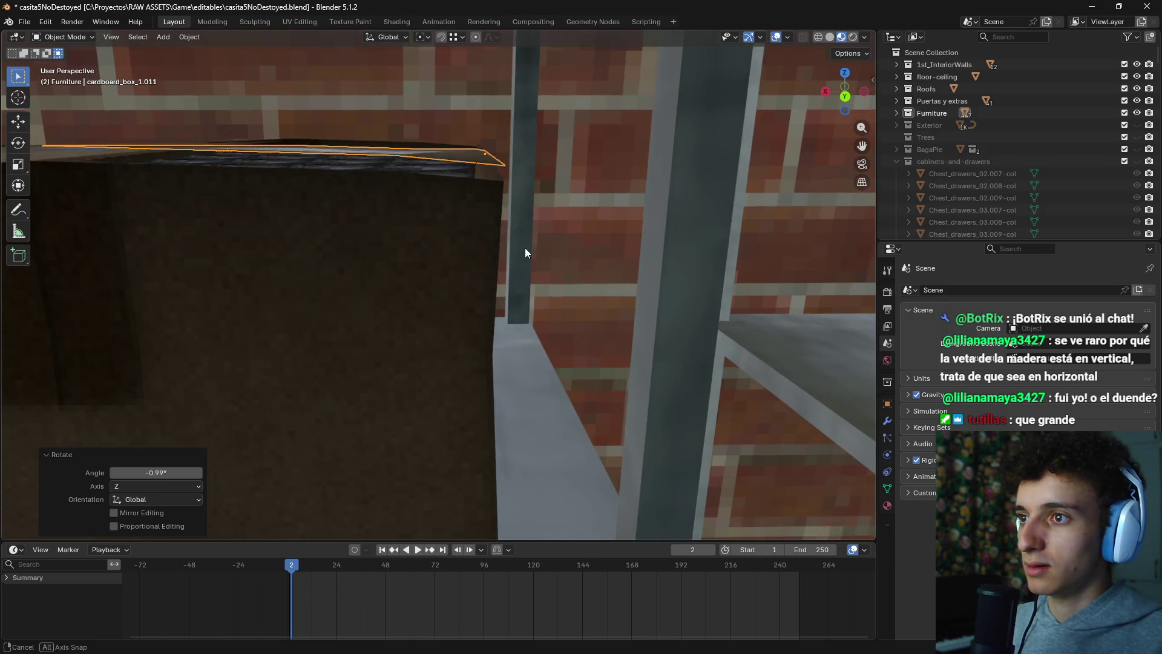
key("r")
key("x")
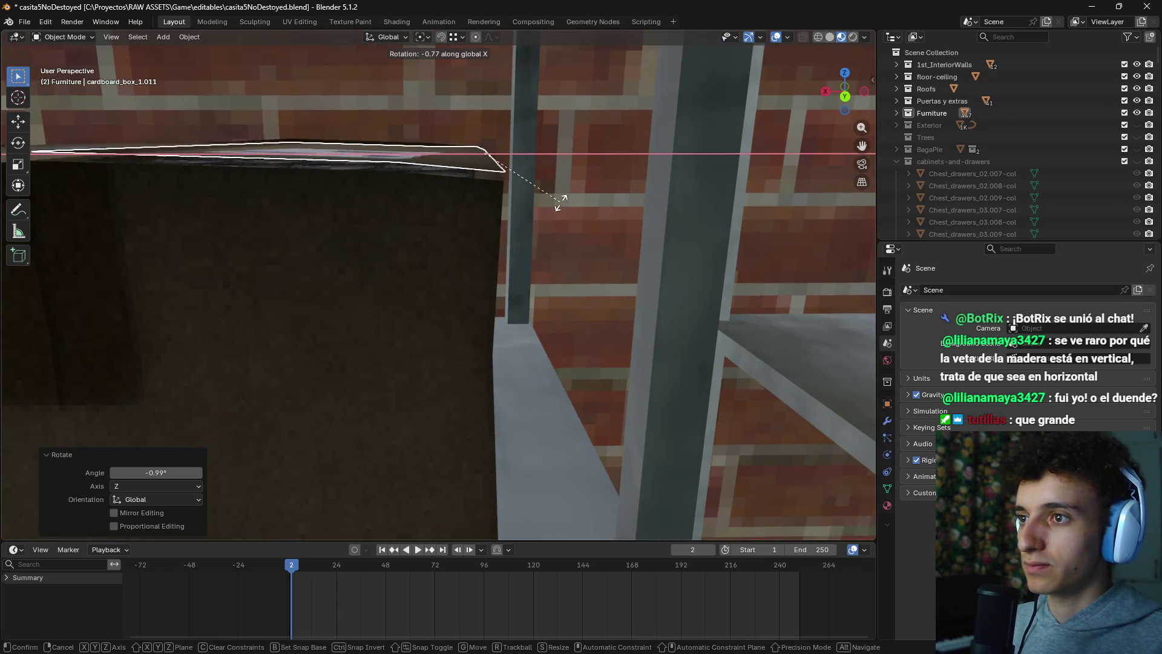
left_click(561, 201)
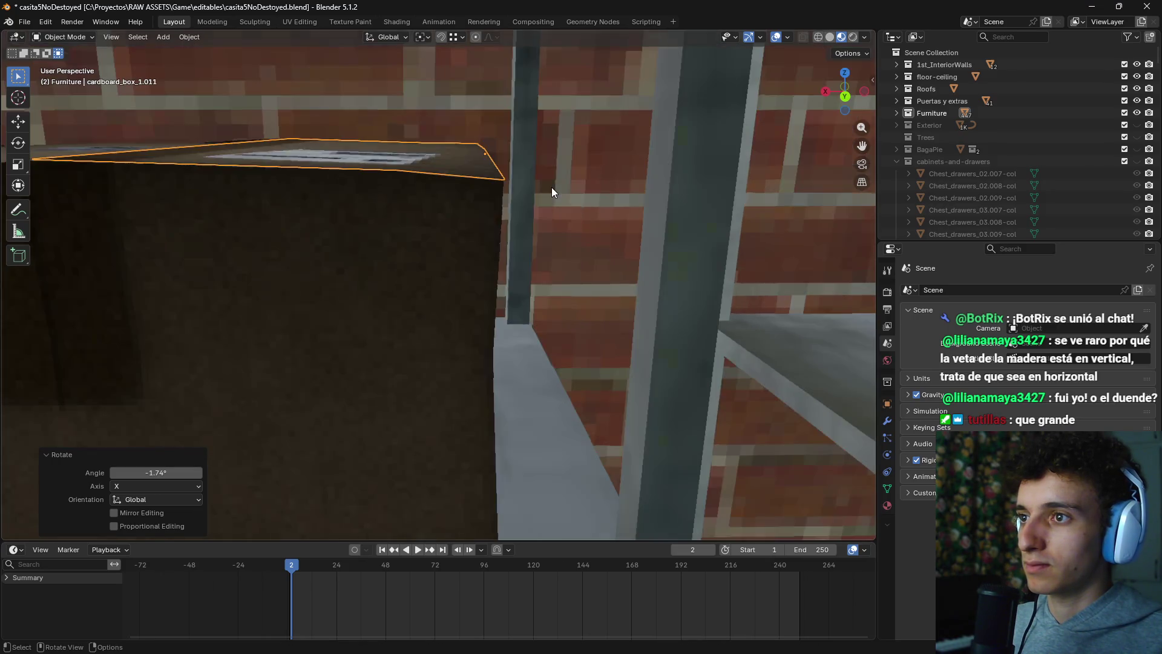
Step: Tilt the lid about the Y axis to lay it across the box top
mouse_move(551, 197)
left_mouse_down()
mouse_move(517, 215)
mouse_move(560, 206)
left_mouse_up()
key("r")
key("x")
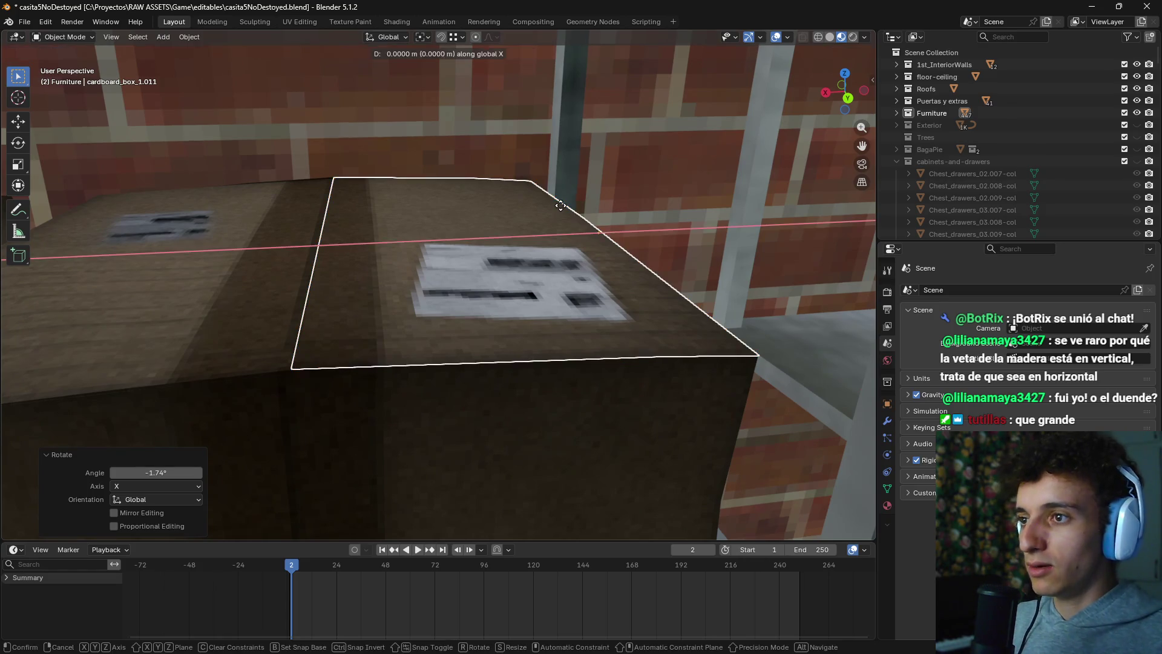
key("Escape")
key("r")
key("x")
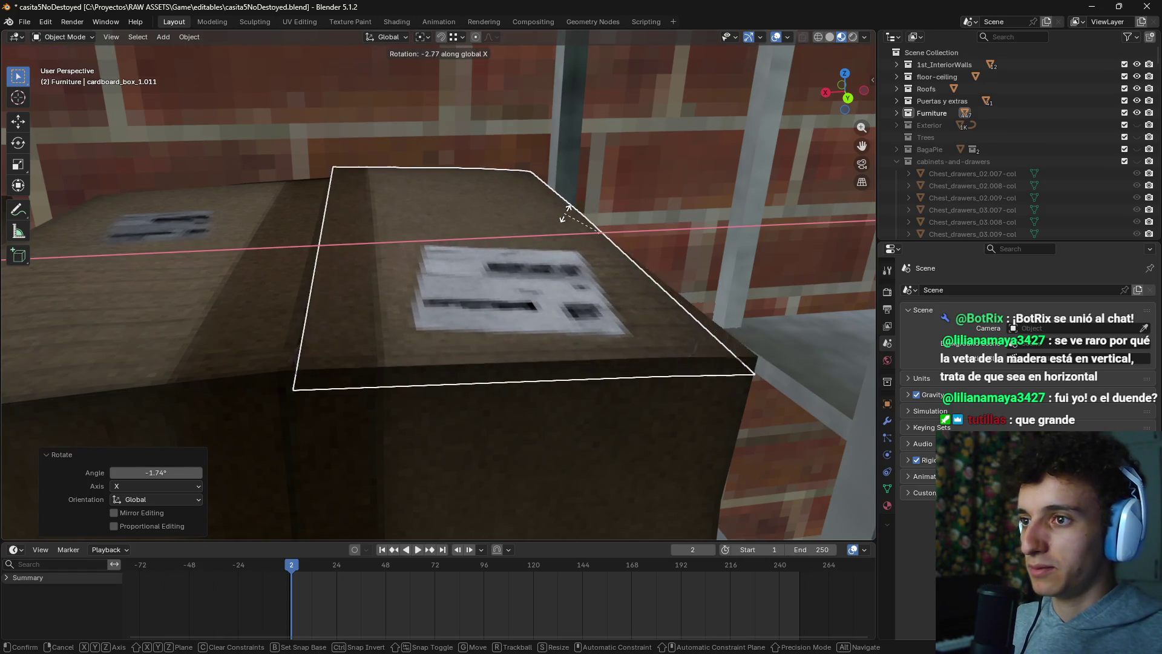
key("y")
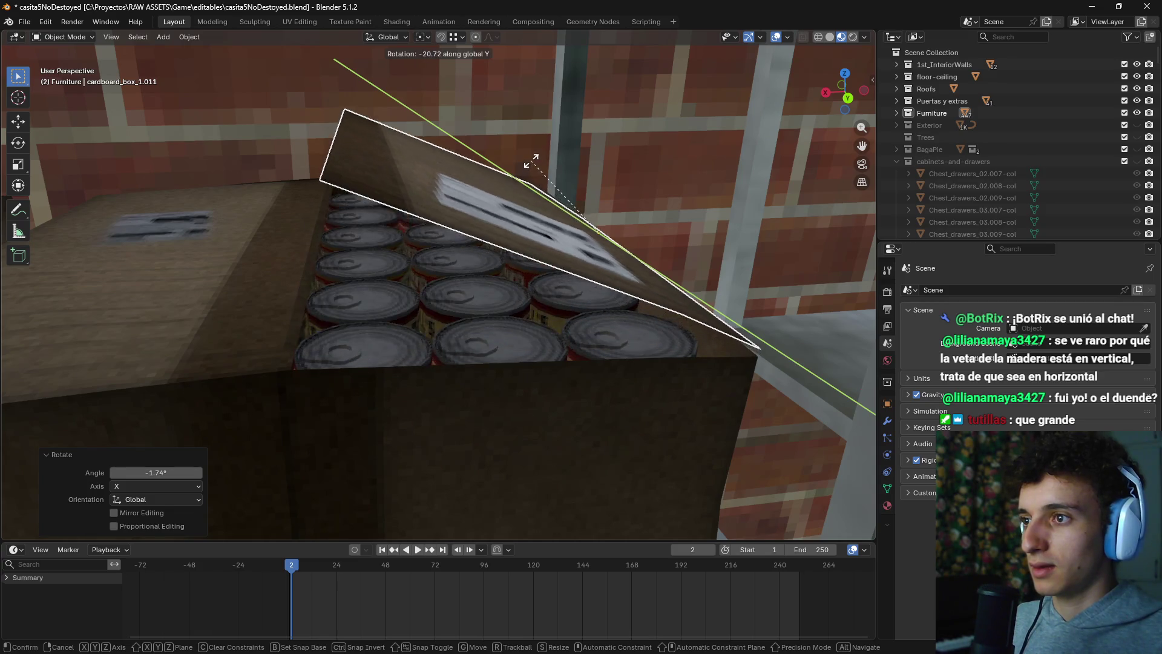
left_click(501, 193)
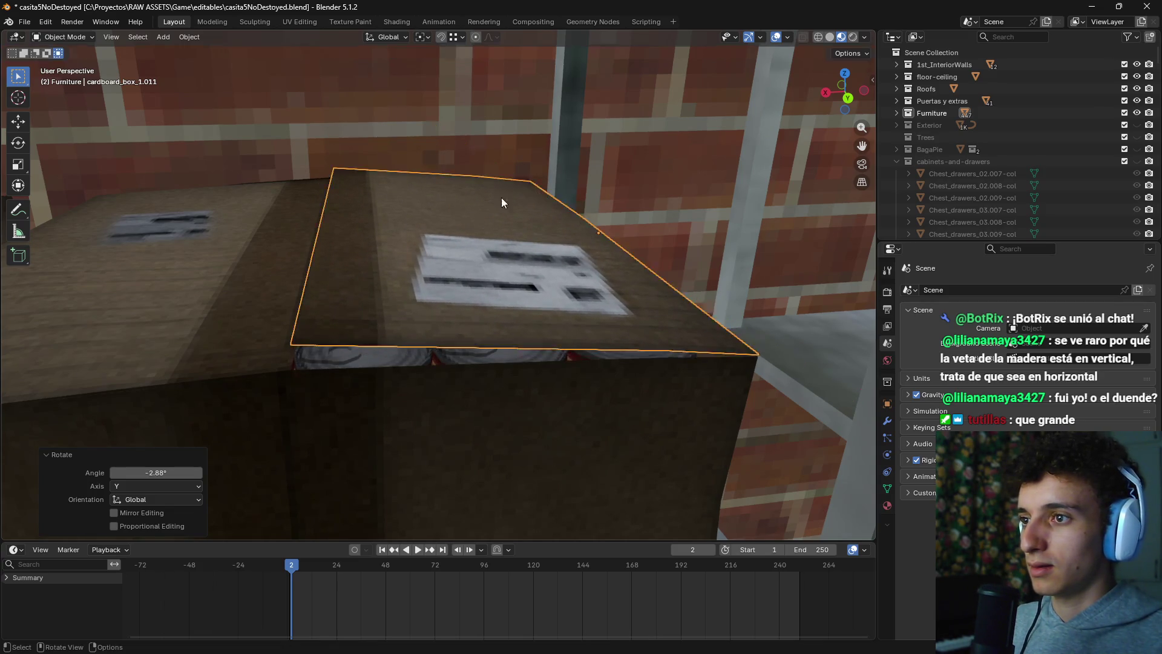
Step: Select the right-hand box and its lid in turn while orbiting around the shelf
scroll(525, 293, "up", 5)
scroll(487, 285, "down", 8)
left_click(432, 330)
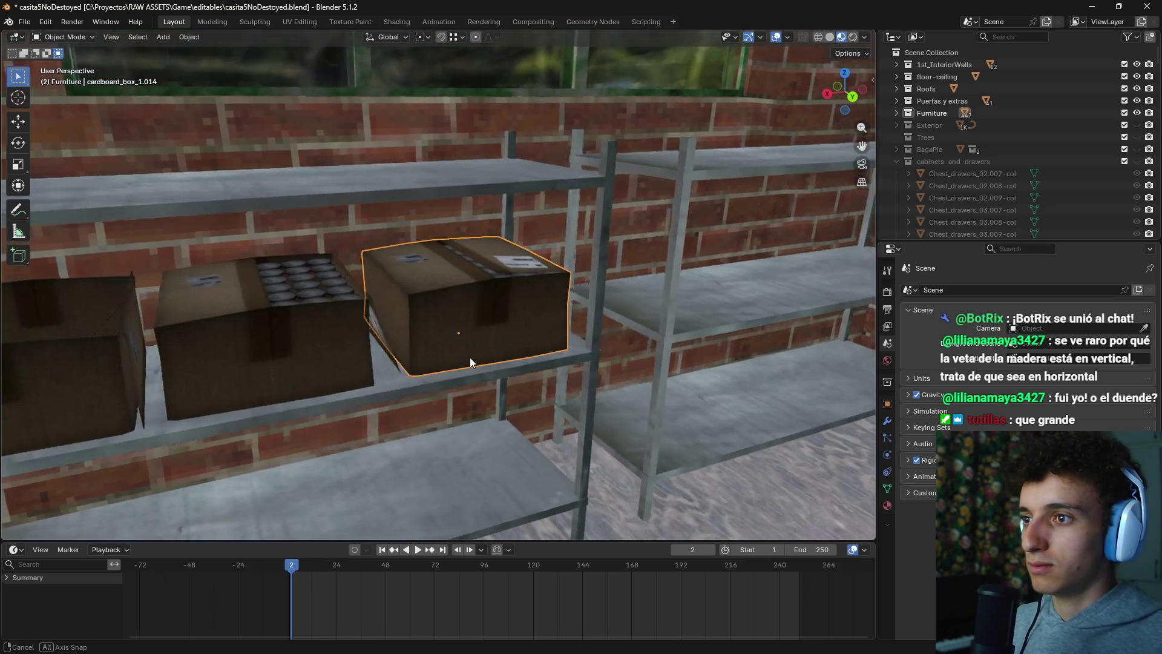
mouse_move(471, 362)
left_mouse_down()
mouse_move(440, 361)
mouse_move(422, 331)
left_mouse_up()
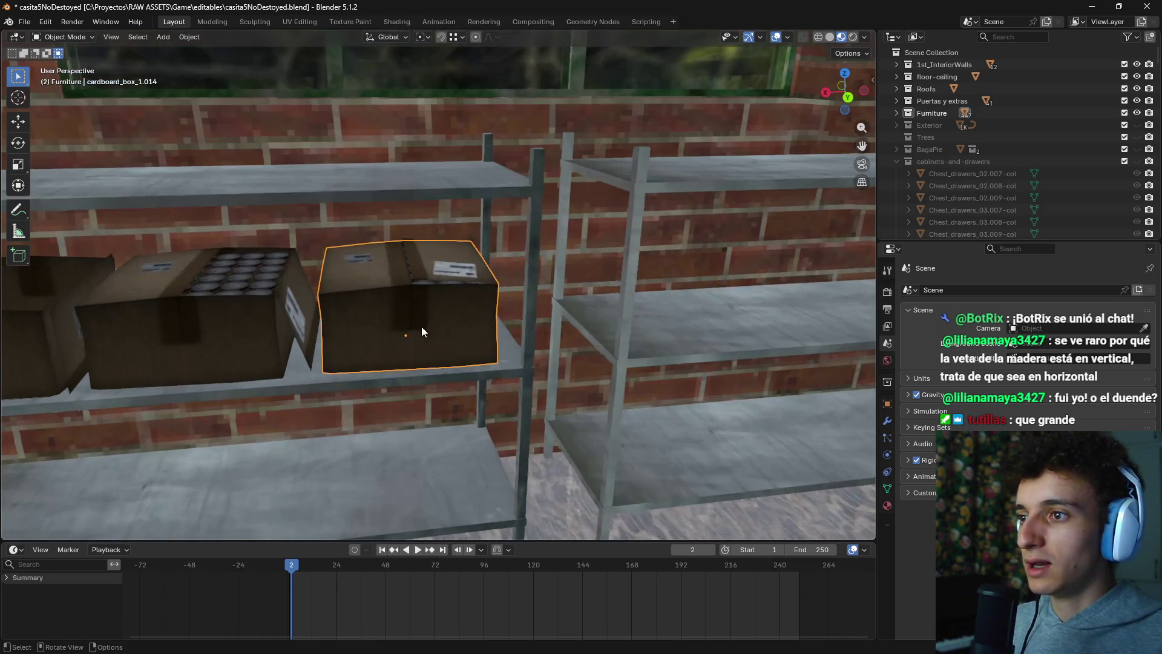
left_click(420, 284, "shift")
left_click(430, 282)
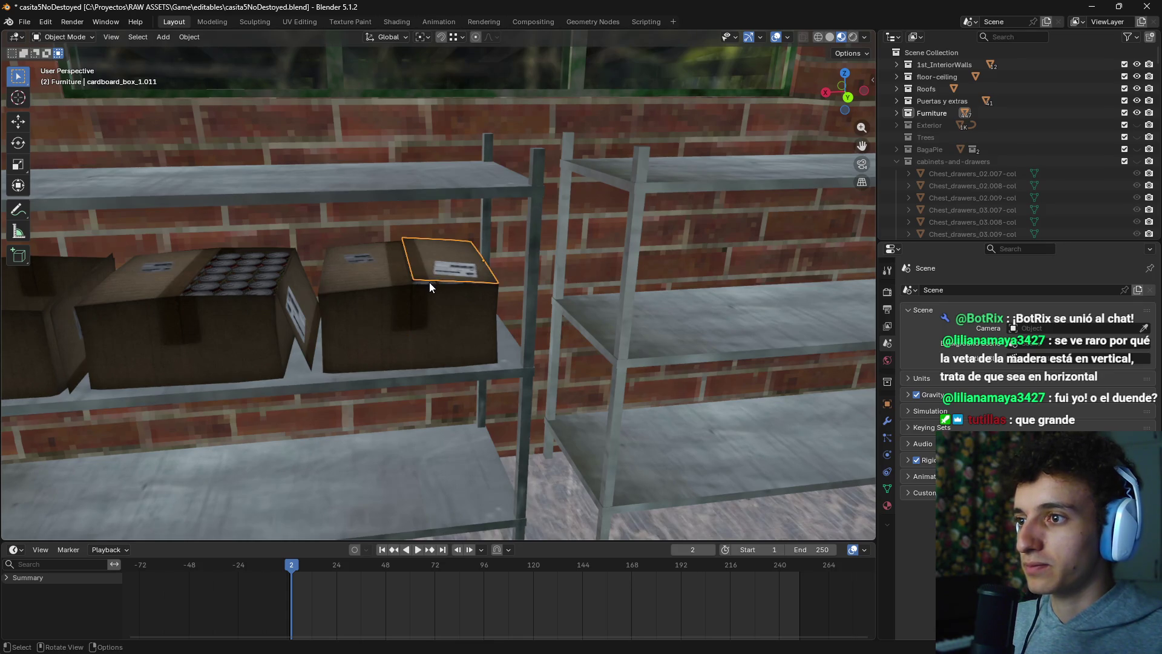
left_click(429, 282, "shift")
left_click(428, 283)
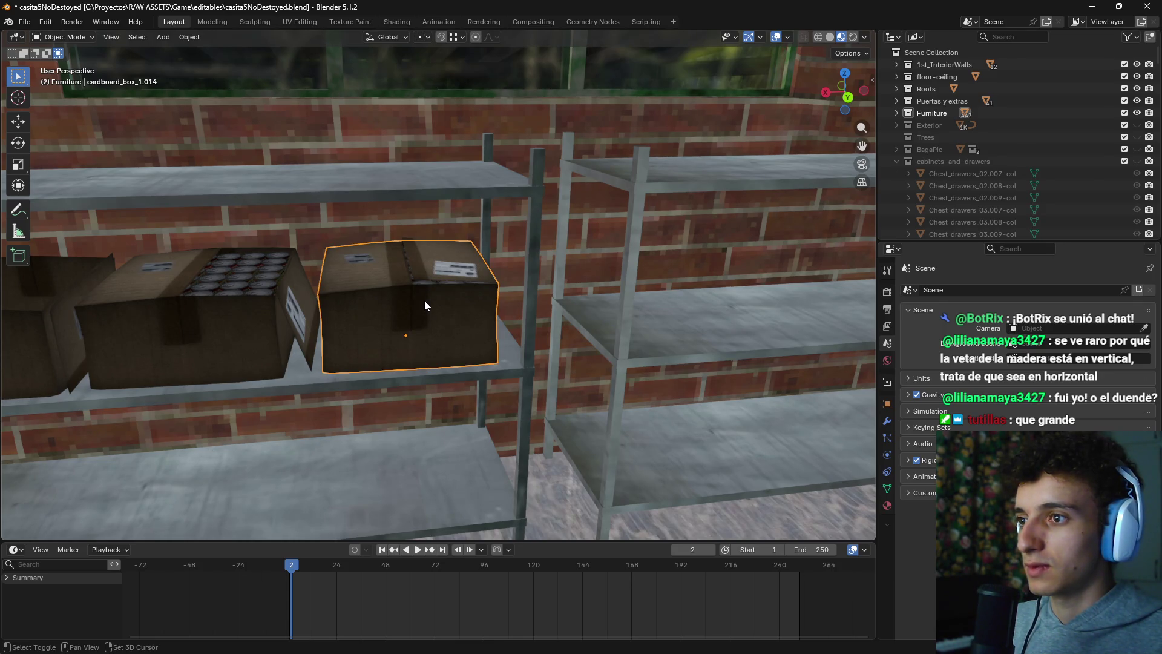
scroll(432, 293, "up", 3)
scroll(455, 292, "up", 3)
Step: Cycle the selection to the copied box's lid and undo to set it flush on top
left_click(517, 310)
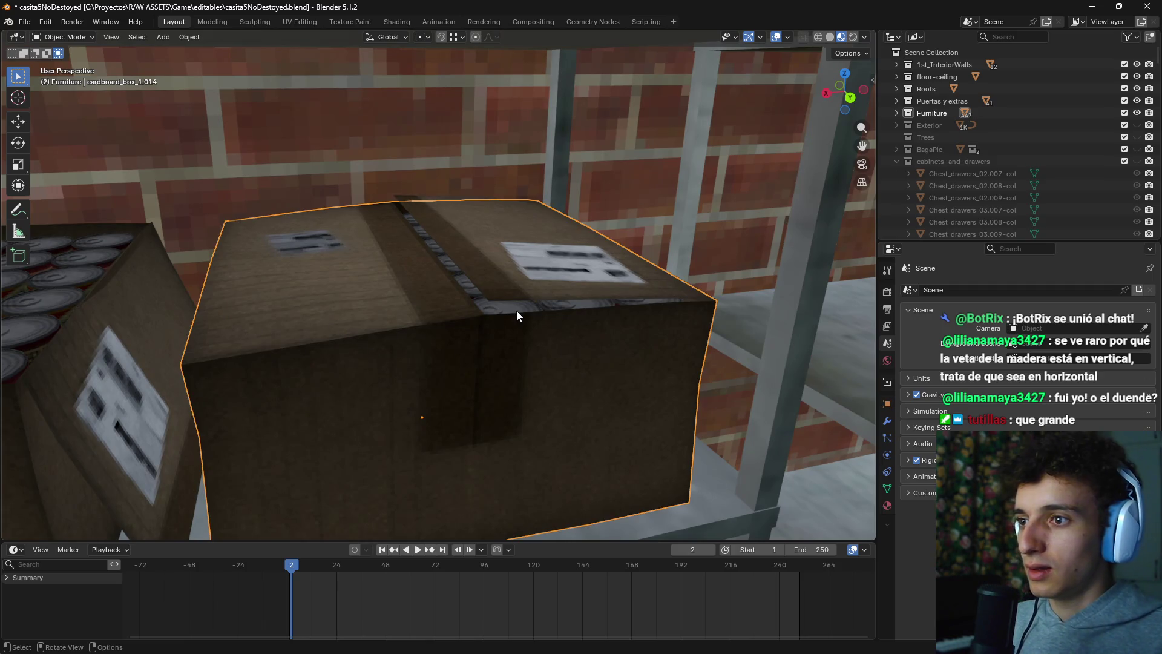
left_click(545, 280)
left_click(656, 289)
left_click(655, 300)
left_click(655, 300)
left_click(655, 300)
left_click(655, 300)
left_click(655, 300)
left_click(655, 300)
left_click(655, 300)
scroll(605, 330, "up", 2)
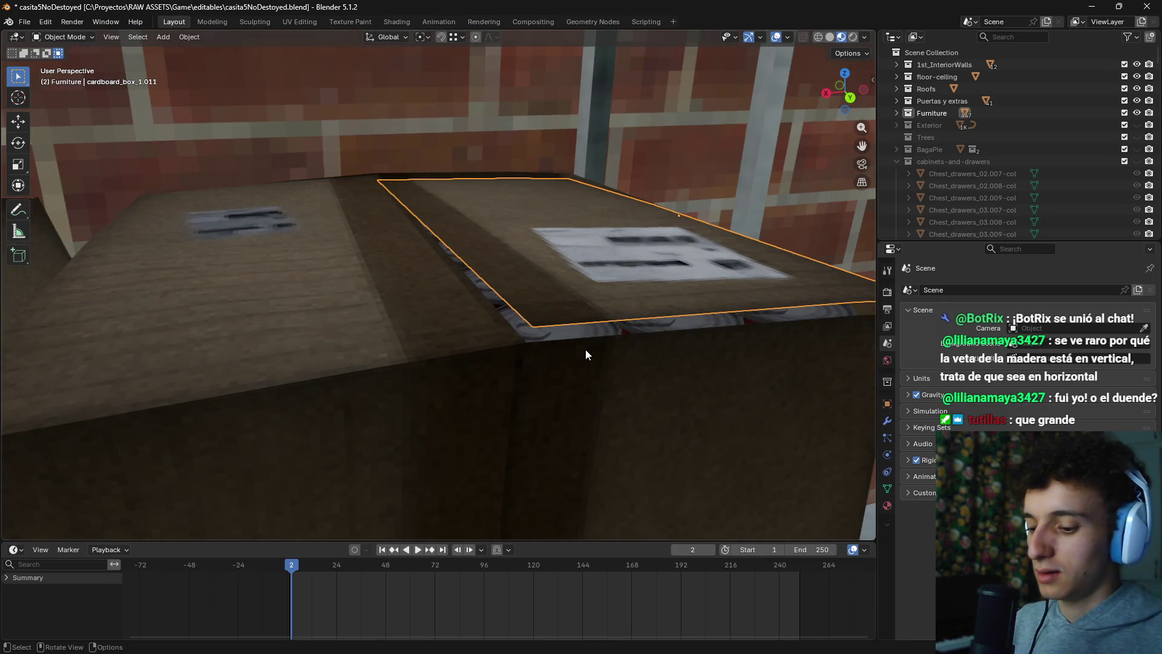
key("ctrl+z")
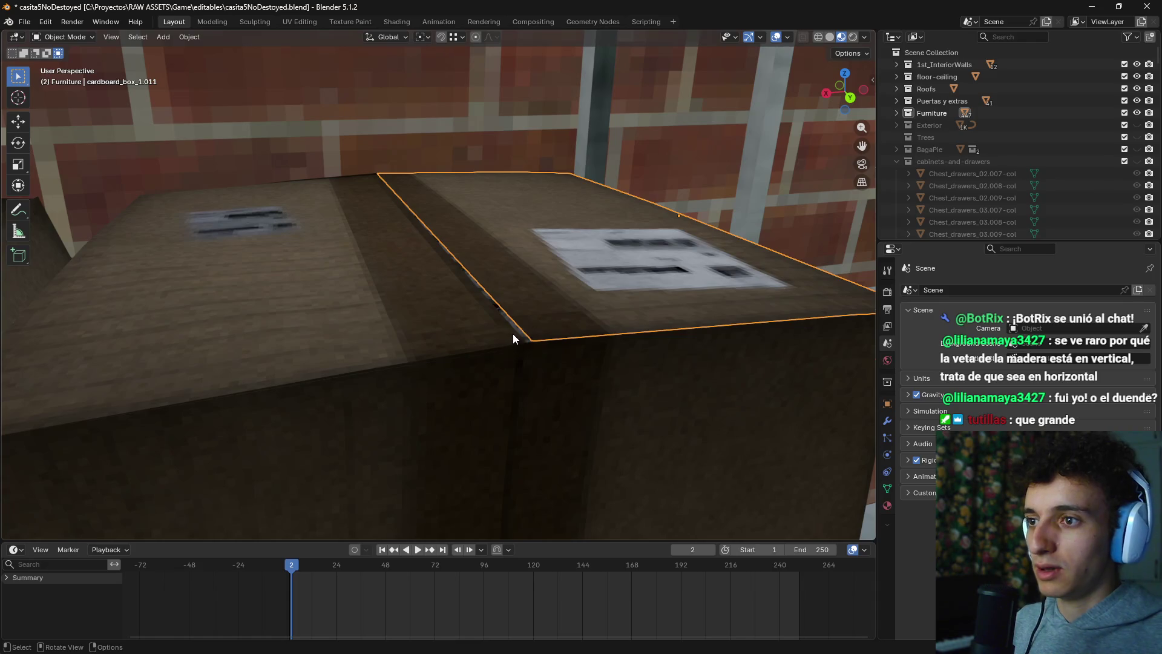
Step: Delete the cans inside the copied box in wireframe, then return to Material Preview
left_click(515, 334)
left_click(524, 336)
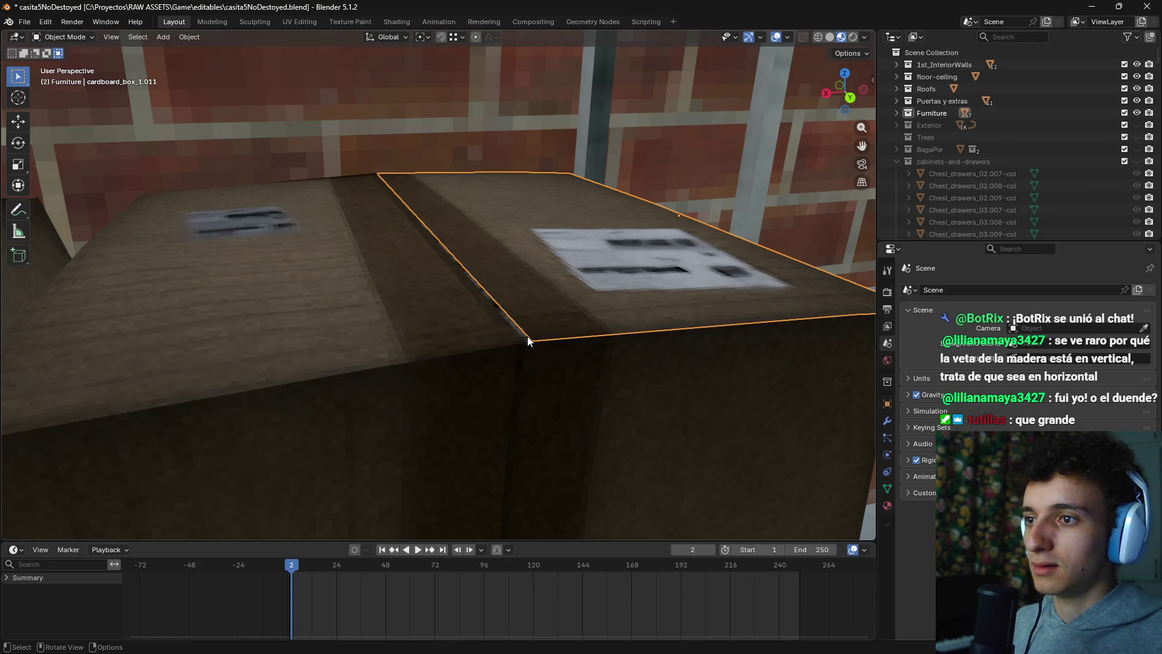
key("shift+z")
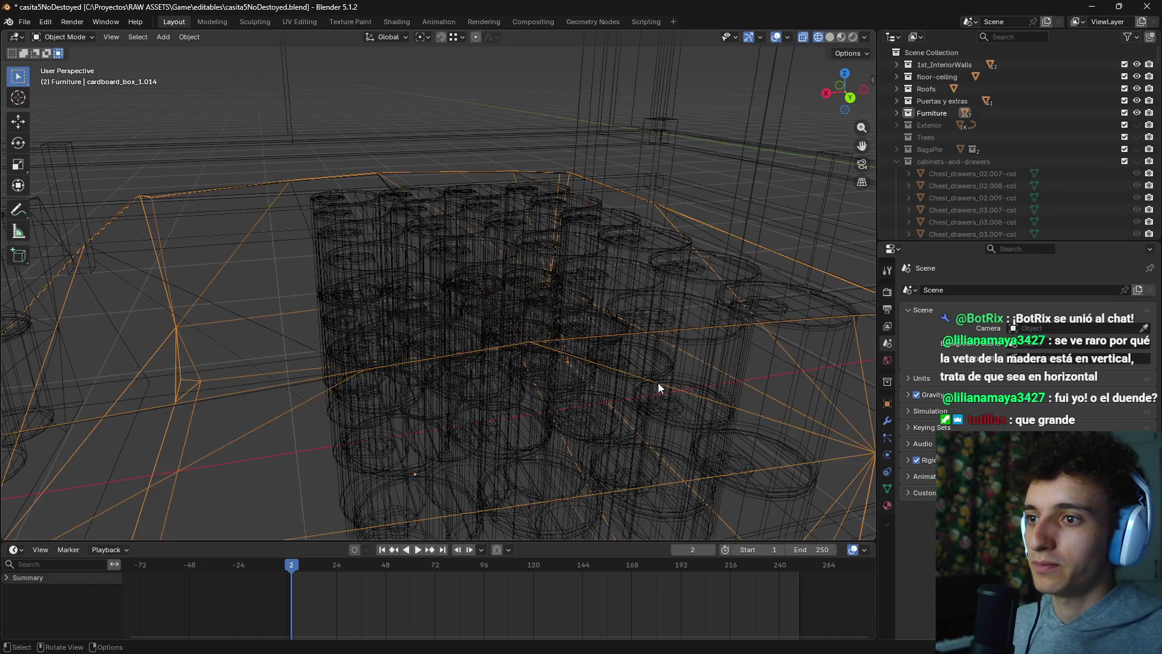
left_click(658, 383)
key("x")
left_click(673, 387)
key("z")
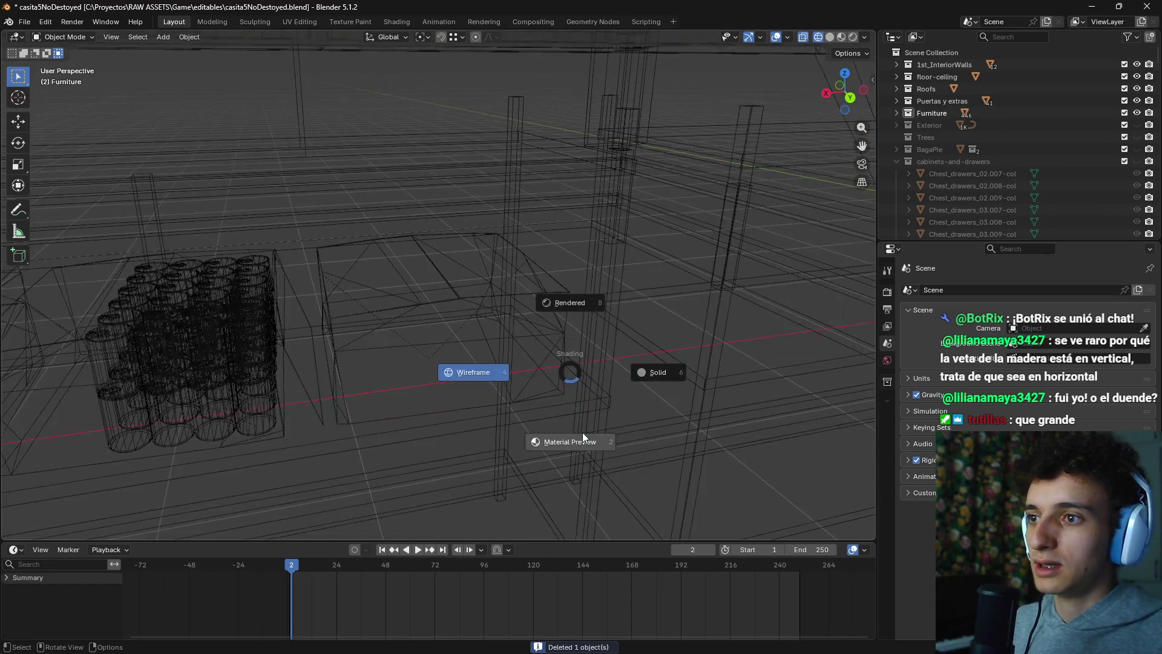
left_click(566, 442)
left_click(470, 346)
left_click(429, 310, "shift")
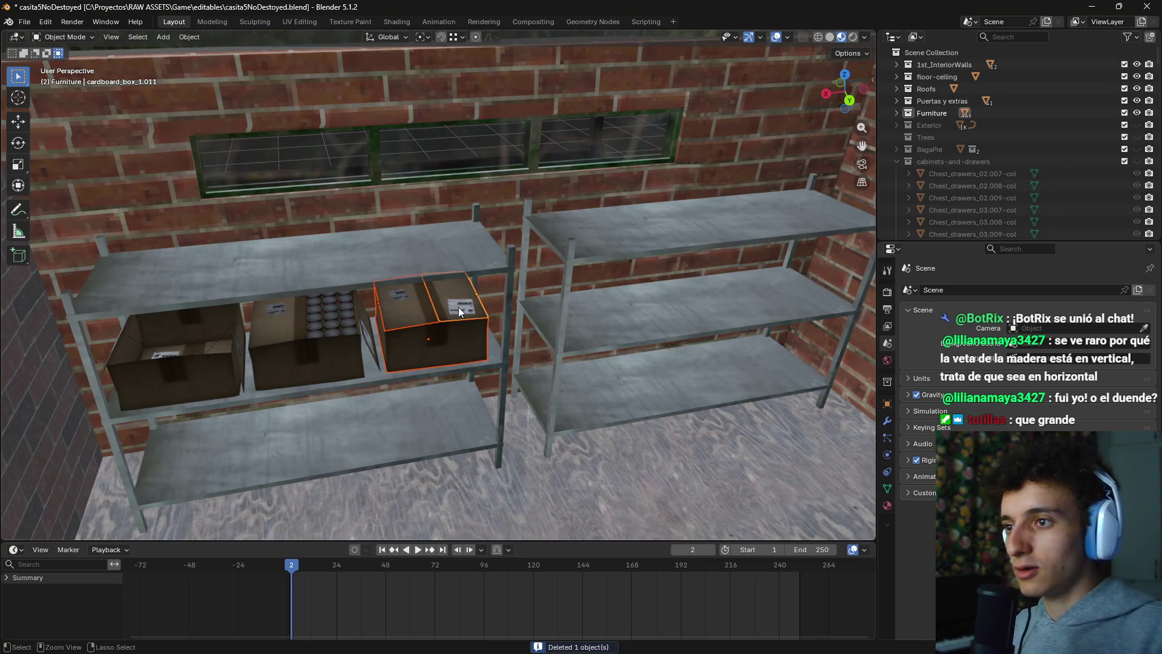
Step: Join the box and lid, then copy it up and sideways into a row of three top-shelf boxes
key("ctrl+j")
left_click_drag(429, 358, 516, 325)
key("shift+d")
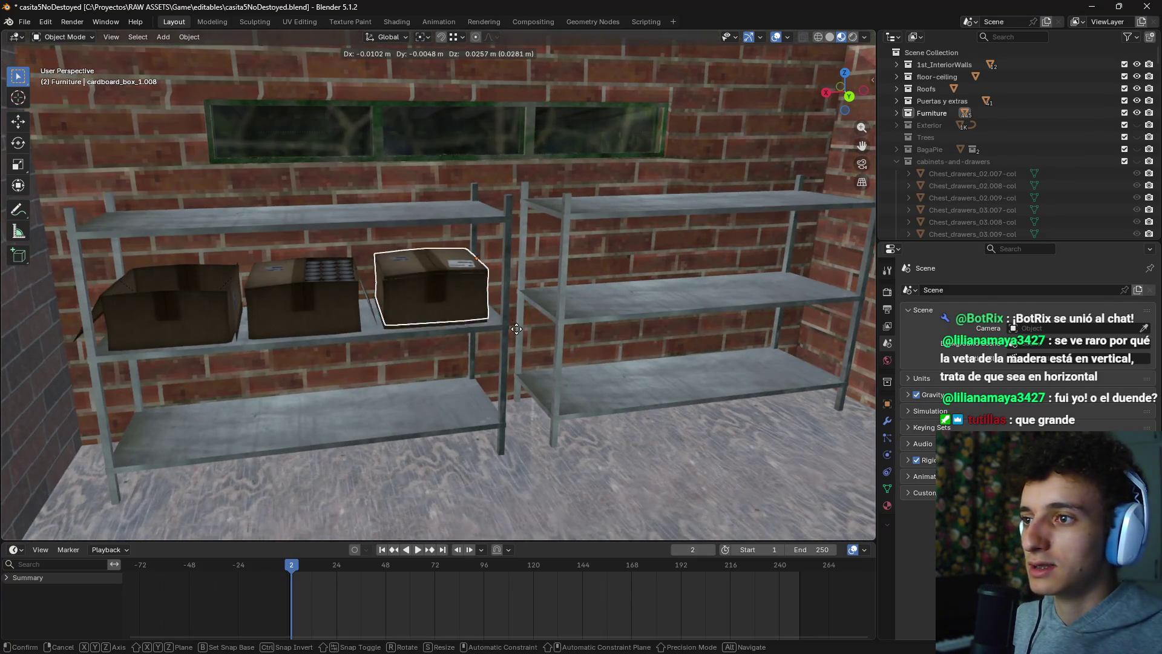
key("z")
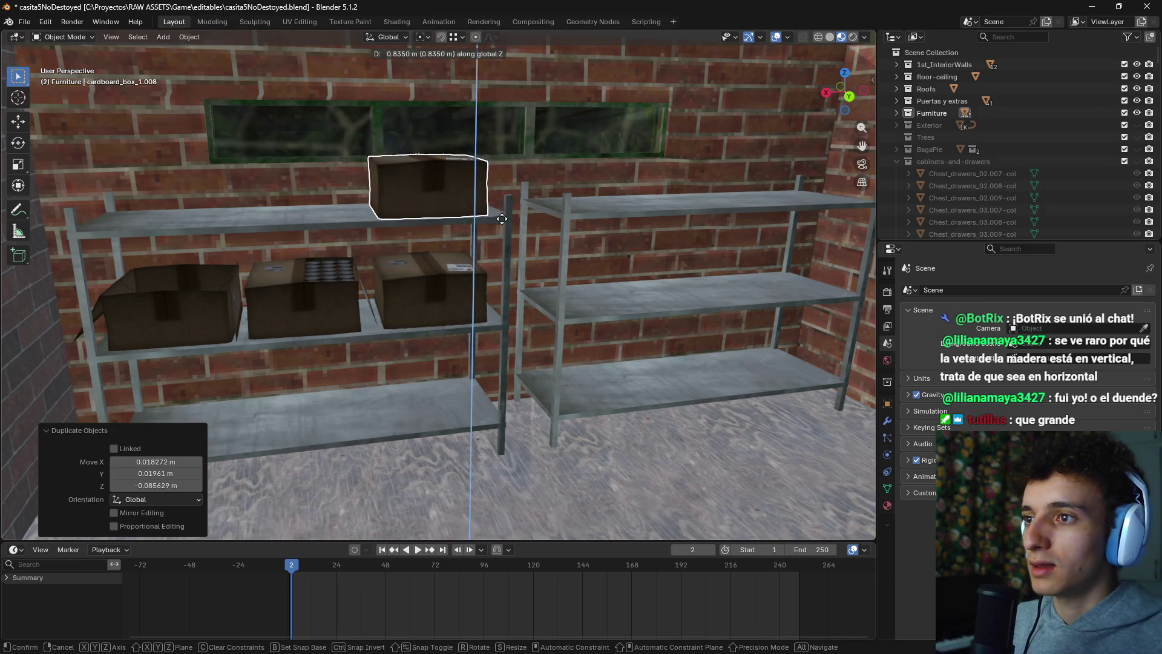
left_click(505, 215)
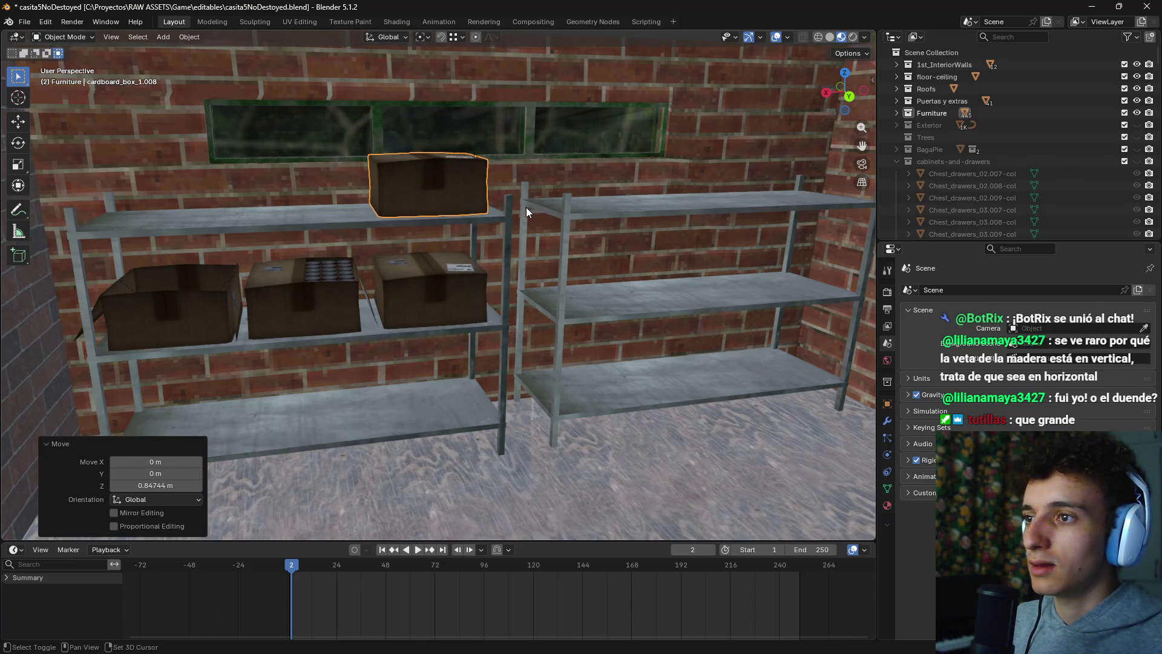
key("shift+d")
key("x")
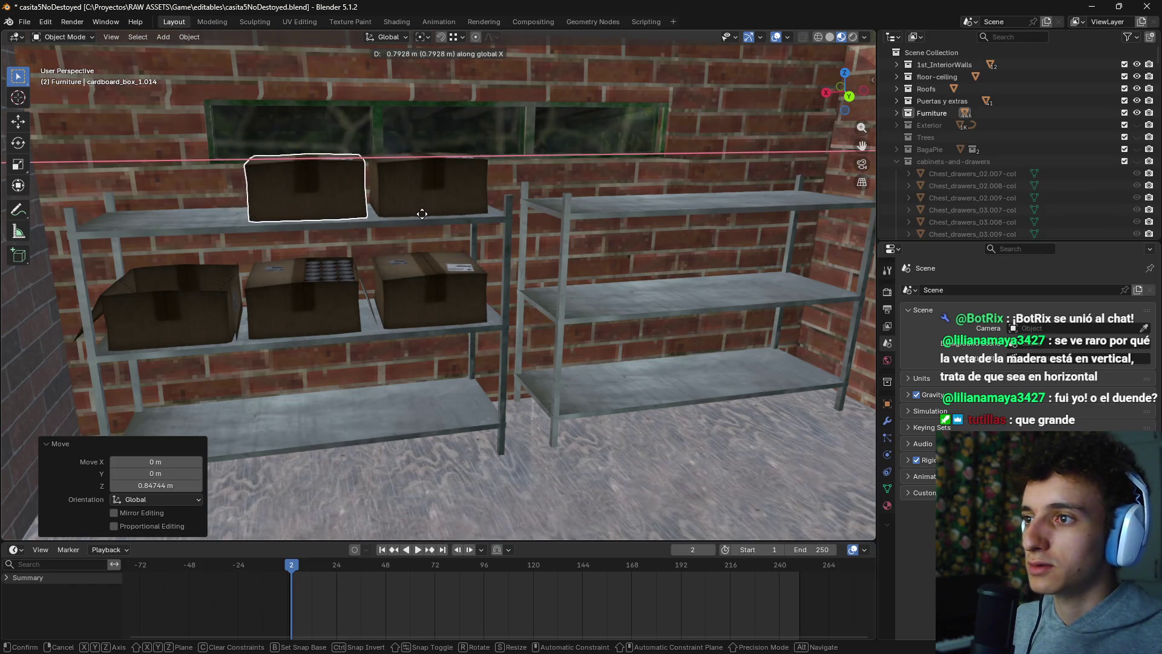
left_click(414, 213)
key("shift+d")
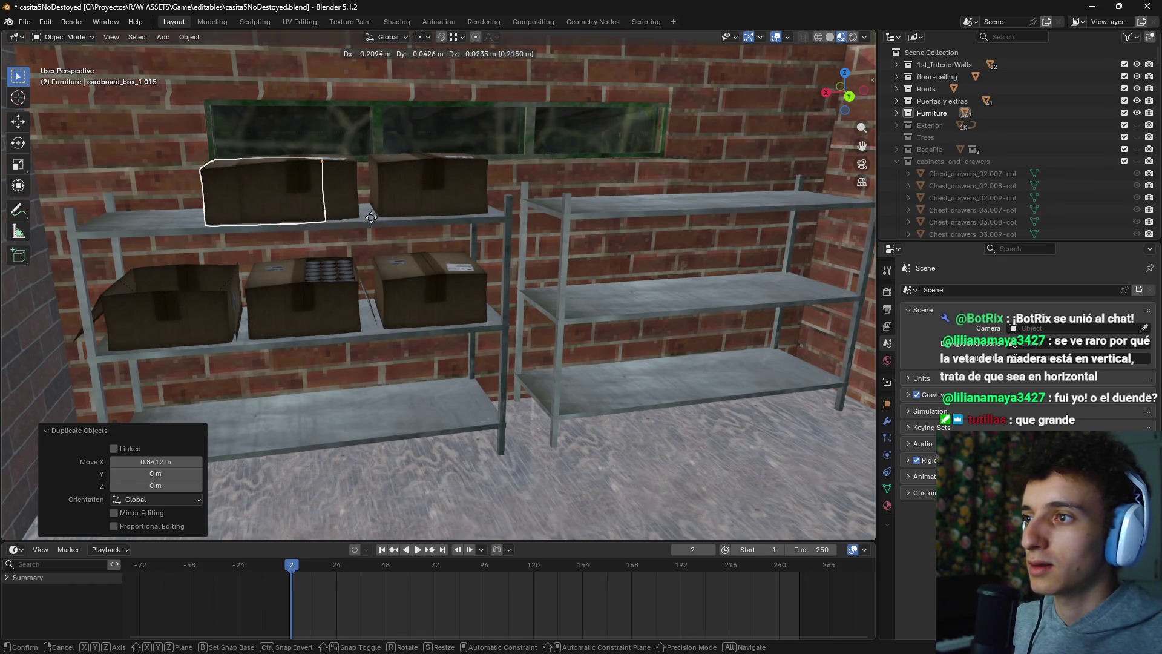
key("x")
left_click(282, 227)
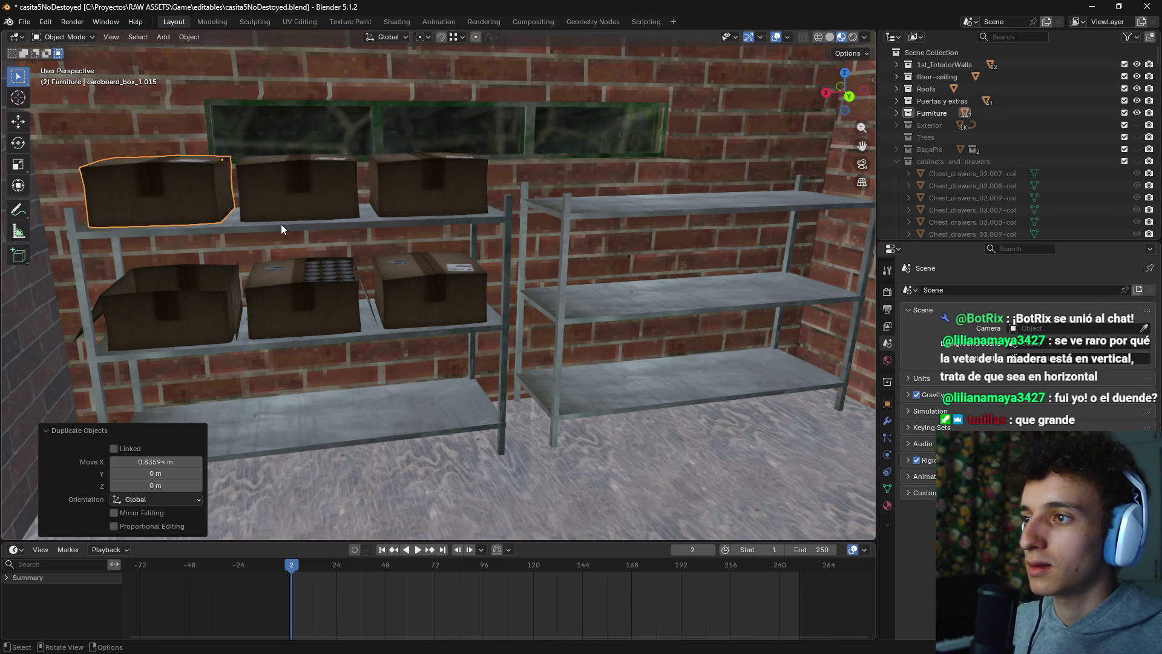
Step: Copy the three top-shelf boxes straight down and settle them on the left unit's bottom shelf
left_click(332, 202, "shift")
left_click(461, 191, "shift")
key("shift+d")
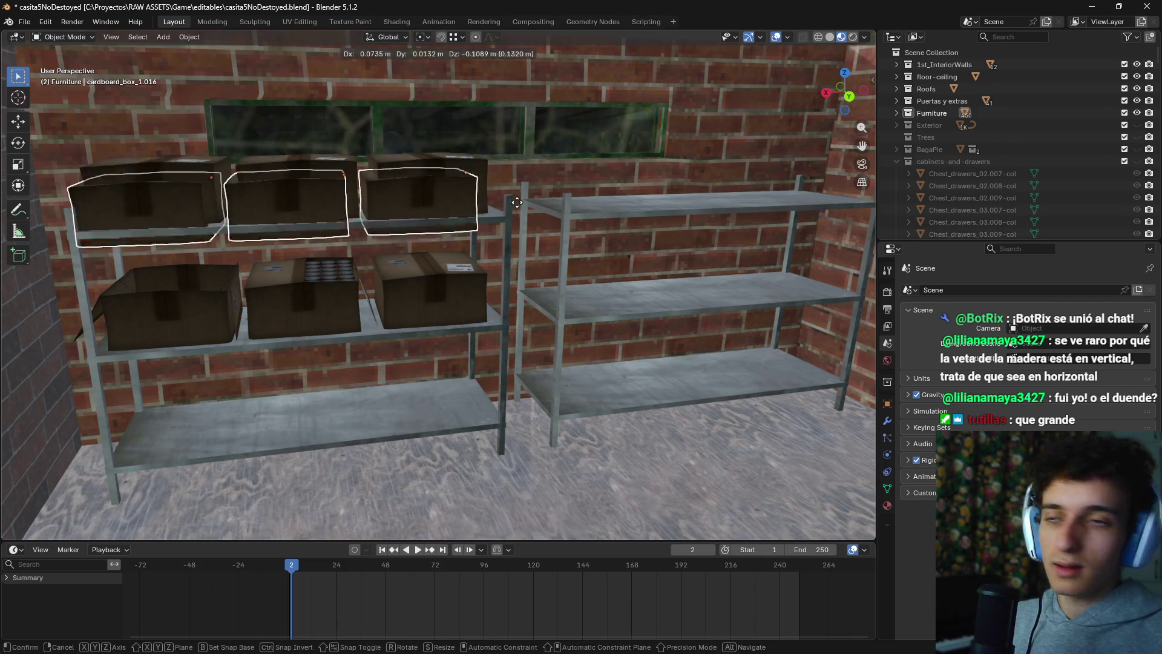
key("z")
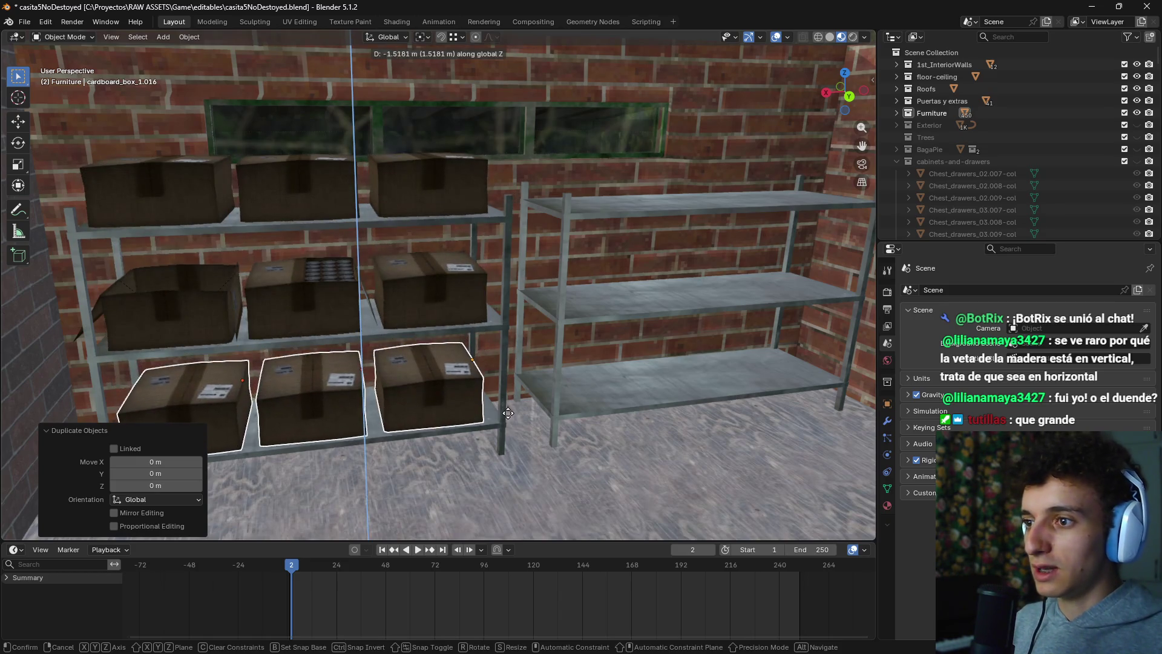
left_click(511, 400)
scroll(531, 330, "up", 6)
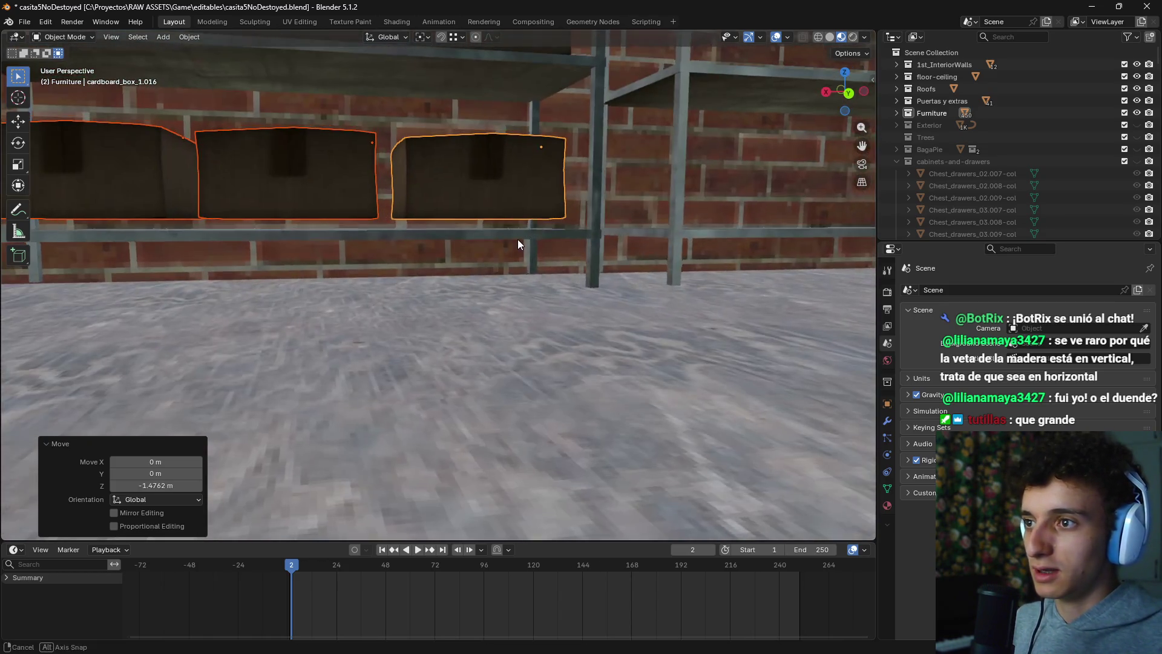
key("g")
key("z")
left_click(521, 243)
scroll(553, 246, "down", 4)
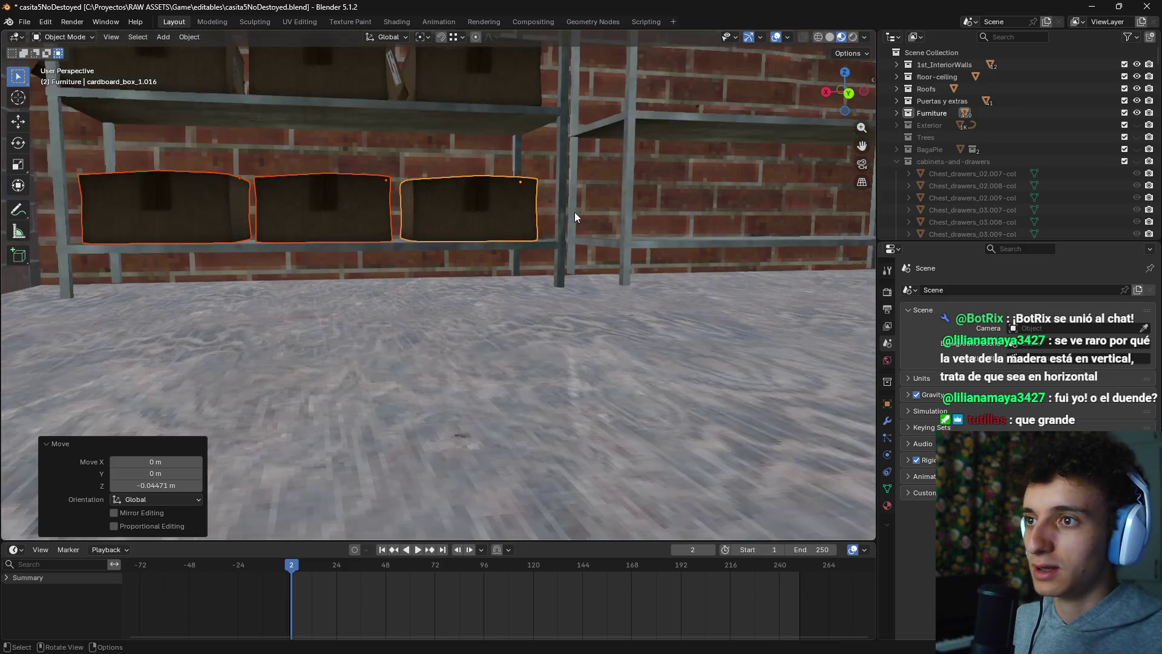
scroll(545, 273, "down", 4)
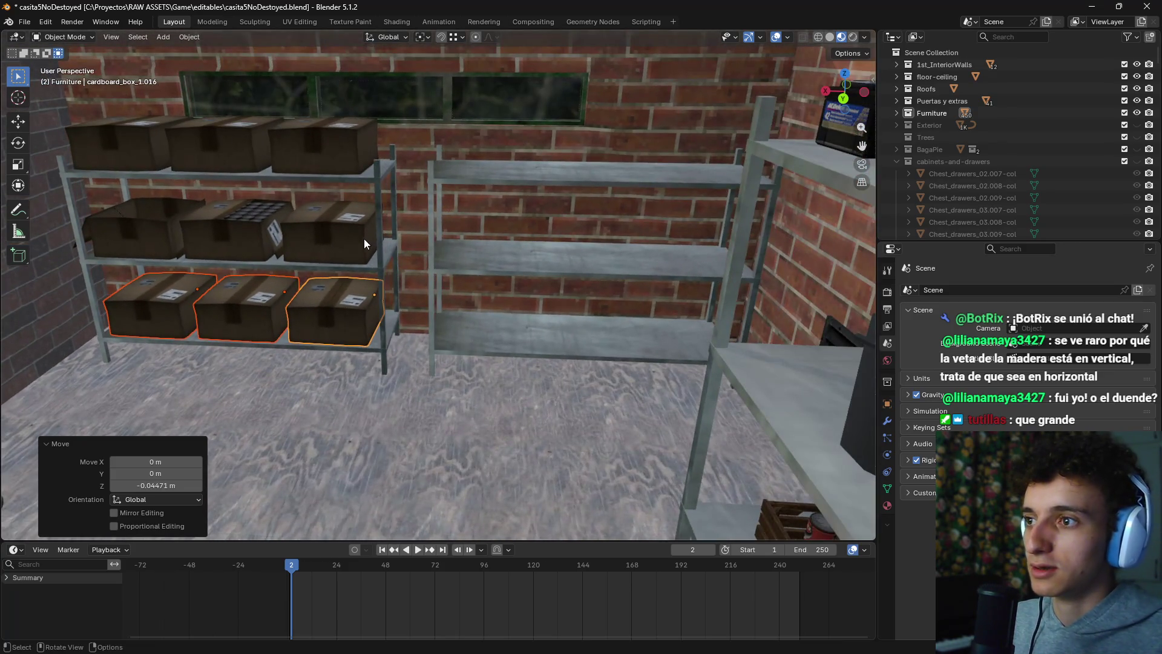
Step: Copy the six boxes of the left unit along X onto the right shelving unit
left_click(344, 133, "shift")
left_click(230, 142, "shift")
left_click(120, 144, "shift")
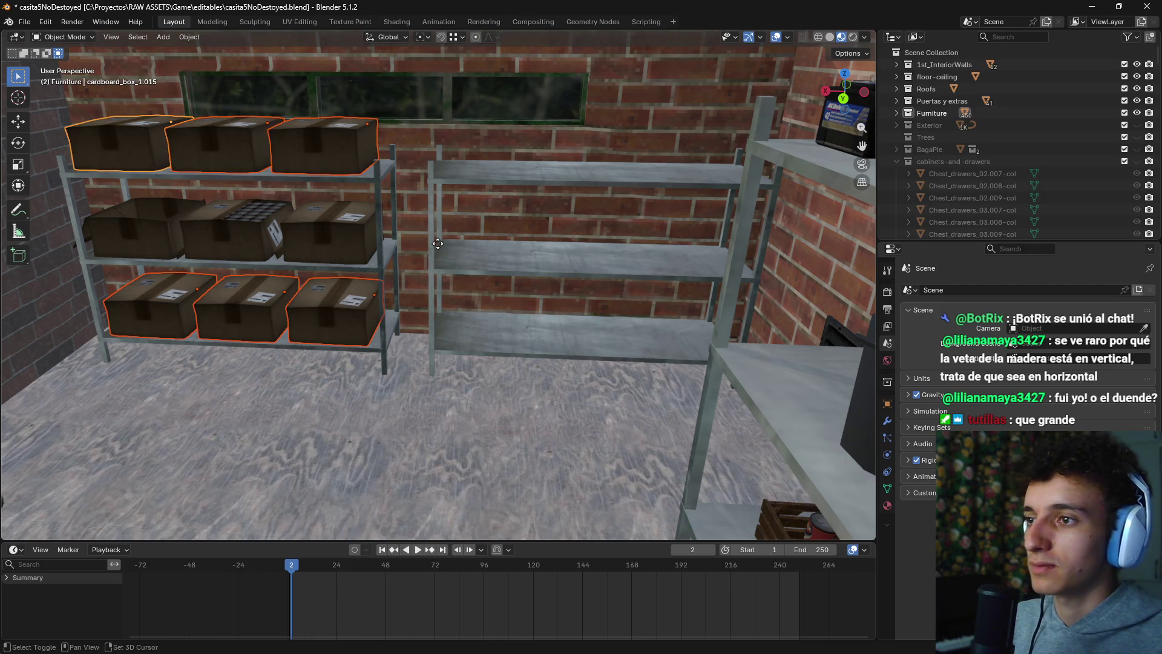
key("shift+d")
key("x")
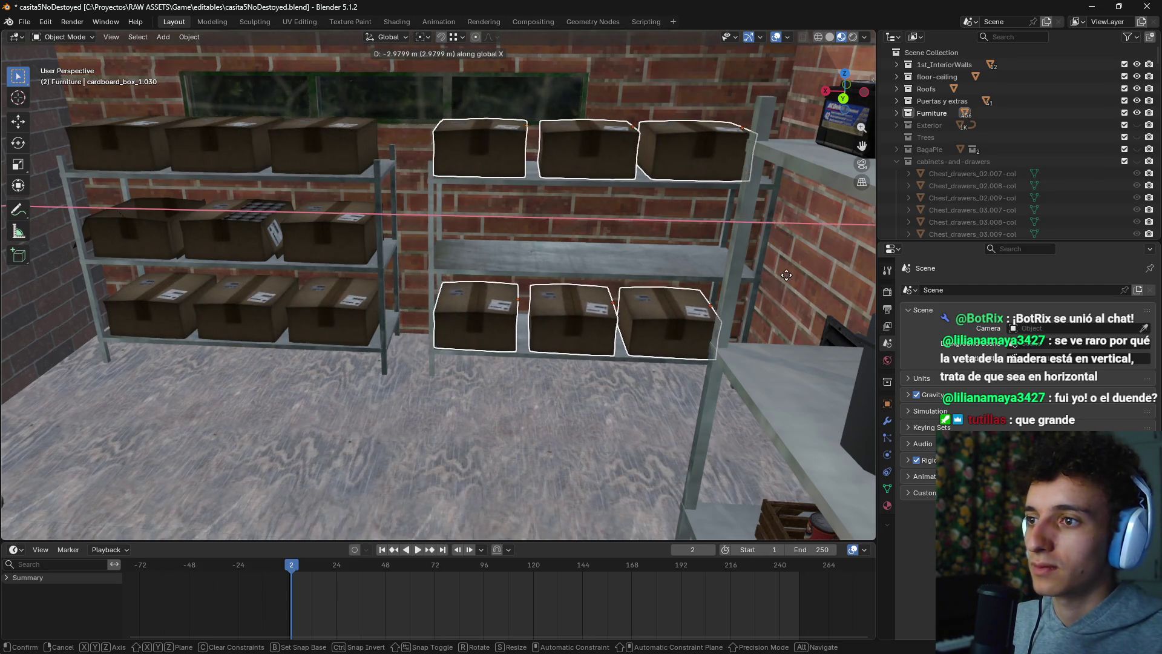
left_click(793, 275)
Step: Copy the right unit's three top boxes down onto its middle shelf
left_click(490, 148)
left_click(599, 151, "shift")
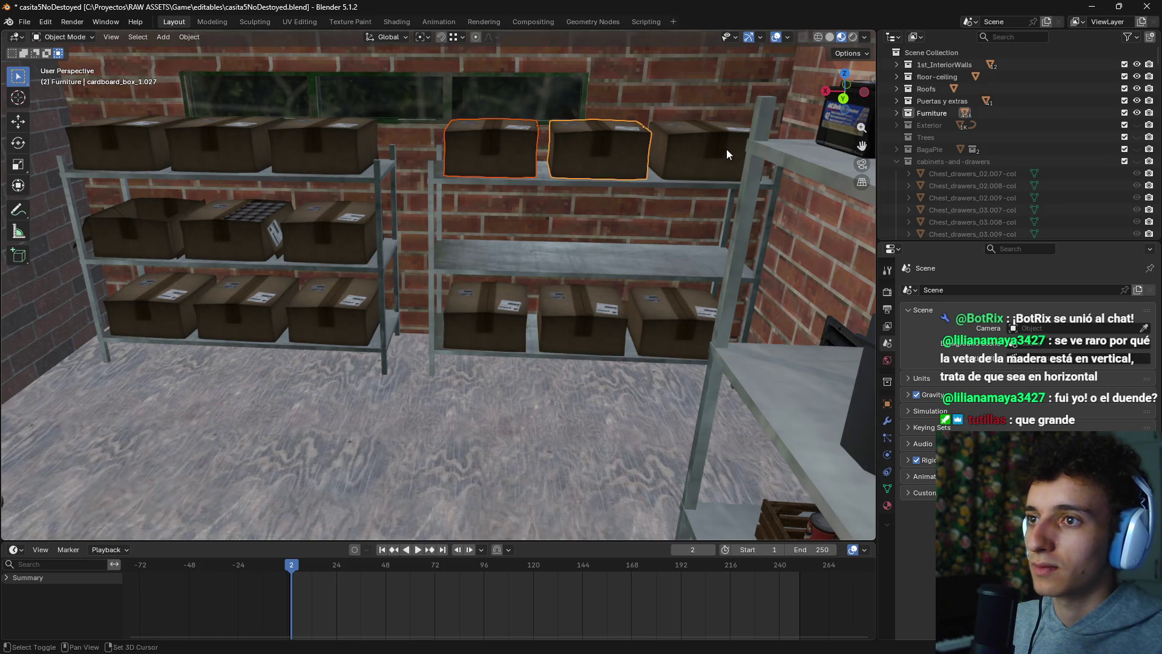
key("shift+d")
key("z")
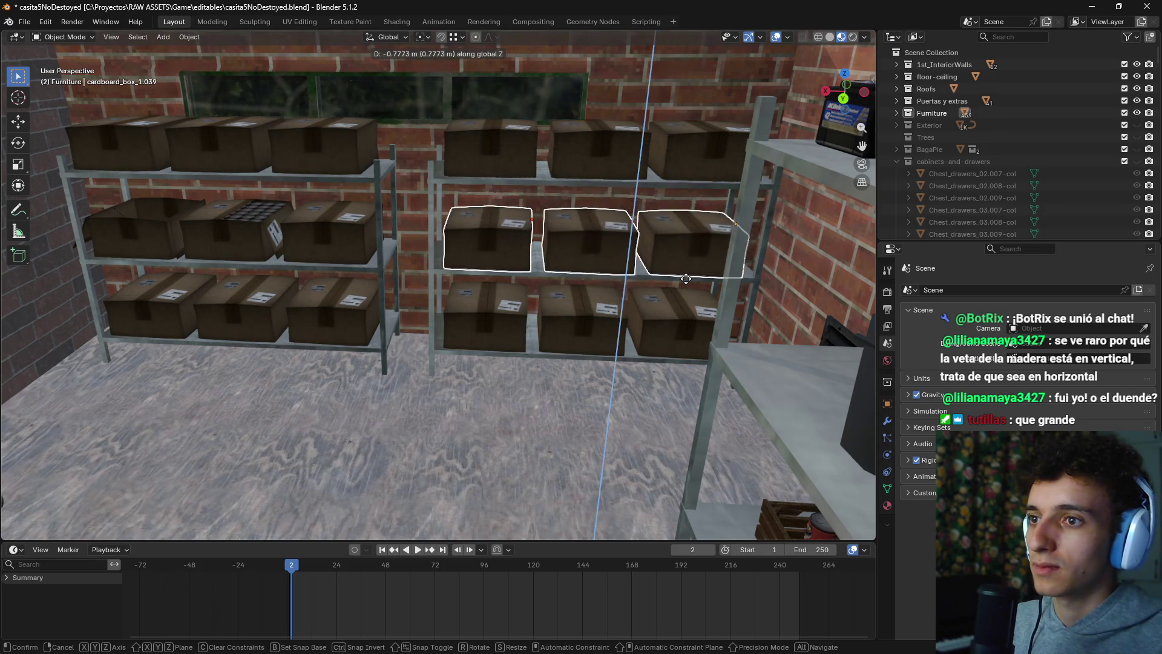
left_click(687, 275)
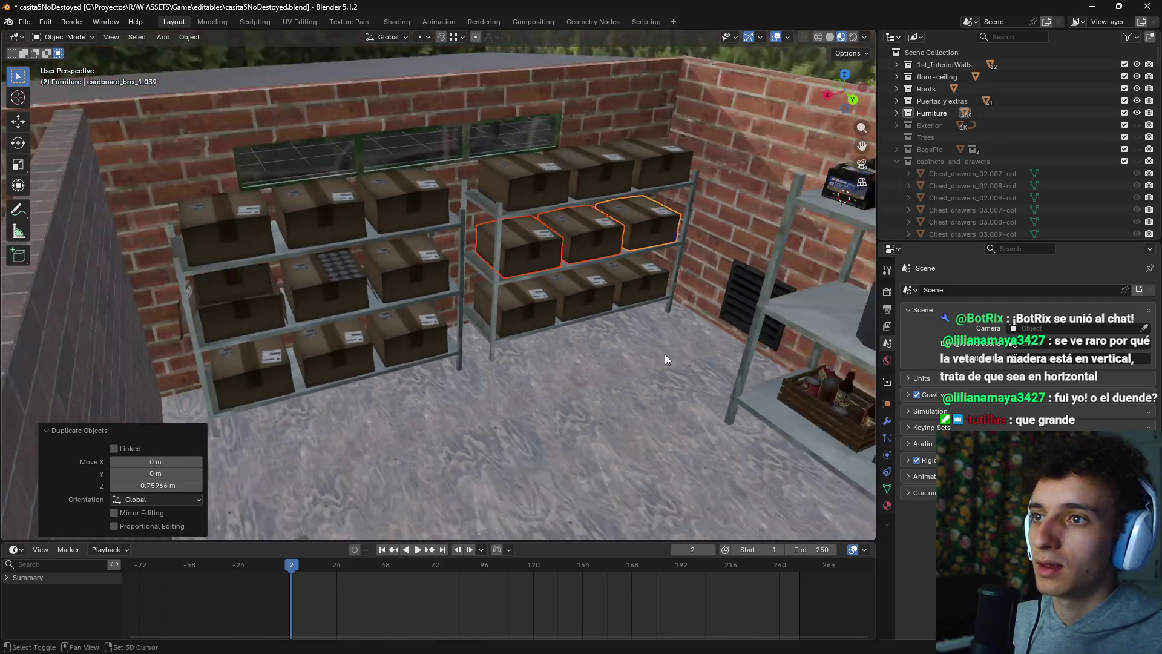
Step: Delete the open cardboard box and the stack of cans beside the small table
scroll(637, 353, "up", 10)
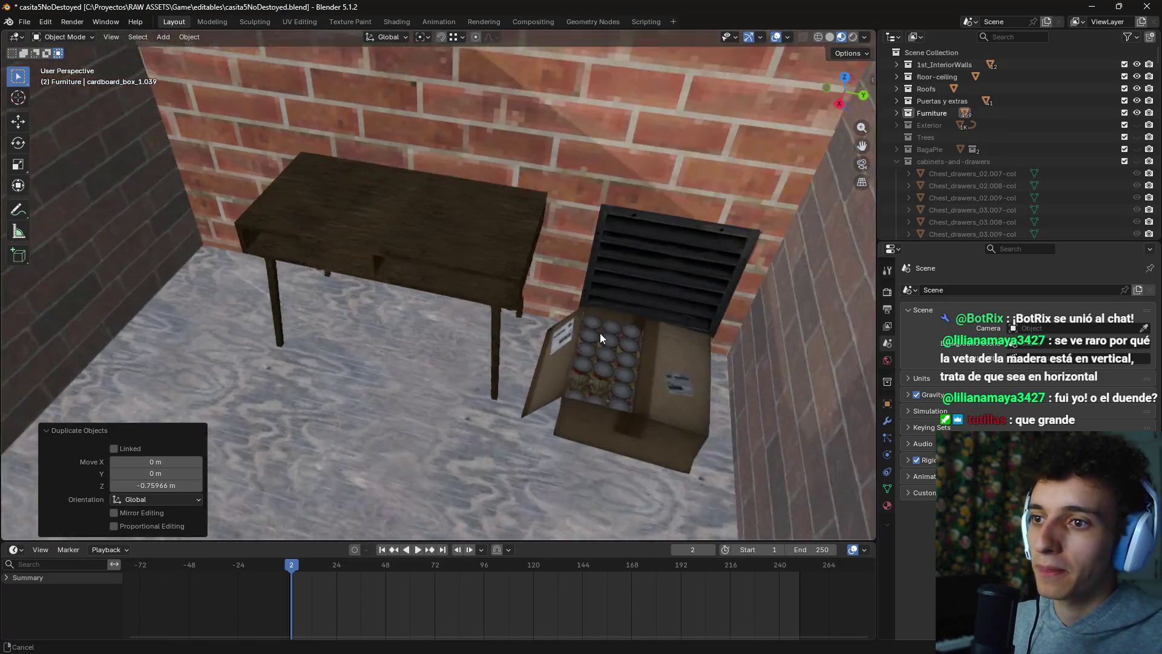
scroll(601, 338, "up", 2)
left_click(659, 442)
key("x")
left_click(649, 438)
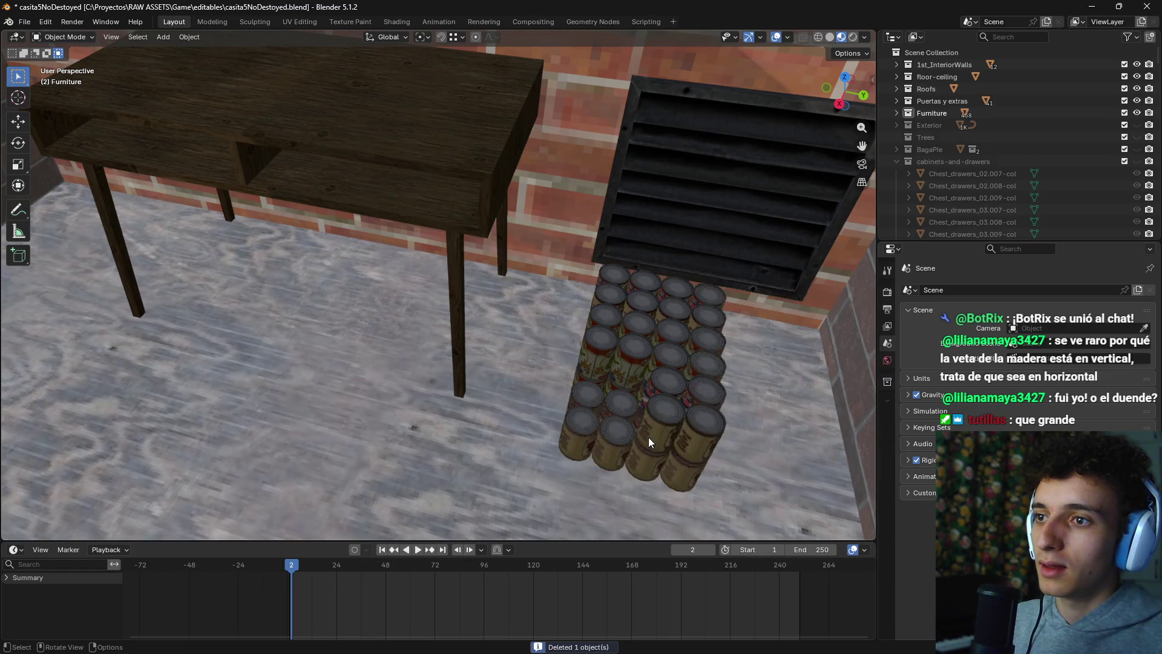
left_click(603, 415)
key("x")
left_click(603, 416)
Step: Duplicate one of the left shelf boxes, cancelling the move so the copy stays in place
scroll(381, 360, "down", 8)
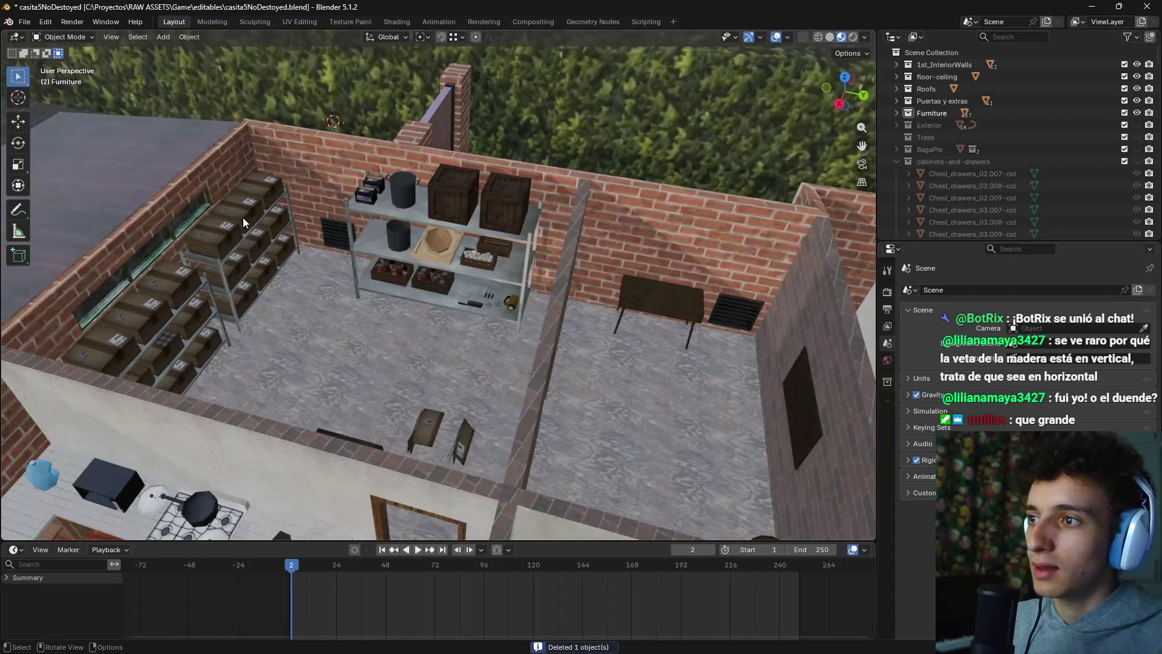
left_click(243, 217)
left_click(285, 249)
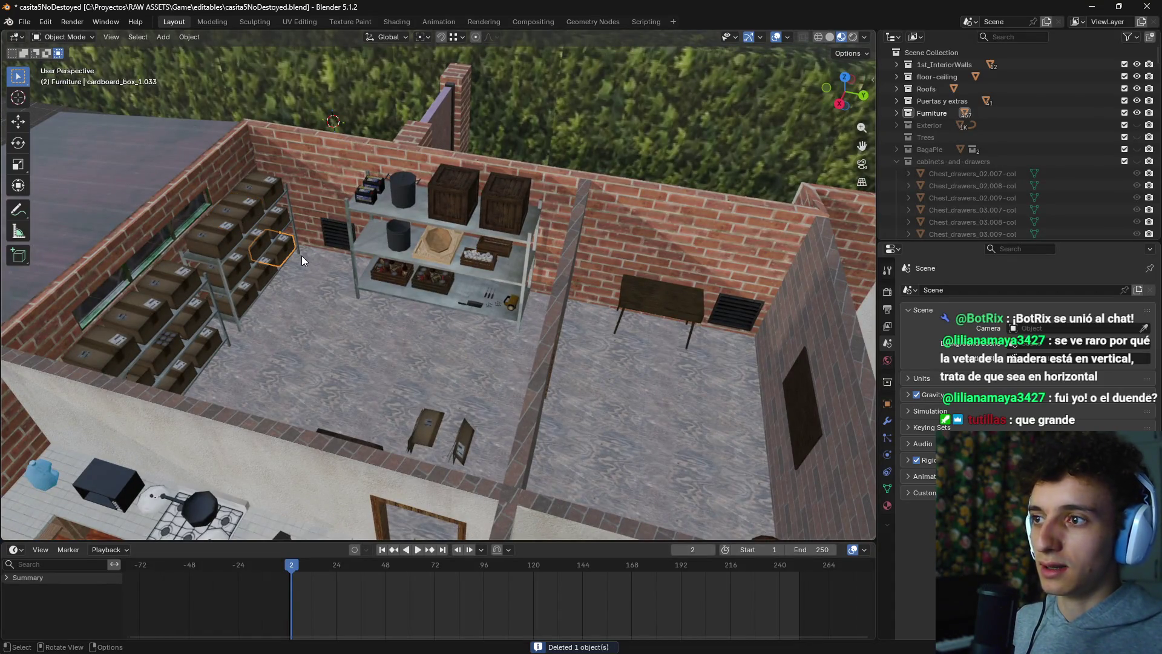
key("shift+d")
key("x")
key("7")
key("Escape")
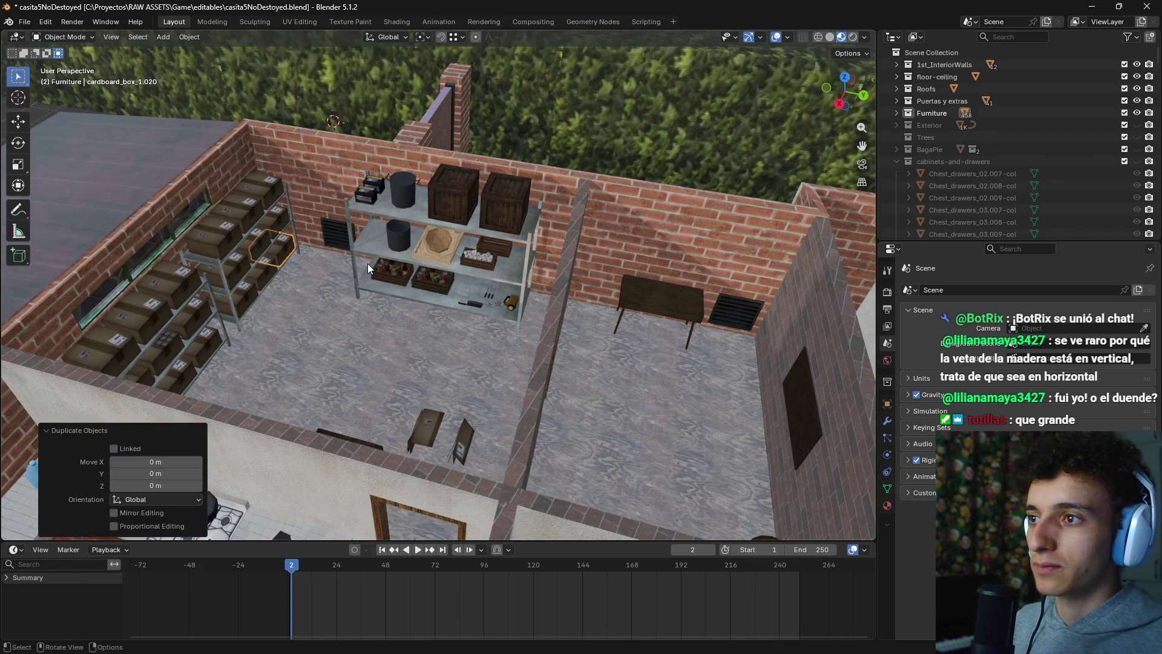
Step: In top view, move the copied box beside the table and rotate it 90° around Z
key("KP_7")
scroll(548, 442, "up", 3)
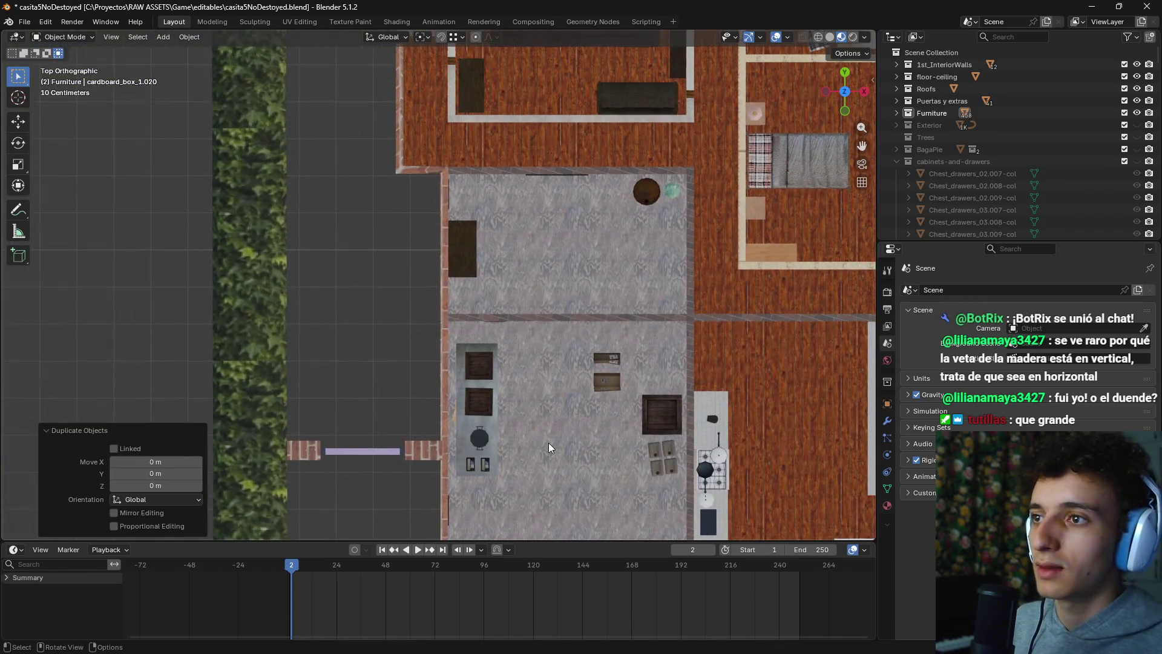
key("g")
left_click(530, 107)
scroll(493, 178, "up", 5)
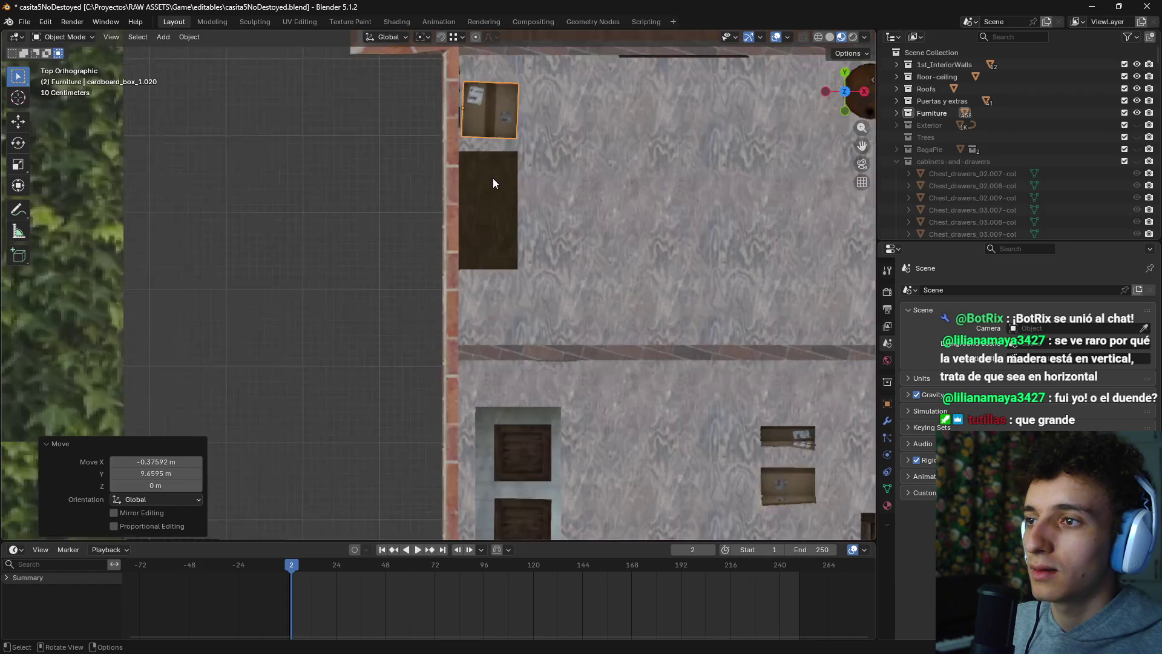
key("r")
key("x")
type("z")
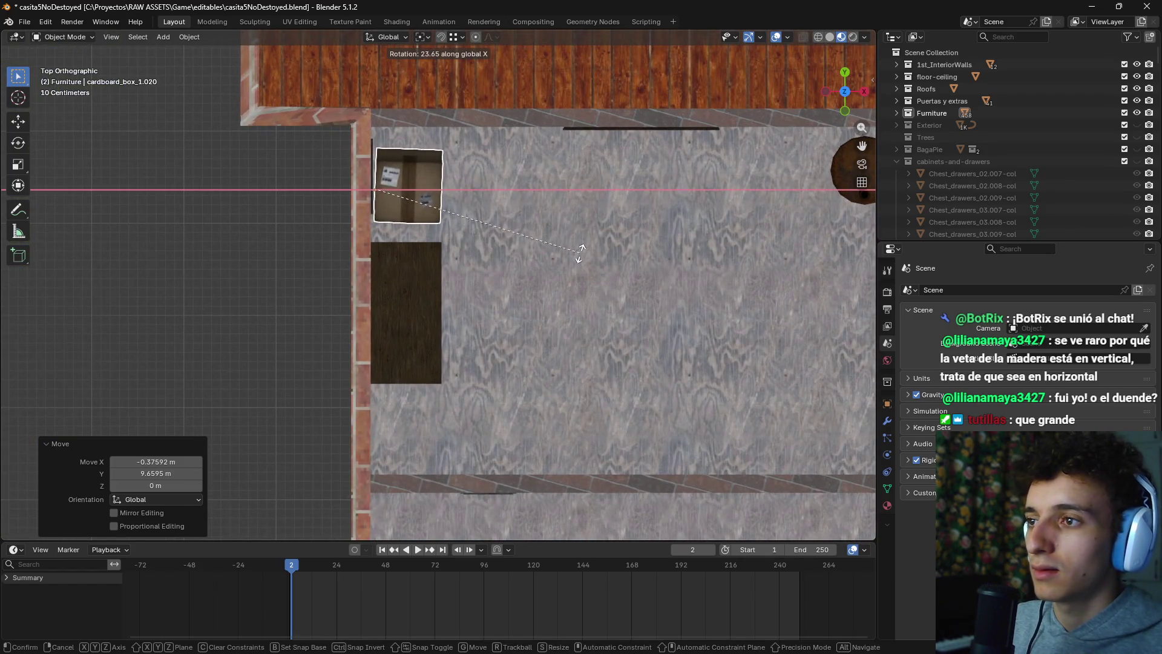
type("90")
key("Return")
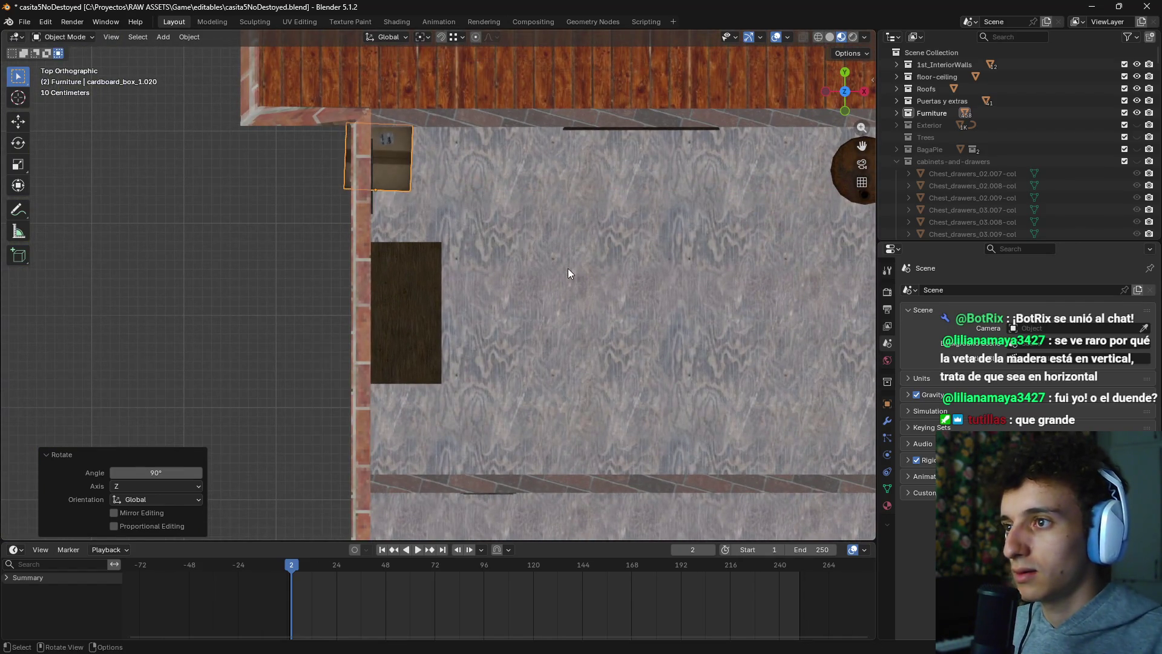
Step: Set the box against the wall by the table, lower it onto the floor and nudge it along X
key("g")
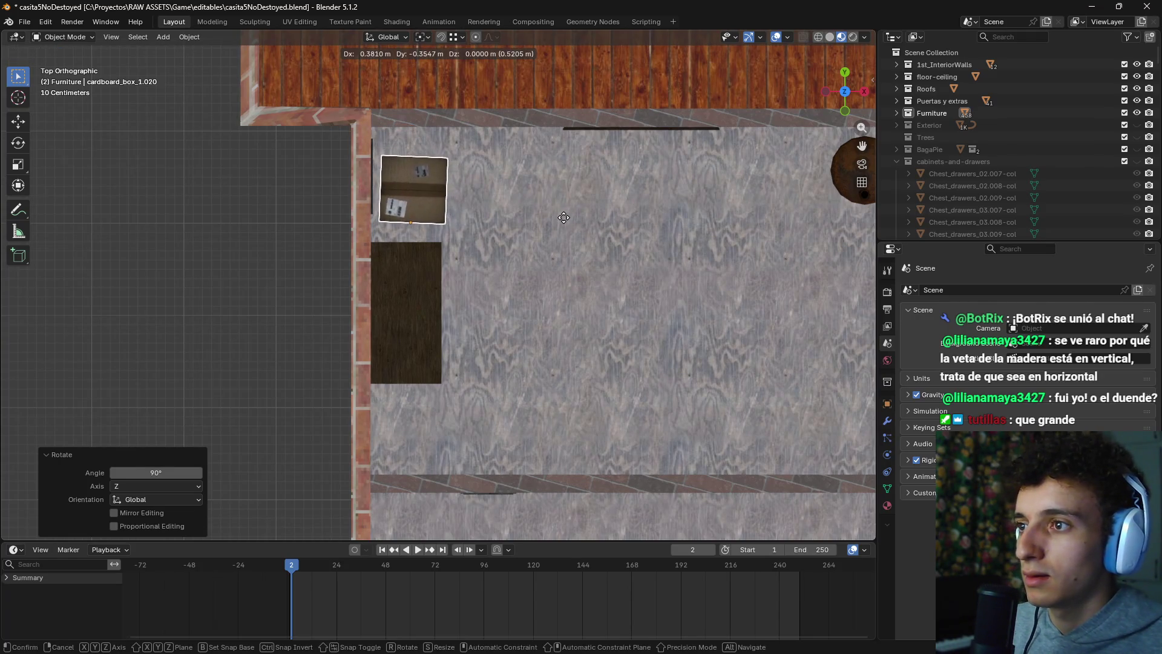
left_click(560, 214)
mouse_move(561, 214)
left_mouse_down()
mouse_move(436, 174)
mouse_move(534, 226)
mouse_move(519, 267)
mouse_move(619, 353)
mouse_move(581, 314)
left_mouse_up()
key("g")
key("z")
left_click(575, 289)
key("g")
key("x")
left_click(605, 343)
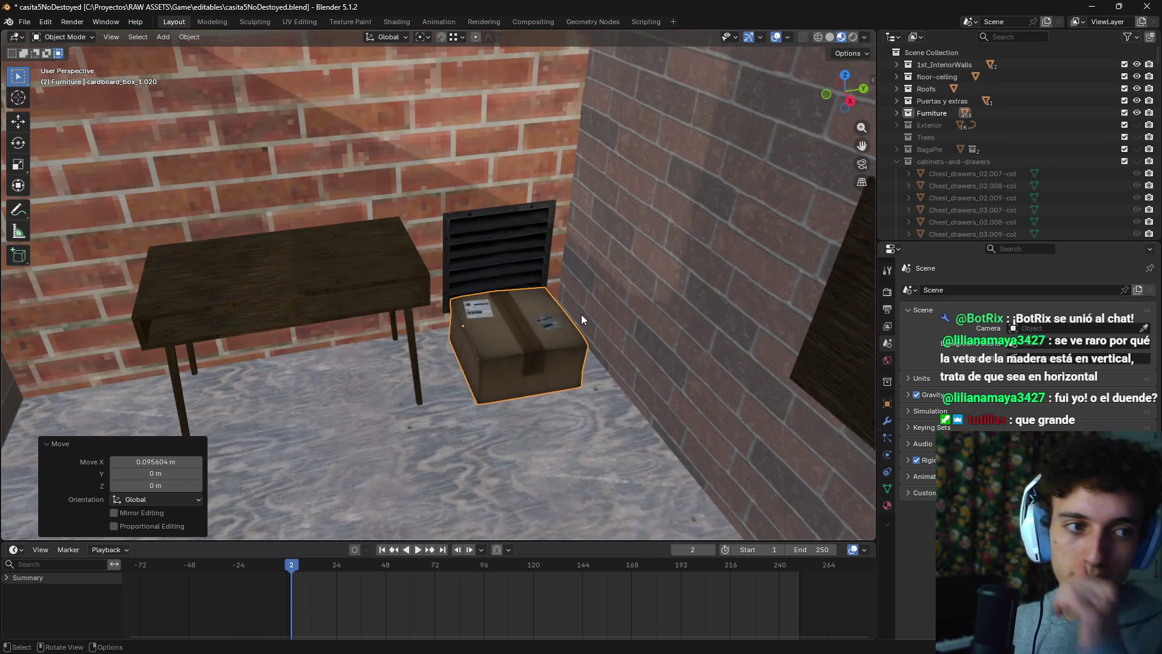
mouse_move(497, 169)
left_mouse_down()
mouse_move(501, 269)
mouse_move(483, 275)
left_mouse_up()
mouse_move(403, 303)
left_mouse_down()
mouse_move(474, 351)
mouse_move(390, 372)
mouse_move(416, 376)
mouse_move(369, 342)
left_mouse_up()
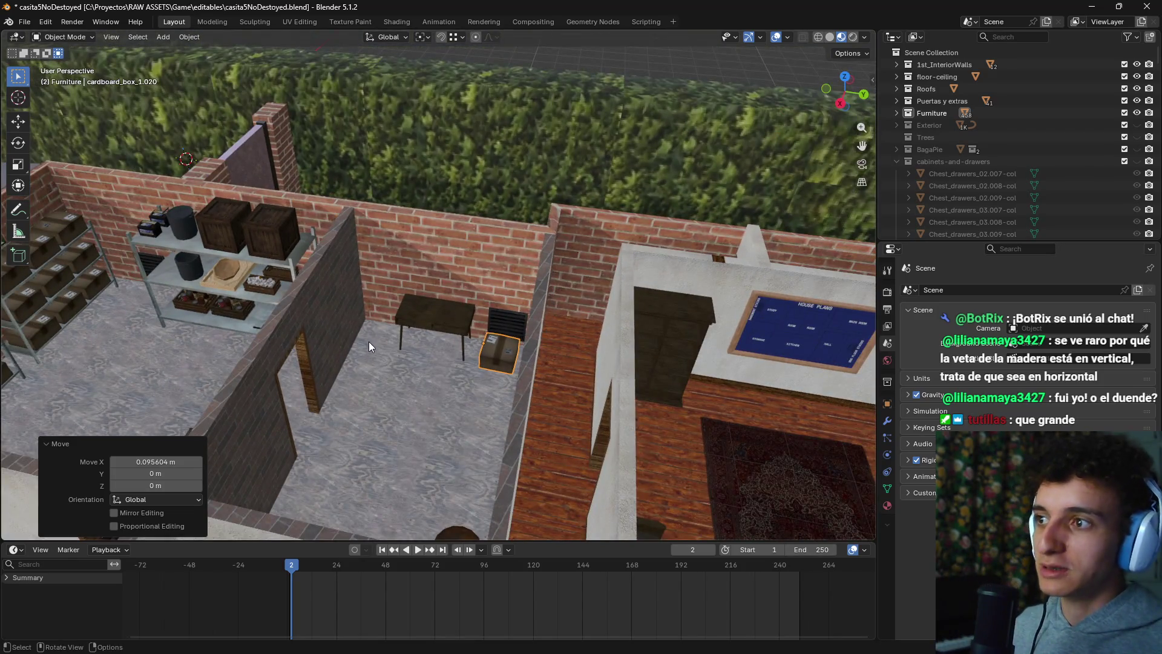
Step: Select all objects in the Furniture collection via its Outliner context menu
scroll(361, 362, "down", 3)
scroll(518, 250, "up", 3)
left_click_drag(518, 250, 581, 230)
left_click(897, 113)
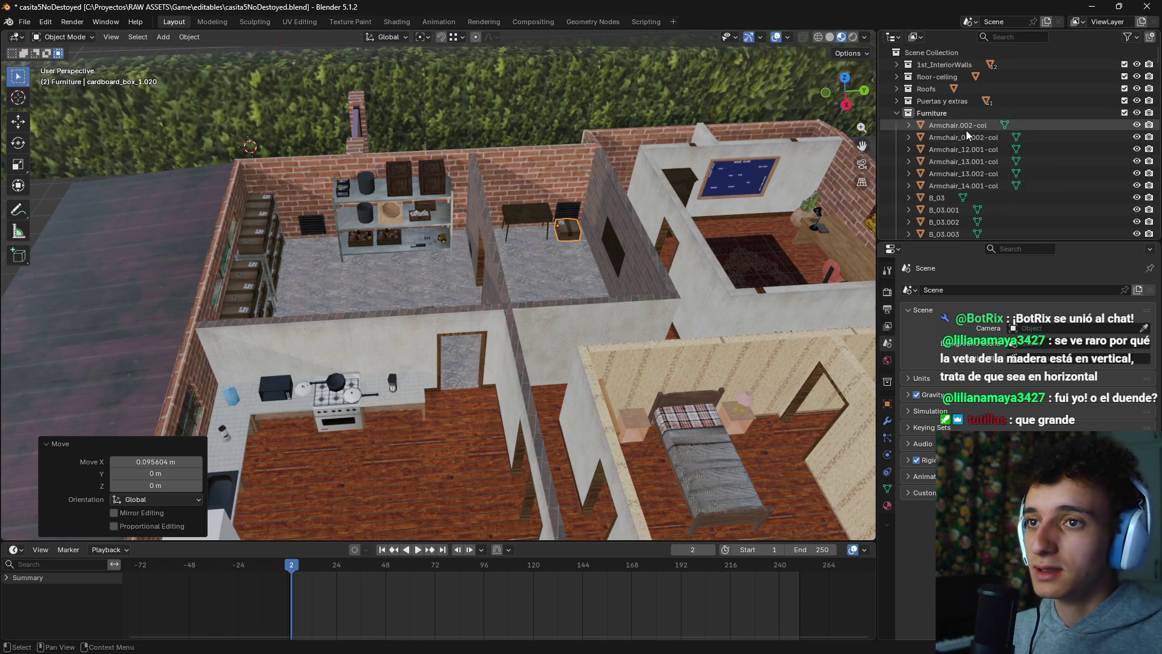
right_click(958, 149)
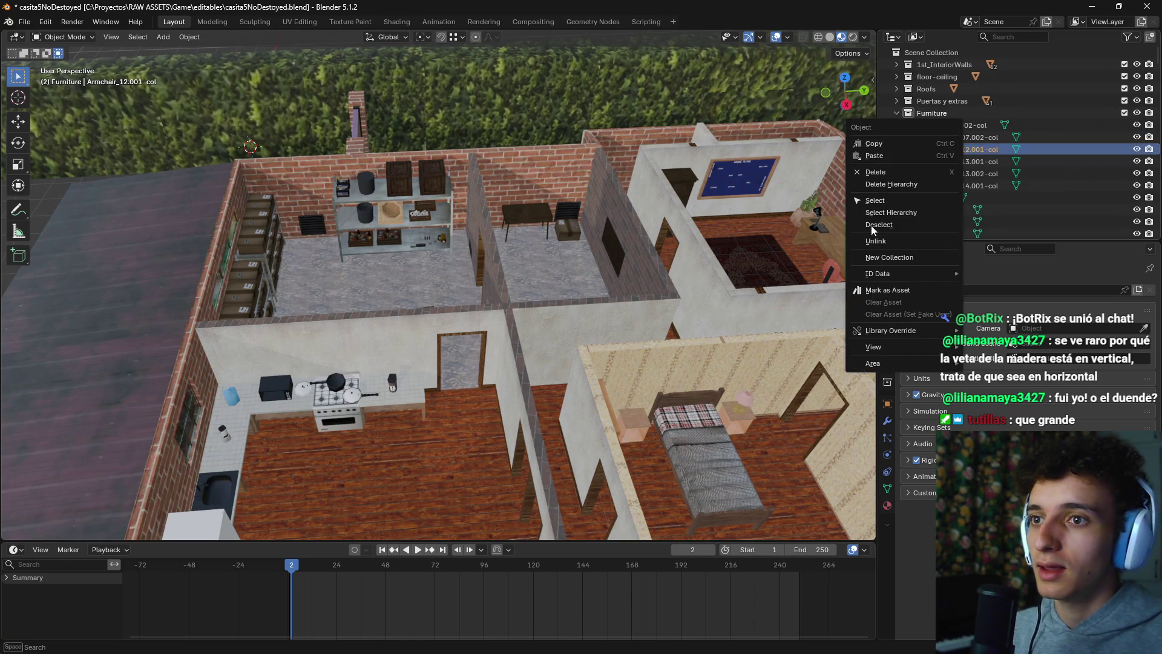
key("Escape")
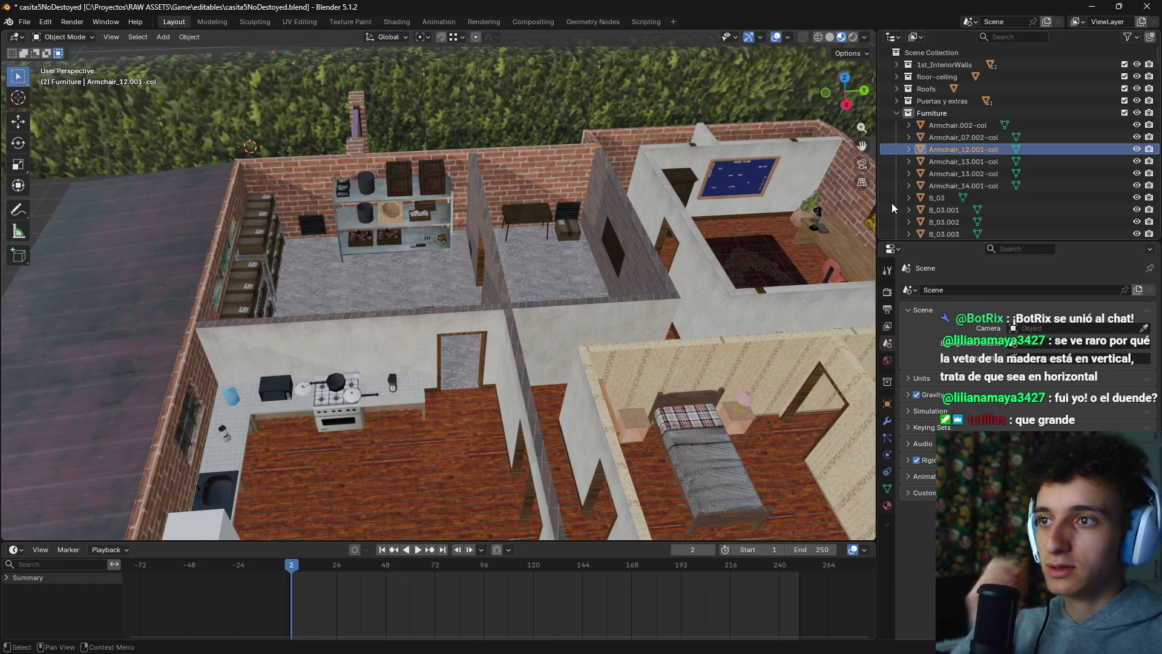
right_click(933, 113)
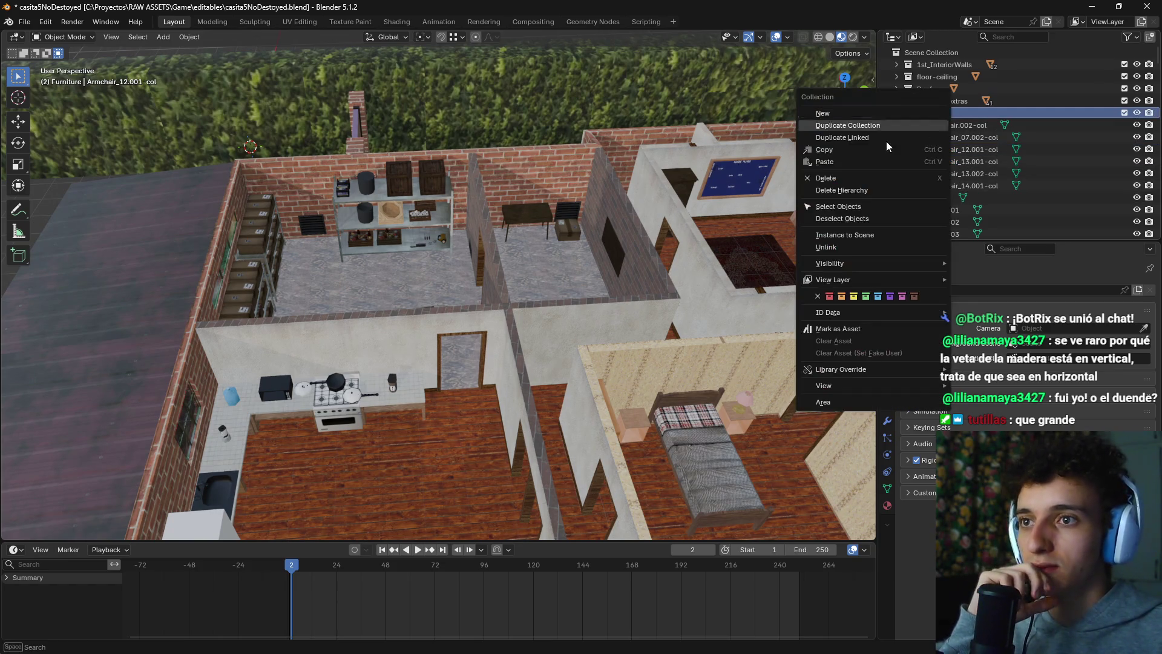
left_click(859, 209)
Step: Start a glTF 2.0 export from the File > Export menu
left_click(24, 22)
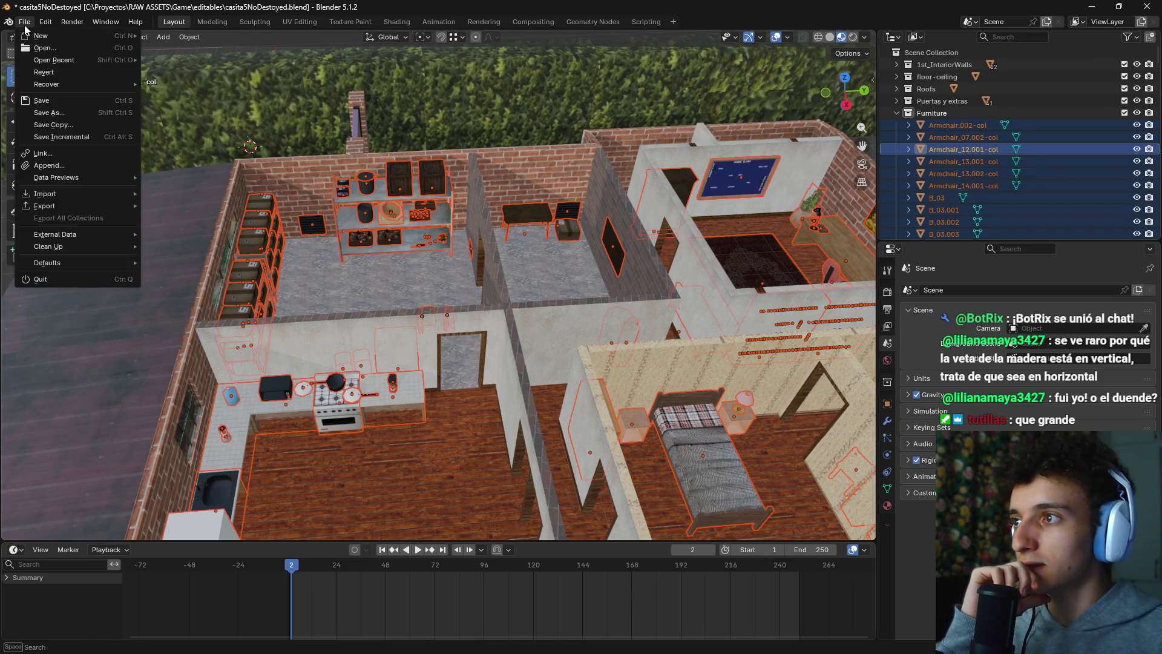
mouse_move(49, 206)
left_click(203, 313)
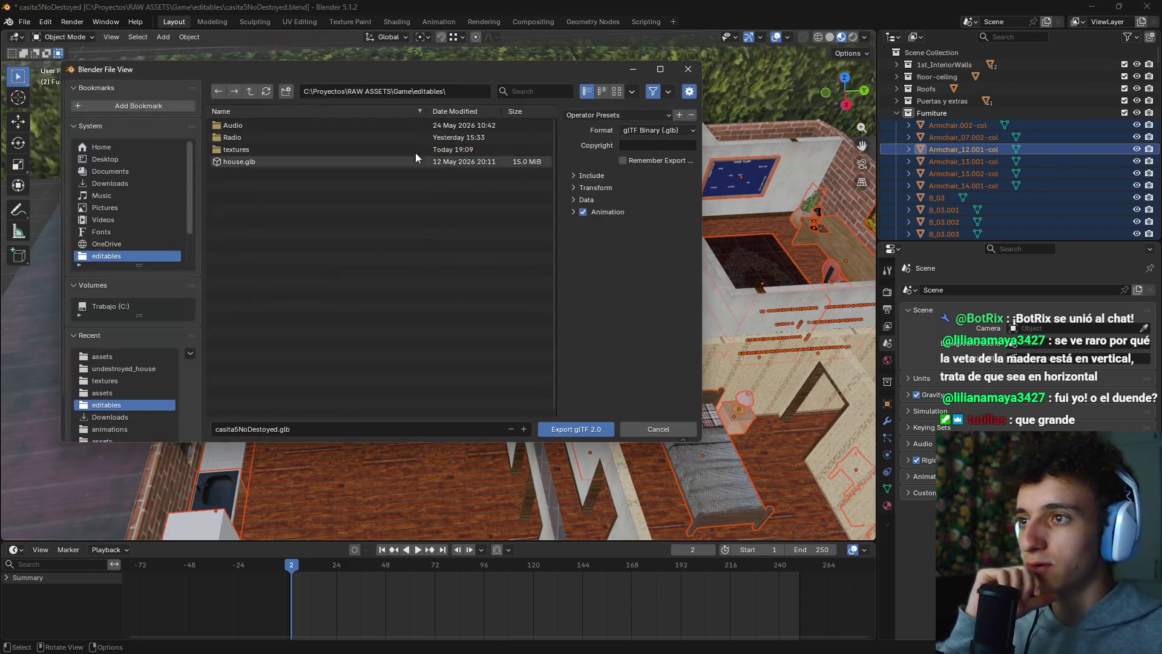
Step: Point the export location at the undestroyed_house folder, using its path copied from File Explorer
left_click(456, 90)
type("PATHS.player.desactivate()")
key("Escape")
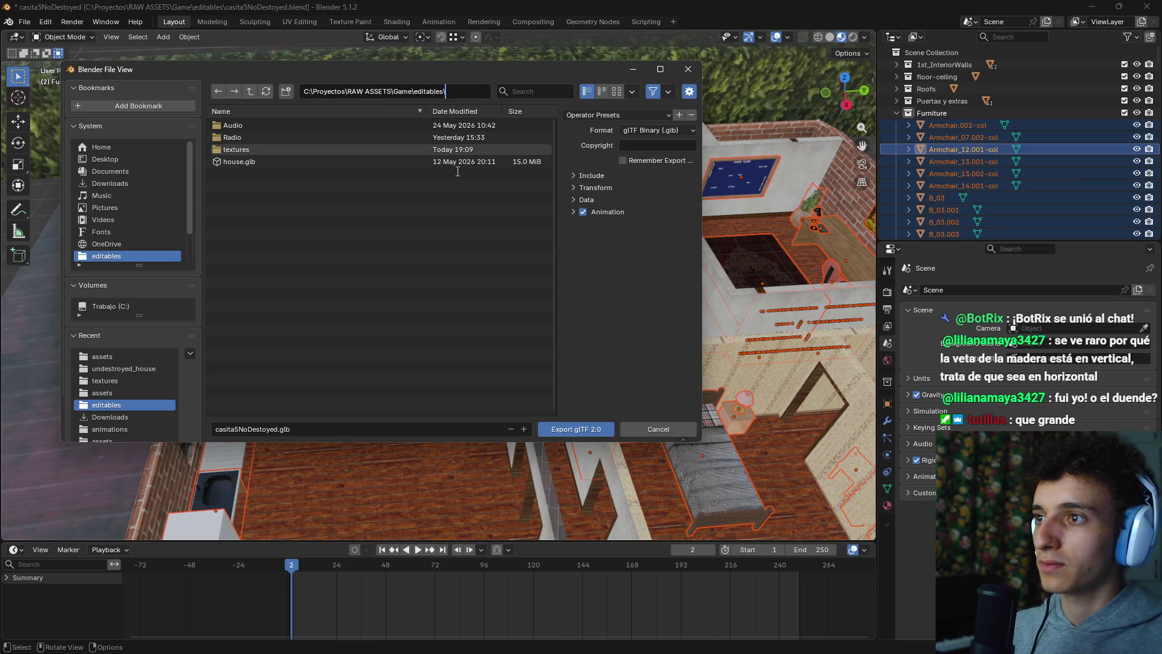
left_click(570, 641)
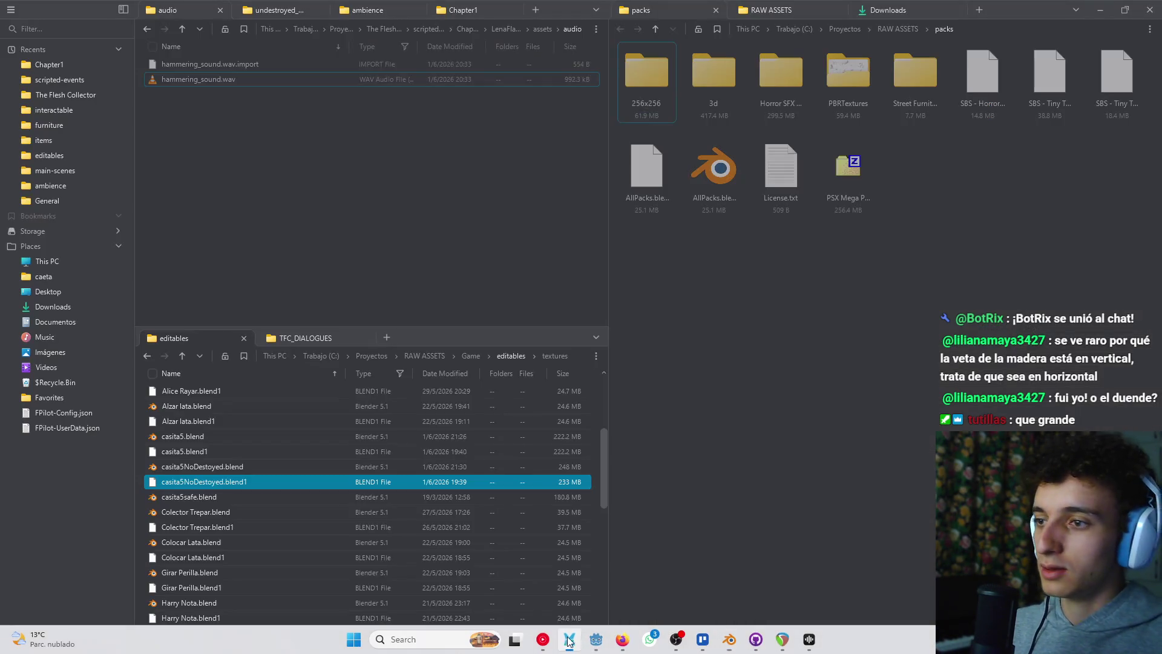
left_click(275, 10)
left_click(544, 29)
key("alt+Tab")
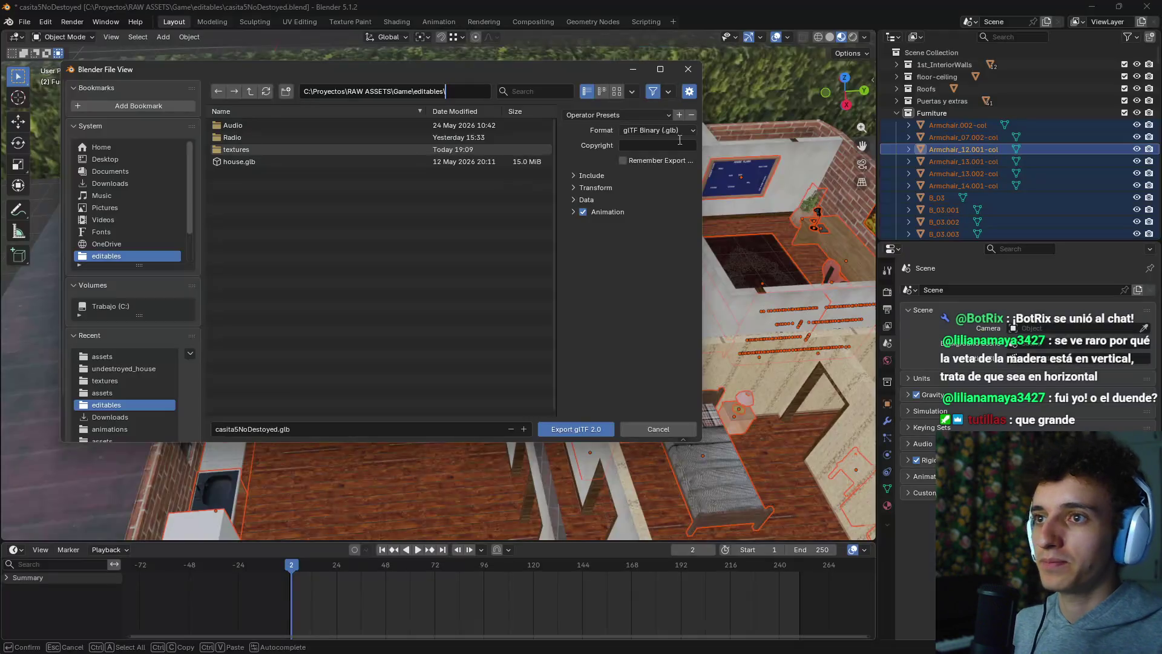
key("ctrl+a")
type("C:\\Proyectos\\The Flesh Collector\\scenery\\undestroyed_house")
key("Return")
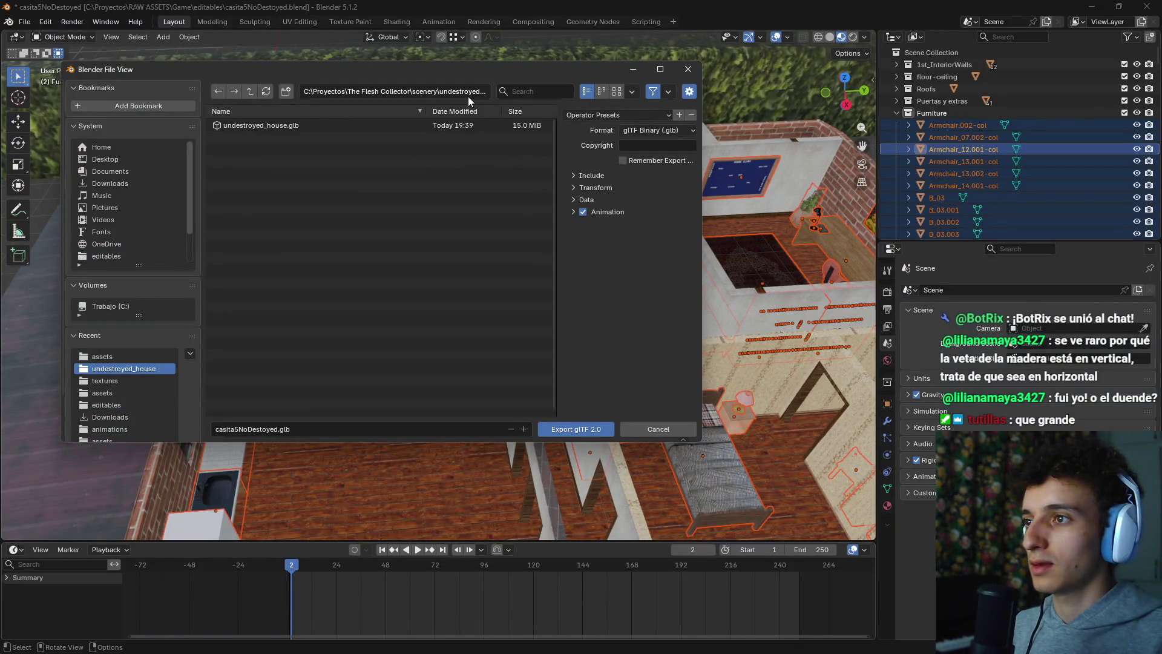
Step: Export as furniture.glb with Animation off and only Selected Objects included
left_click(305, 434)
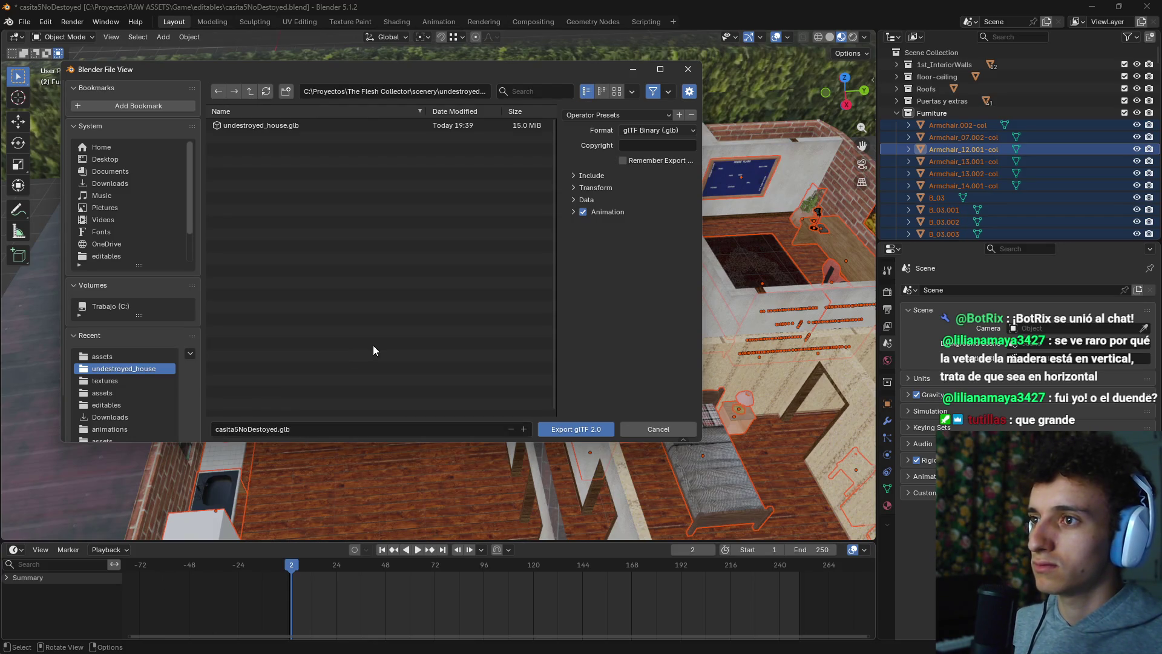
key("alt+Tab")
key("alt+Tab")
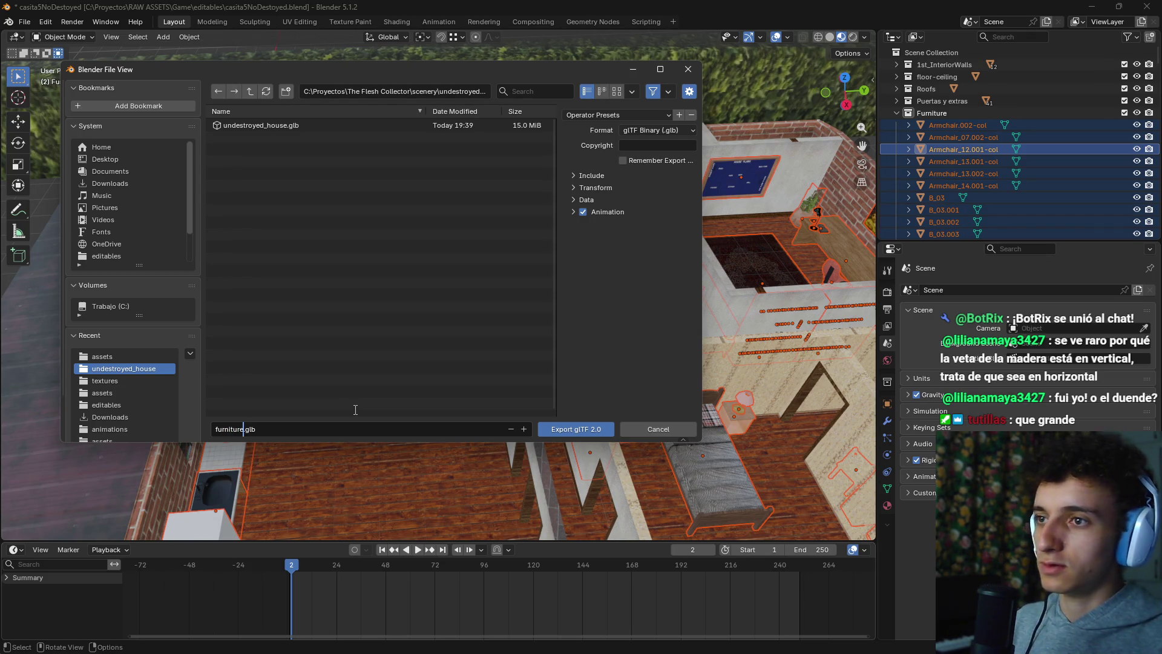
left_click(582, 212)
left_click(612, 115)
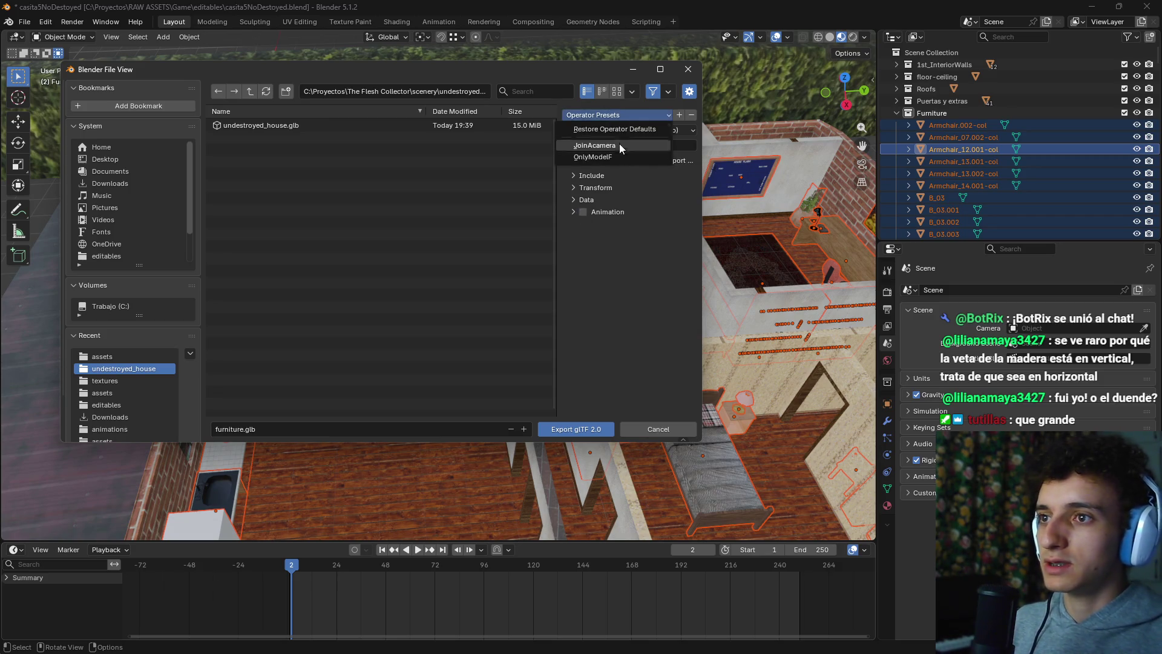
left_click(573, 175)
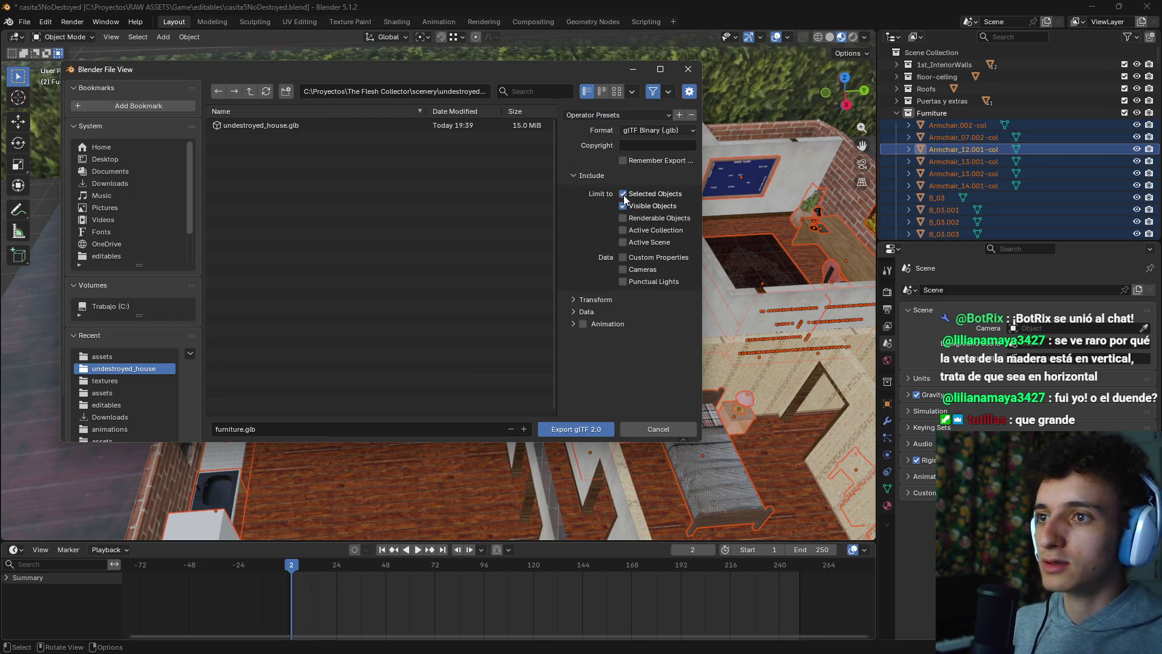
left_click(573, 430)
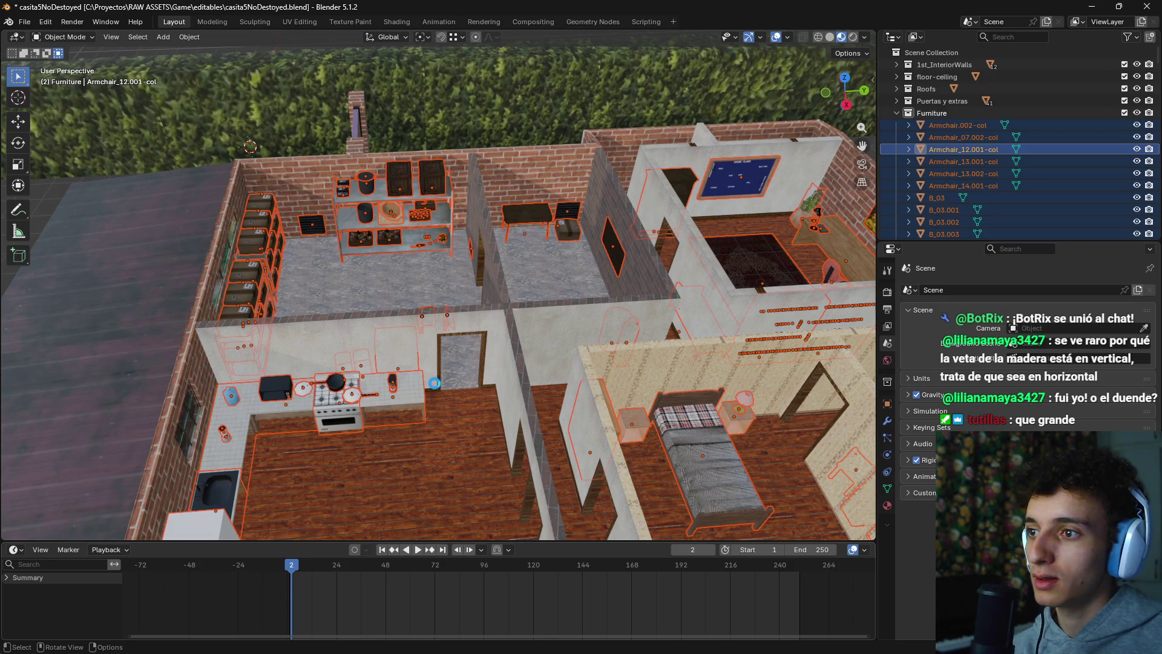
Step: Select the coffee maker and slide it along the global Y axis, further left on the counter
left_click_drag(434, 384, 489, 386)
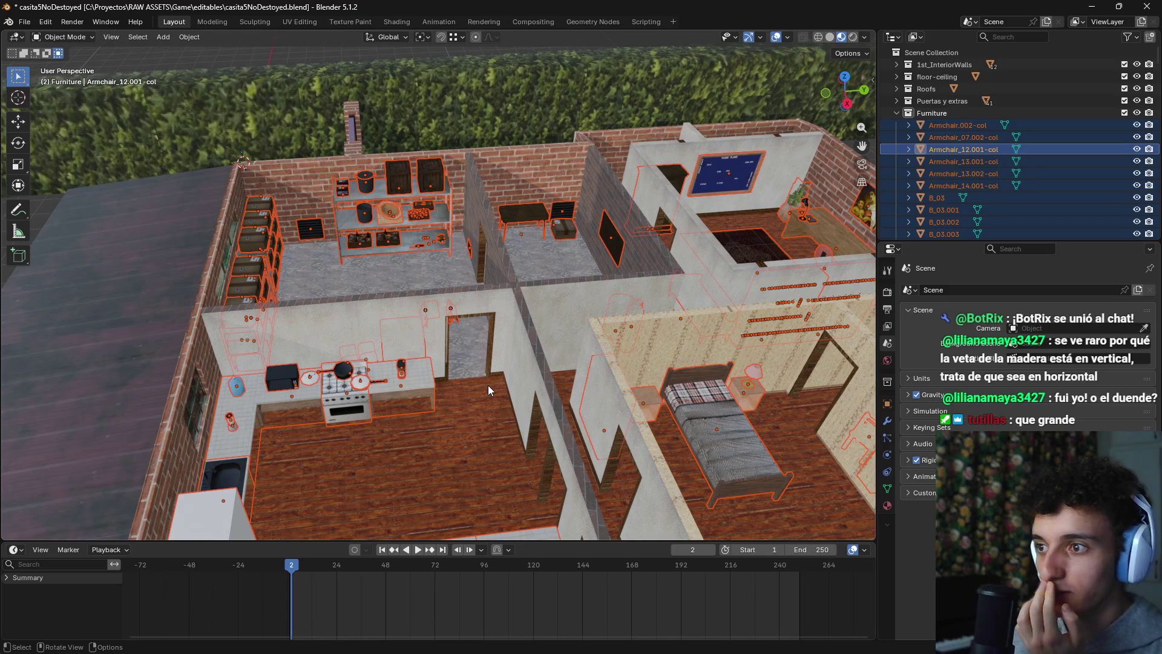
scroll(488, 385, "up", 10)
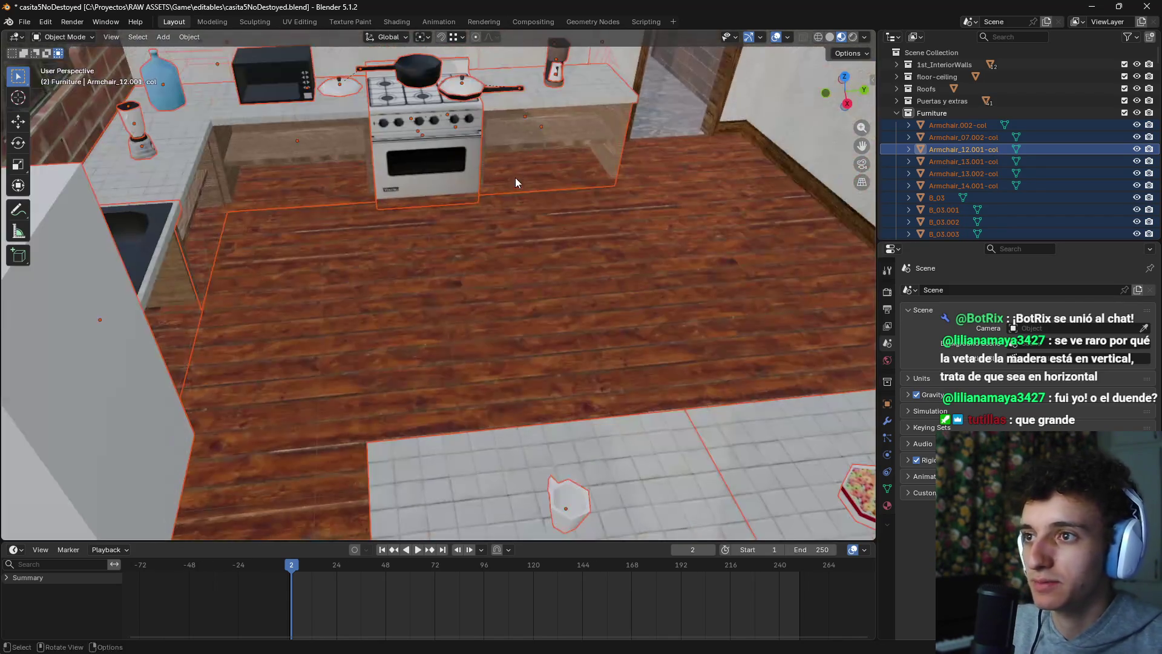
scroll(514, 211, "down", 5)
left_click(521, 245)
scroll(532, 289, "down", 2)
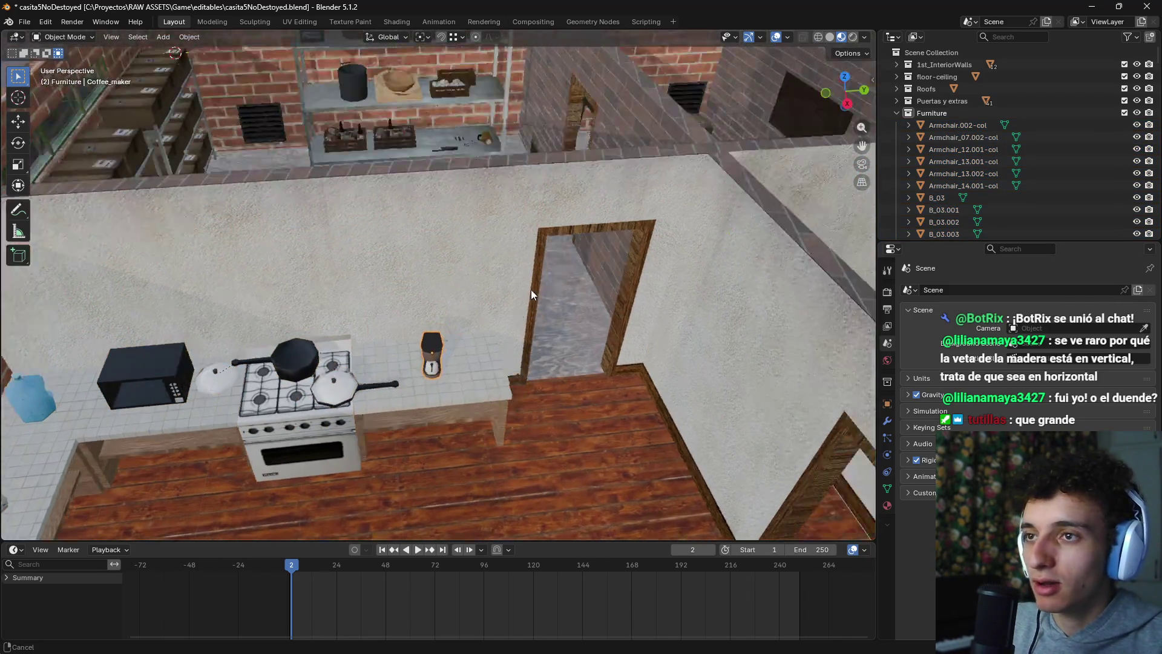
scroll(672, 249, "up", 4)
scroll(653, 254, "down", 4)
scroll(456, 280, "up", 6)
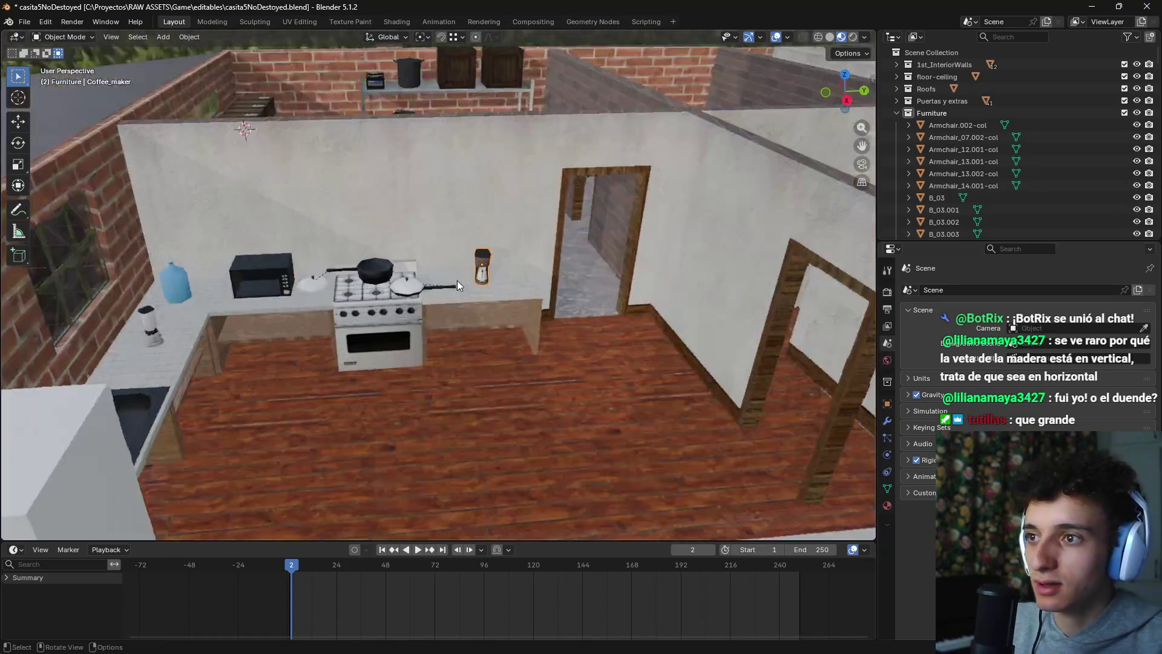
scroll(528, 278, "down", 2)
key("g")
key("x")
key("Escape")
scroll(545, 300, "up", 2)
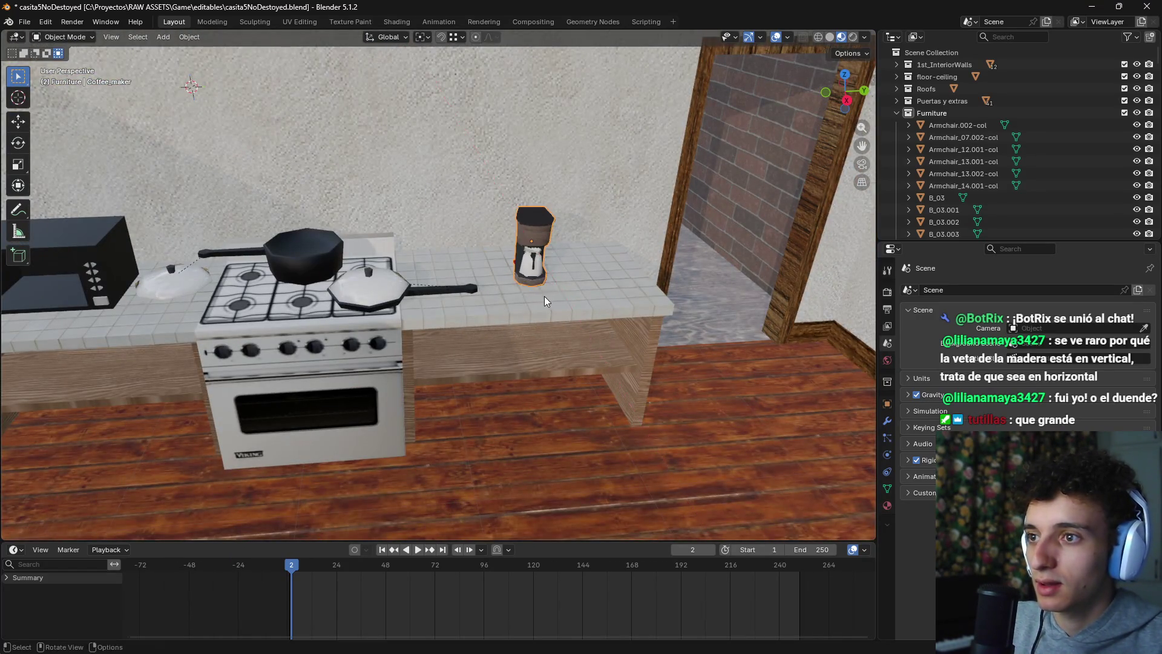
key("g")
key("x")
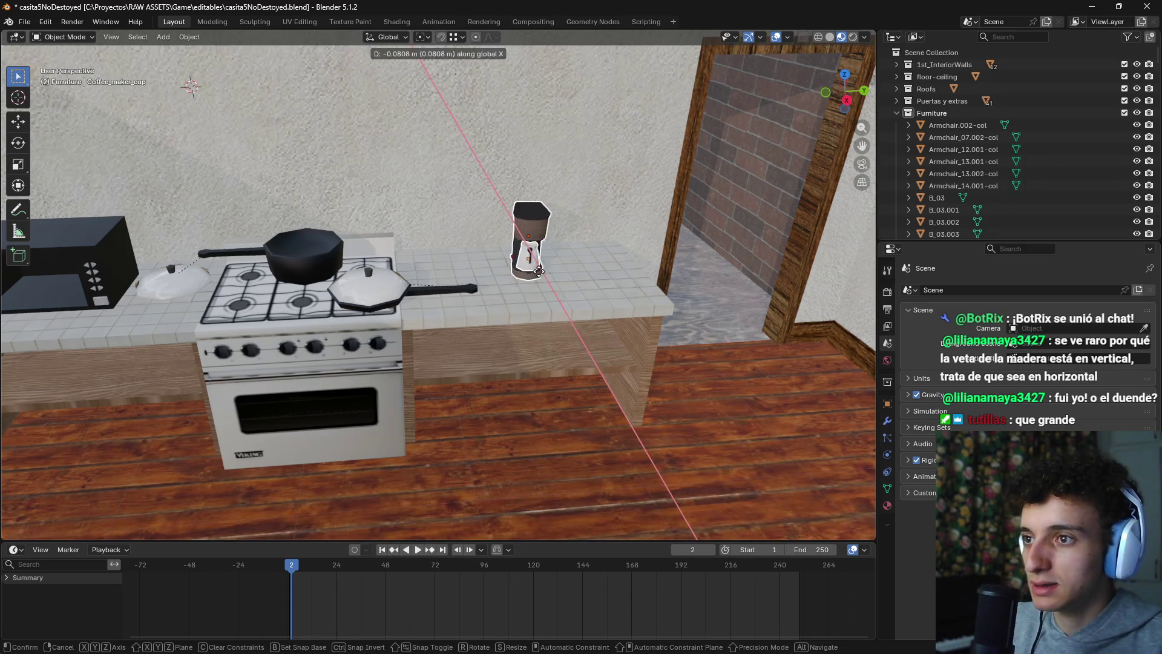
key("y")
left_click(505, 274)
Step: Rotate the frying pan on the stove around the vertical Z axis
left_click(441, 288)
left_click(442, 292)
key("r")
key("z")
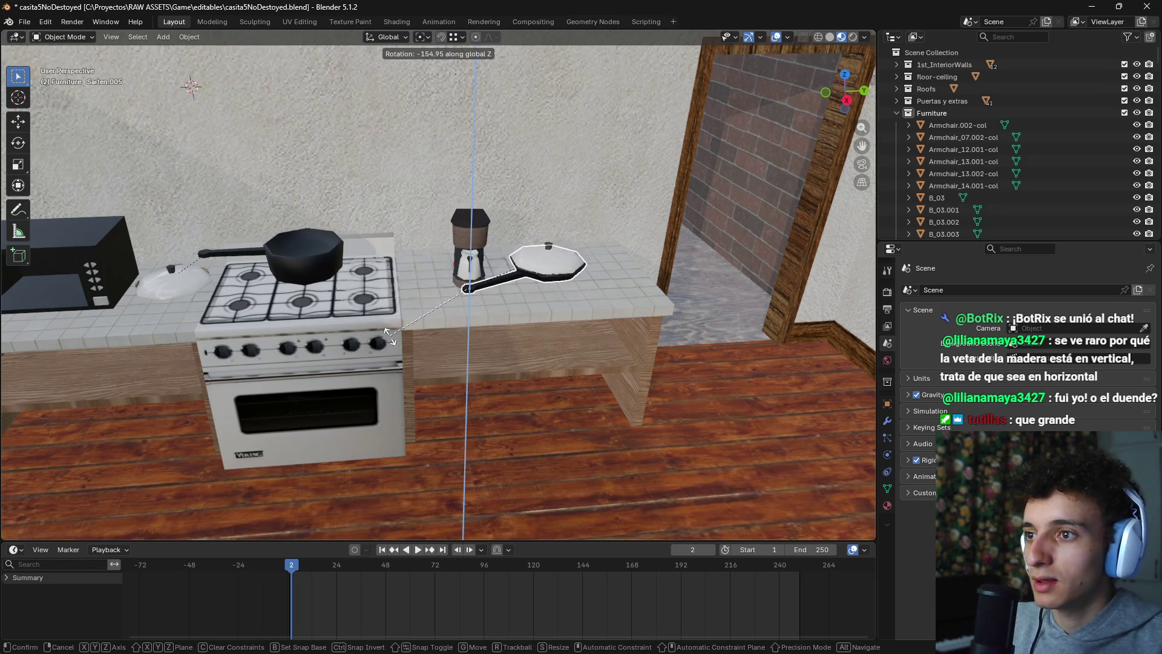
left_click(390, 335)
key("alt+Tab")
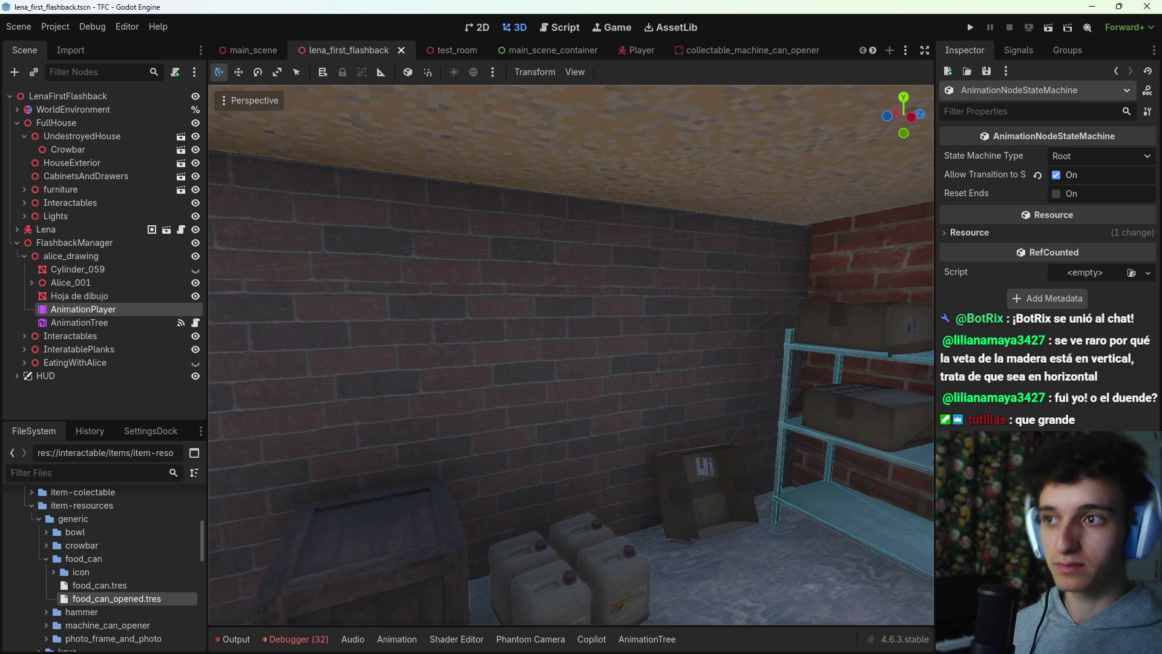
Step: Fly the Godot camera round to the stove, then return to Blender and select the coffee maker body
scroll(455, 346, "up", 5)
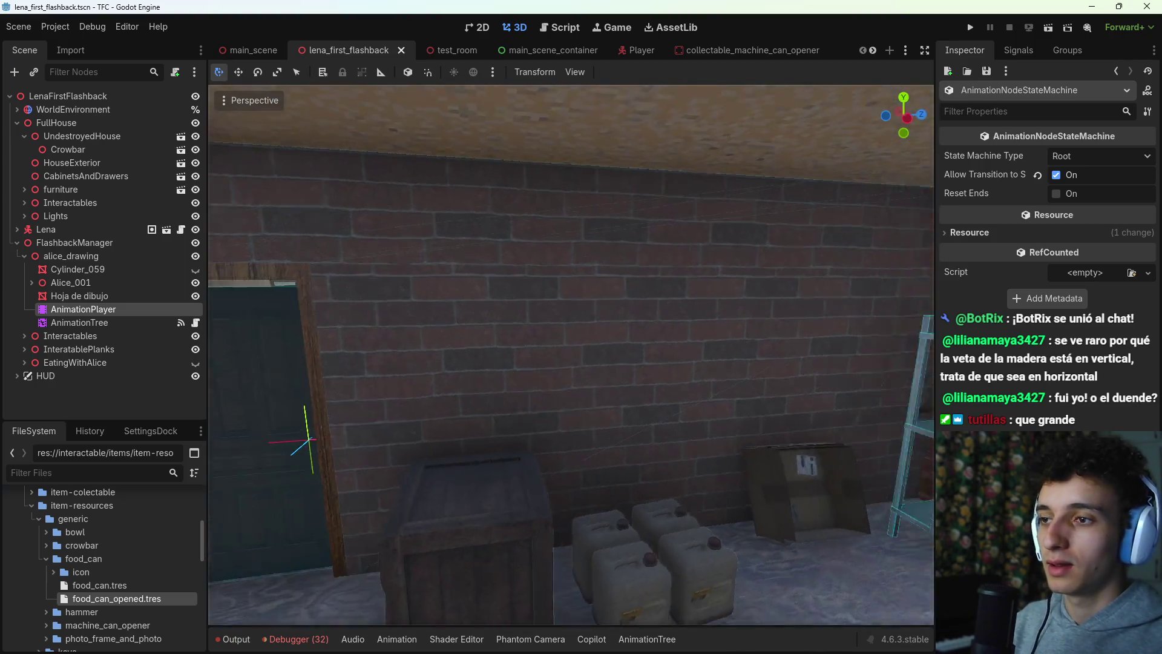
key("s")
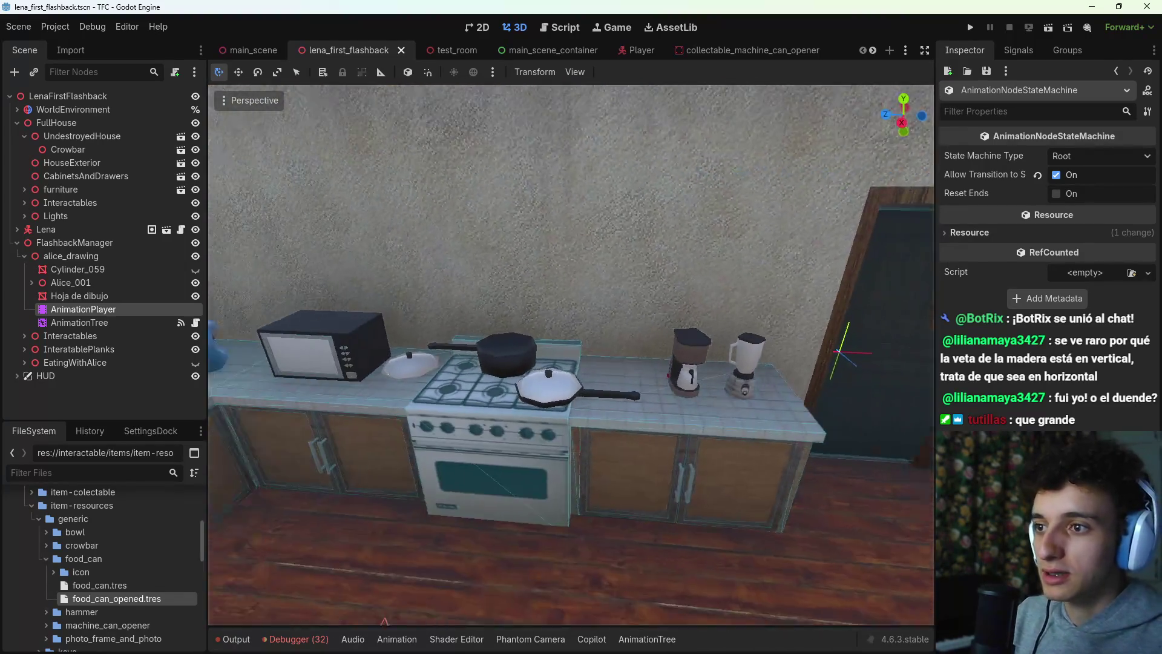
key("alt+Tab")
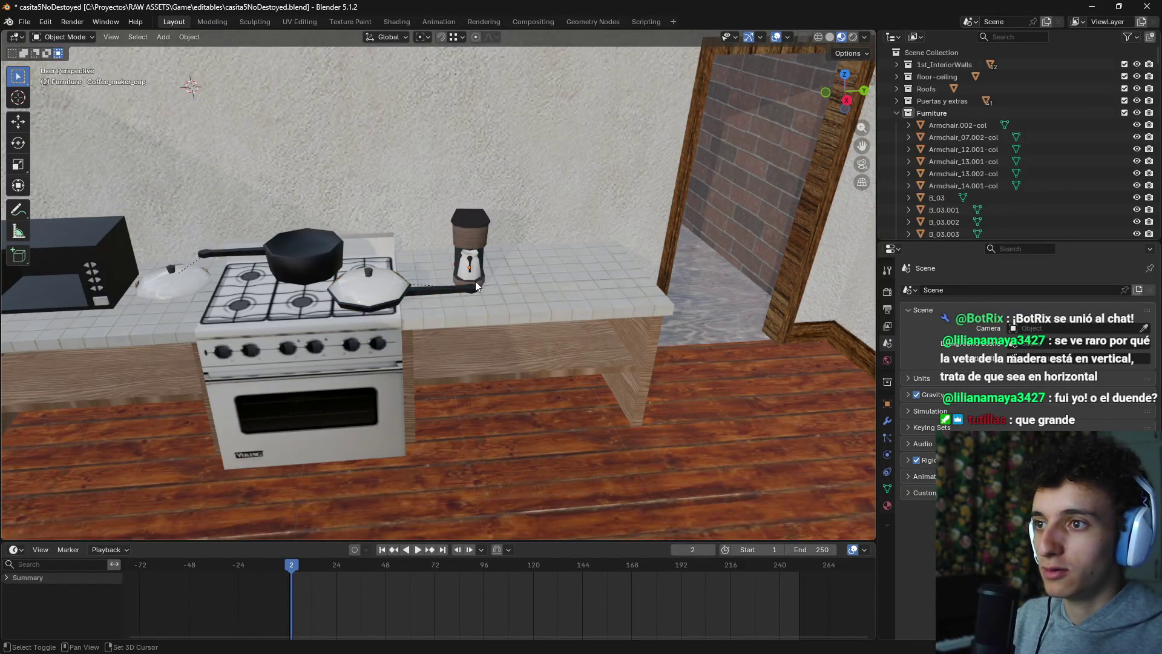
left_click(475, 284)
left_click(478, 267)
Step: Turn the coffee maker slightly around Z and shift it along one axis
left_click(471, 231)
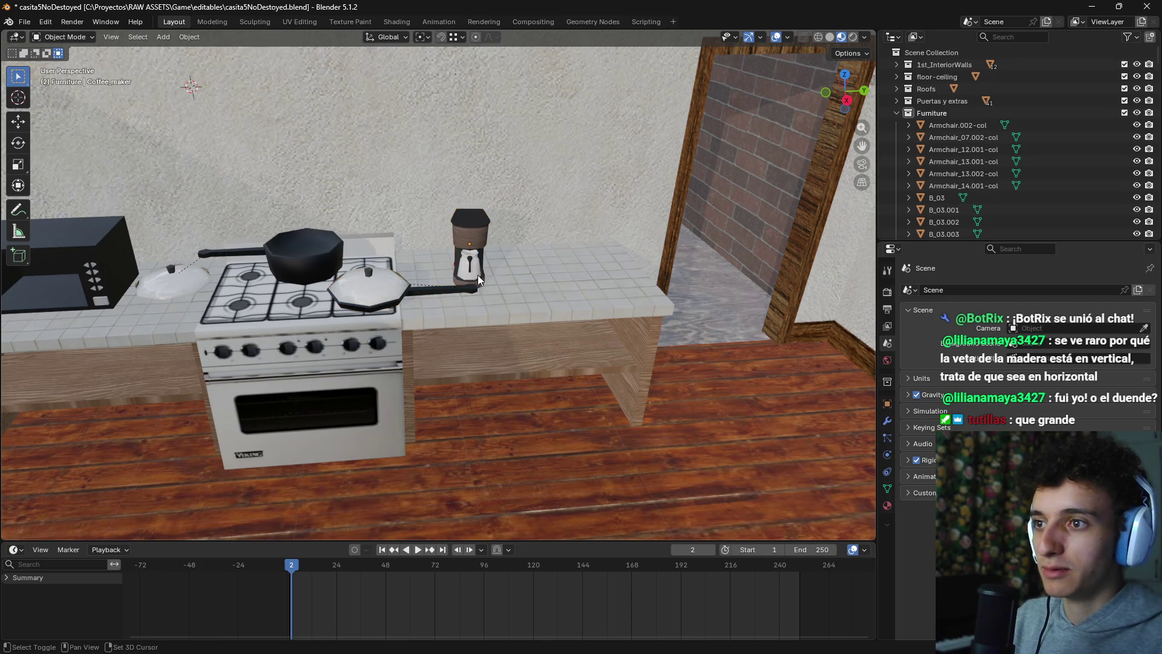
left_click(476, 270)
key("r")
key("z")
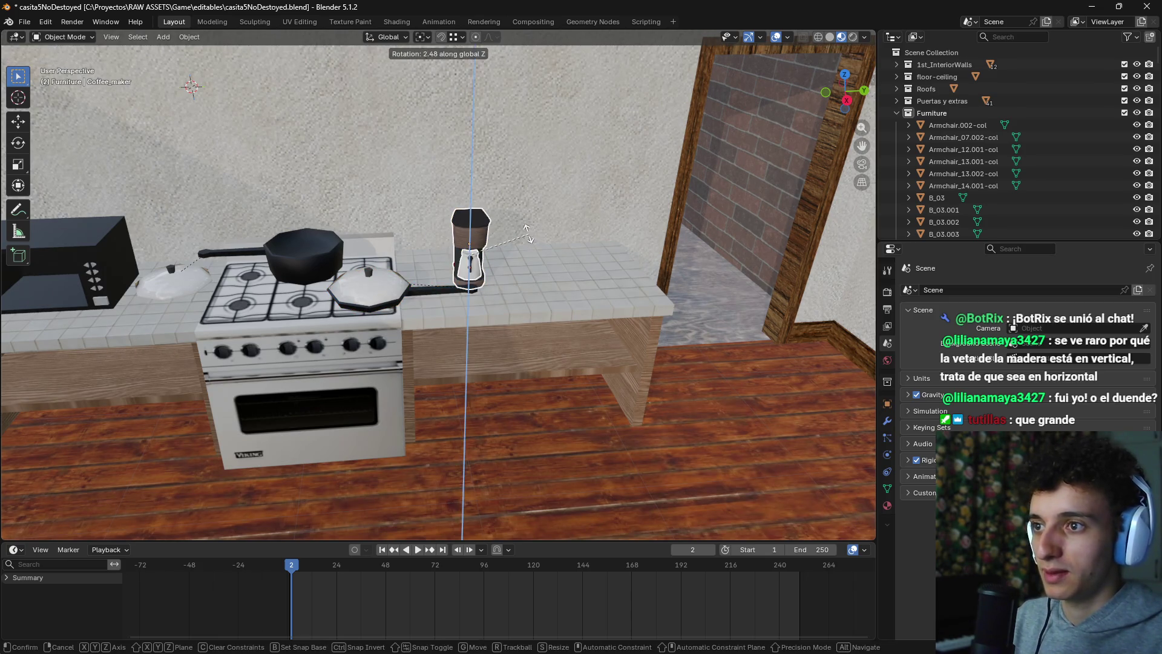
left_click(519, 231)
key("alt+Tab")
key("alt+Tab")
key("g")
key("x")
key("y")
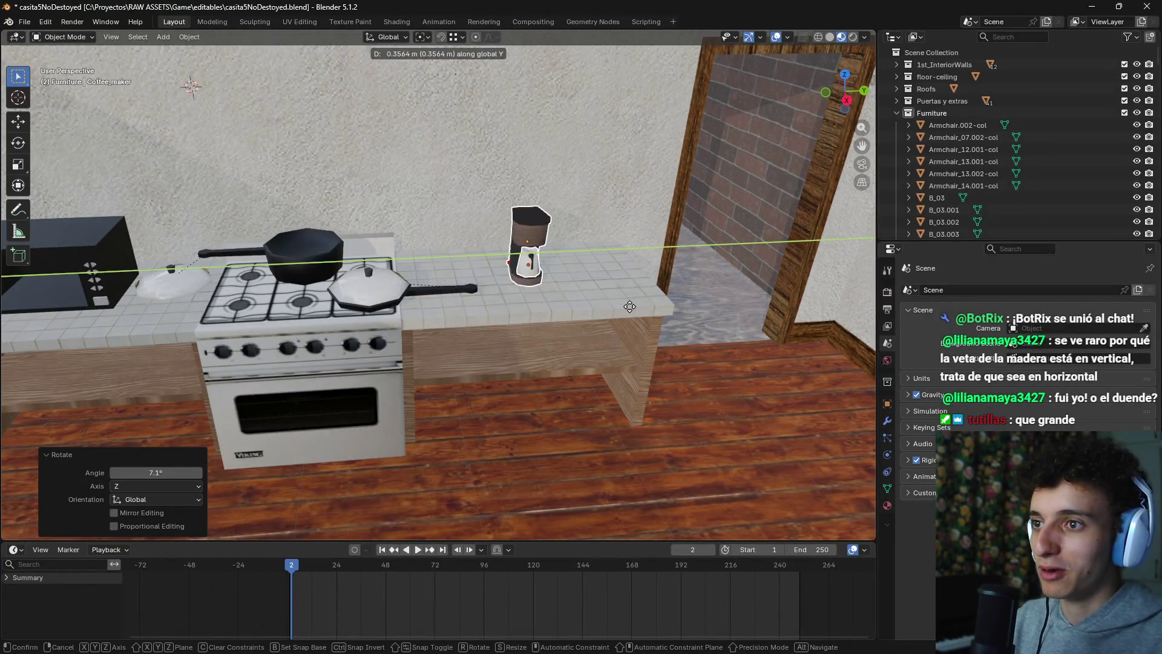
left_click(631, 307)
Step: Compare with Godot, then move the blender beside the coffee maker at counter height
key("alt+Tab")
key("alt+Tab")
scroll(526, 333, "up", 5)
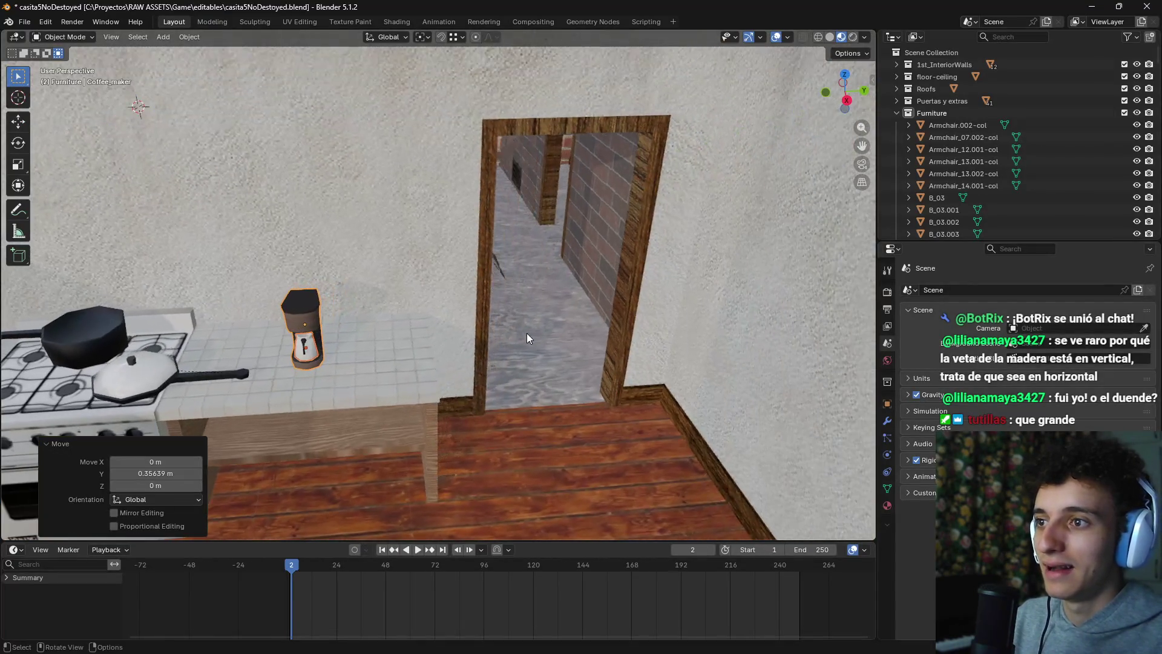
scroll(447, 363, "down", 4)
scroll(339, 349, "down", 2)
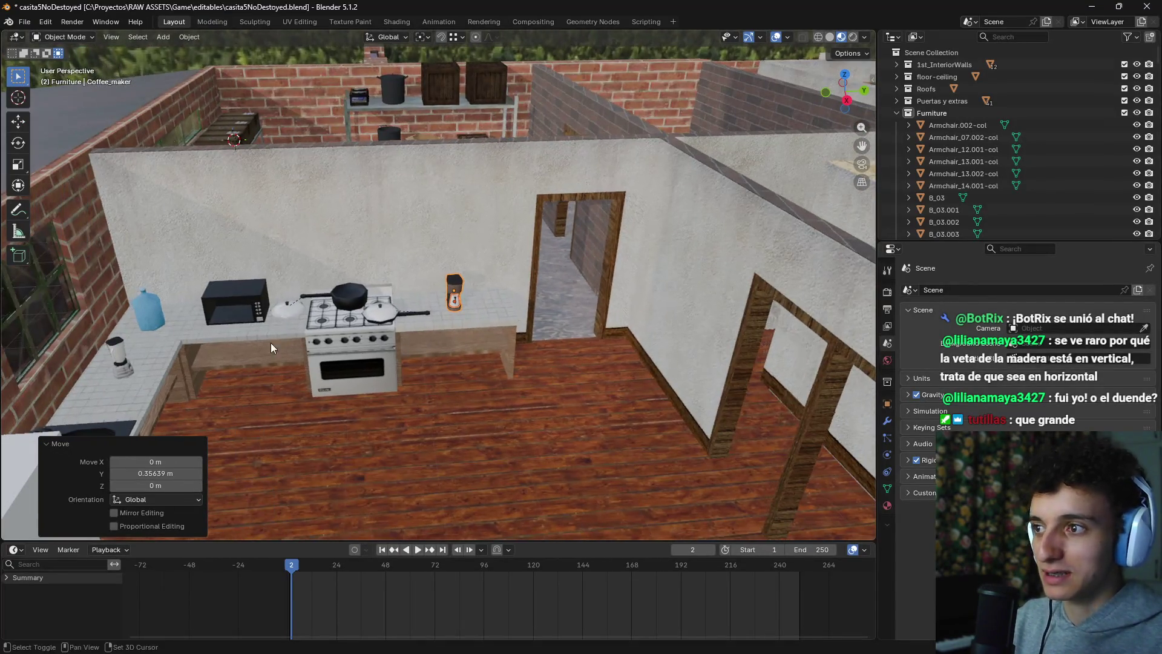
left_click(121, 363)
left_click(119, 362, "shift")
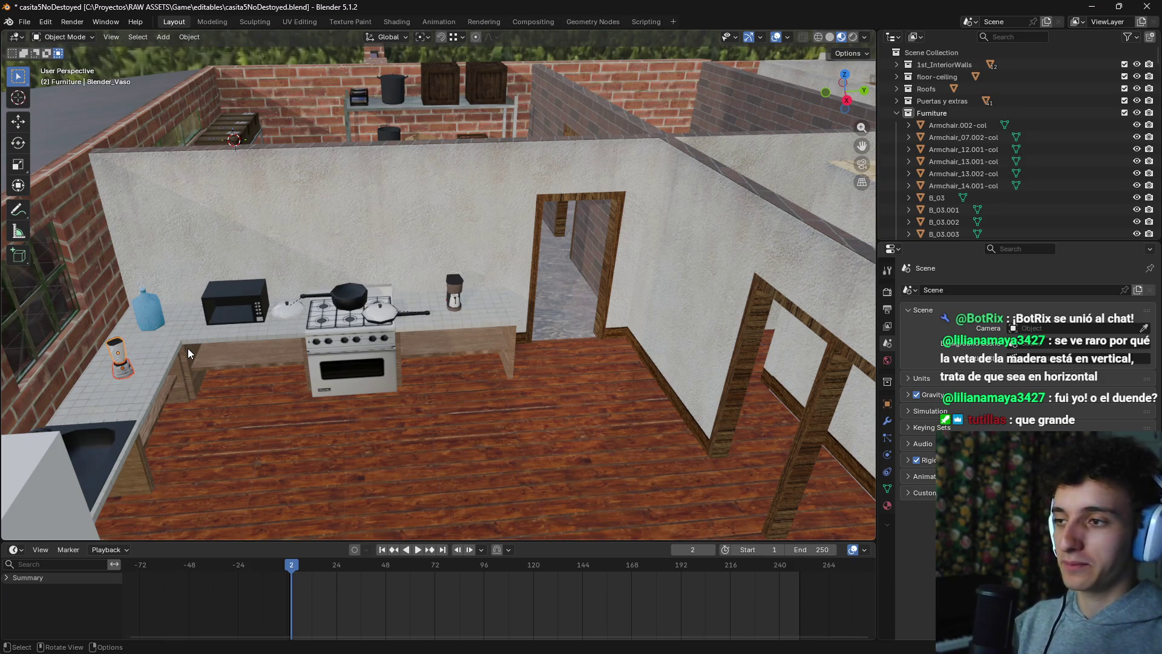
key("g")
key("shift+z")
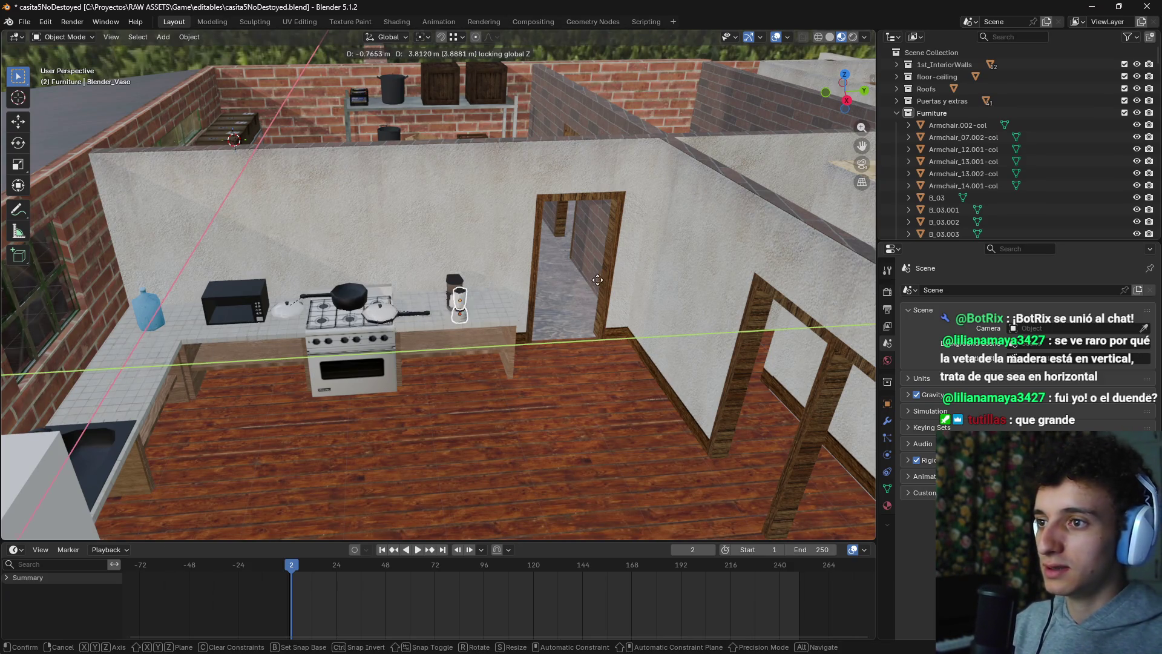
left_click(609, 268)
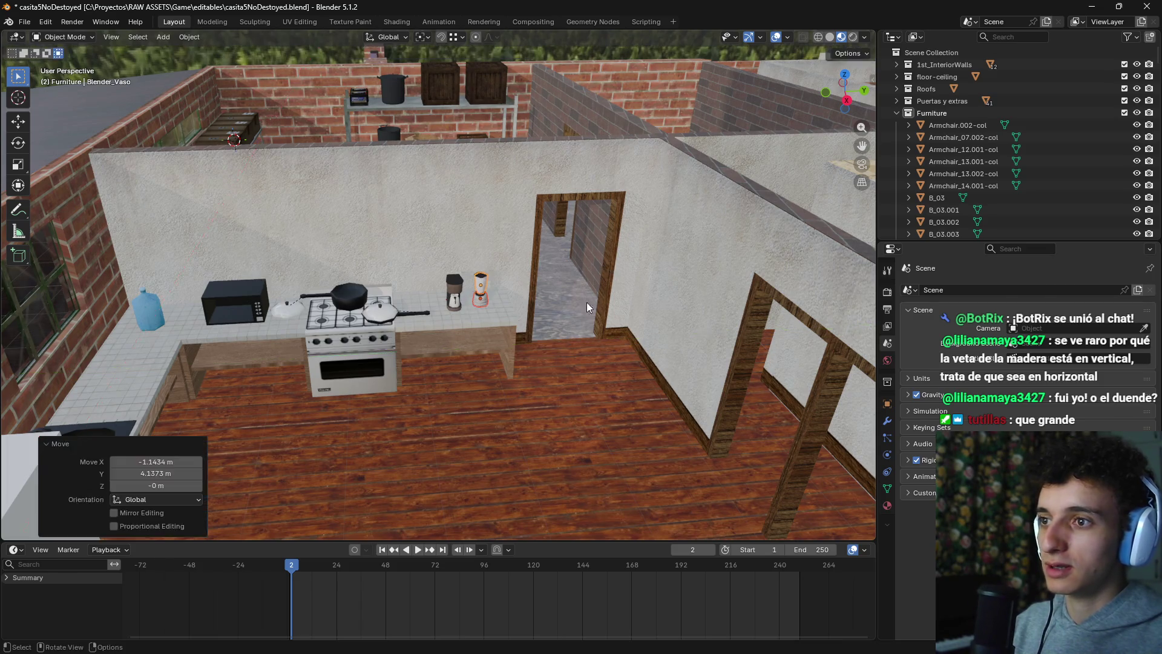
Step: Re-check Godot, reposition the blender, and rotate it -89.1° around the vertical axis
key("alt+Tab")
key("alt+Tab")
scroll(587, 348, "up", 6)
scroll(587, 343, "down", 6)
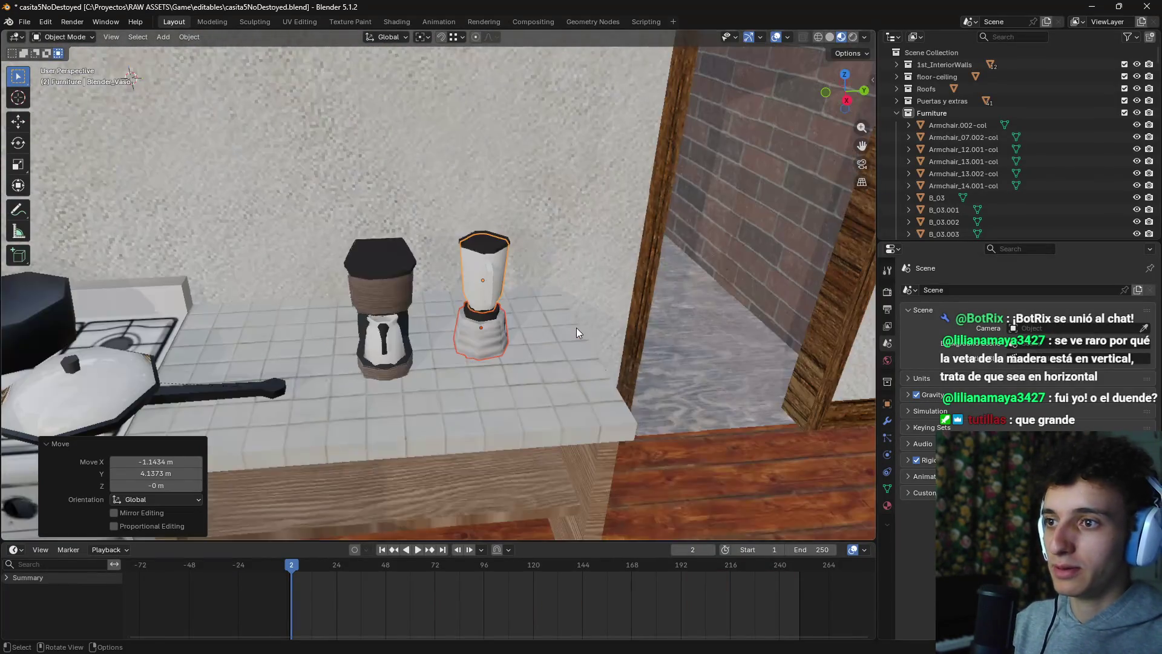
key("g")
key("shift+z")
left_click(565, 353)
key("r")
key("z")
left_click(493, 426)
scroll(442, 431, "down", 5)
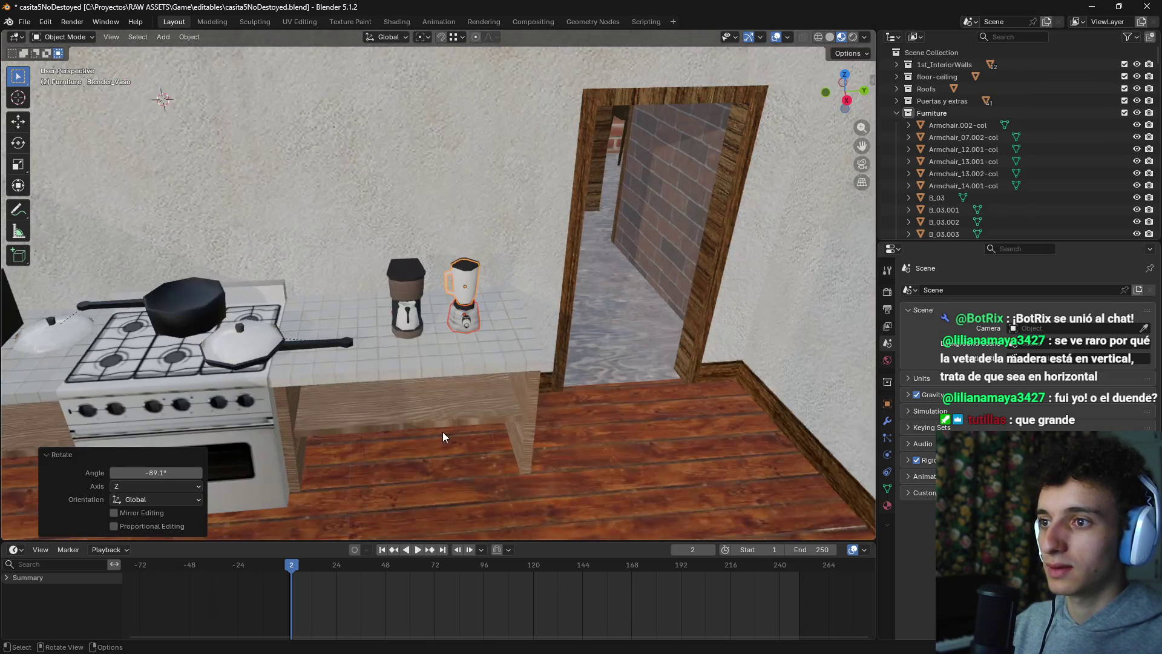
Step: Compare the Blender counter against the Godot kitchen, then select the lid beside the stove
key("alt+Tab")
mouse_move(477, 393)
left_mouse_down()
mouse_move(375, 392)
mouse_move(390, 397)
left_mouse_up()
key("alt+Tab")
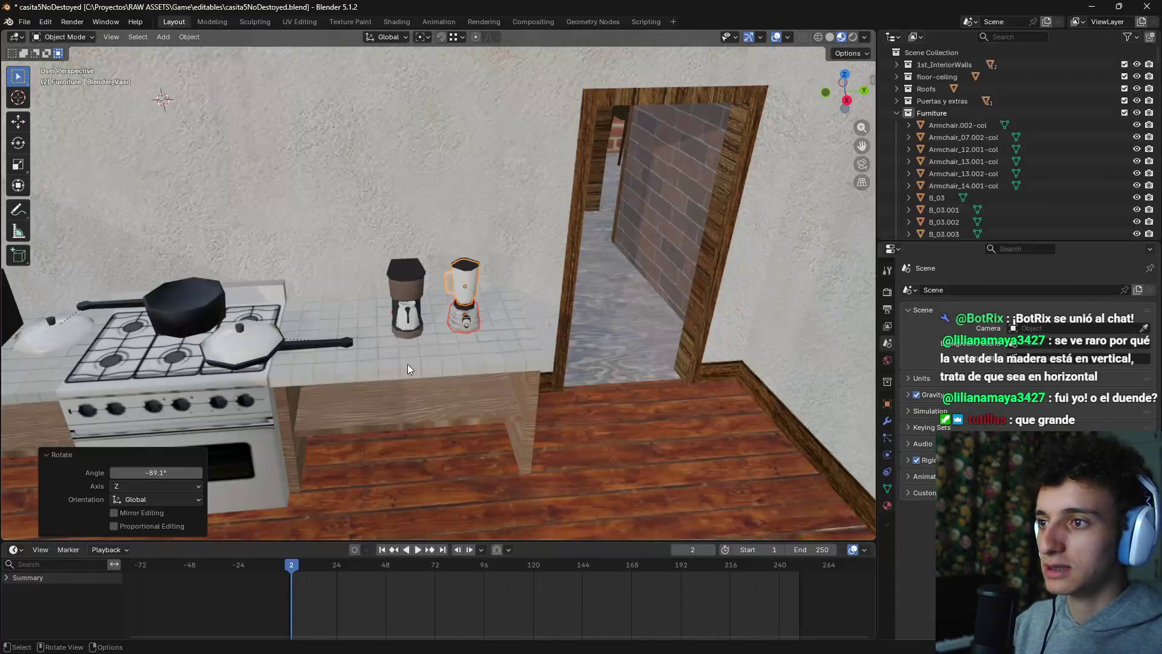
scroll(354, 365, "down", 3)
scroll(380, 342, "down", 3)
key("alt+Tab")
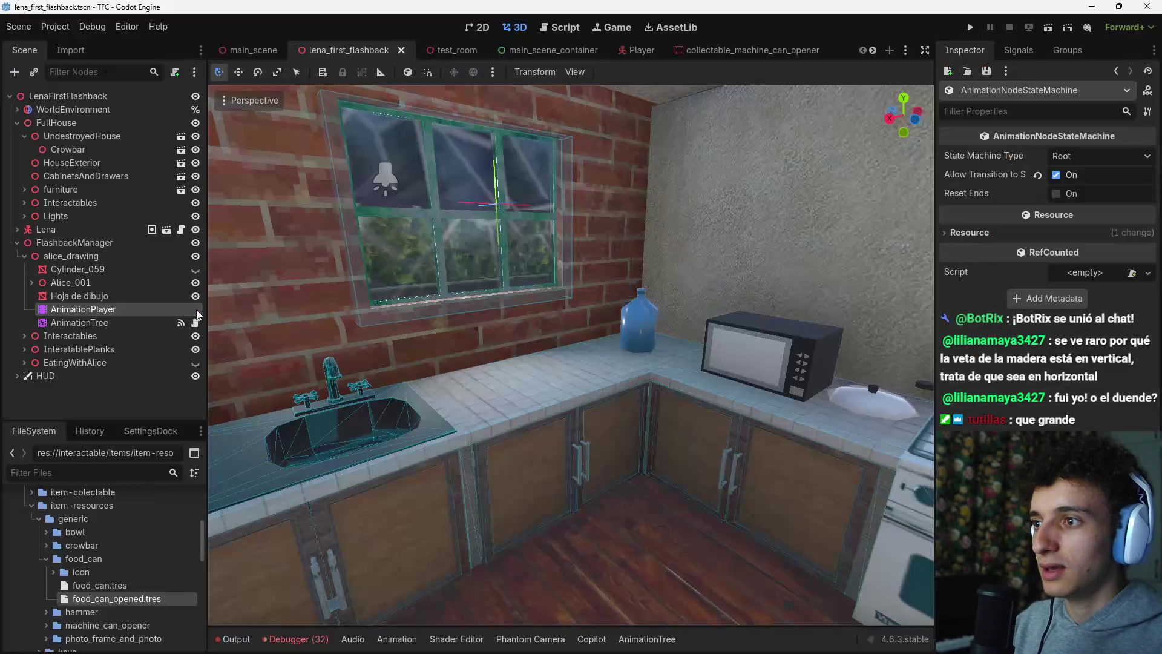
key("alt+Tab")
left_click_drag(535, 376, 424, 310)
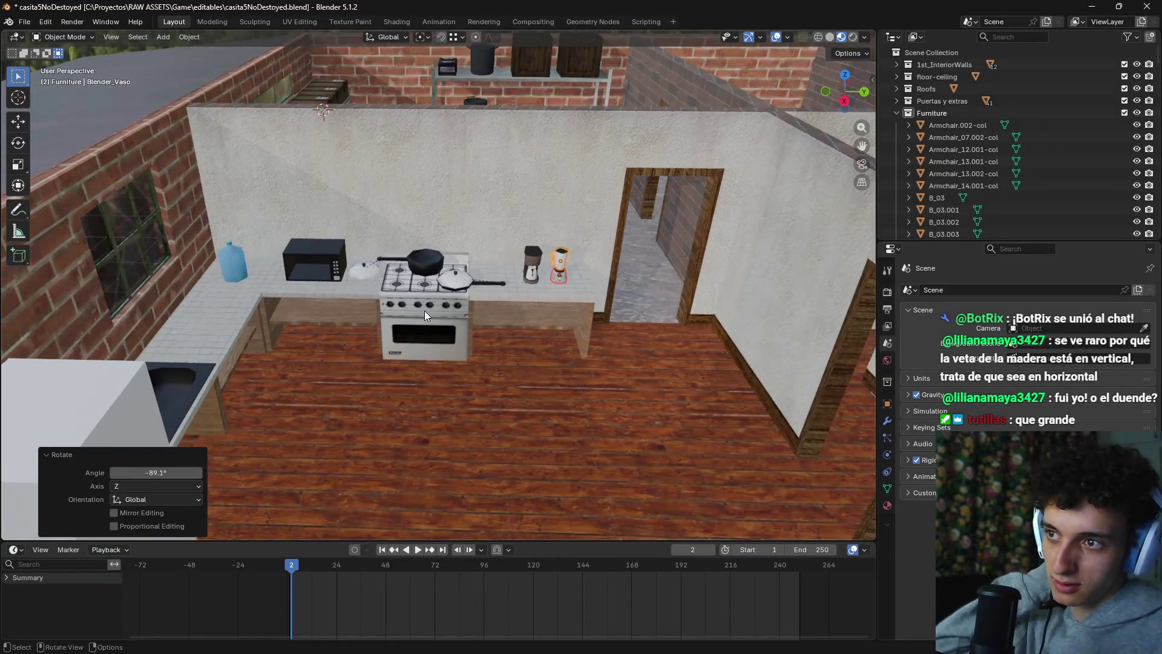
key("alt+Tab")
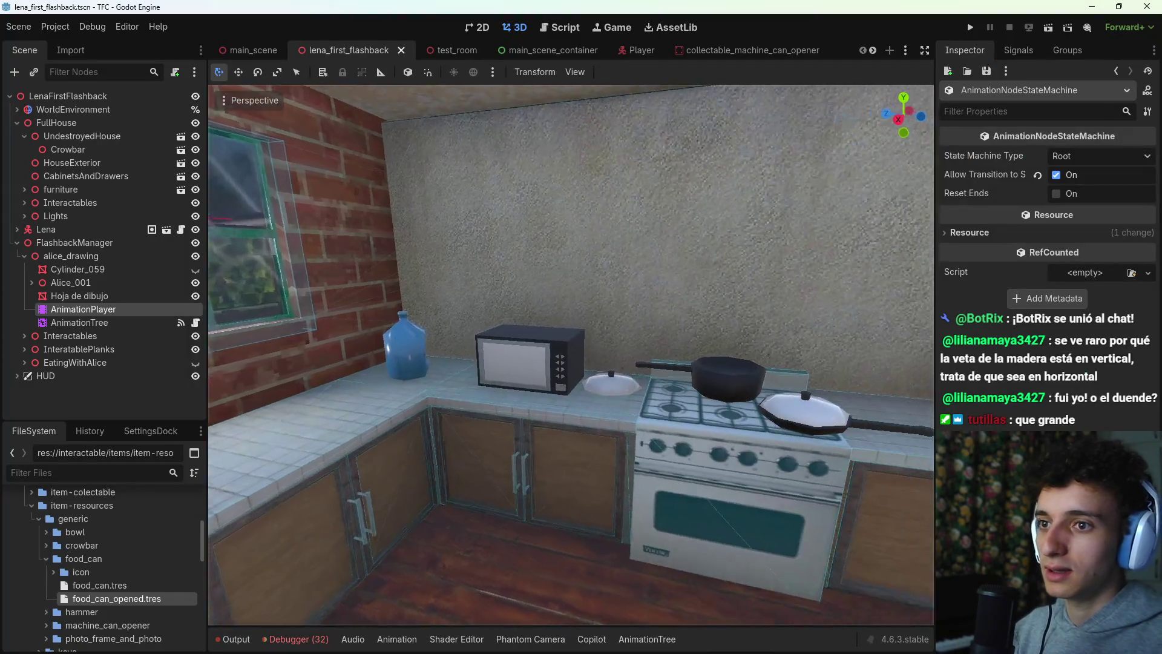
key("alt+Tab")
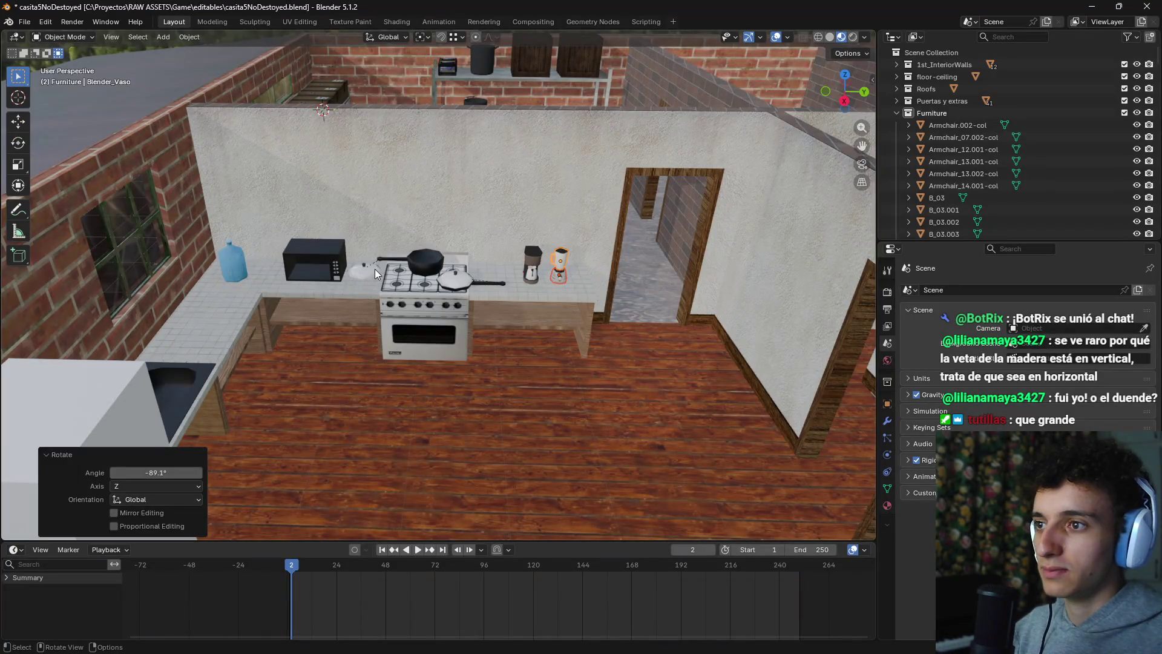
left_click(376, 269)
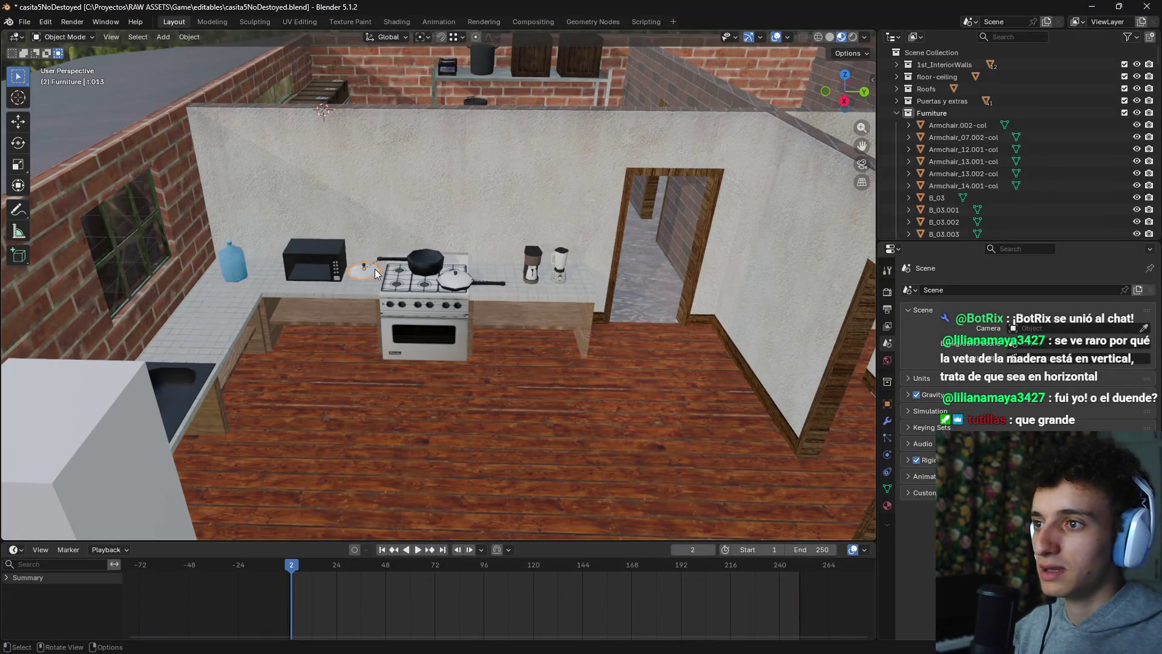
Step: Set the lid's Location X, Y and Z all to 0 in the N panel
left_click(873, 79)
double_click(778, 102)
type("0")
key("Return")
double_click(778, 112)
type("0")
key("Return")
double_click(774, 124)
type("0")
key("Return")
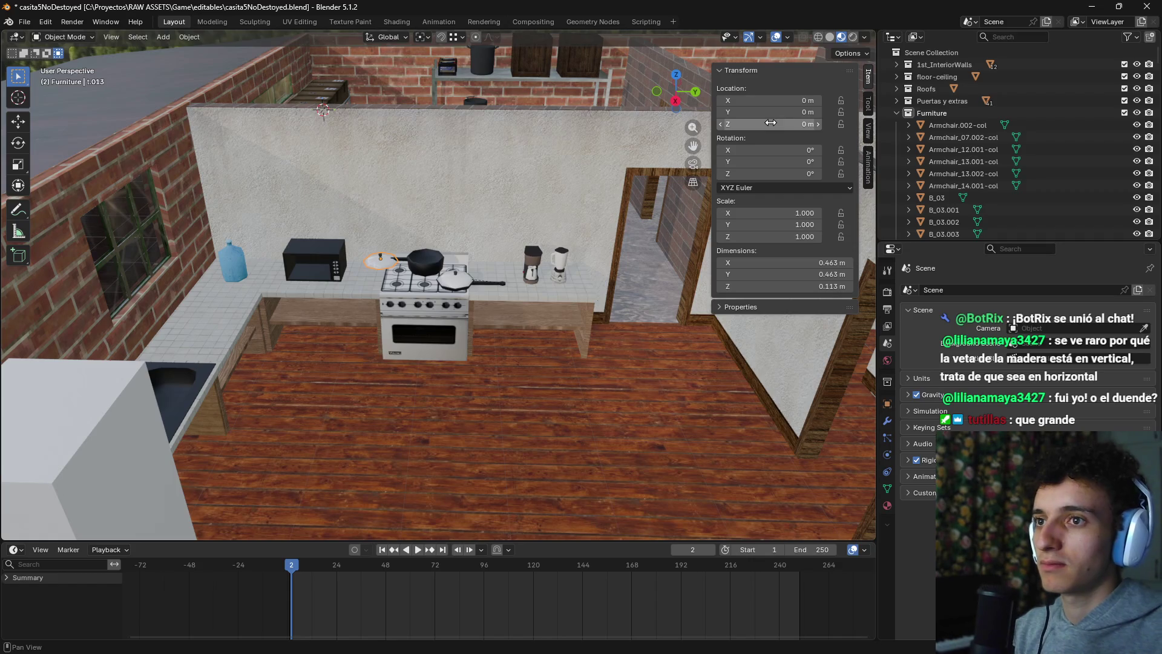
scroll(485, 218, "up", 7)
Step: Delete the lid beside the stove and the pot, then select the frying-pan lid and pan
key("x")
left_click(380, 203)
left_click(382, 209)
key("x")
left_click(383, 210)
left_click(510, 267)
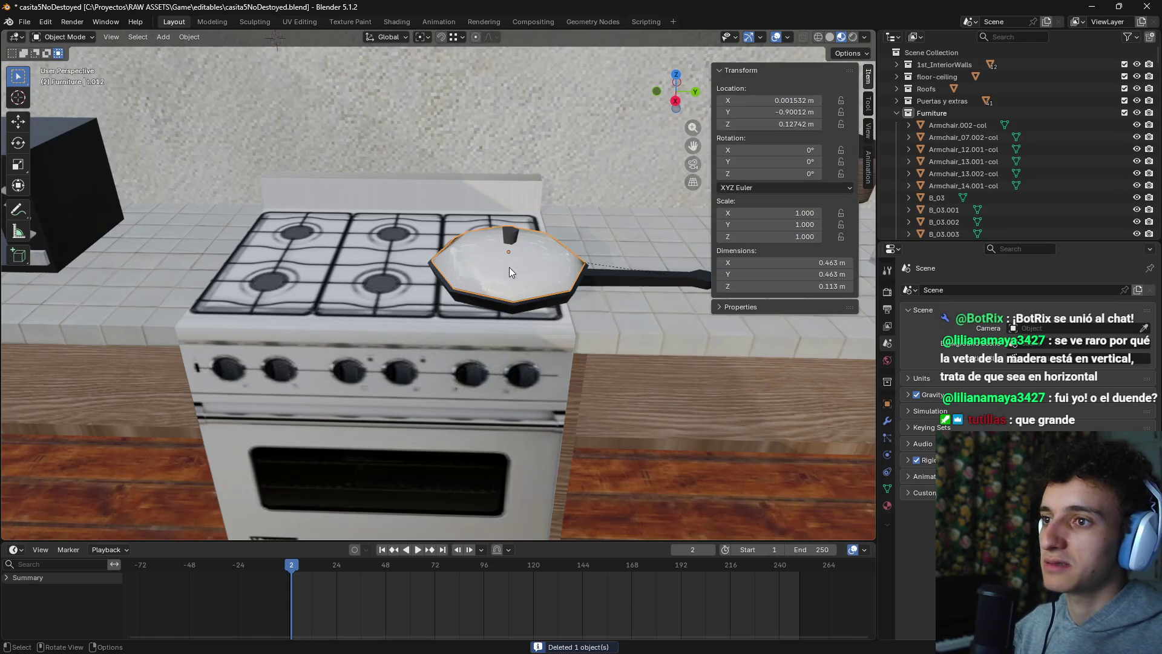
scroll(509, 267, "down", 5)
left_click(499, 278)
key("x")
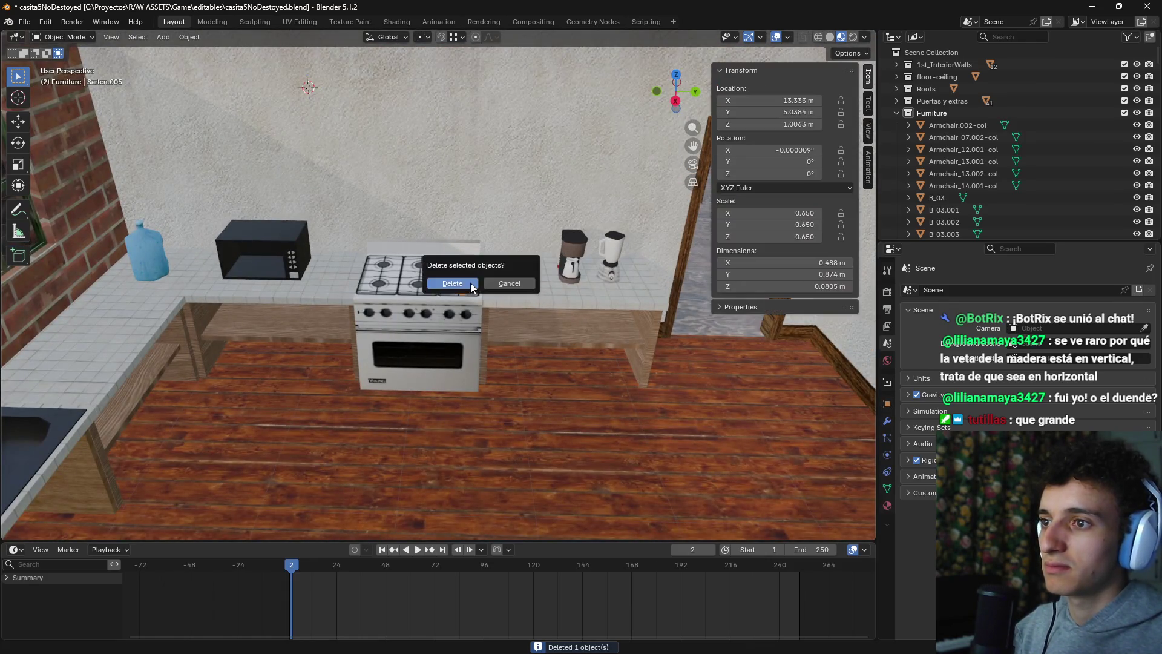
scroll(466, 320, "down", 3)
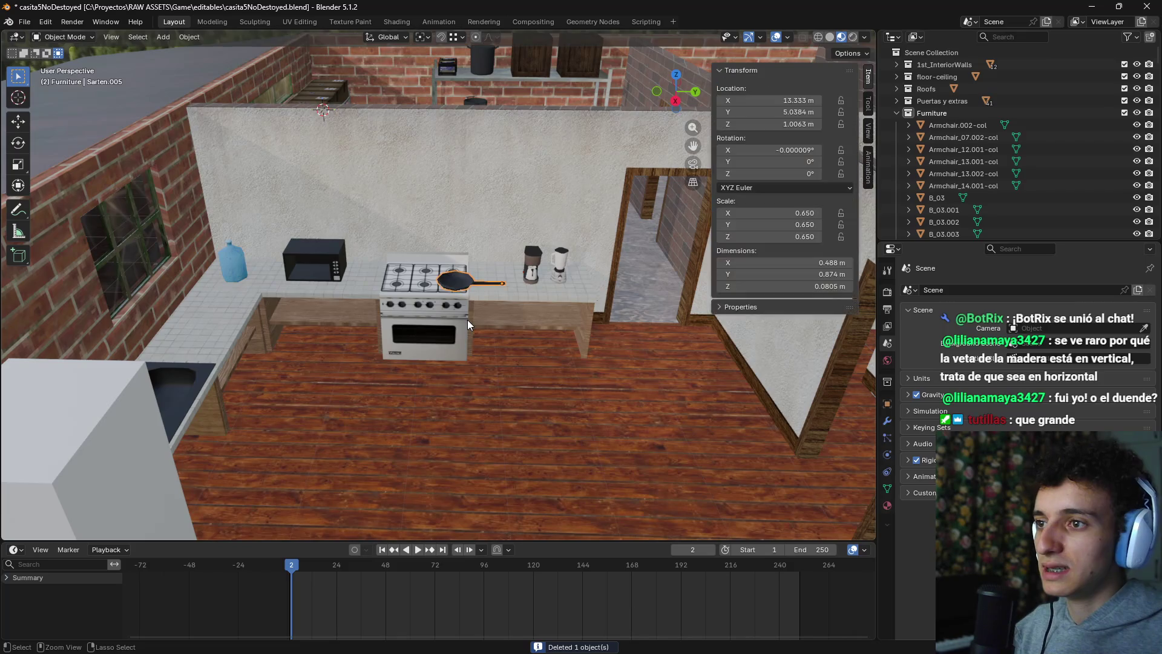
scroll(469, 319, "up", 8)
Step: Clear the selection and undo so the frying pan stays on the burners
left_click(469, 319)
scroll(469, 320, "down", 4)
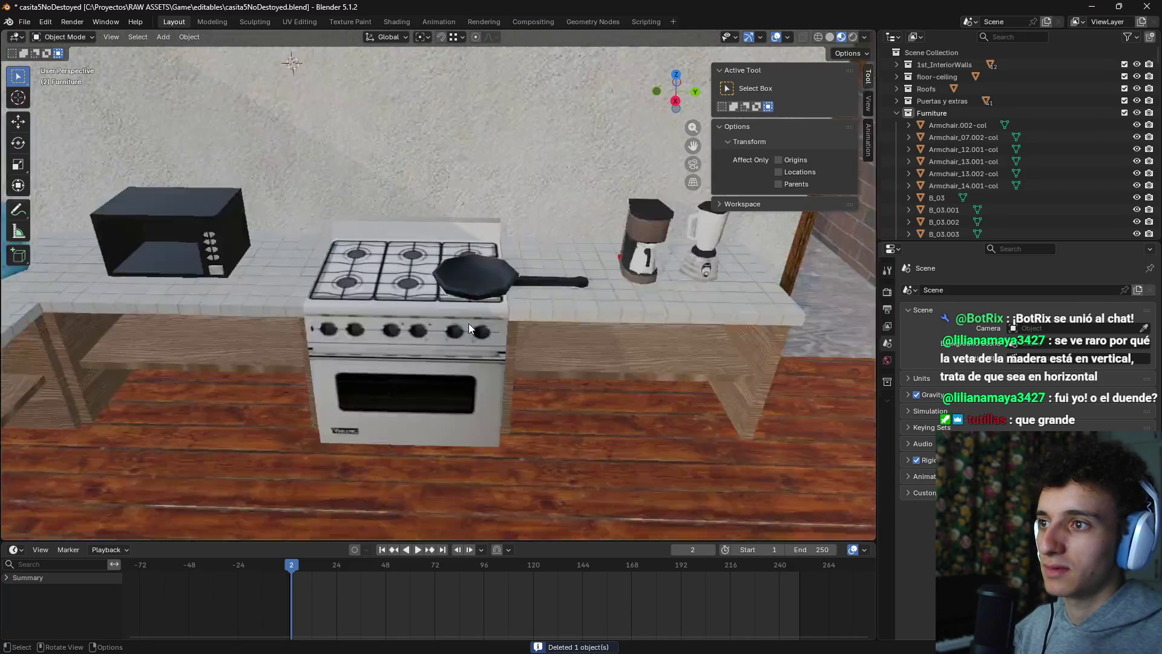
scroll(469, 324, "down", 4)
scroll(469, 324, "up", 2)
key("ctrl+z")
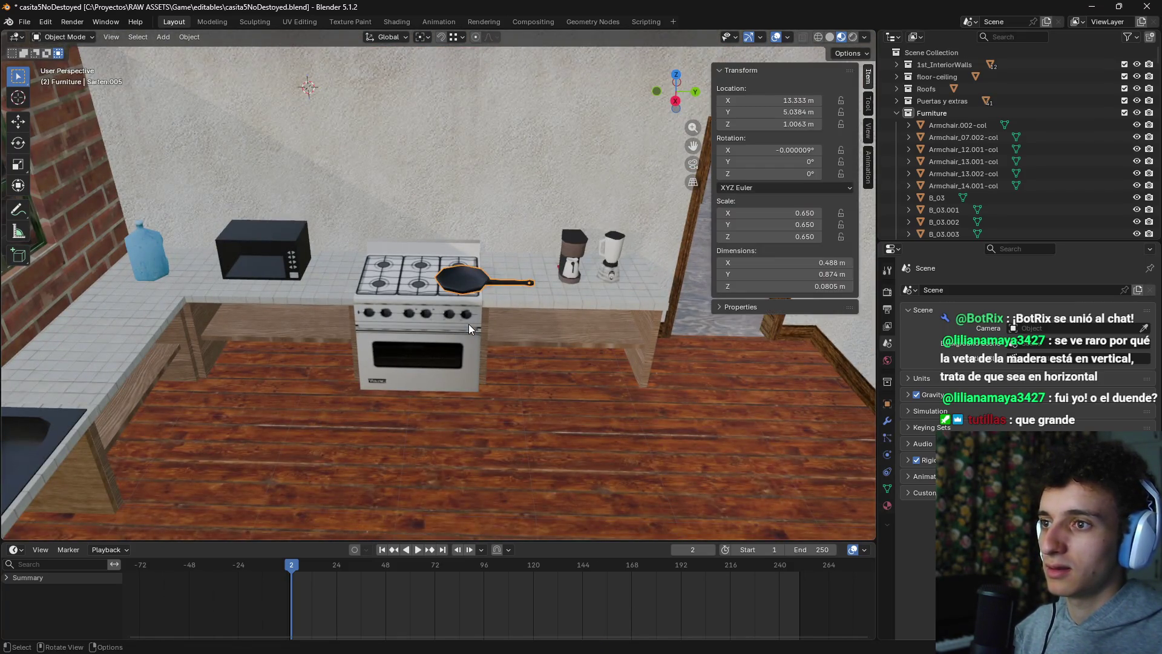
scroll(564, 396, "down", 3)
scroll(531, 391, "up", 3)
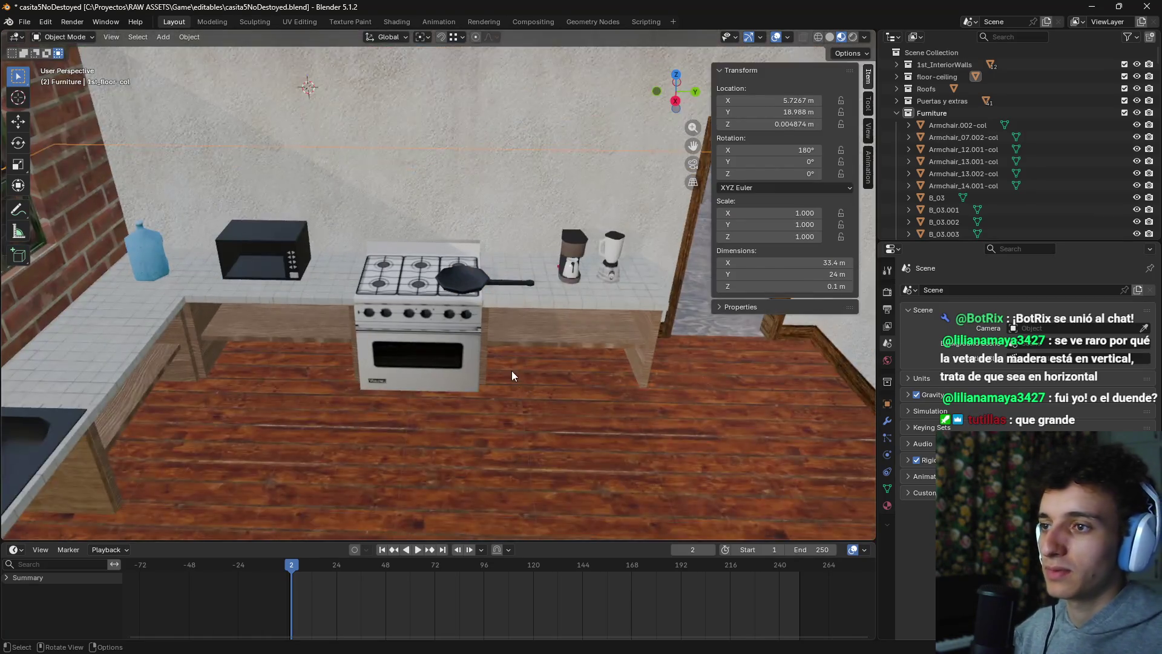
scroll(511, 370, "up", 5)
Step: Select the kitchen floor collision object, then the Furniture collection and its options
left_click(497, 384)
scroll(498, 379, "down", 5)
scroll(483, 391, "up", 2)
scroll(477, 304, "up", 2)
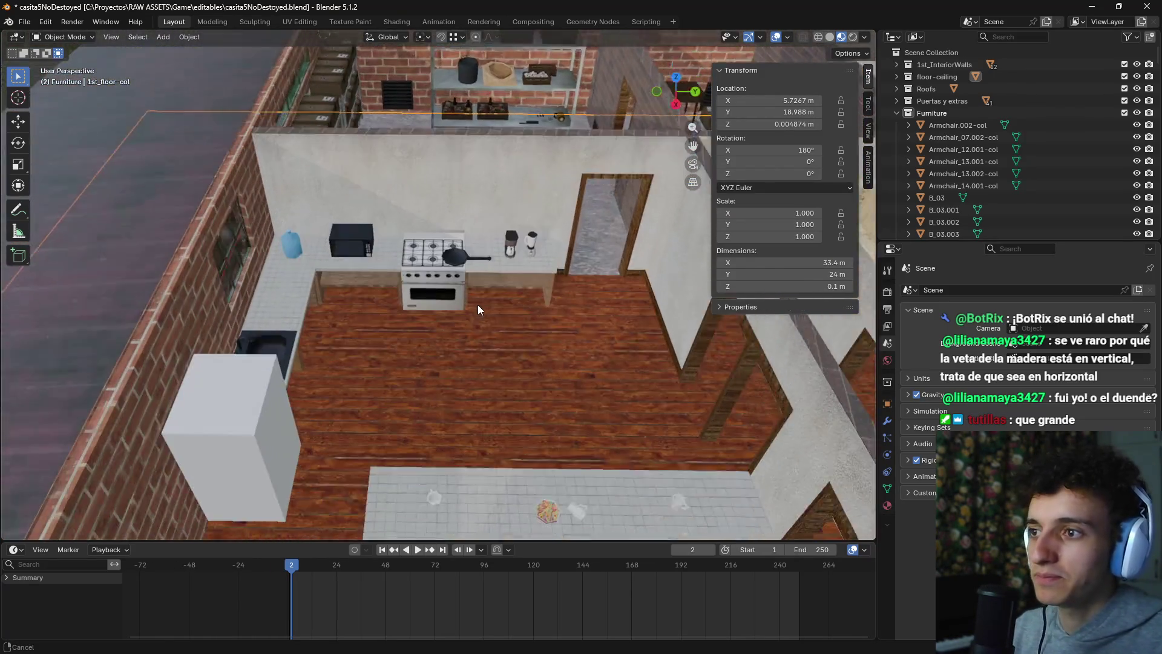
scroll(382, 328, "up", 3)
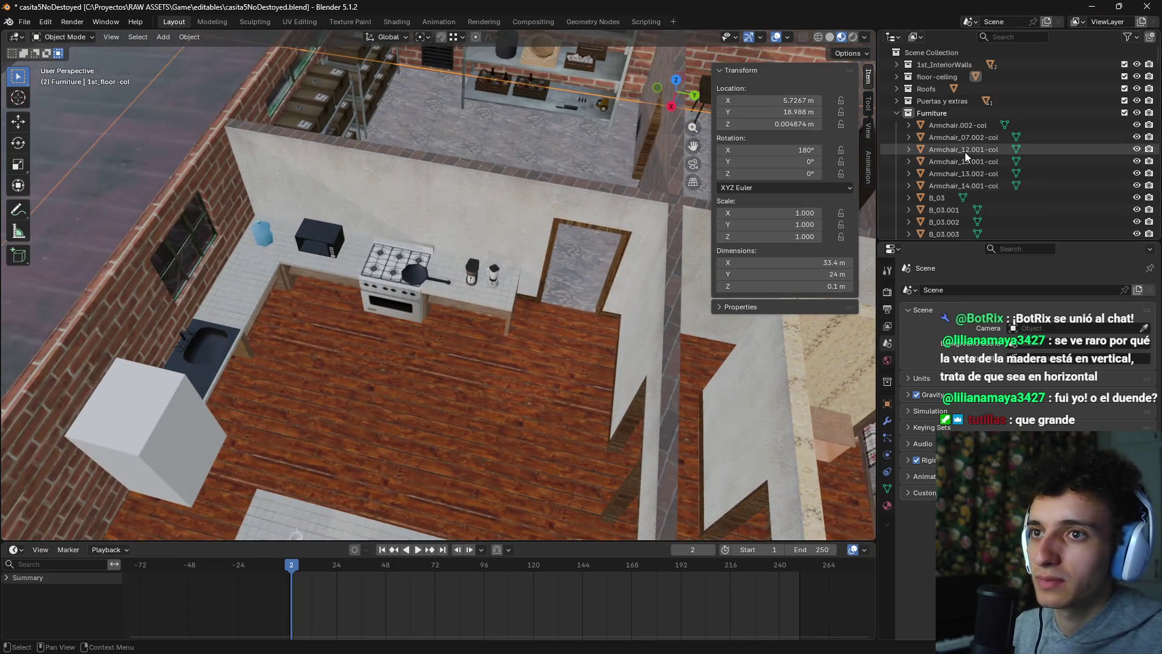
left_click(958, 114)
right_click(958, 114)
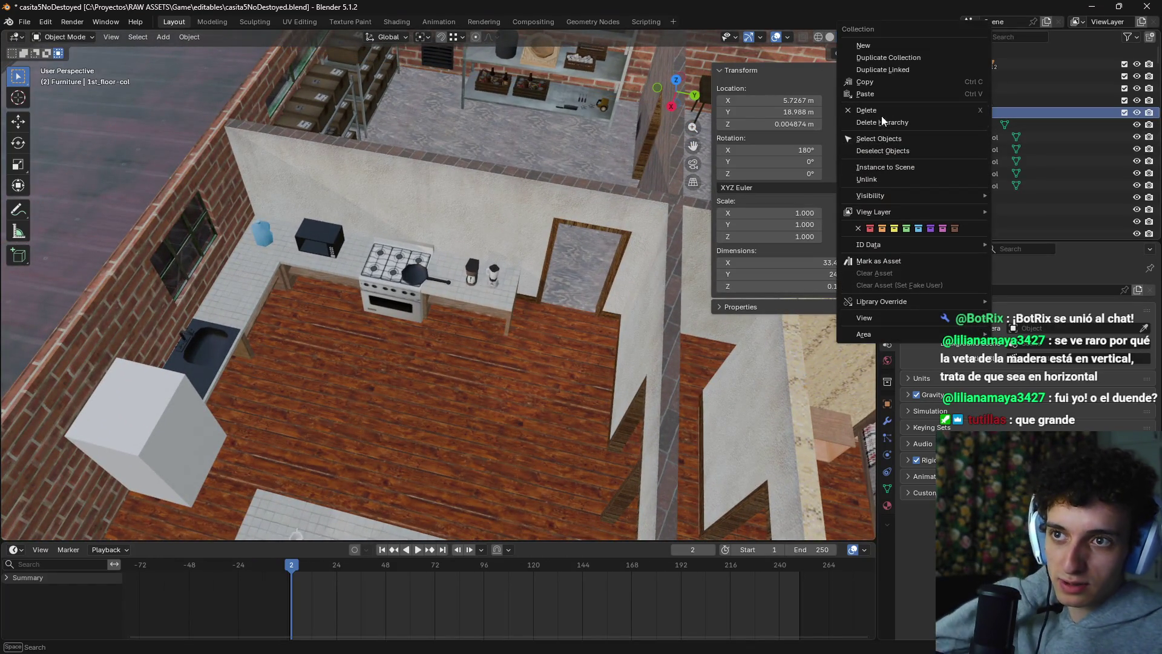
Step: Export the Furniture collection's objects as glTF over furniture.glb, then save casita5NoDestoyed.blend
left_click(885, 138)
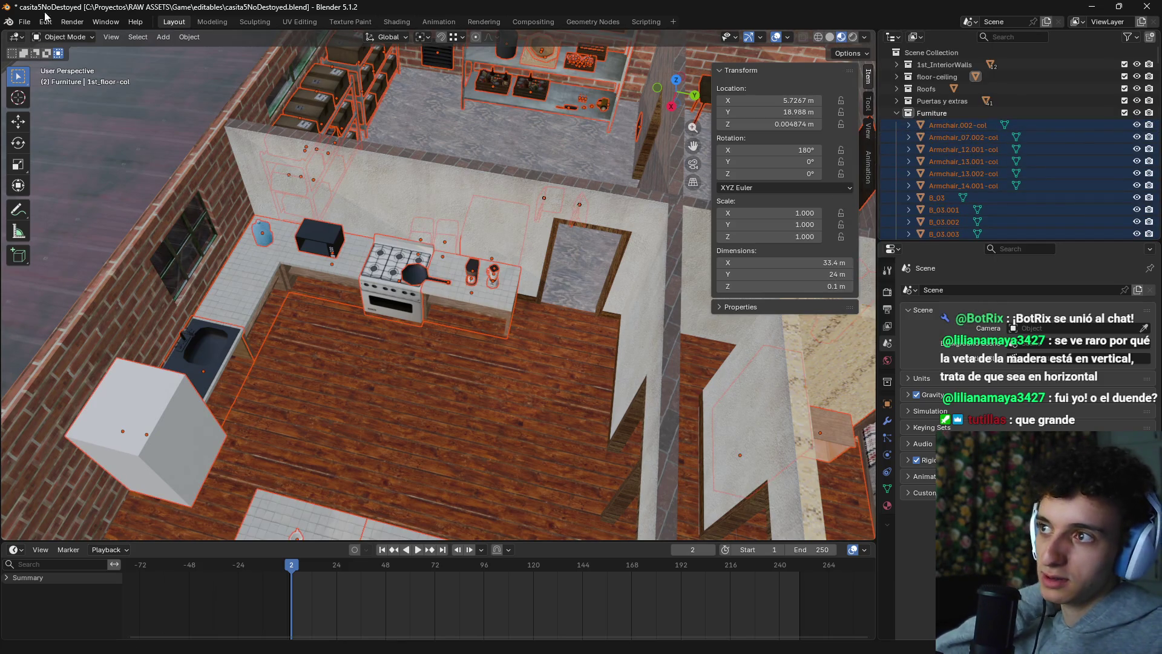
left_click(23, 23)
mouse_move(76, 210)
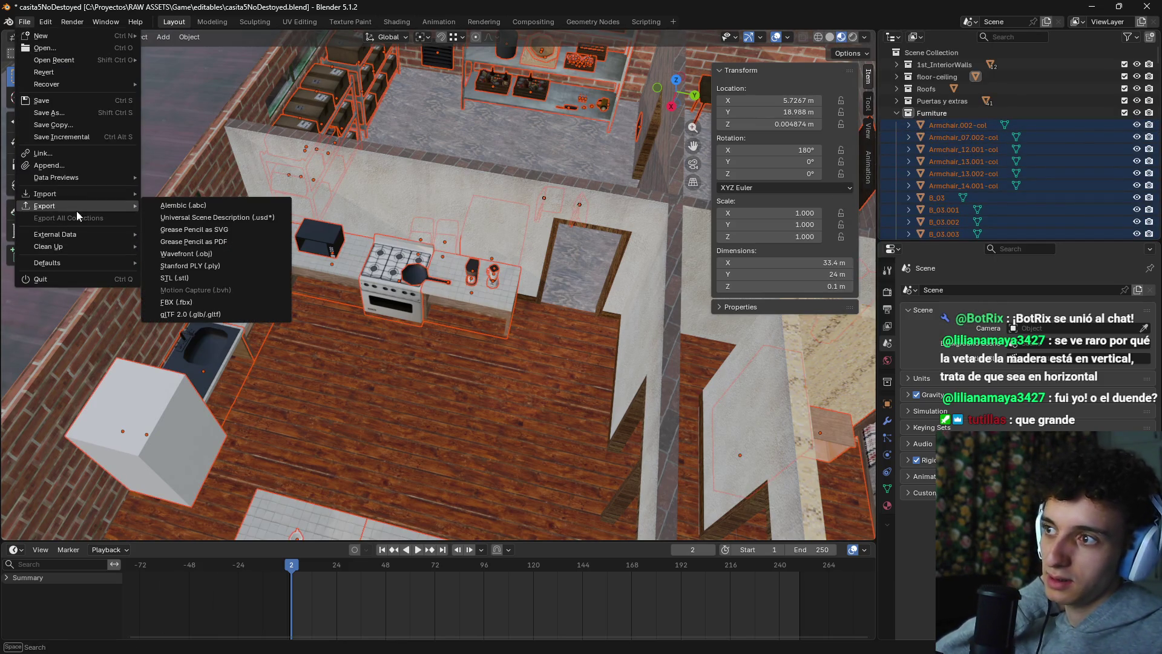
left_click(215, 315)
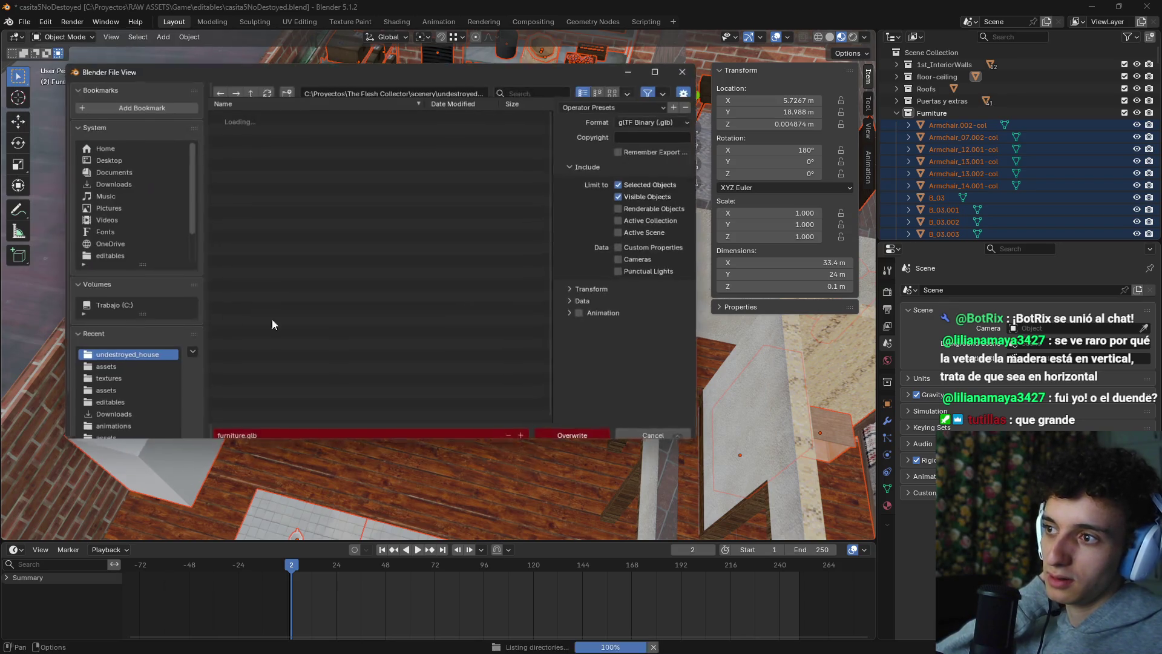
left_click(278, 125)
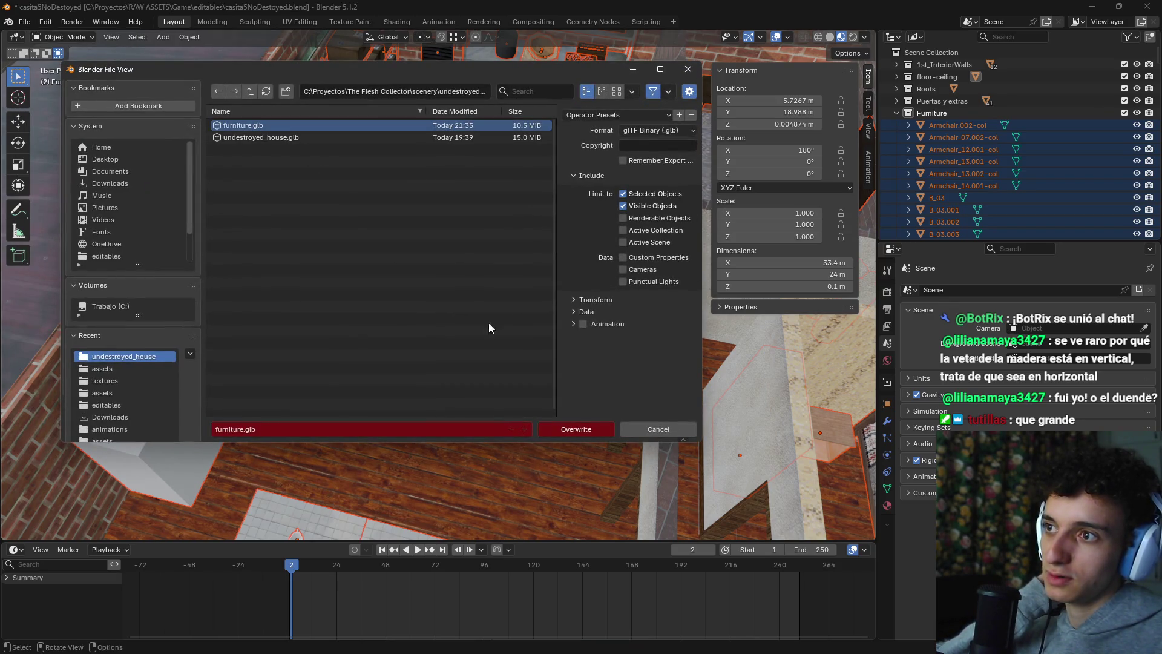
left_click(579, 427)
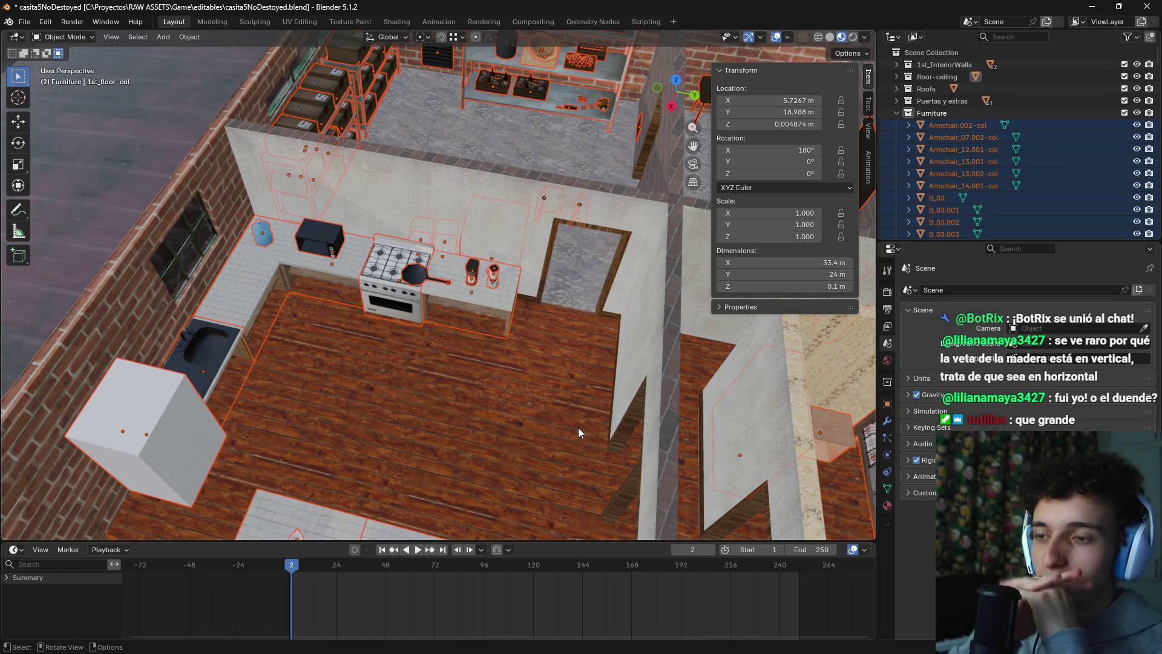
key("ctrl+s")
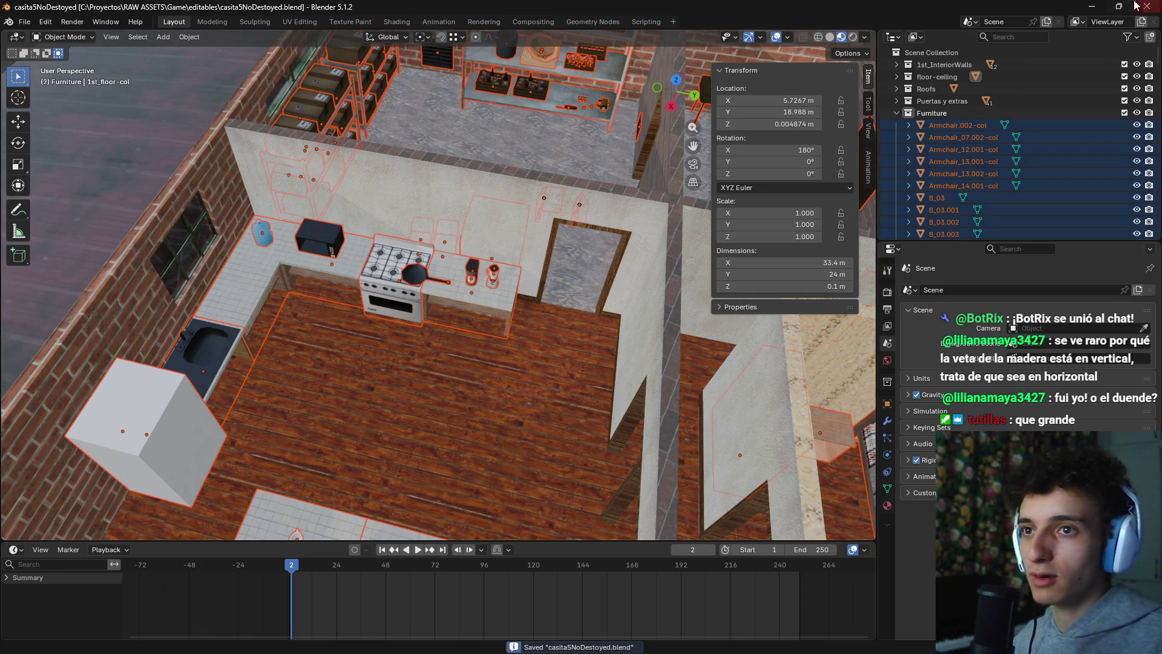
Step: After the Godot reimport, select the furniture node and fly between dining table and stove
key("alt+Tab")
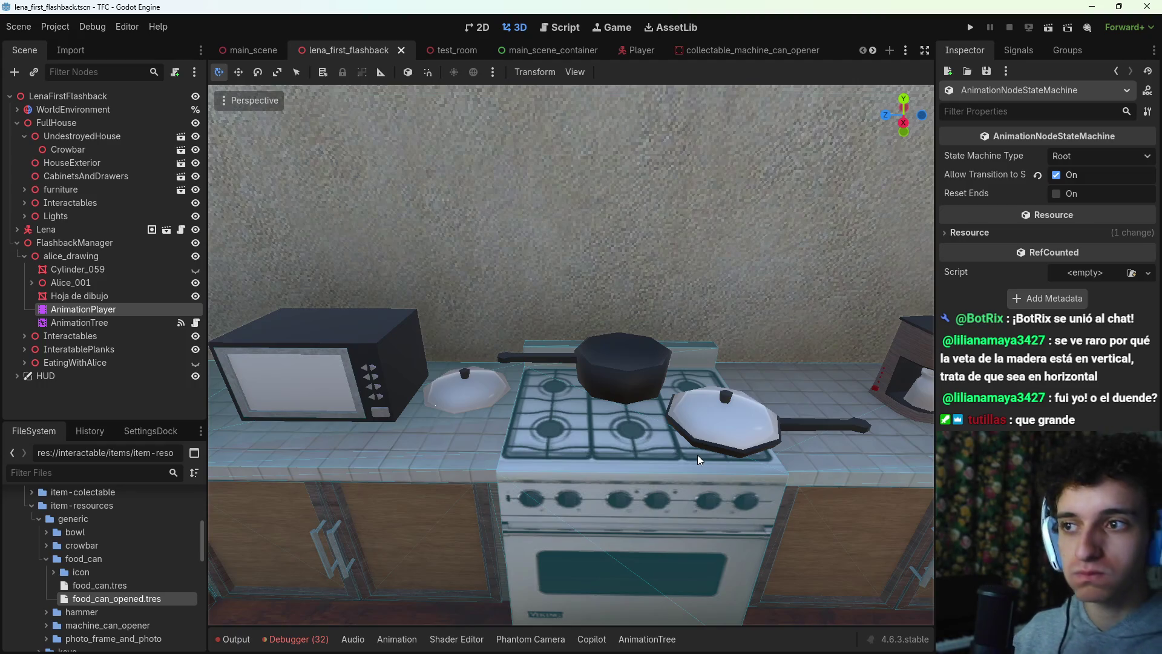
scroll(662, 389, "down", 3)
left_click(61, 189)
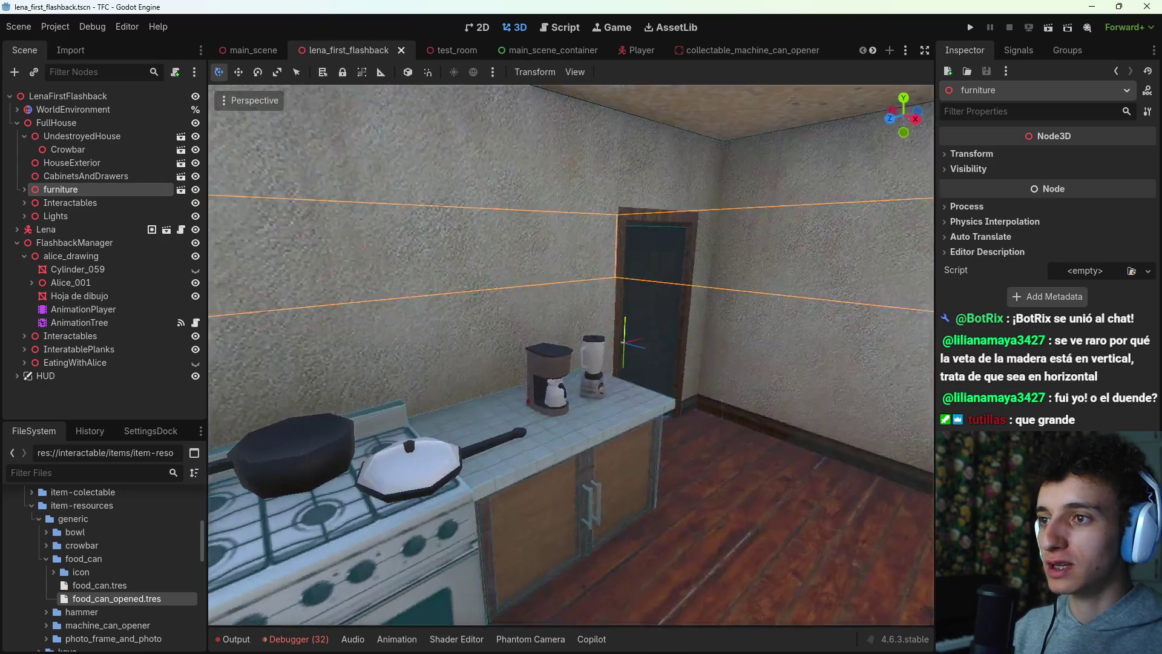
key("w")
key("s")
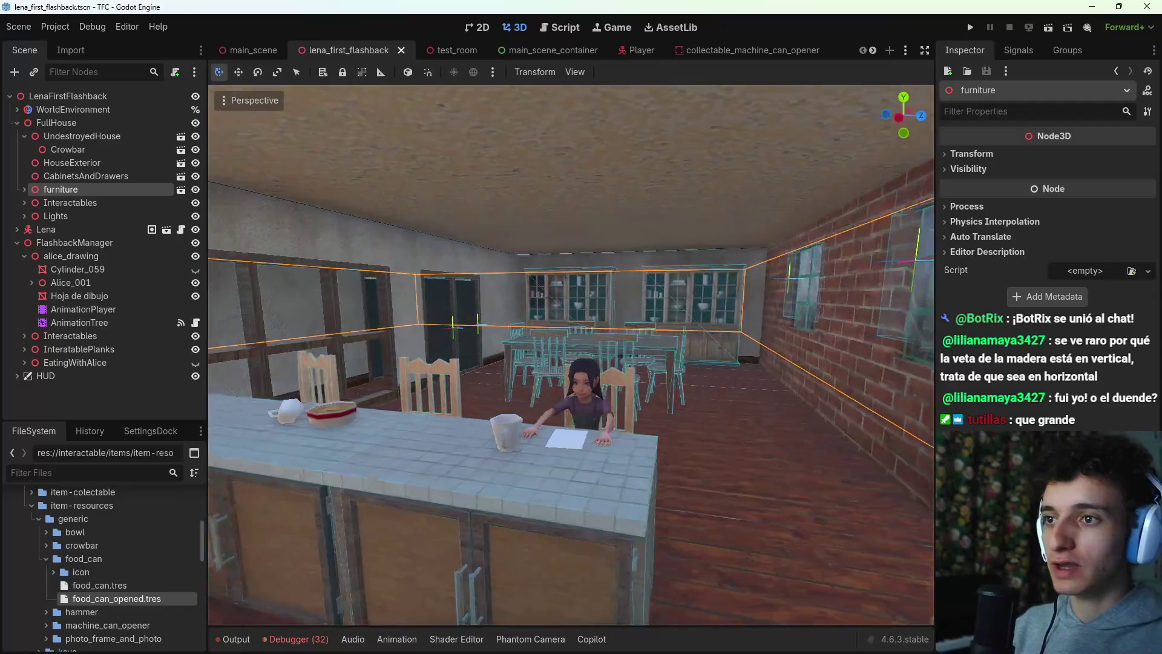
key("w")
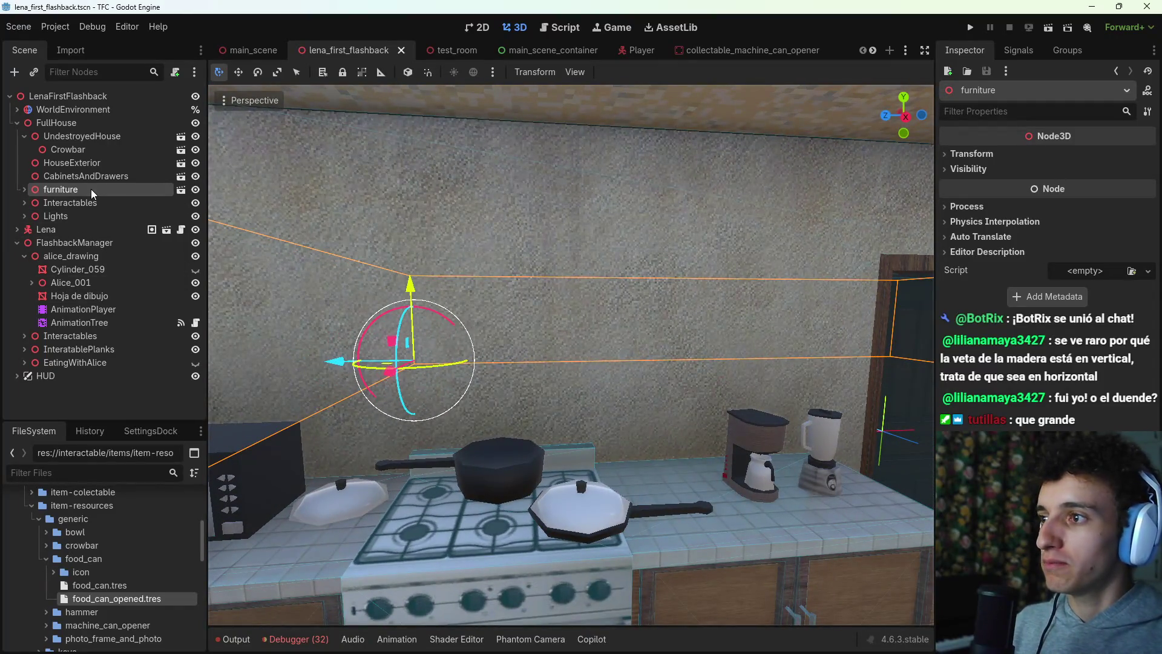
key("ctrl+shift+a")
Step: Search 'furnitore' and instance the undestroyed_house furniture.glb into the scene
type("furnitore")
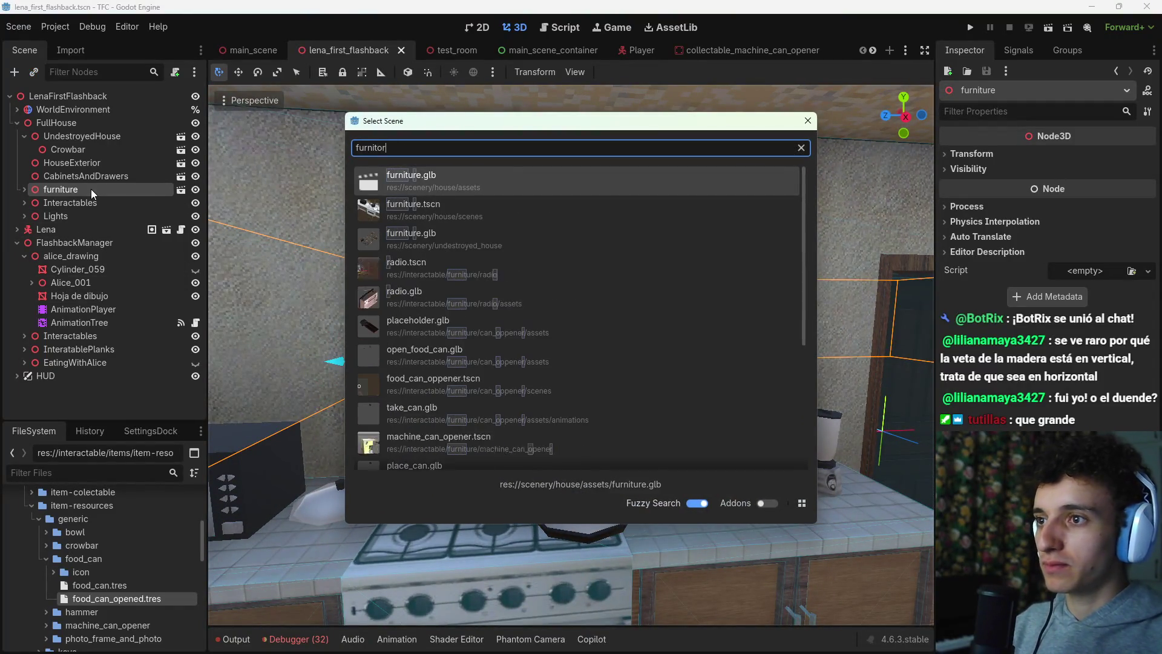
key("Down")
key("Down")
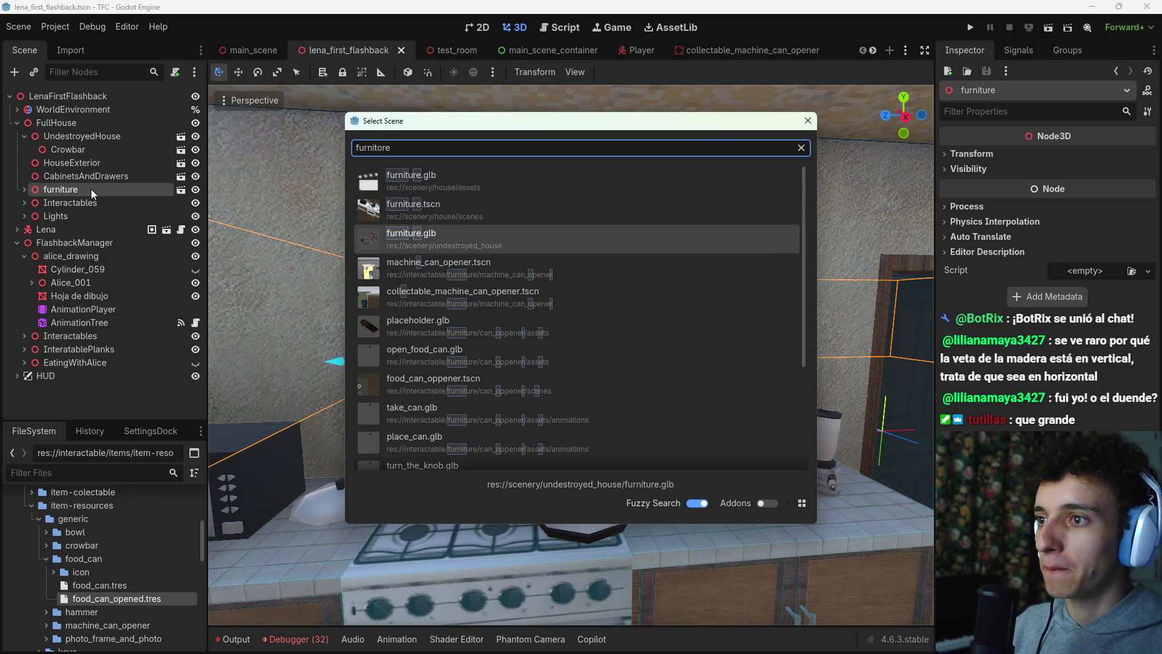
key("Return")
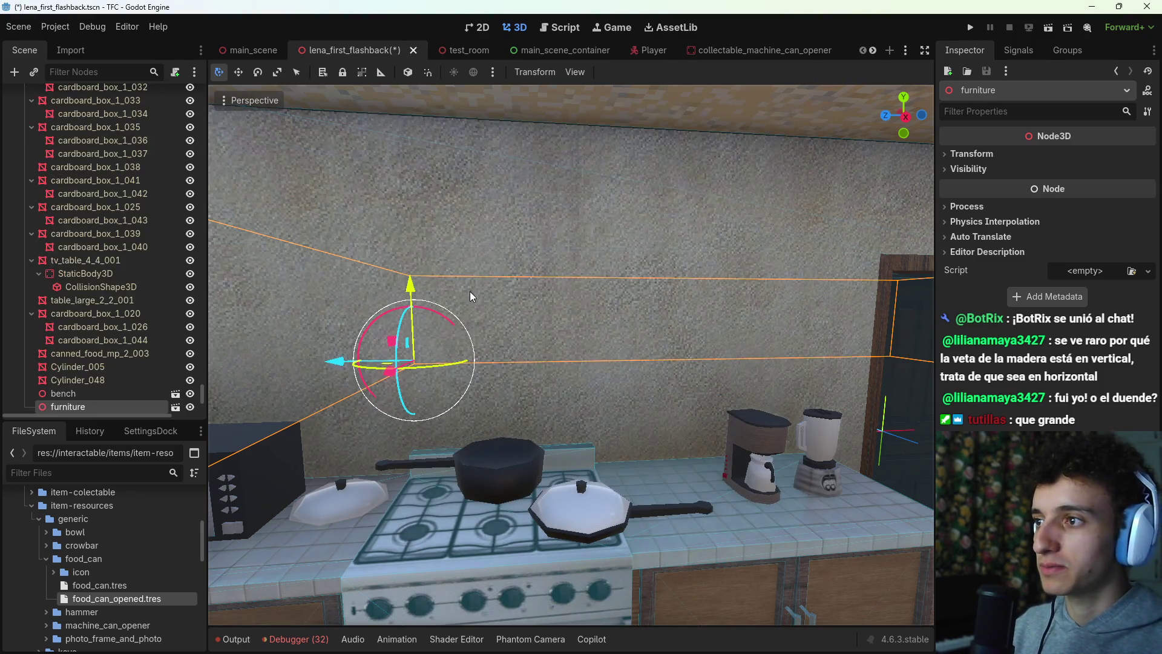
mouse_move(203, 391)
left_mouse_down()
mouse_move(194, 91)
mouse_move(181, 401)
left_mouse_up()
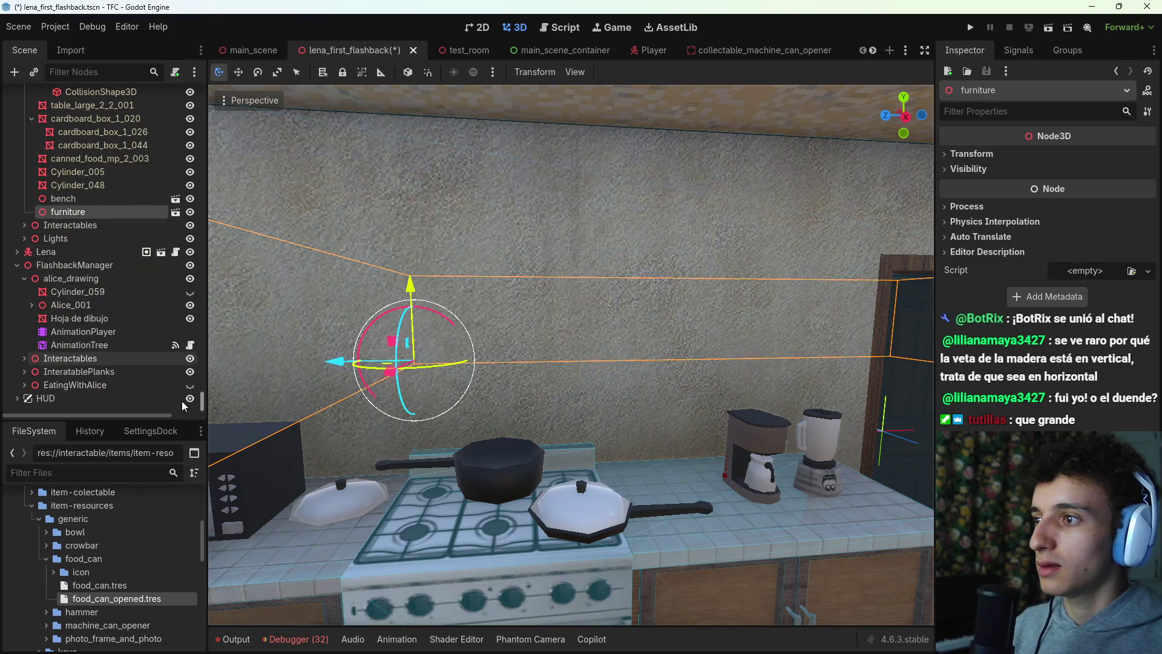
Step: Delete the old furniture node and rename the new furniture2 instance to furniture
left_click_drag(53, 245, 54, 245)
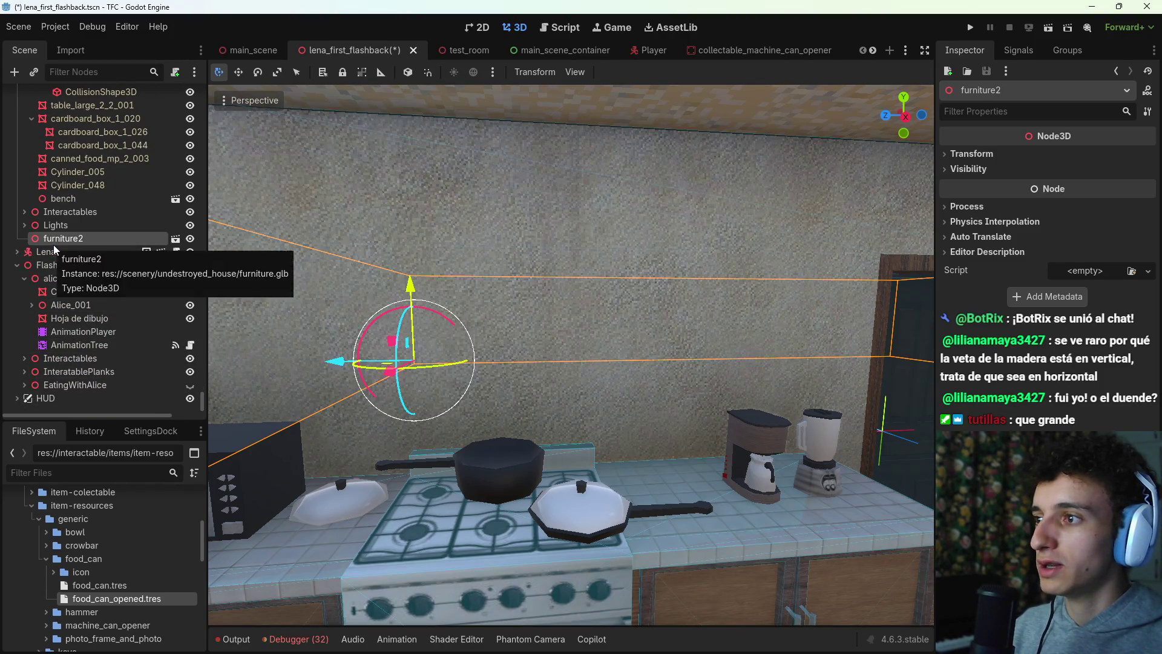
key("ctrl+z")
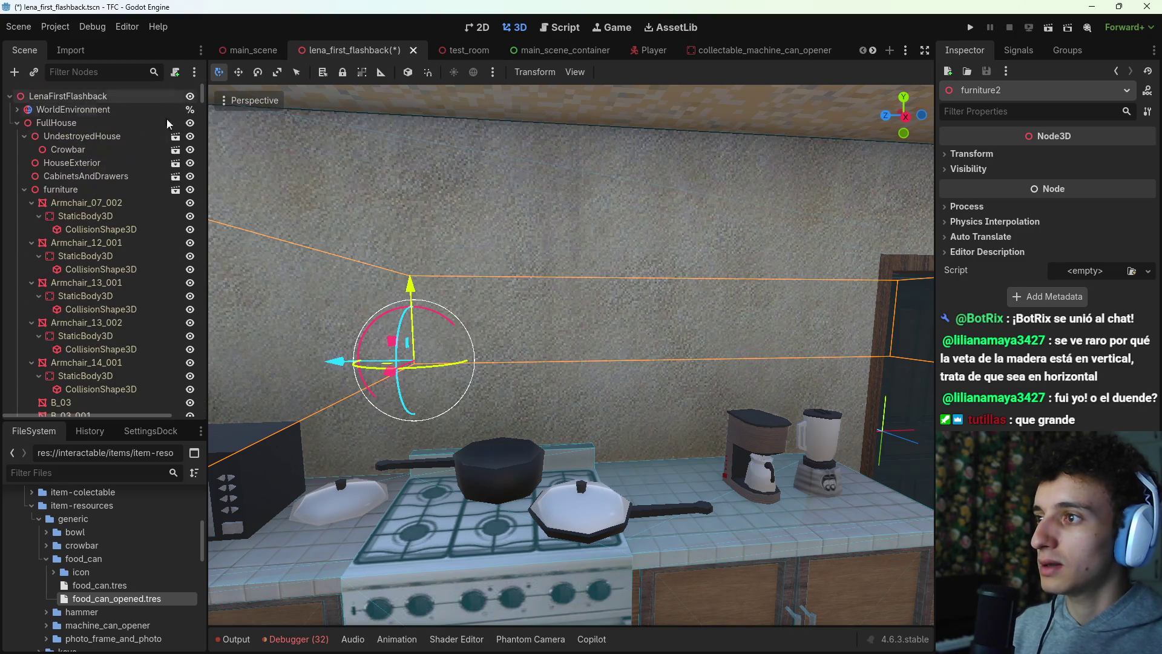
key("Delete")
left_click(557, 338)
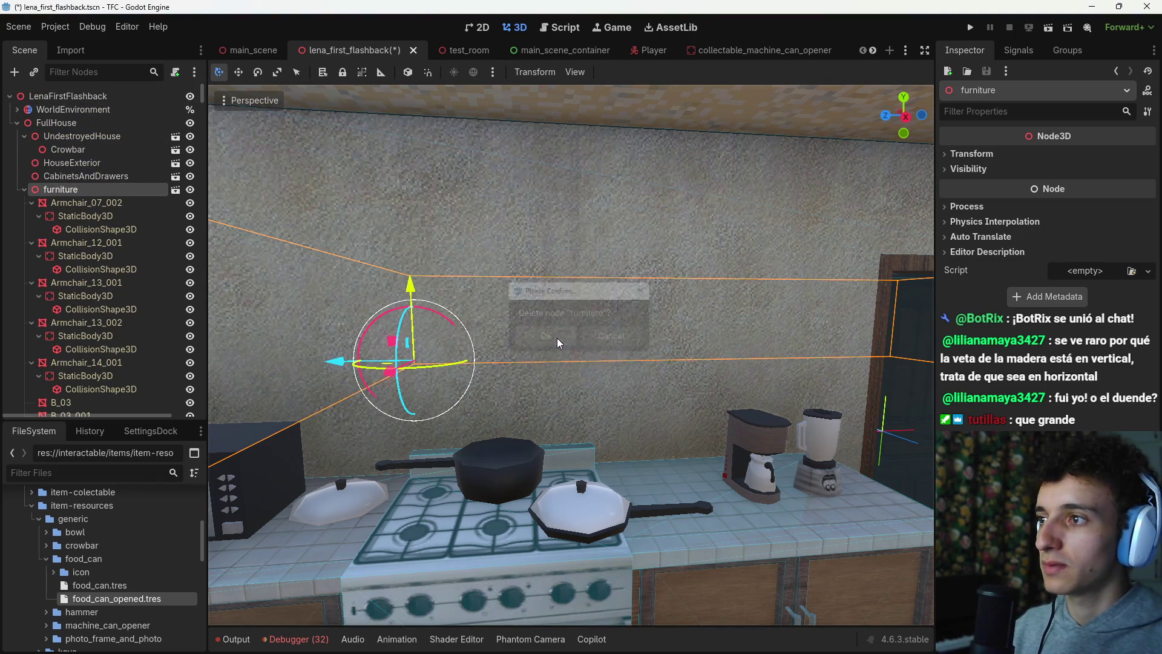
left_click(78, 216)
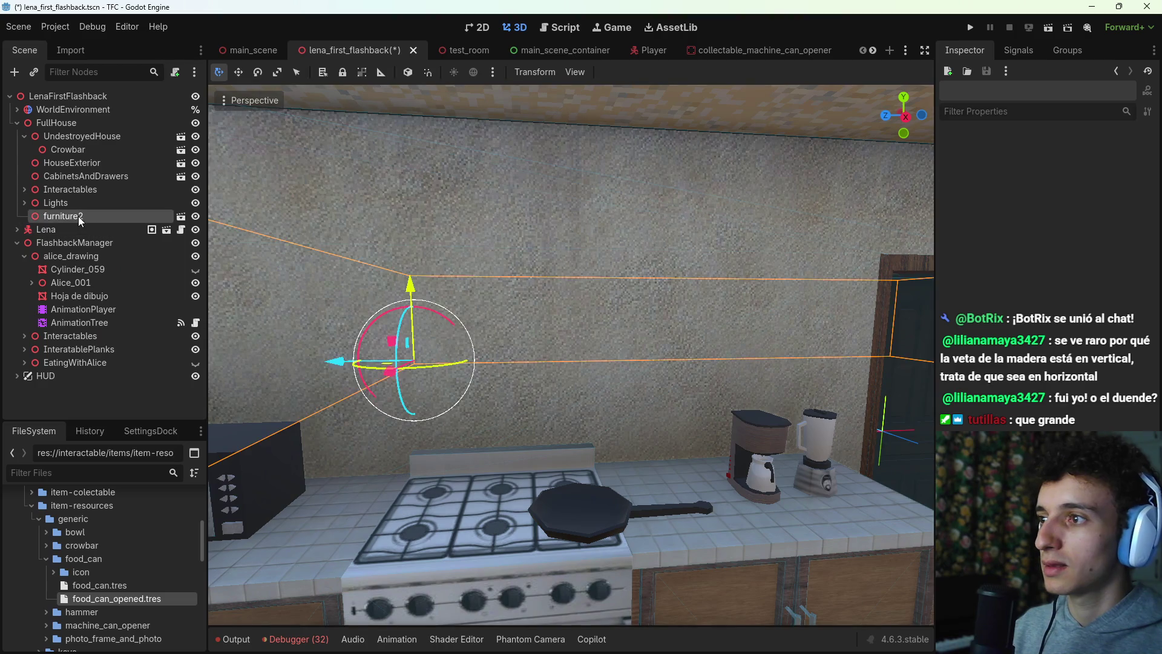
left_click(119, 212)
key("Return")
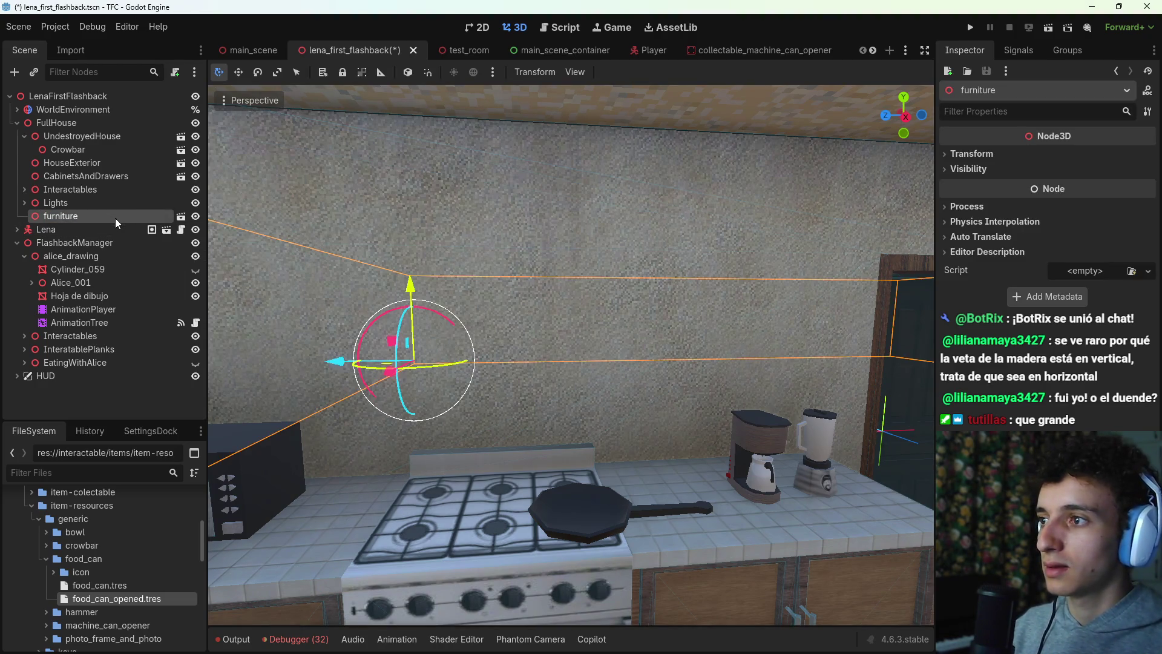
Step: Focus on the furniture node, pull back to the storage shelves, and reselect furniture for its actions
double_click(115, 218)
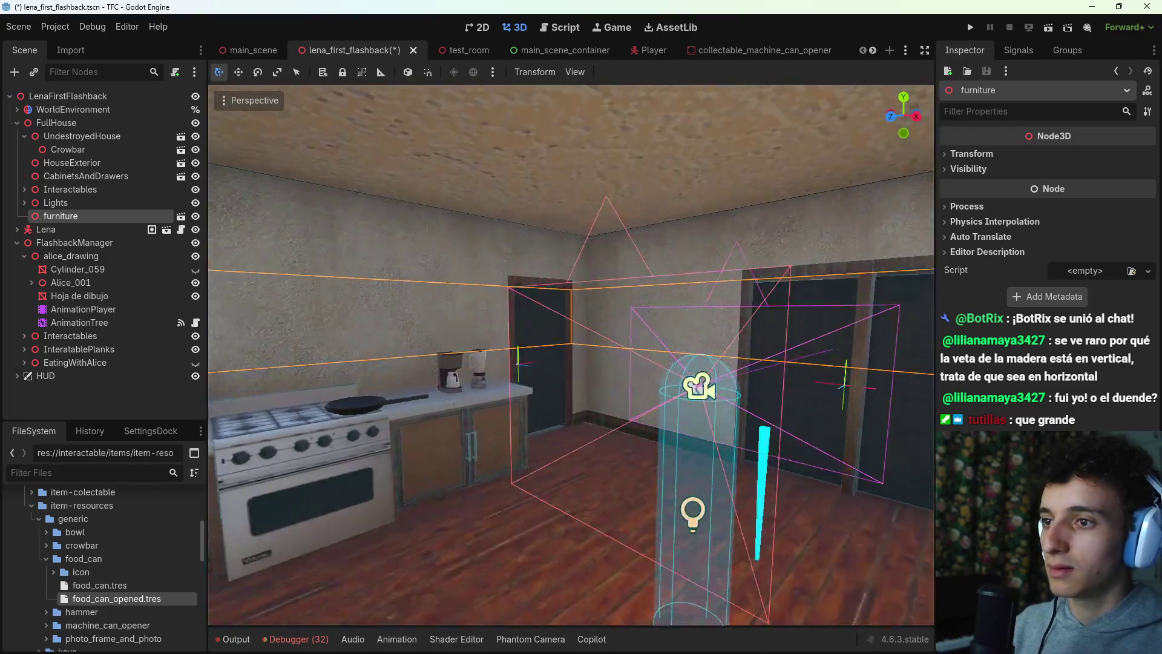
key("s")
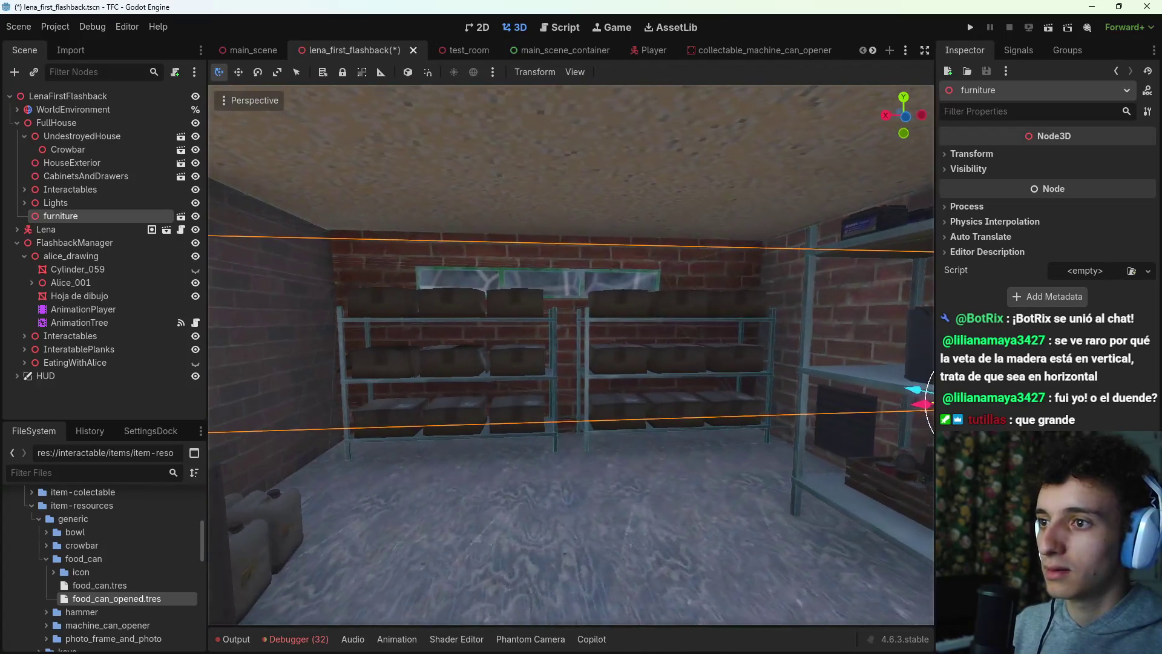
left_click(133, 408)
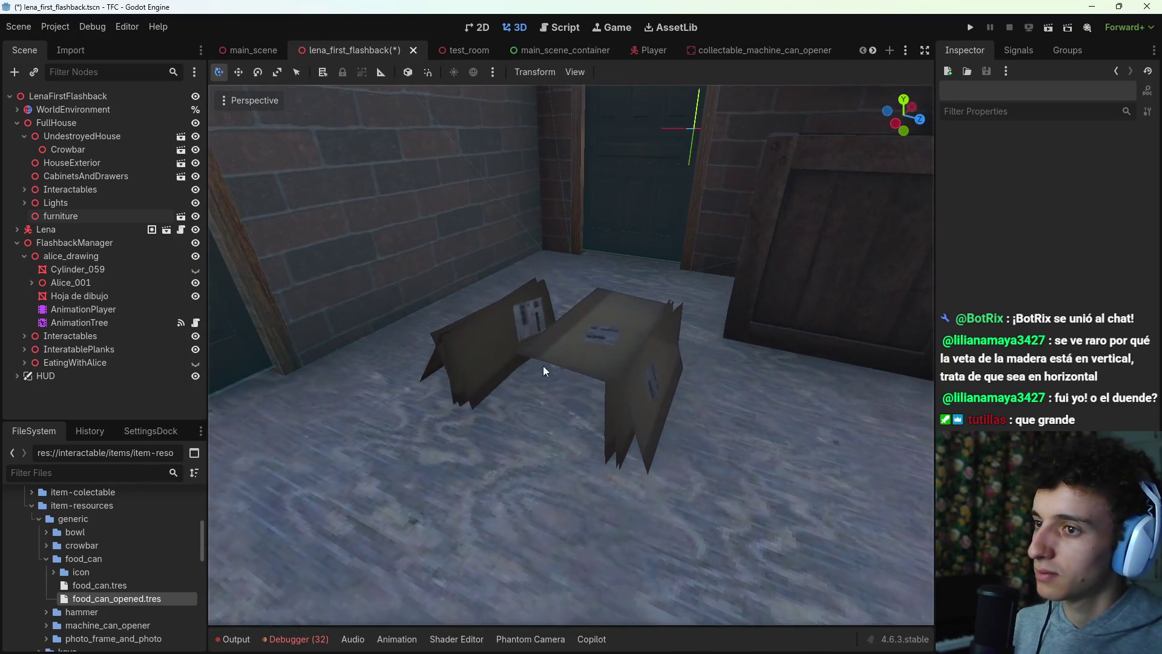
left_click(571, 318)
right_click(99, 222)
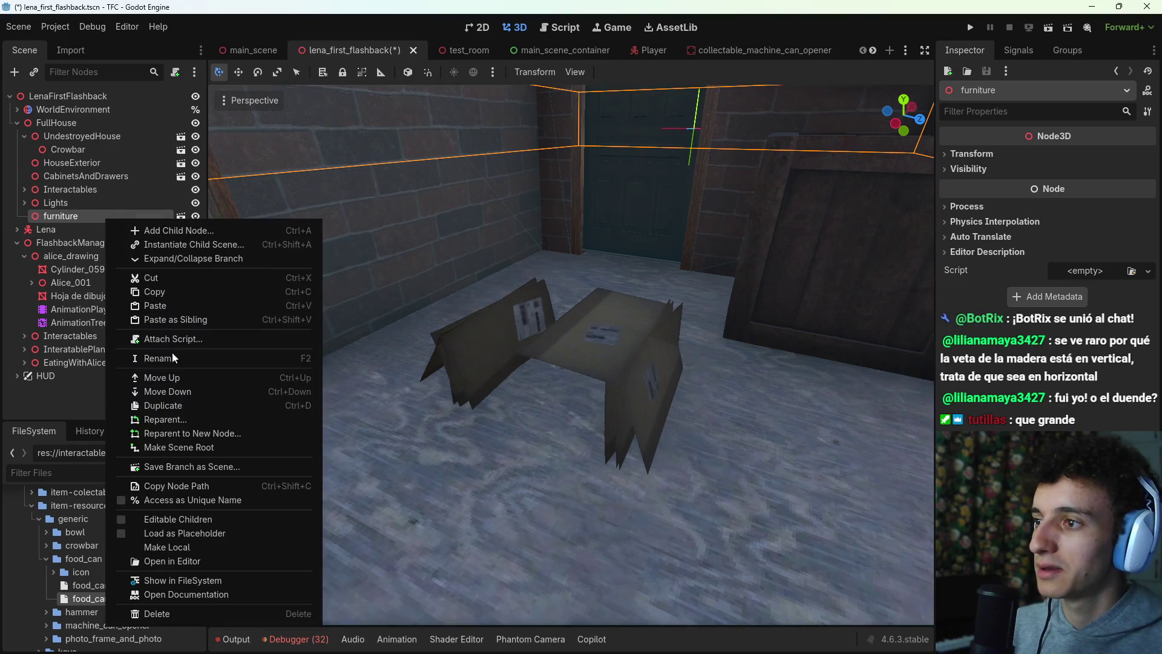
Step: Enable Editable Children on furniture and hide the selected cardboard box meshes
left_click(175, 513)
left_click(606, 345)
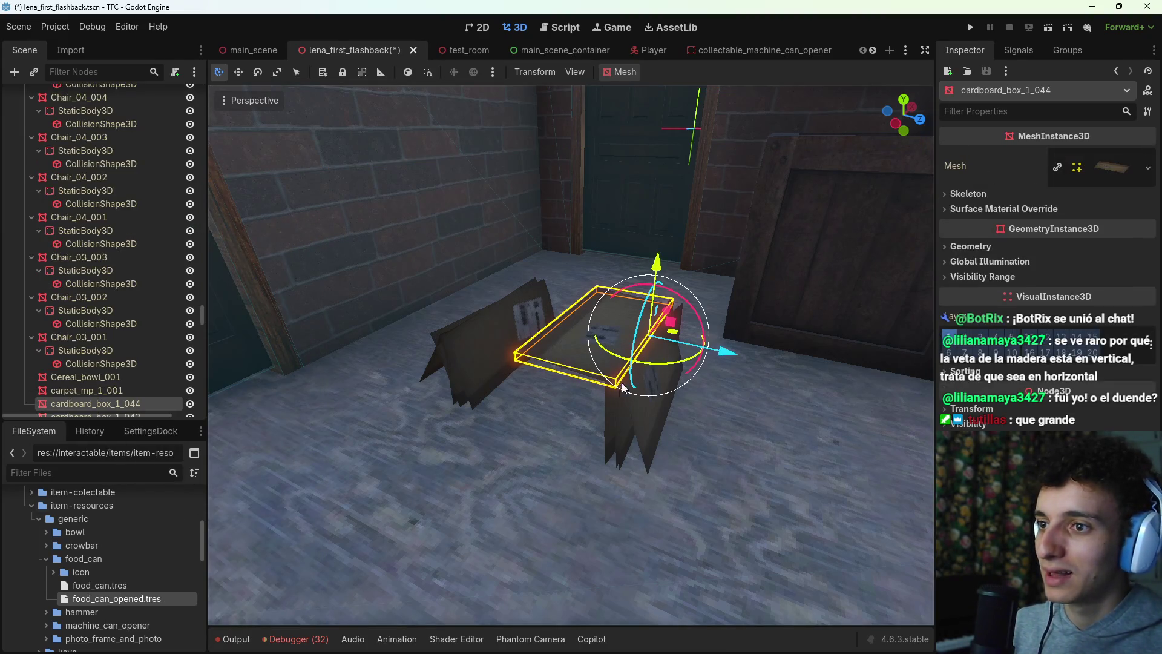
left_click(623, 423, "shift")
left_click(614, 420, "shift")
left_click(612, 421, "shift")
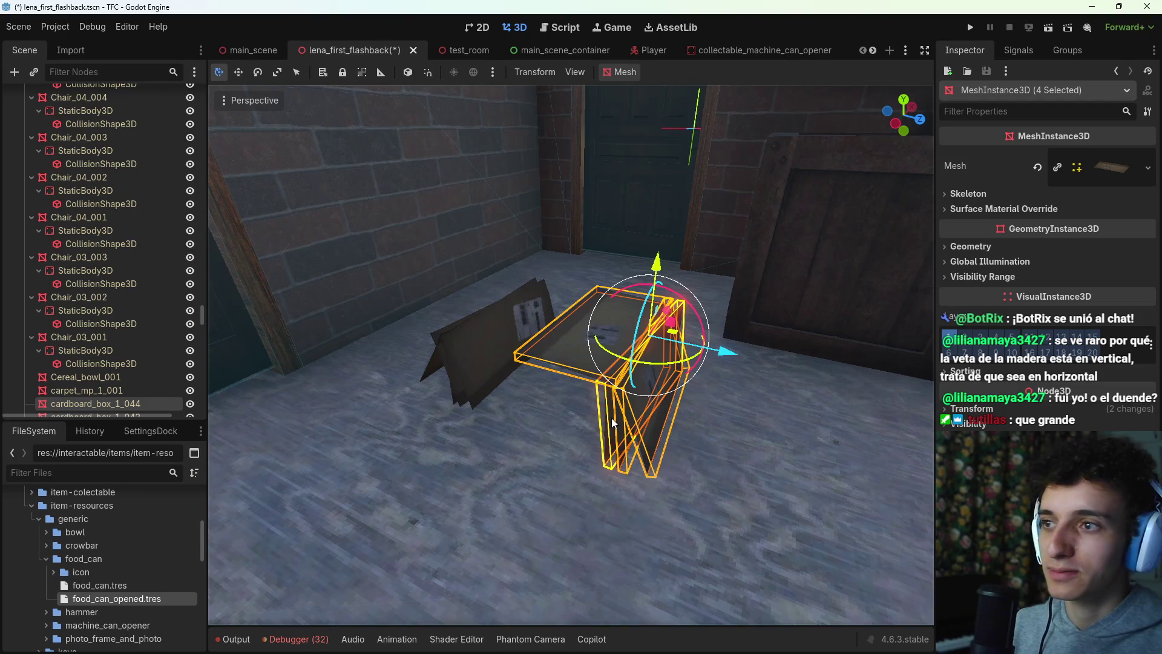
left_click(467, 375, "shift")
left_click(430, 363, "shift")
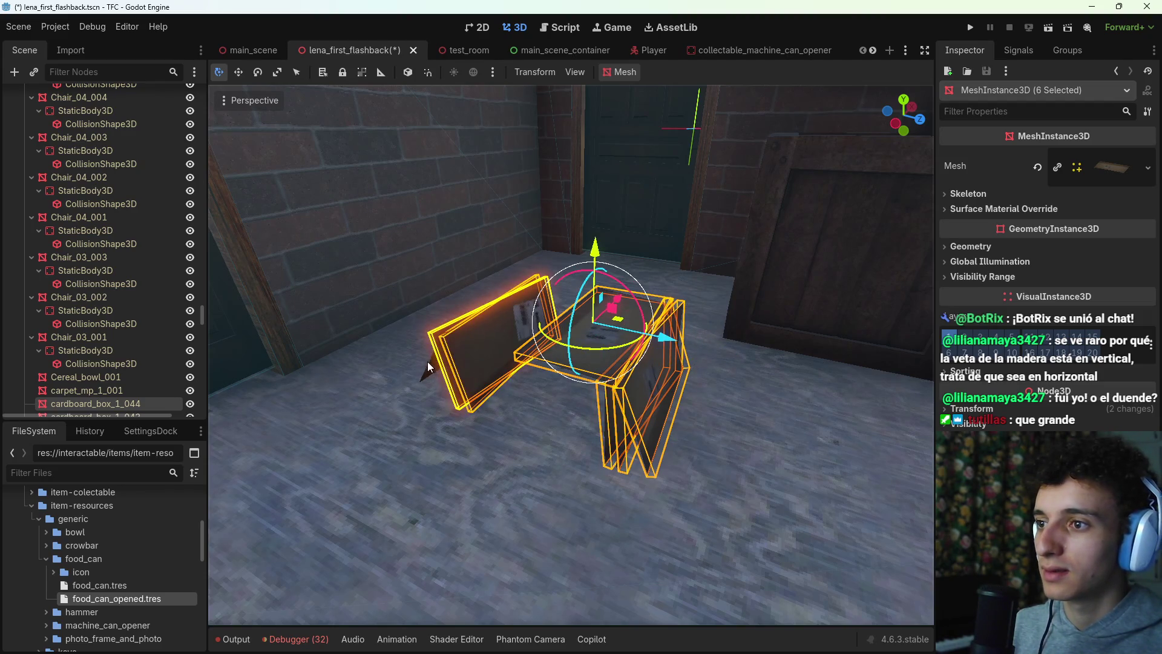
left_click(431, 364, "shift")
left_click(432, 365, "shift")
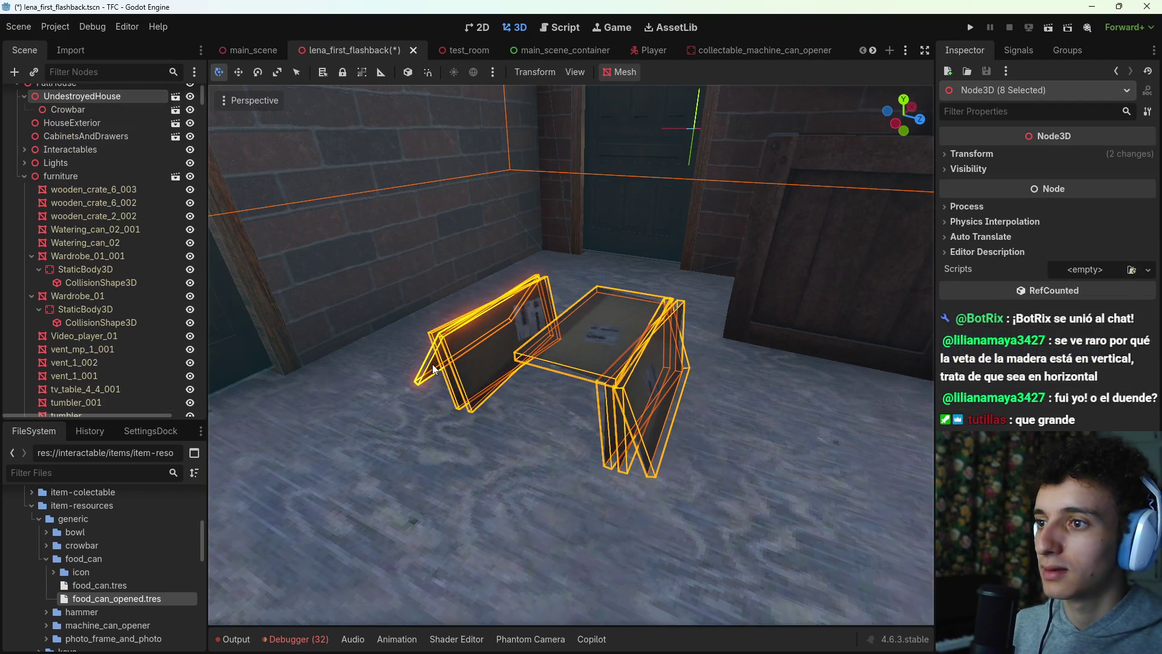
left_click(377, 343, "shift")
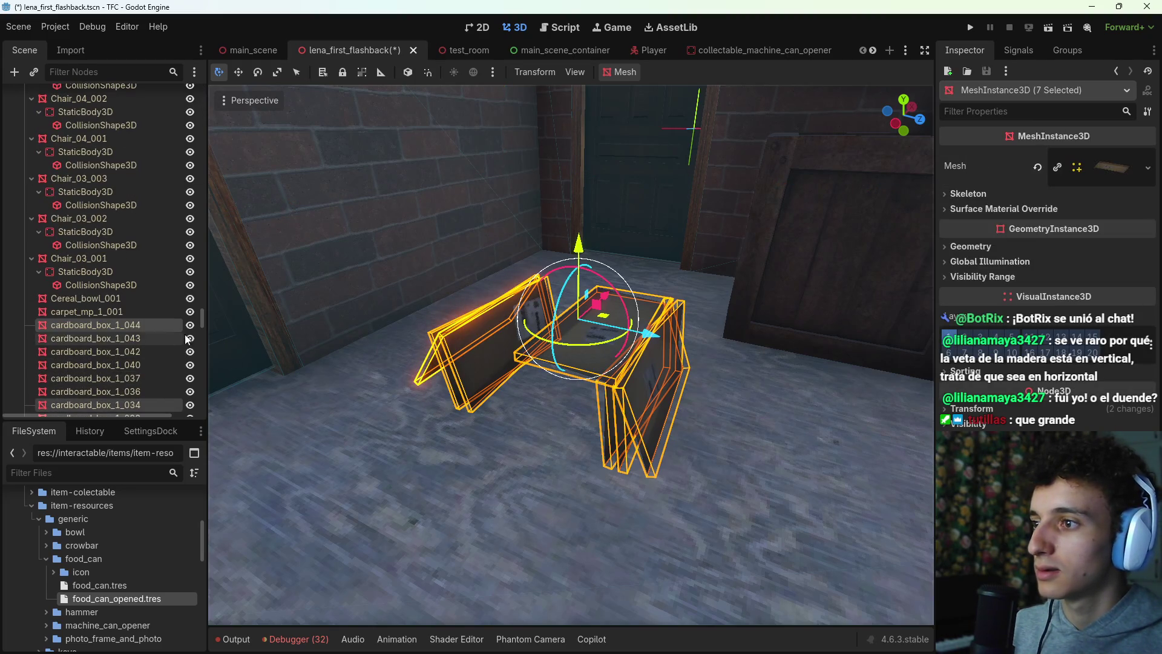
left_click(190, 325)
Step: Hide cardboard_box_1_023 and fly in to the open box of cans on the right shelf
scroll(186, 348, "down", 3)
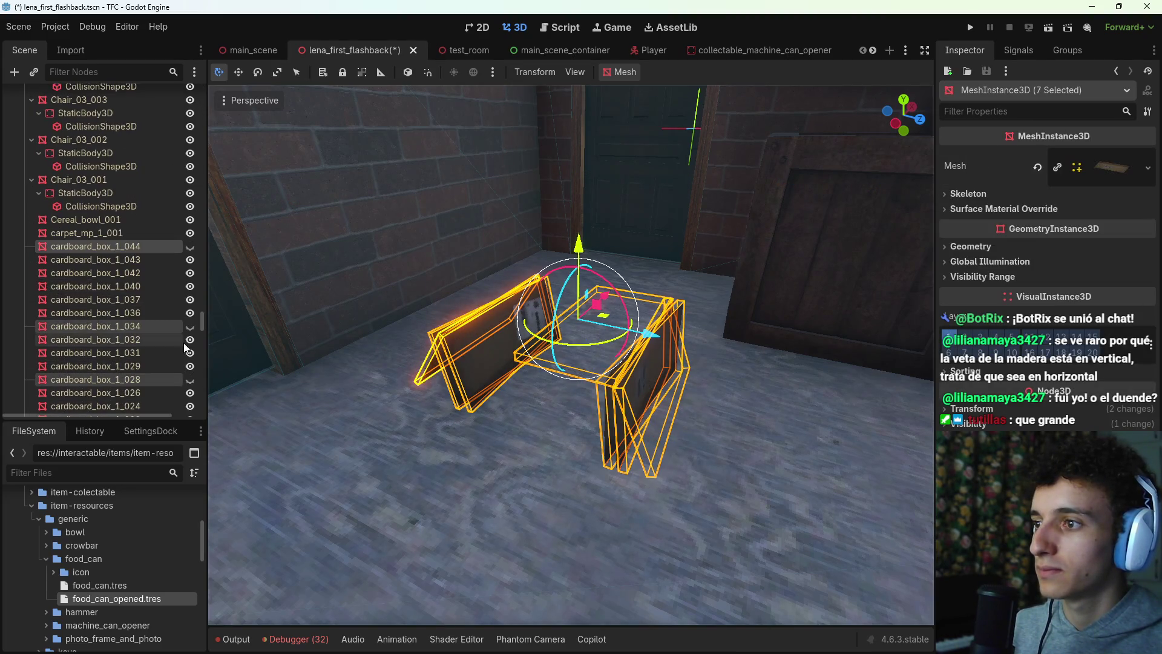
left_click(463, 351)
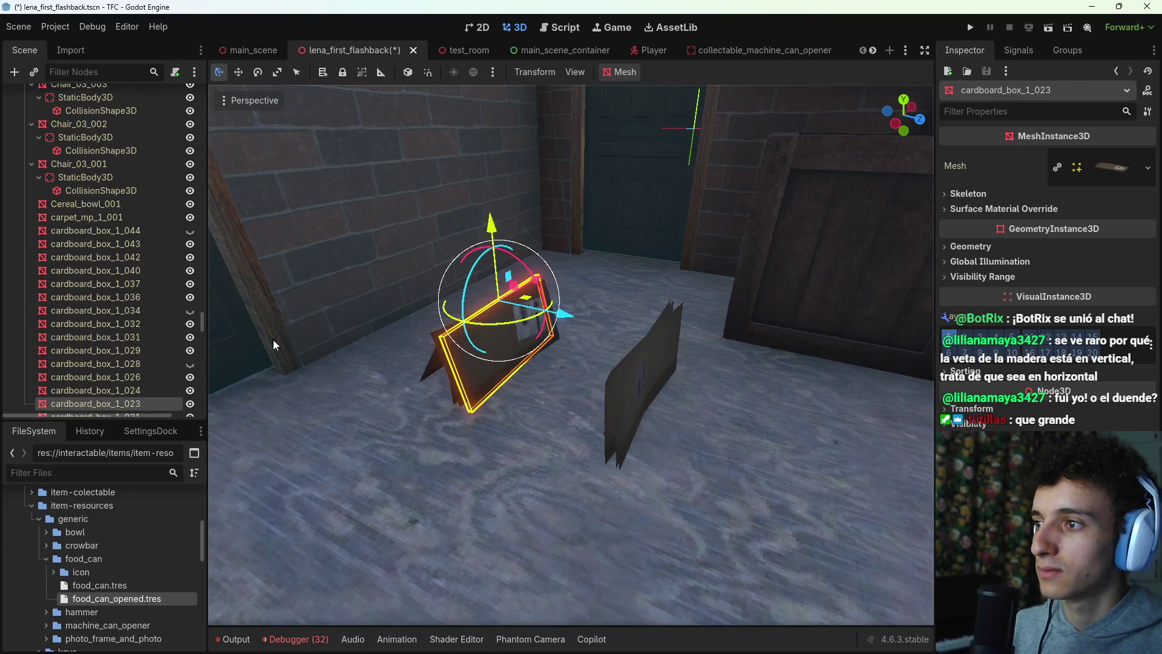
left_click(190, 404)
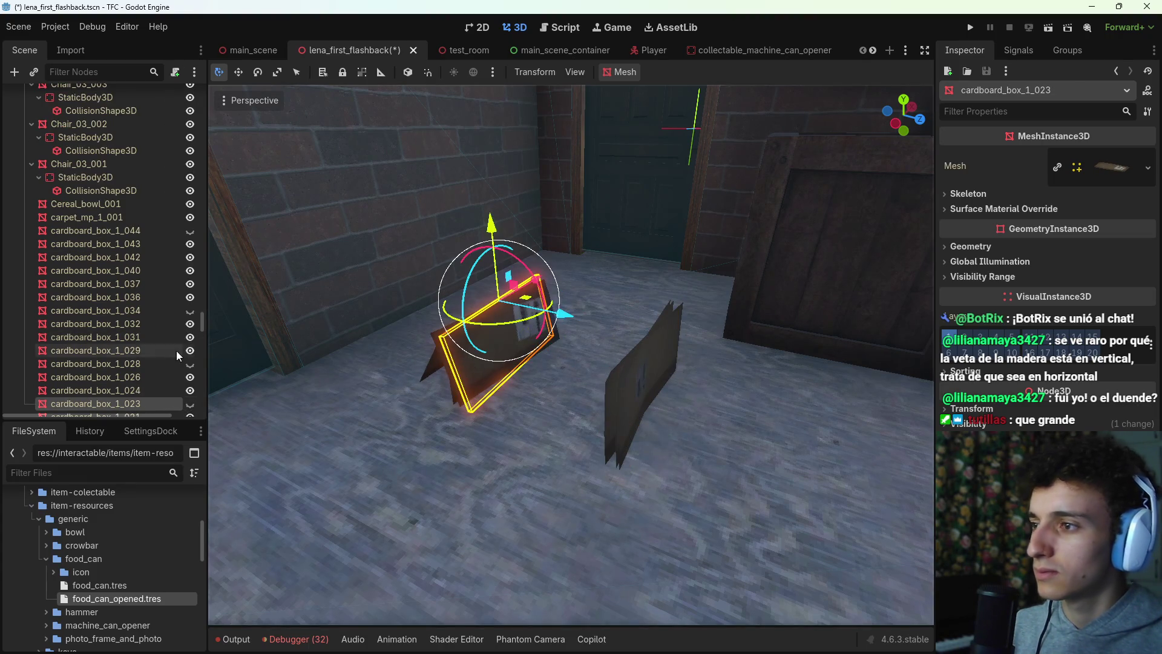
scroll(121, 353, "down", 5)
key("w")
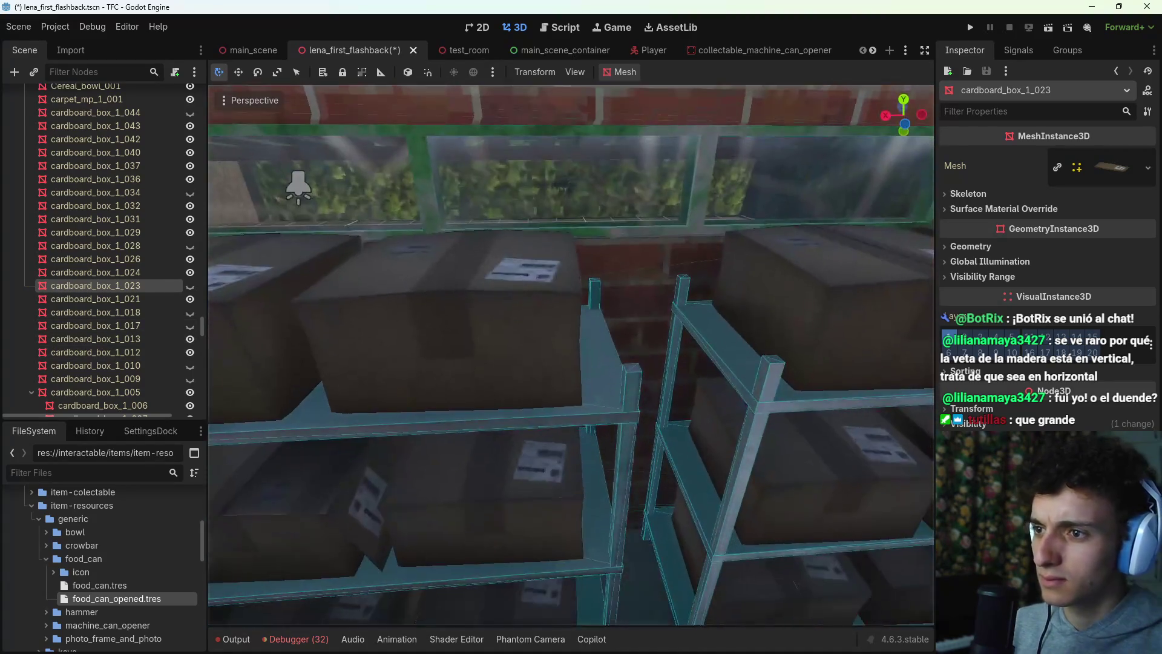
key("w")
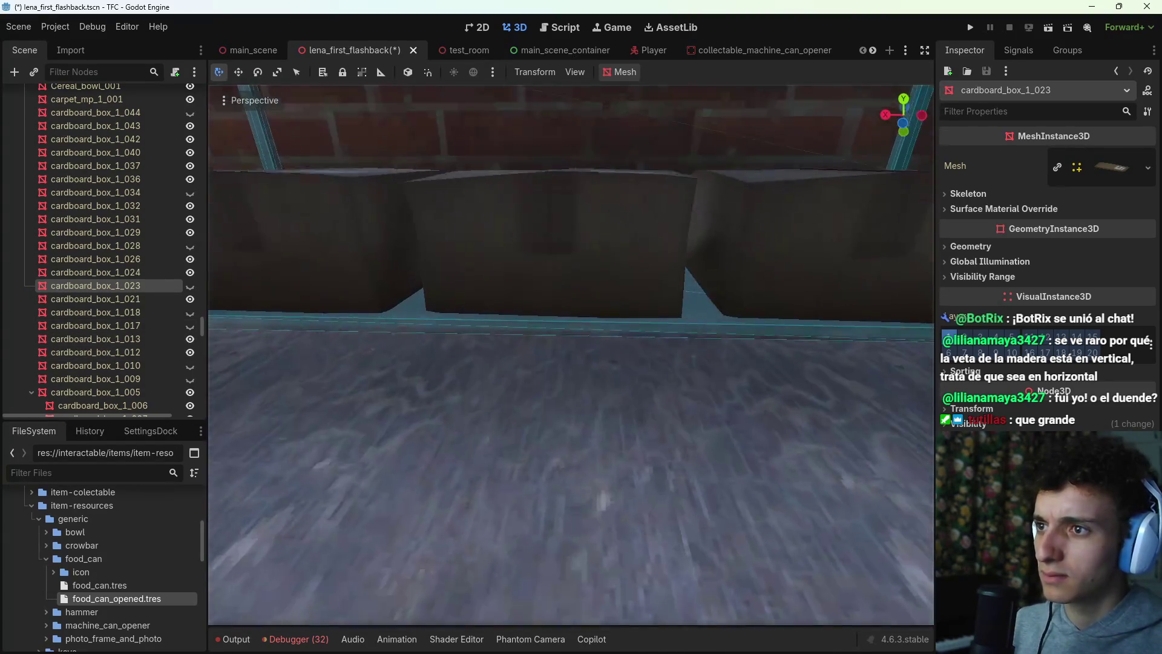
key("w")
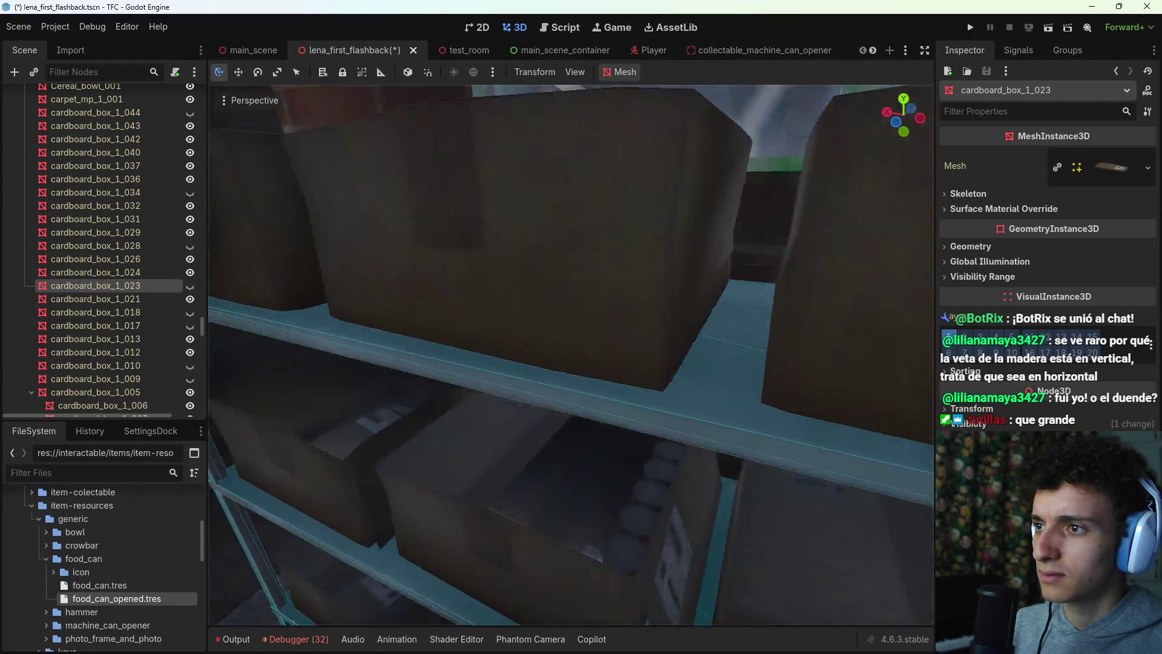
Step: Make cardboard_box_1_034 visible again, then bring File Explorer to the front
key("alt+Tab")
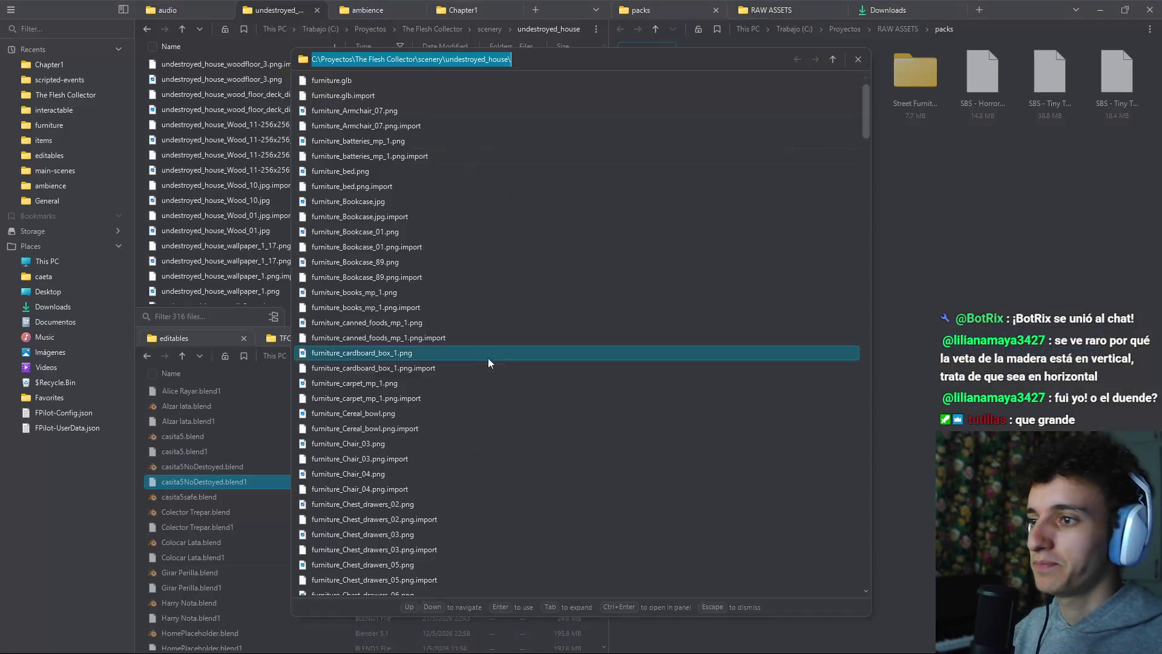
key("Escape")
key("alt+Tab")
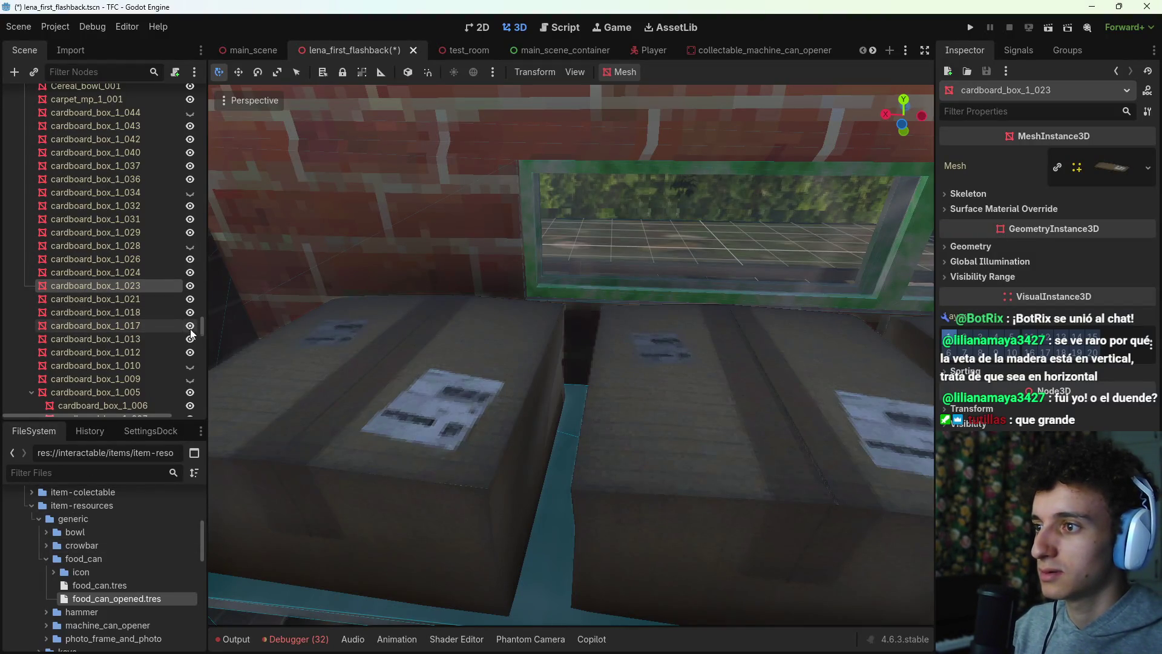
scroll(188, 319, "up", 3)
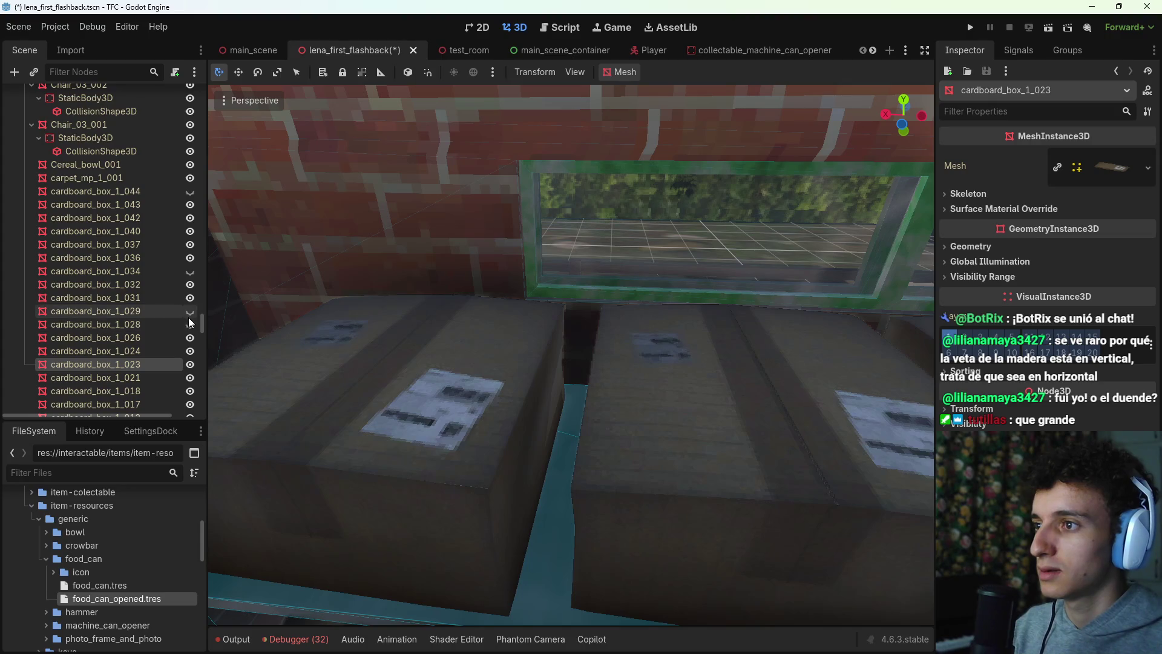
left_click(189, 271)
scroll(188, 243, "up", 5)
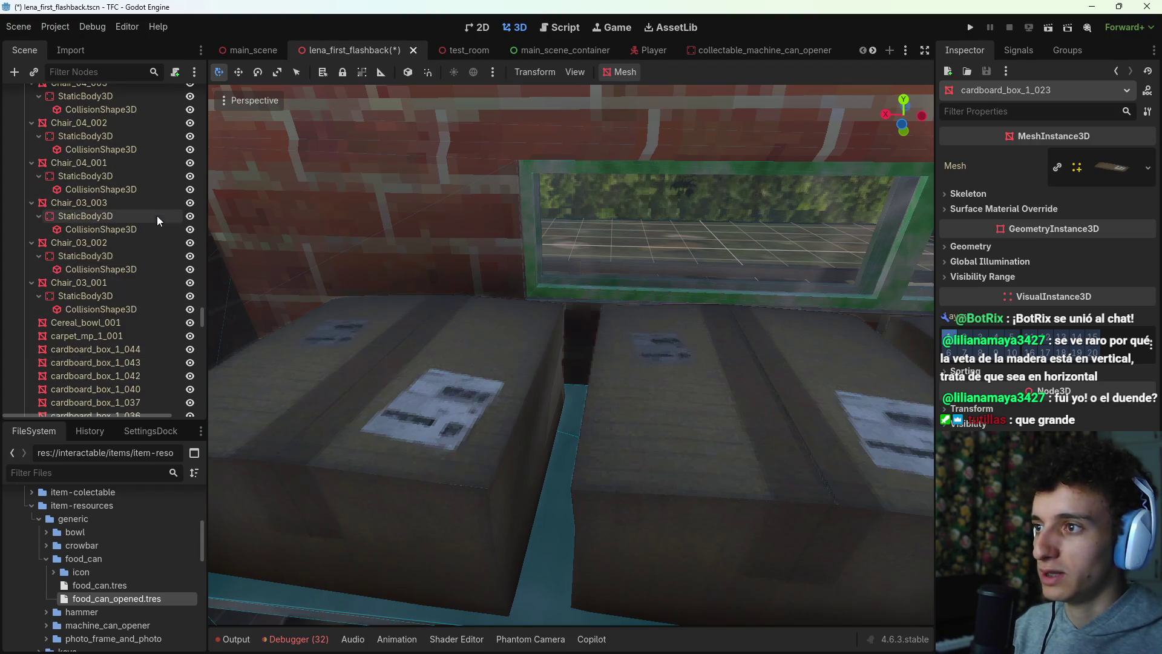
scroll(205, 301, "up", 5)
key("alt+Tab")
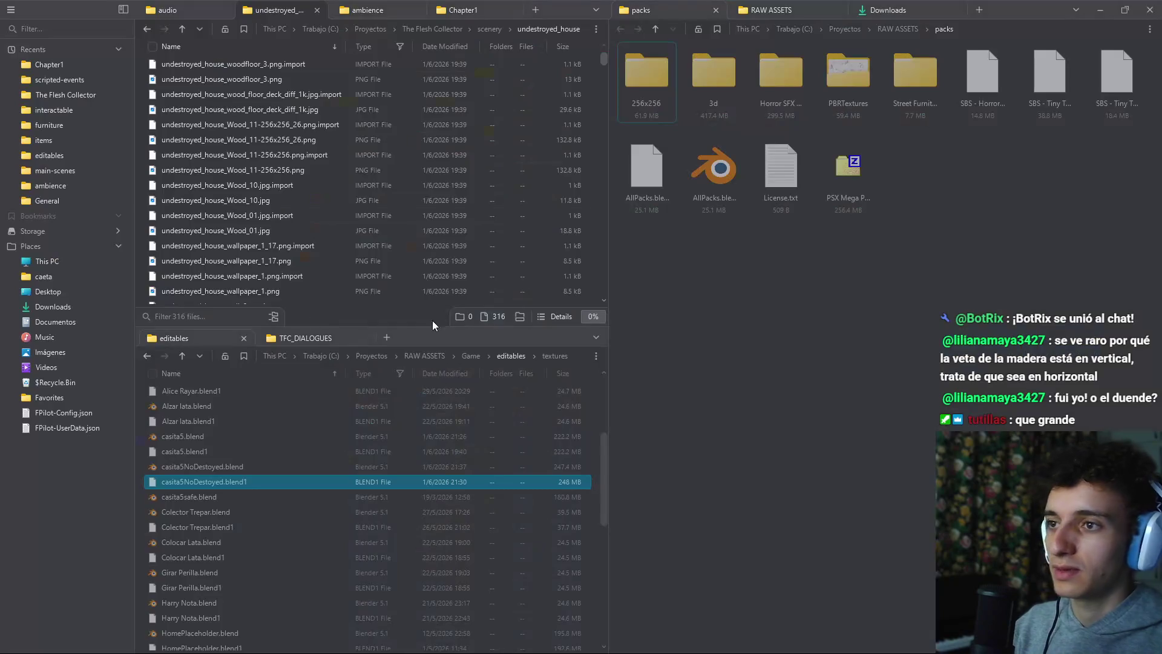
Step: Select casita5NoDestoyed.blend in the editables folder
mouse_move(609, 639)
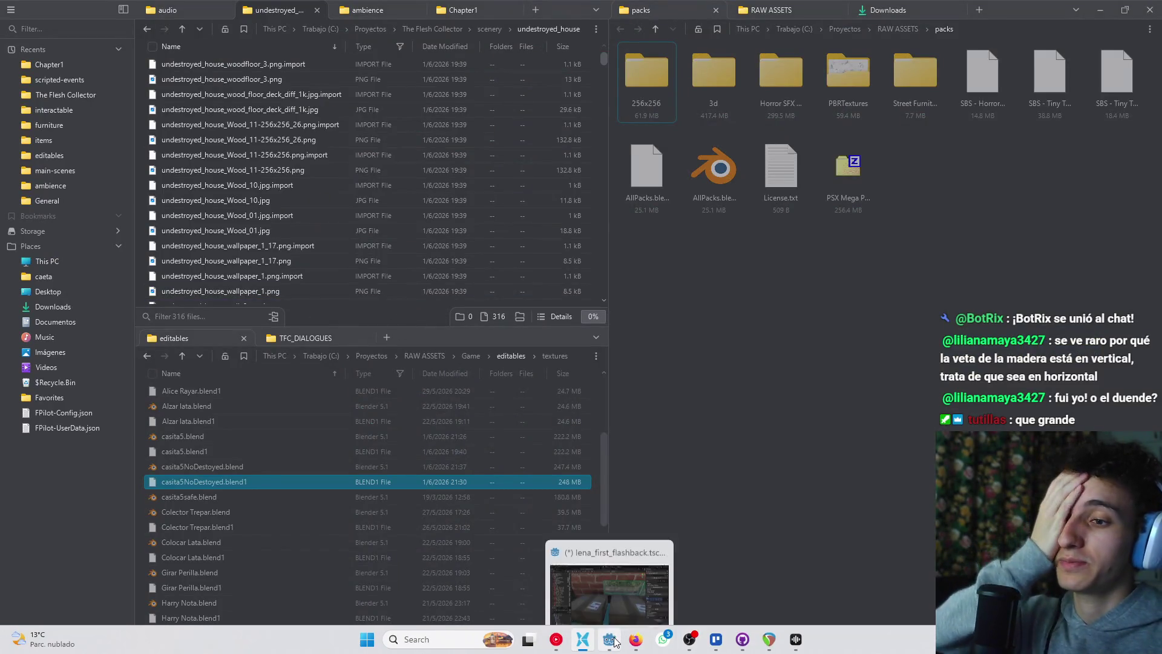
left_click(218, 467)
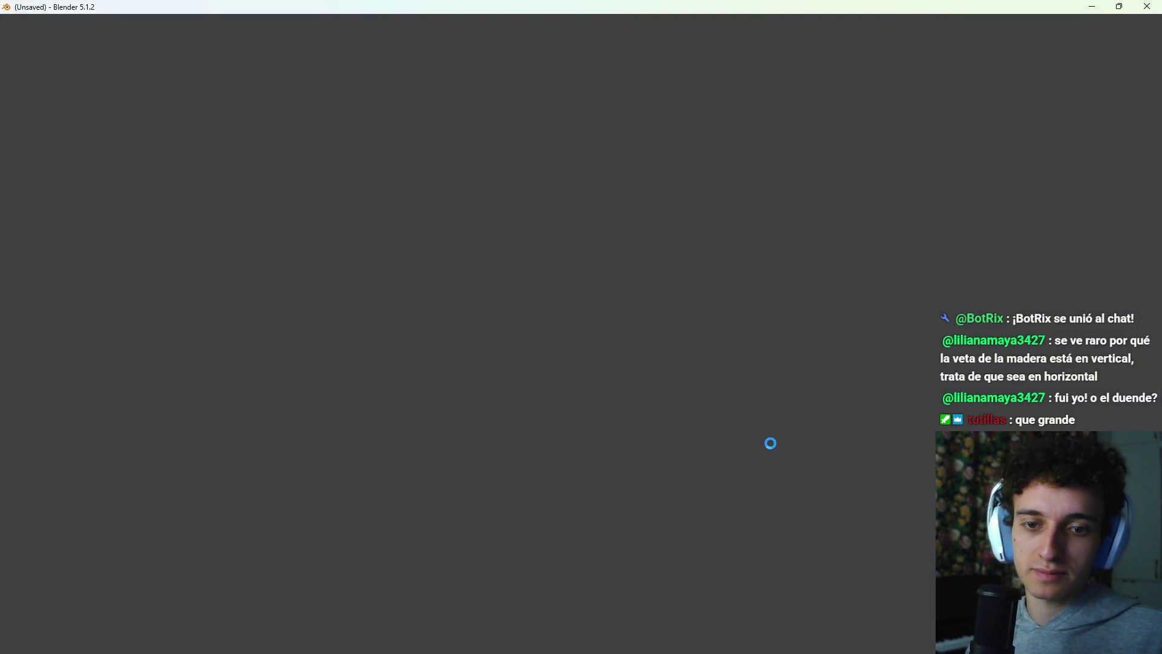
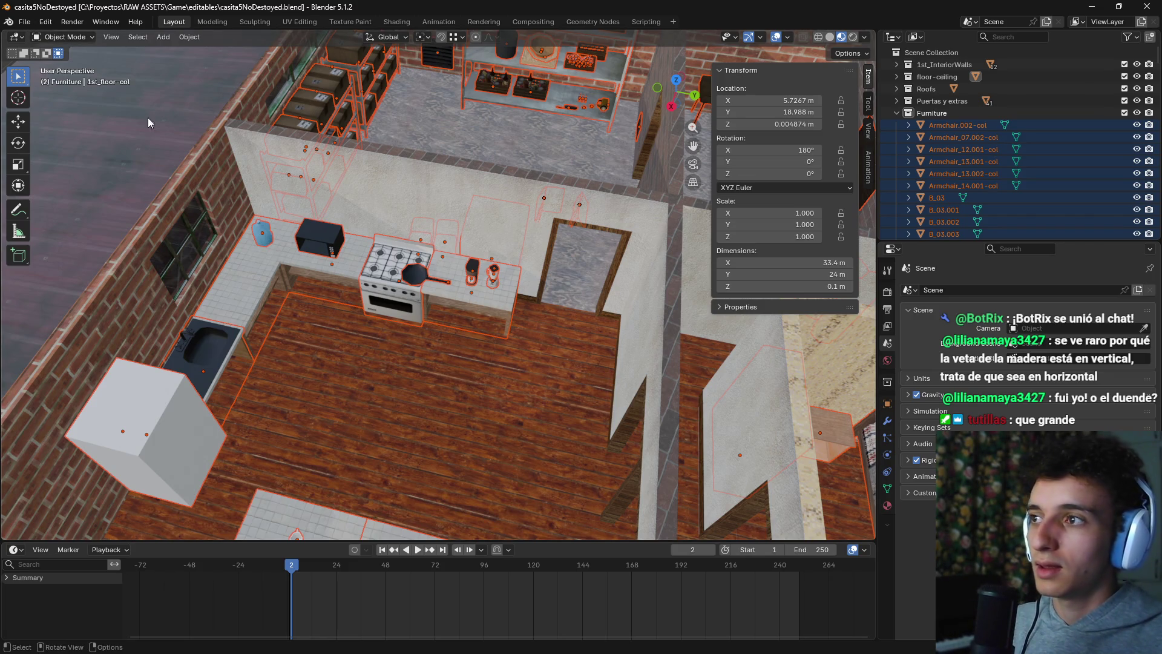
Step: Start a glTF 2.0 export using the visible-objects preset and review its mesh settings
left_click(23, 24)
mouse_move(50, 215)
left_click(241, 314)
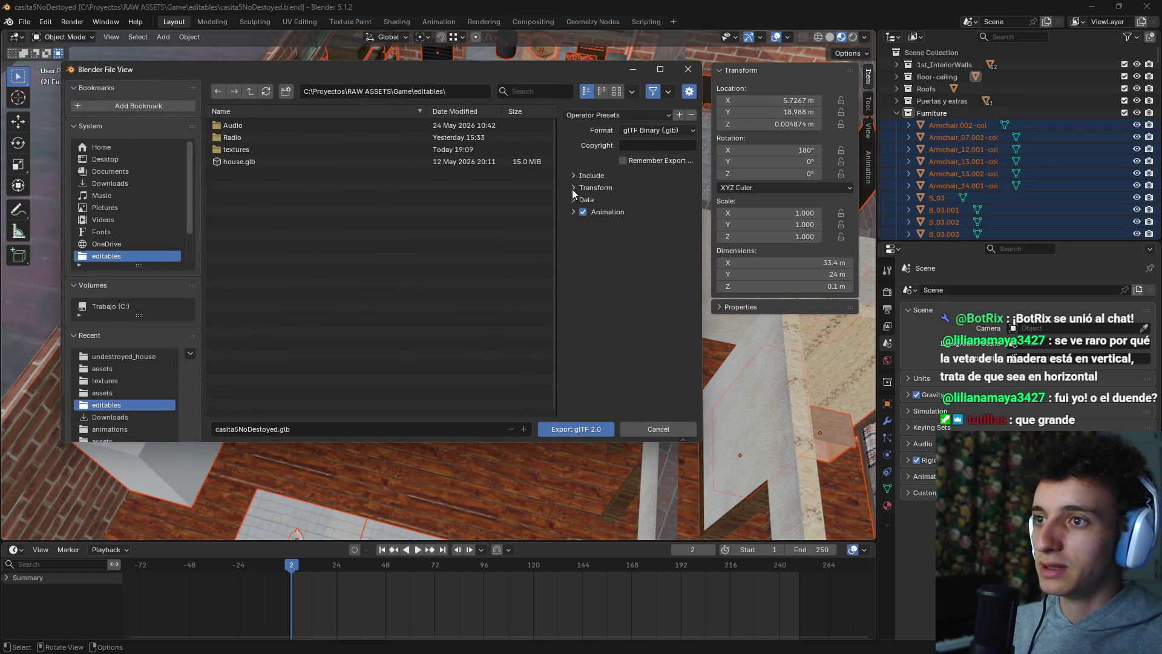
left_click(578, 175)
left_click(634, 116)
left_click(626, 163)
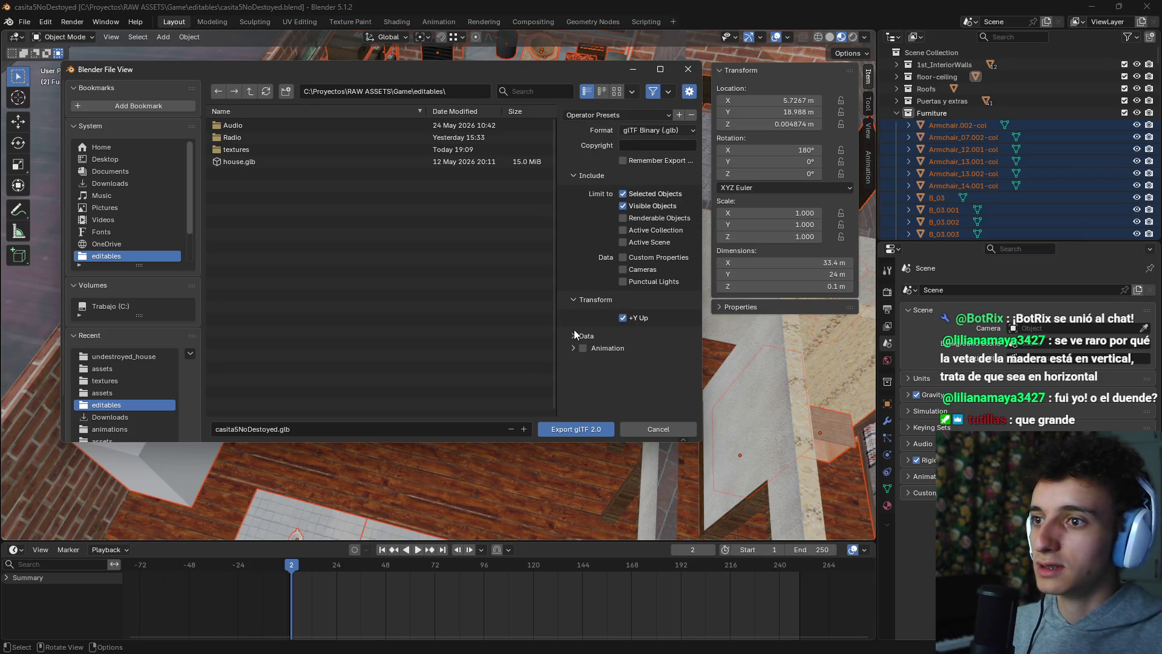
scroll(583, 342, "down", 1)
left_click(590, 341)
scroll(591, 345, "down", 3)
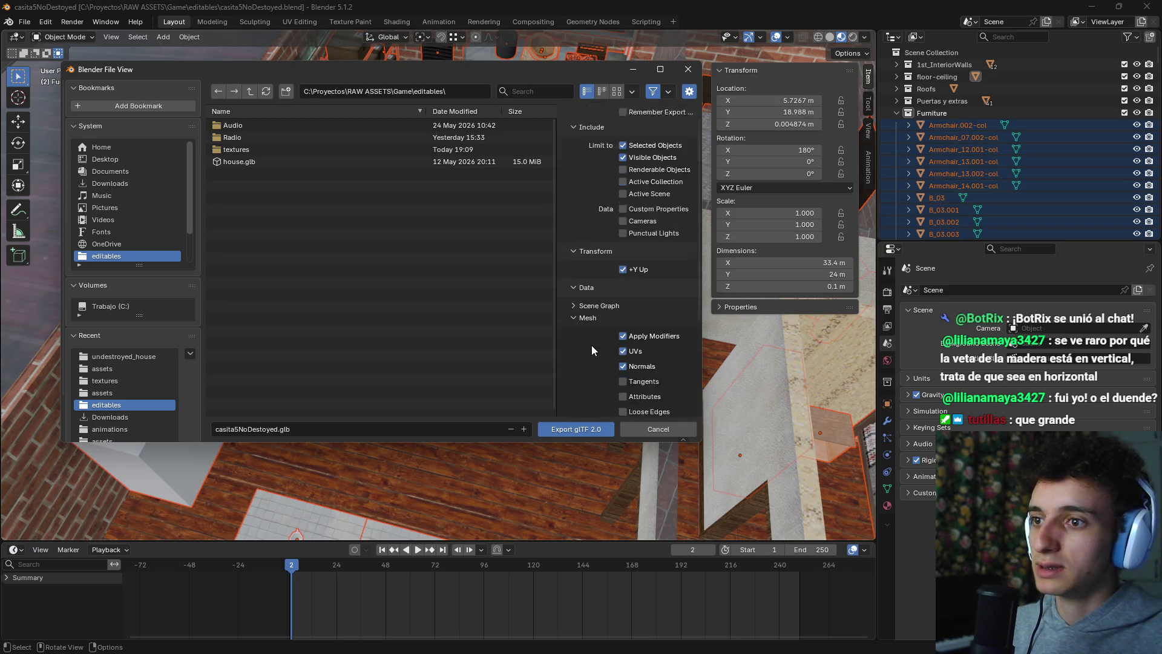
scroll(599, 327, "down", 2)
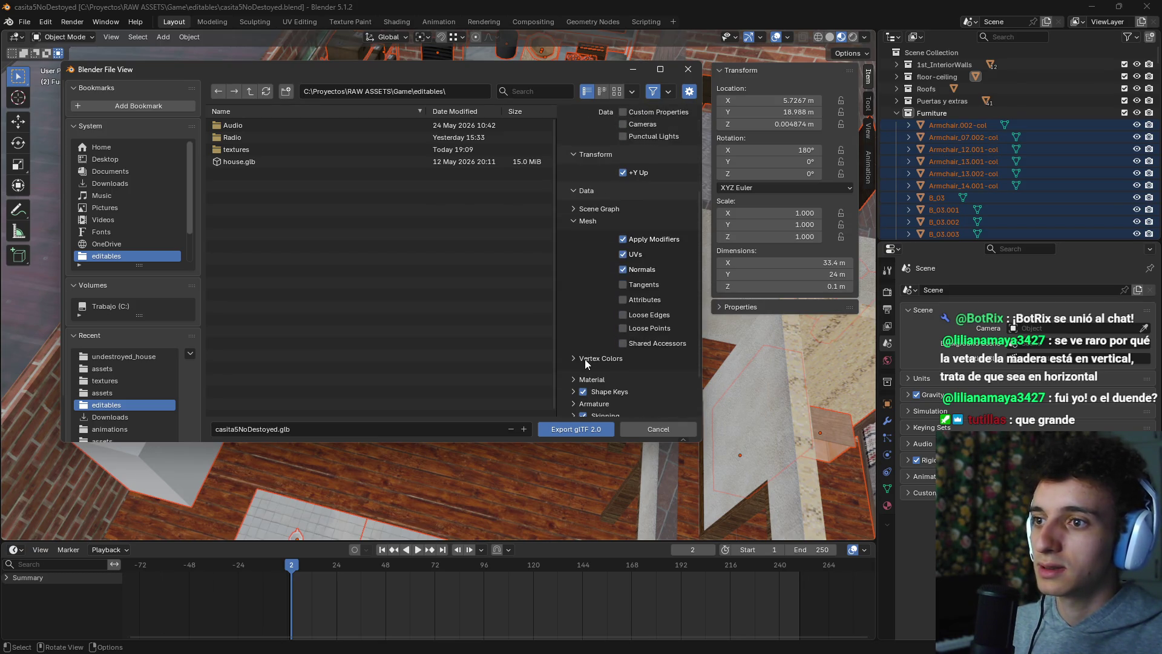
left_click(575, 223)
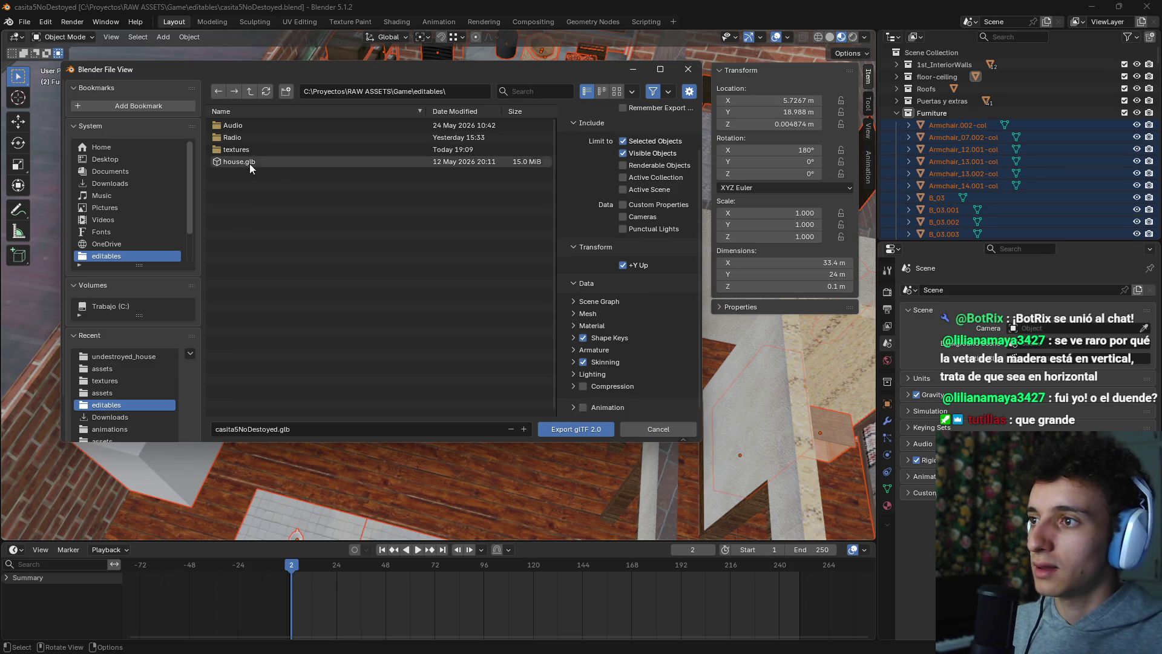
Step: Export into the undestroyed_house scenery folder, overwriting furniture.glb
key("Return")
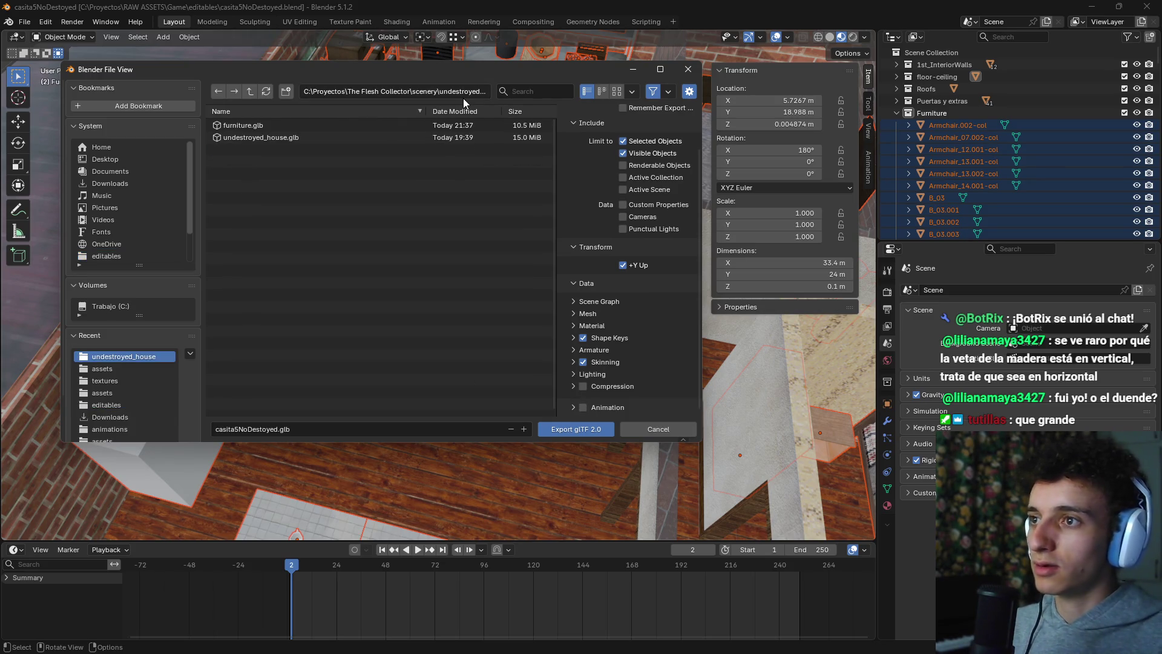
left_click(242, 126)
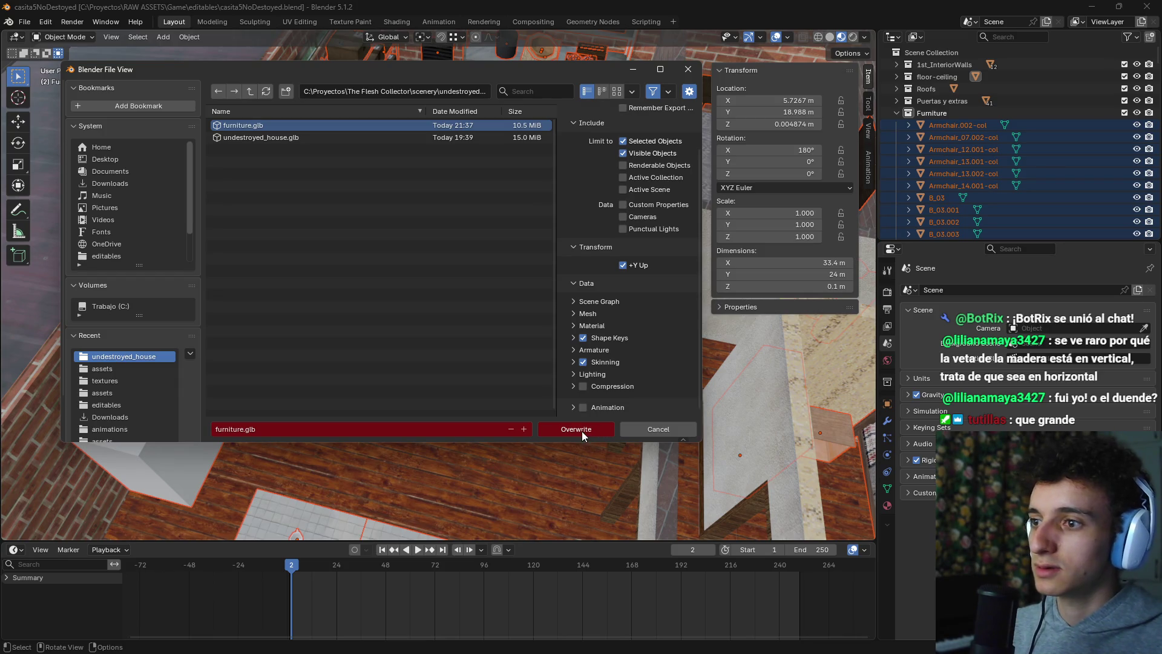
left_click(582, 431)
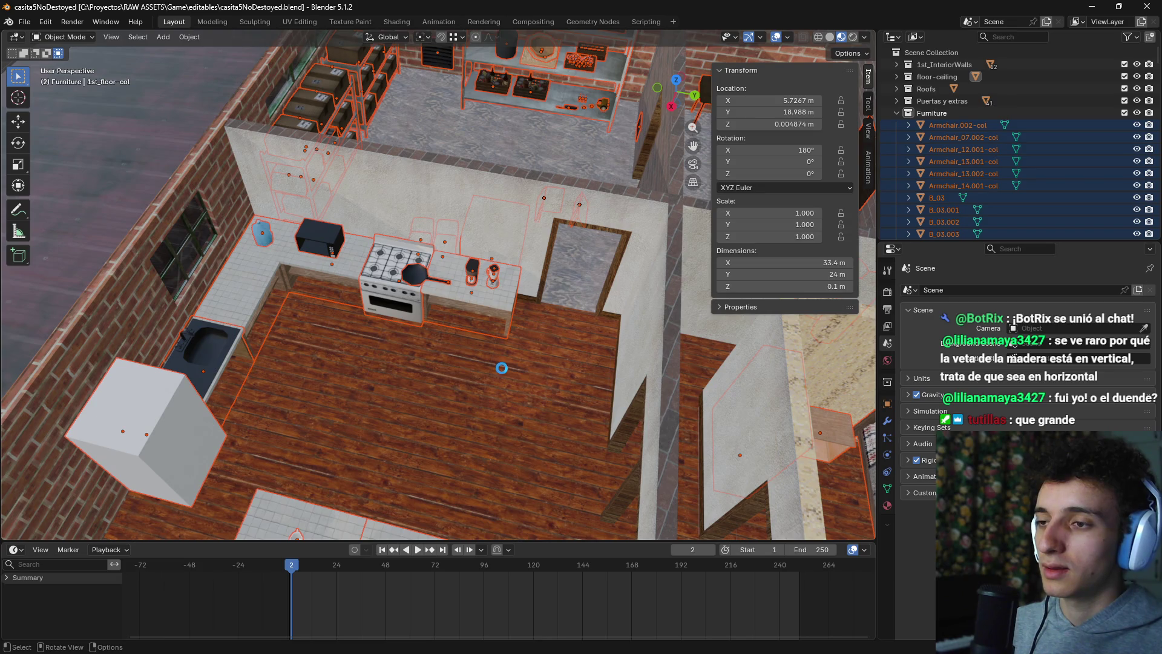
key("alt+Tab")
key("alt+Tab")
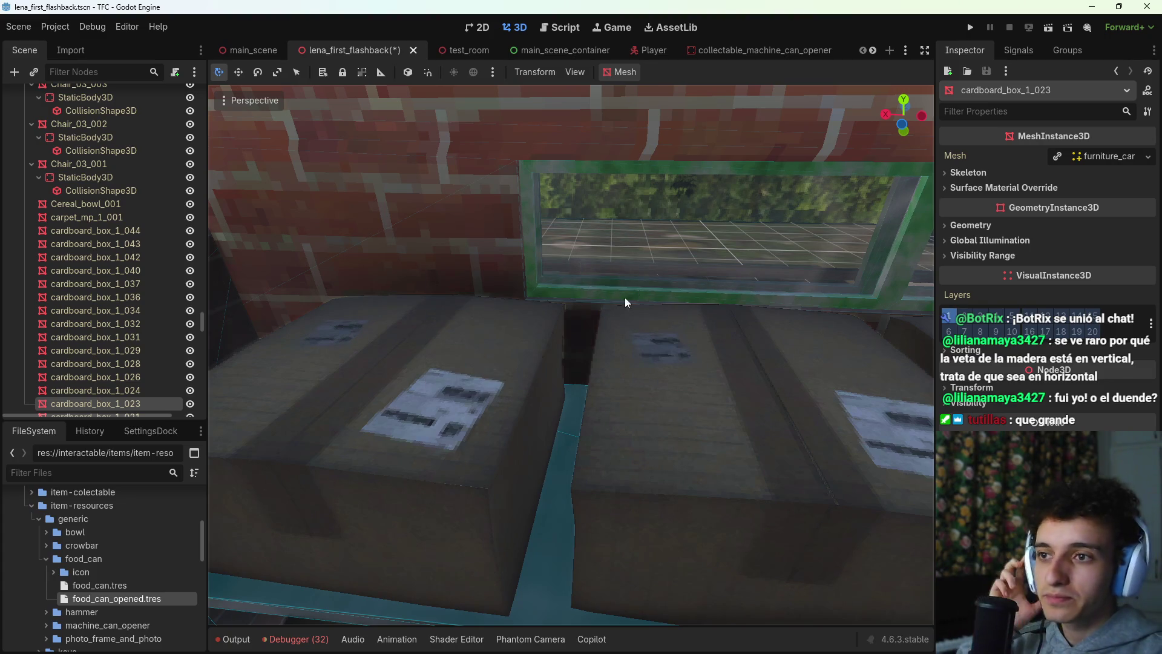
Step: Frame the cardboard boxes and fly around both metal shelving units to inspect them
key("f")
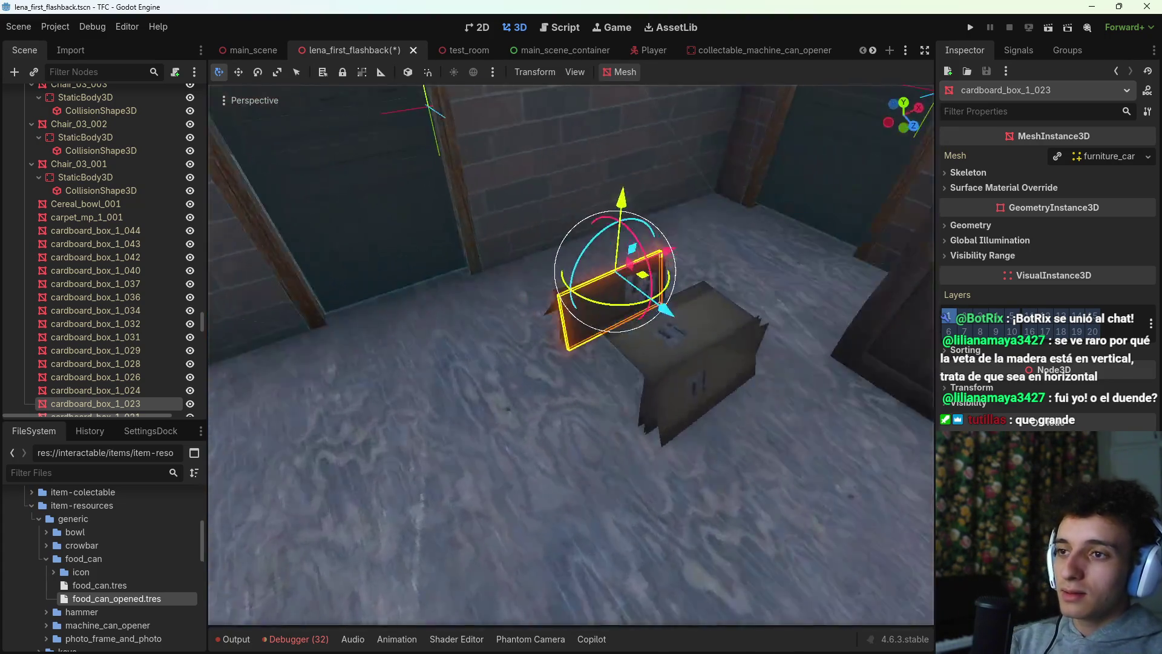
mouse_move(572, 354)
left_mouse_down()
mouse_move(669, 356)
mouse_move(702, 315)
left_mouse_up()
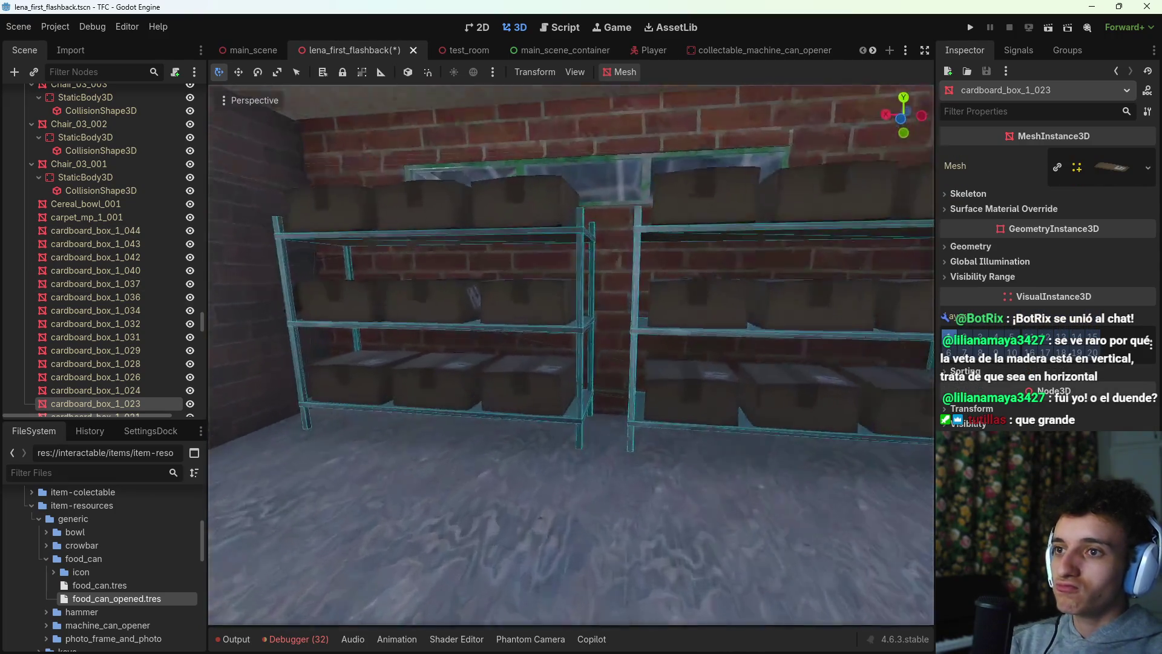
scroll(572, 354, "up", 10)
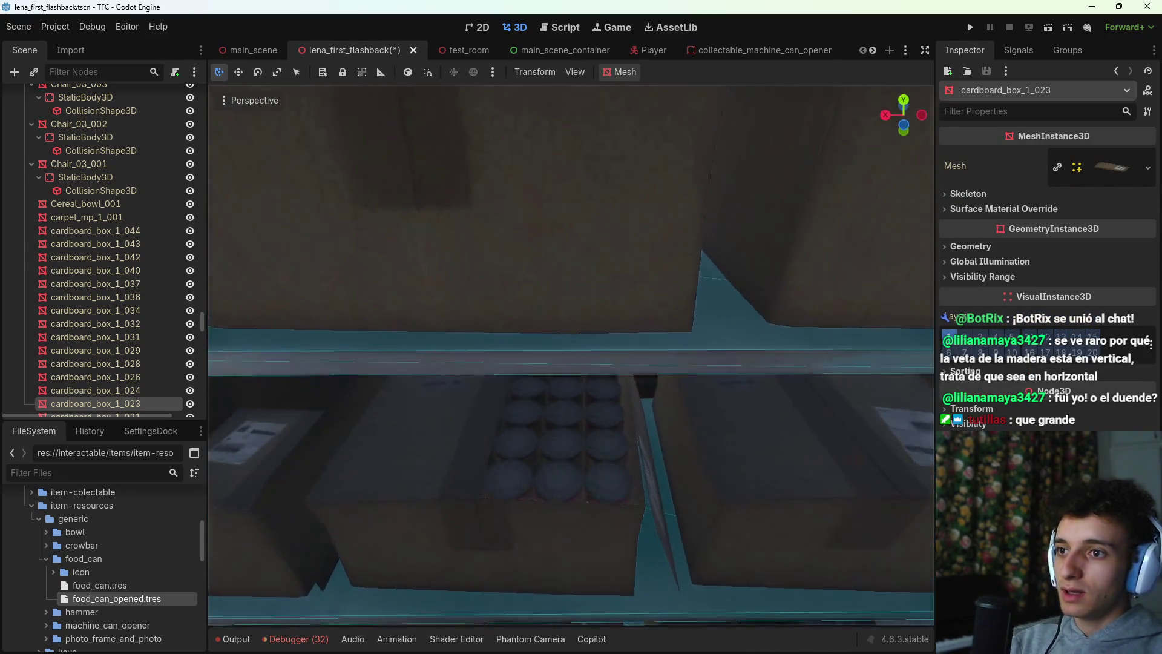
key("f")
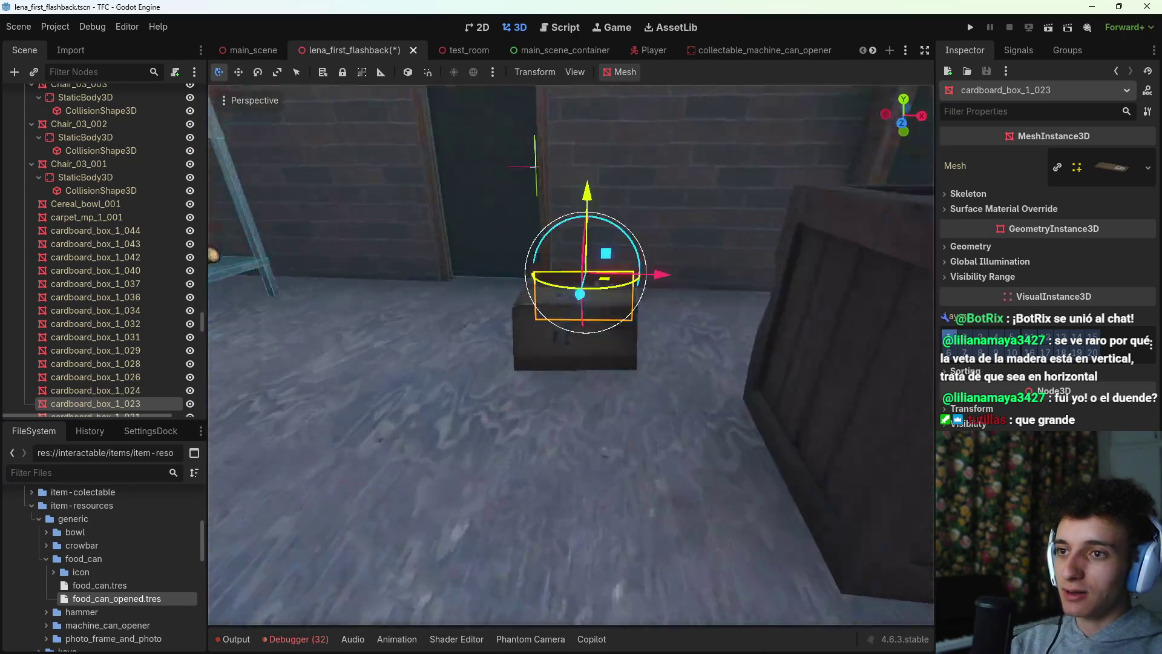
key("w")
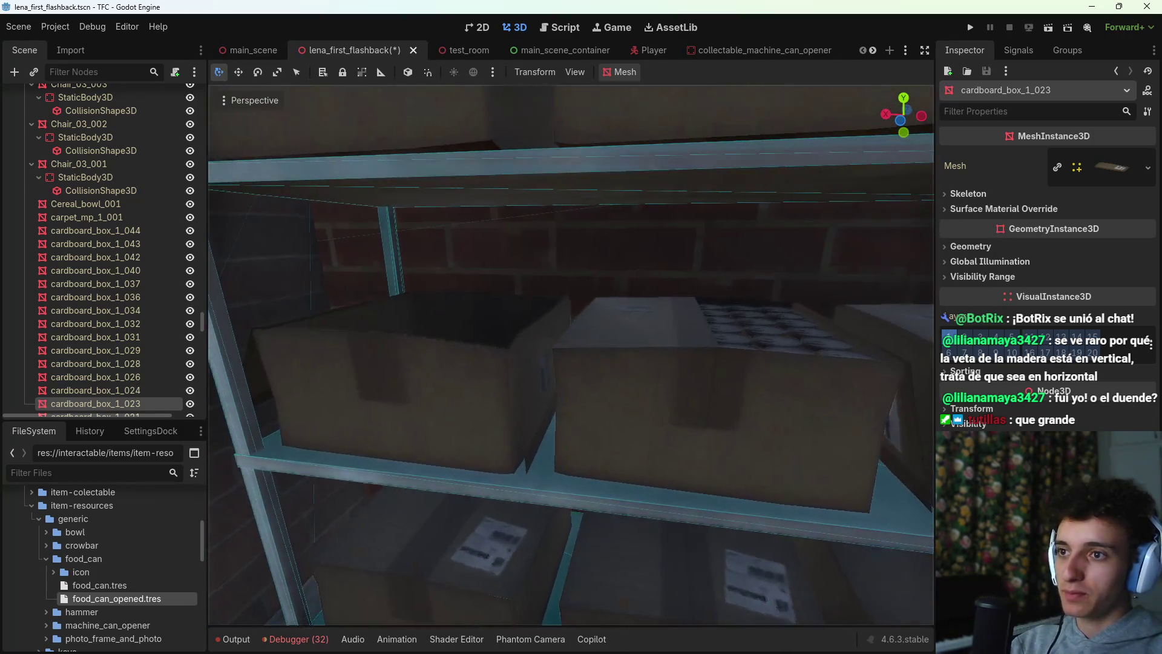
key("s")
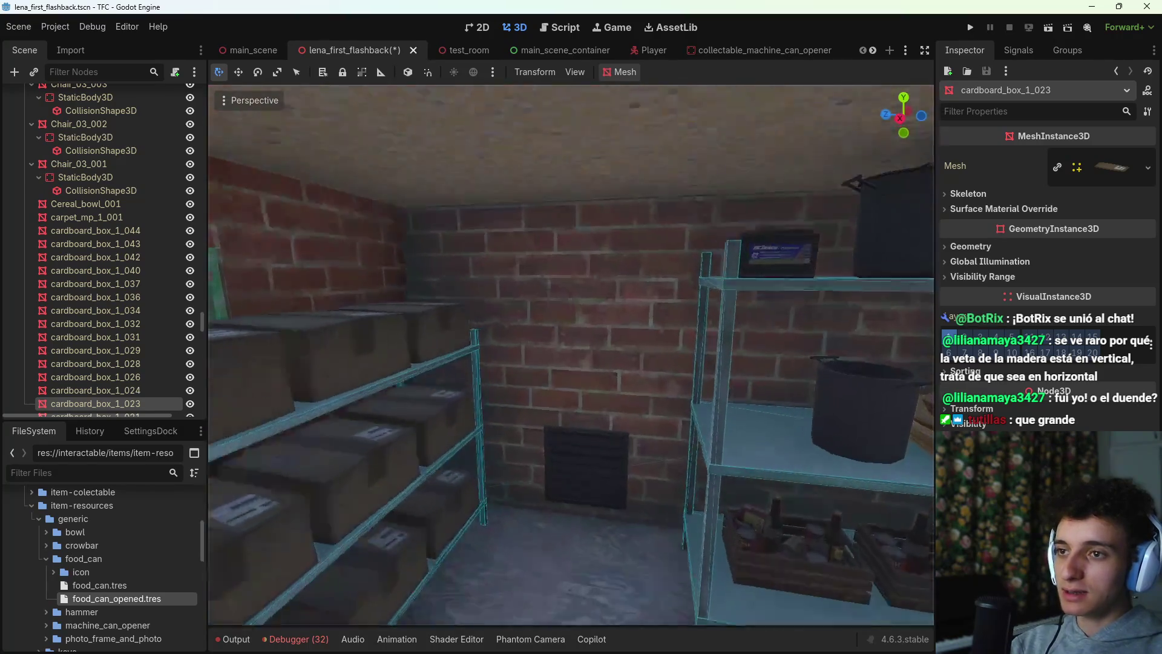
key("w")
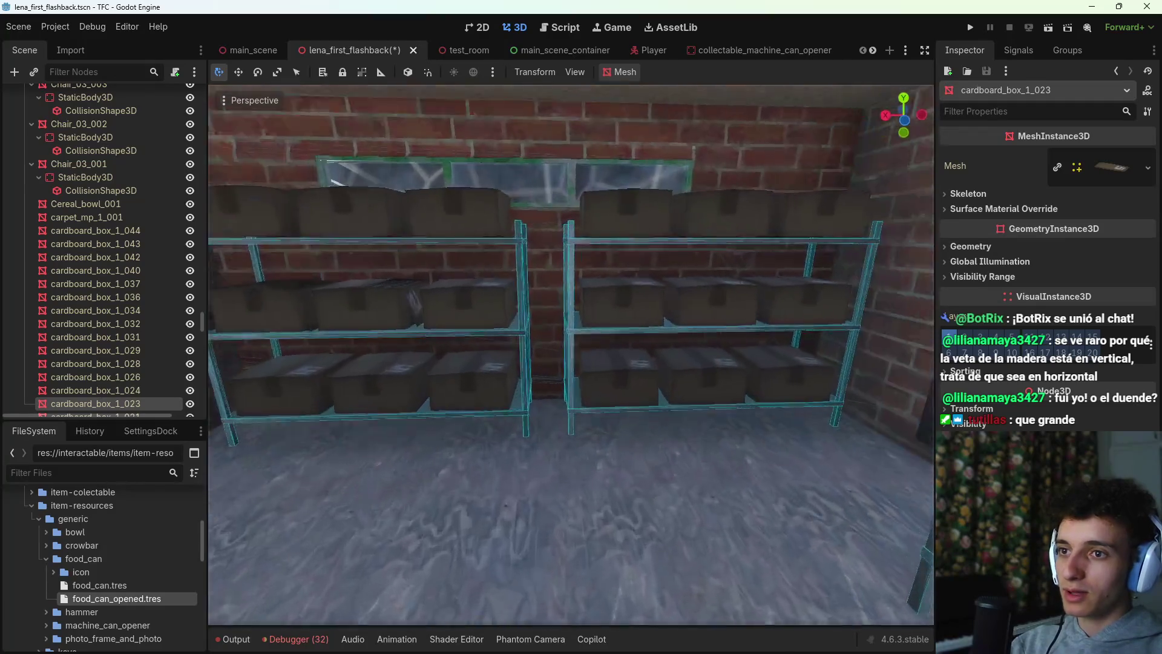
Step: Select the six fallen cardboard boxes near the door, starting with cardboard_box_1_010, and hide them
key("s")
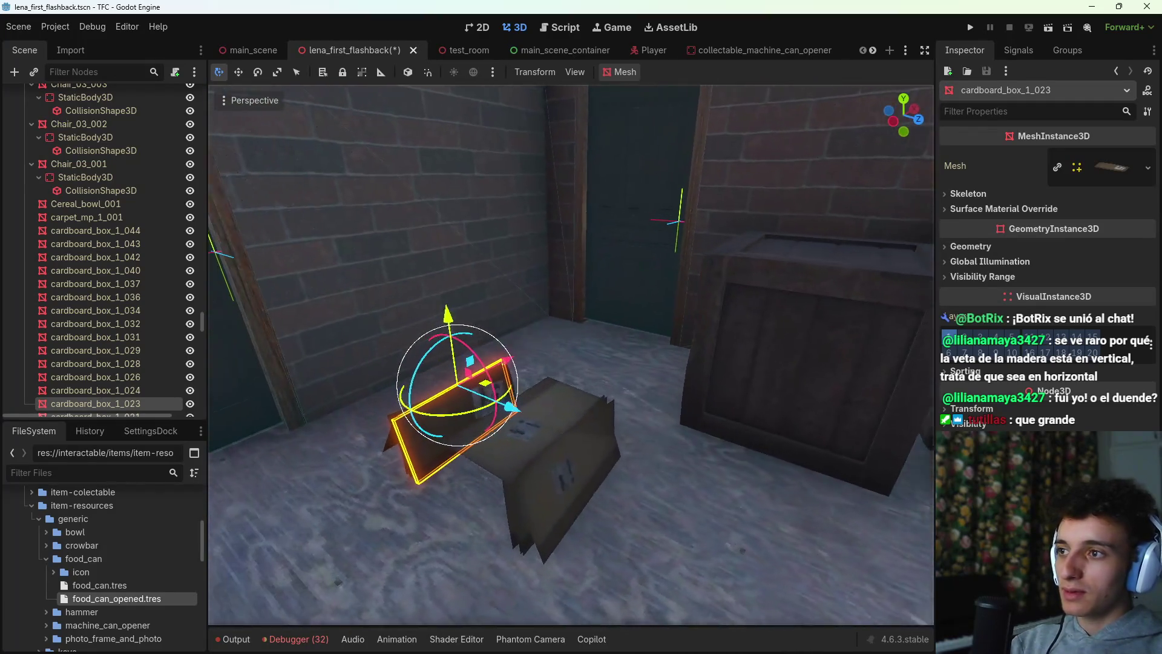
left_click(461, 420)
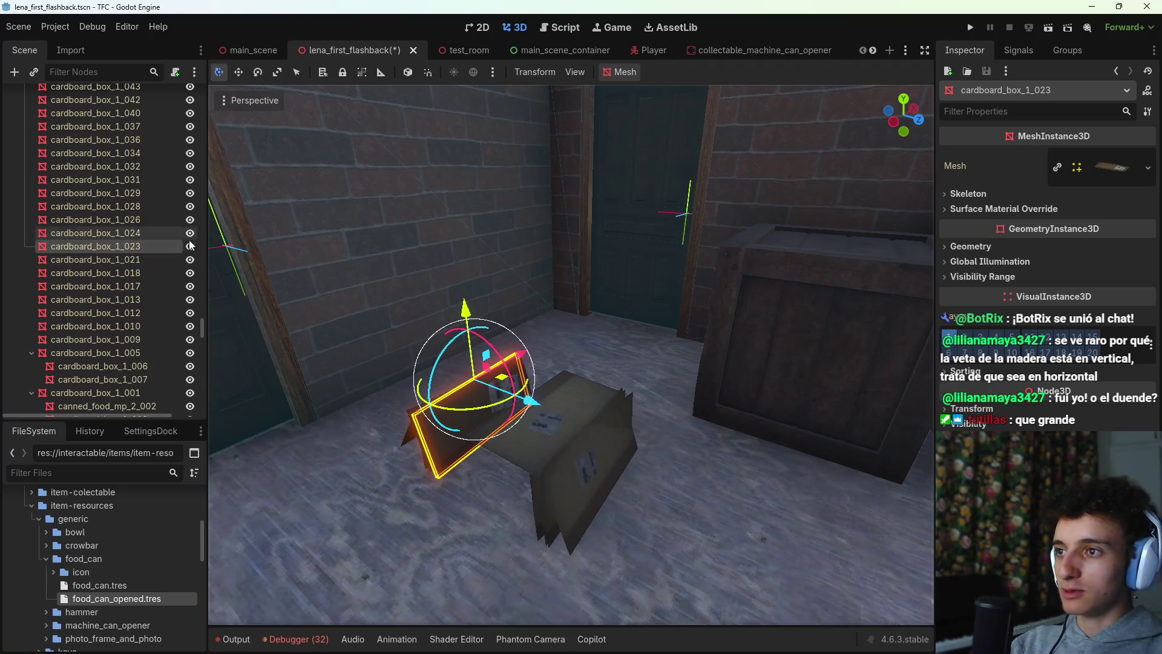
left_click(594, 451)
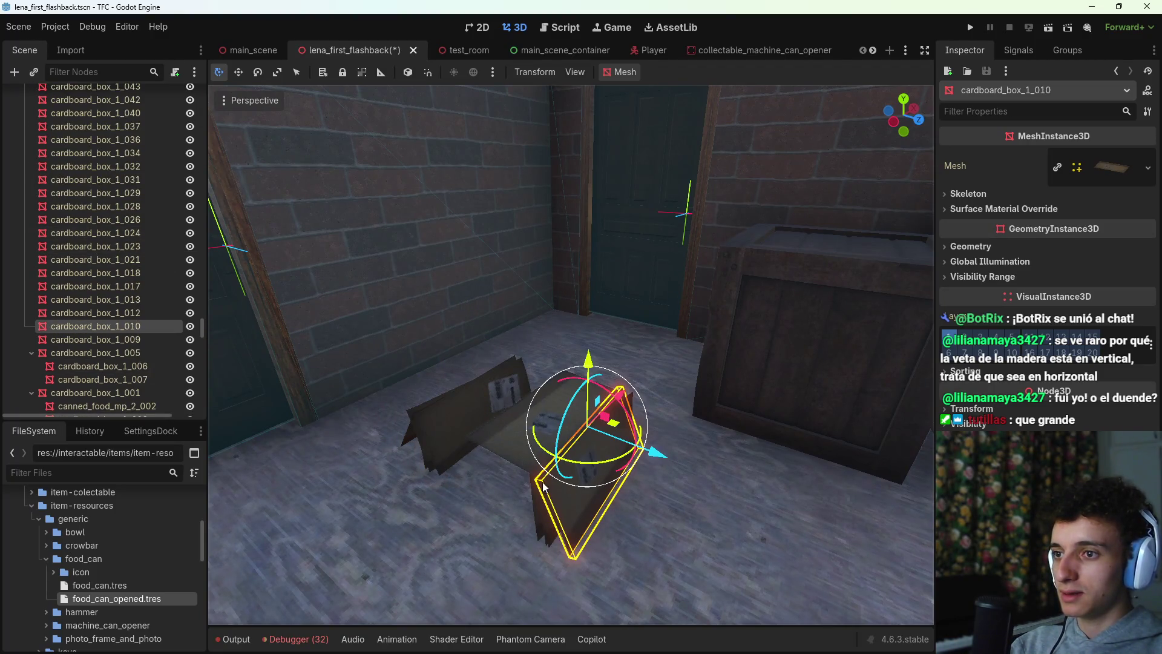
left_click_drag(543, 487, 539, 500)
left_click(617, 473, "shift")
left_click(581, 484, "shift")
left_click(438, 435, "shift")
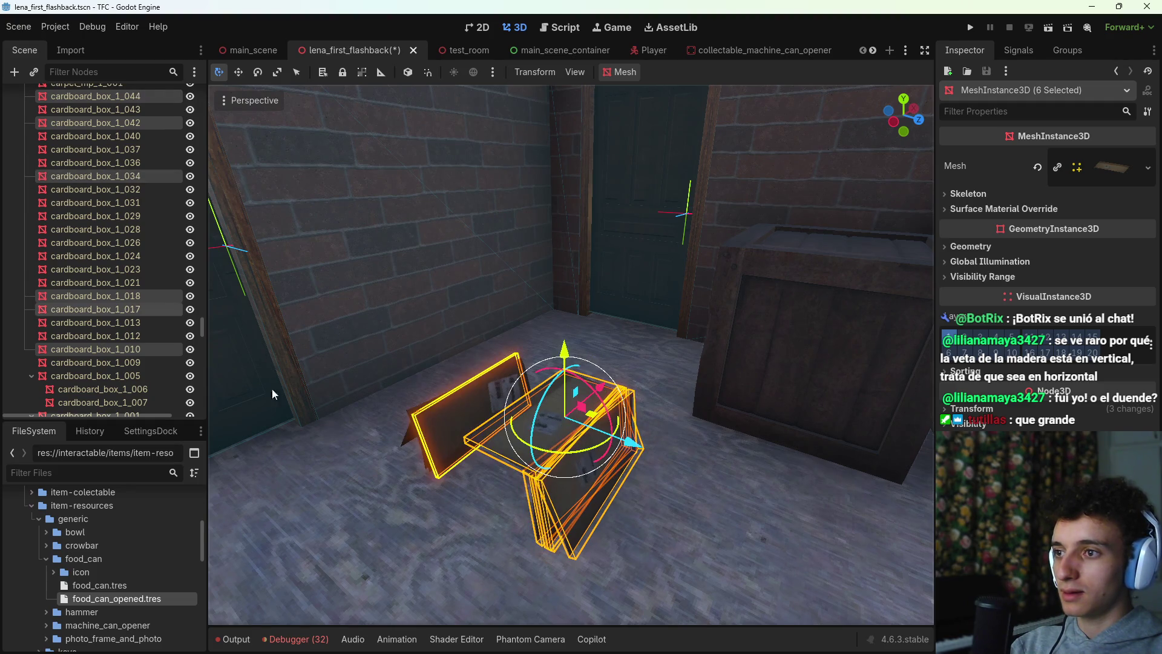
left_click(189, 309)
Step: Select boxes cardboard_box_1_044 through 005, excluding 005, and toggle the 21 boxes' visibility
left_click(546, 487)
left_click(563, 498)
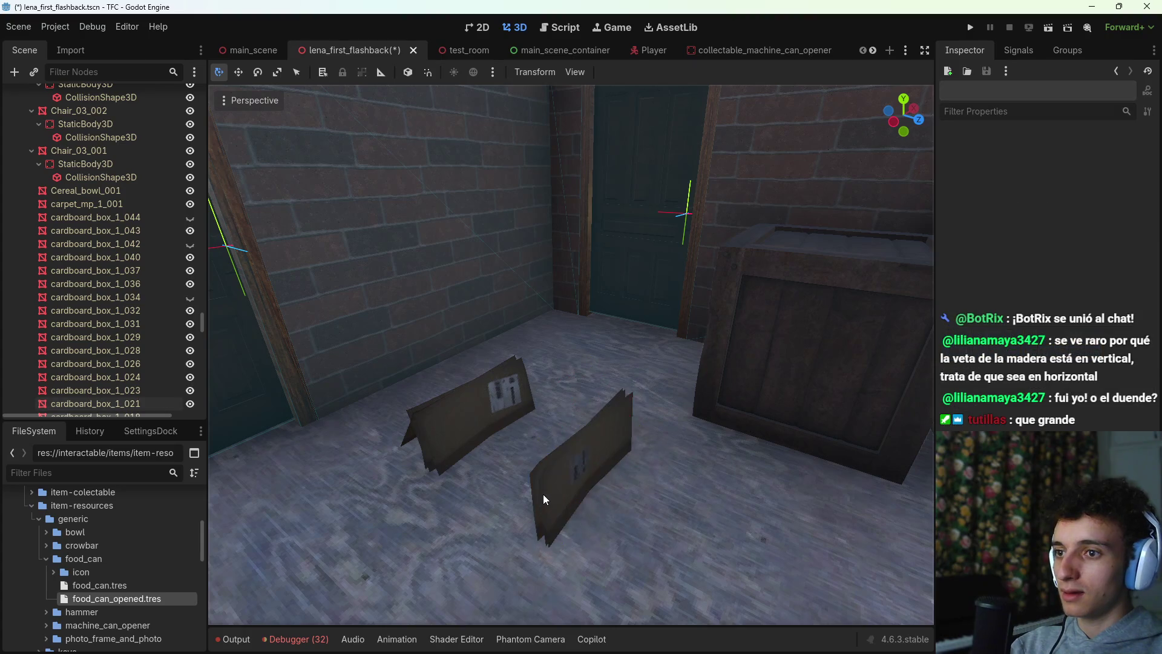
left_click(563, 498)
left_click(539, 502, "shift")
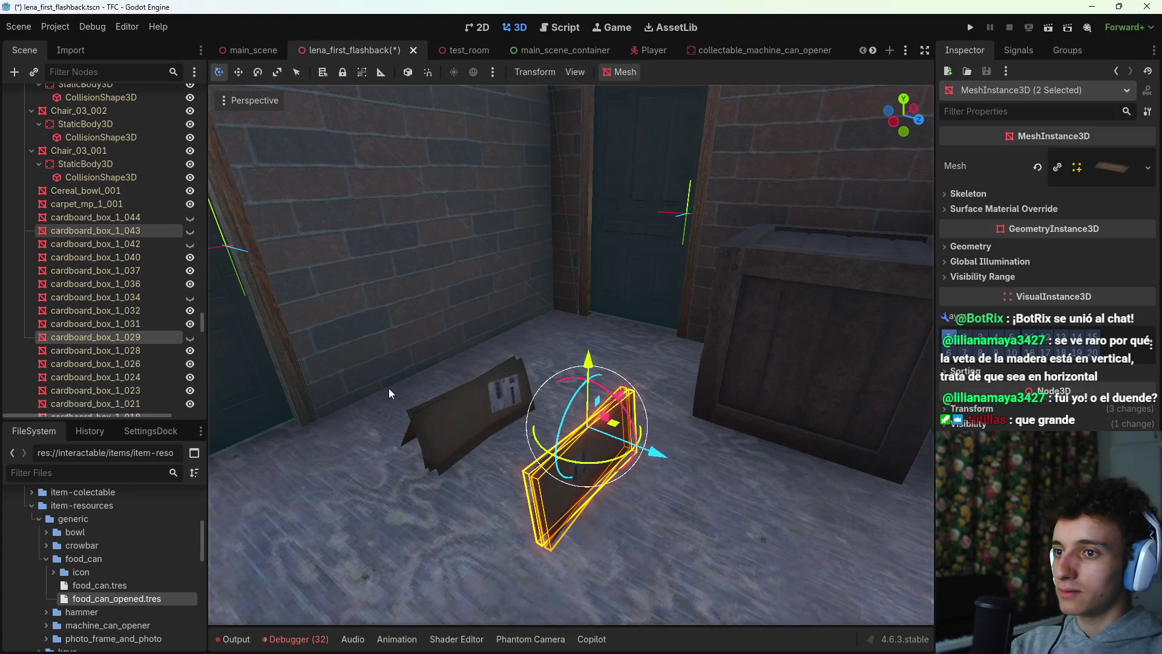
left_click(564, 512)
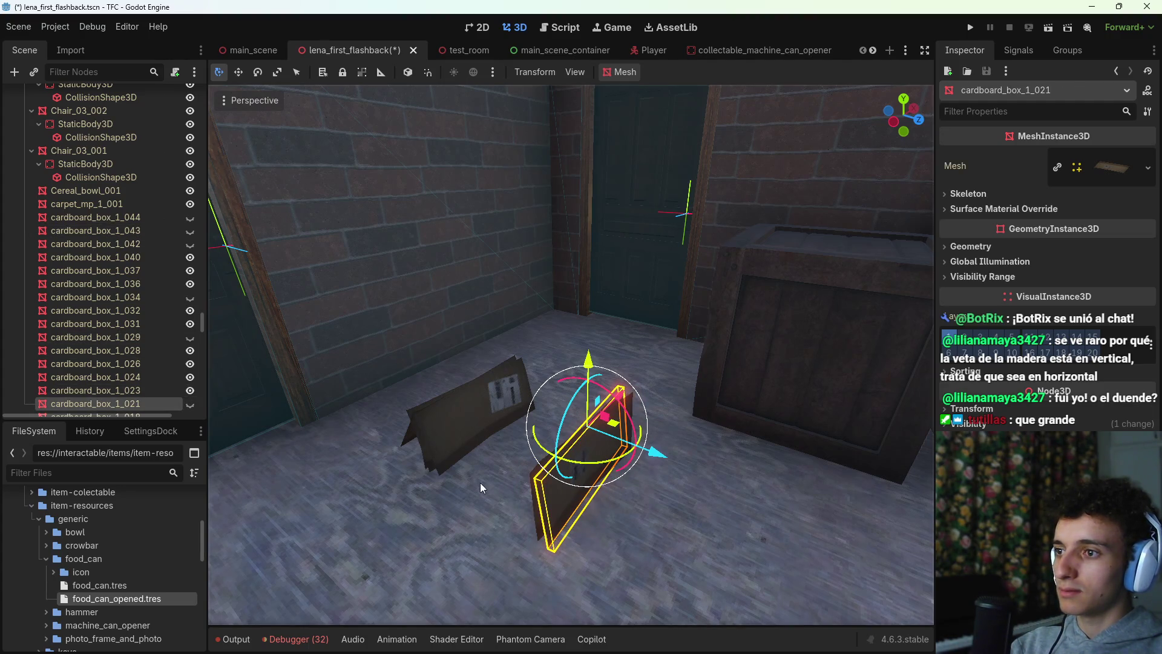
double_click(163, 377)
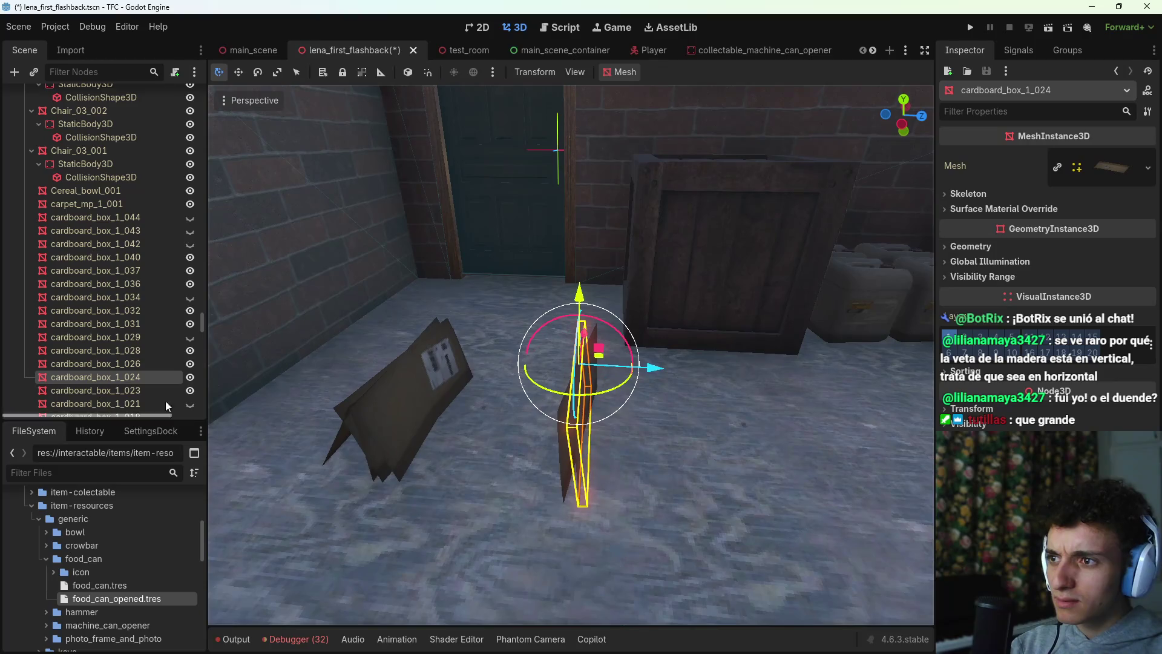
left_click(111, 217)
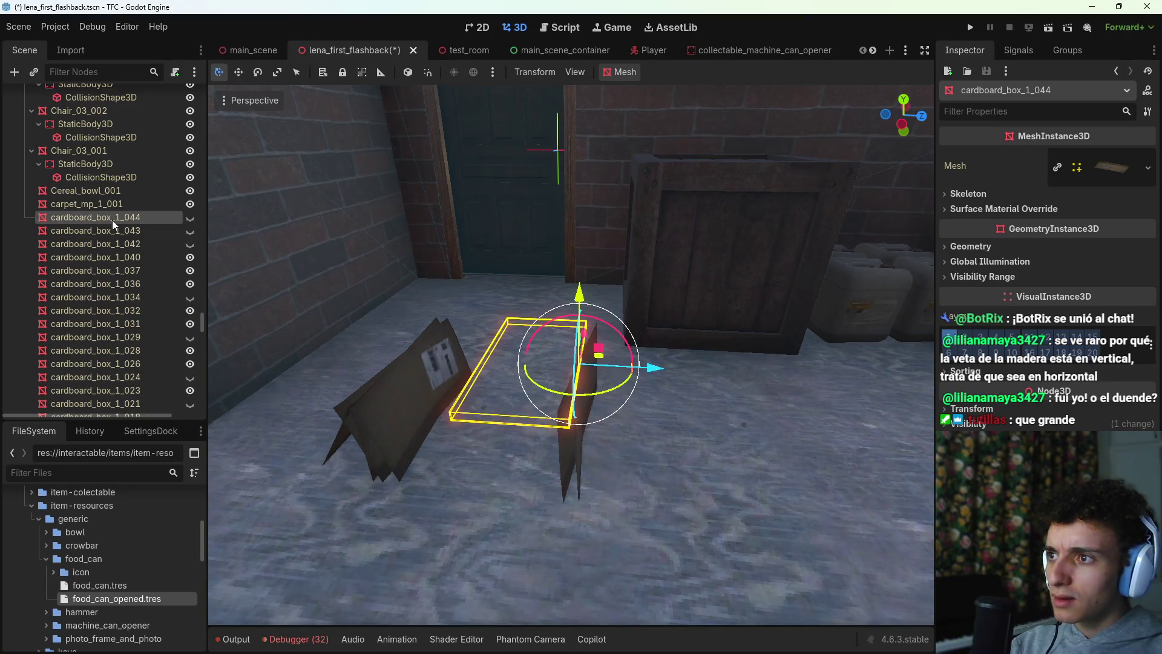
scroll(111, 300, "down", 5)
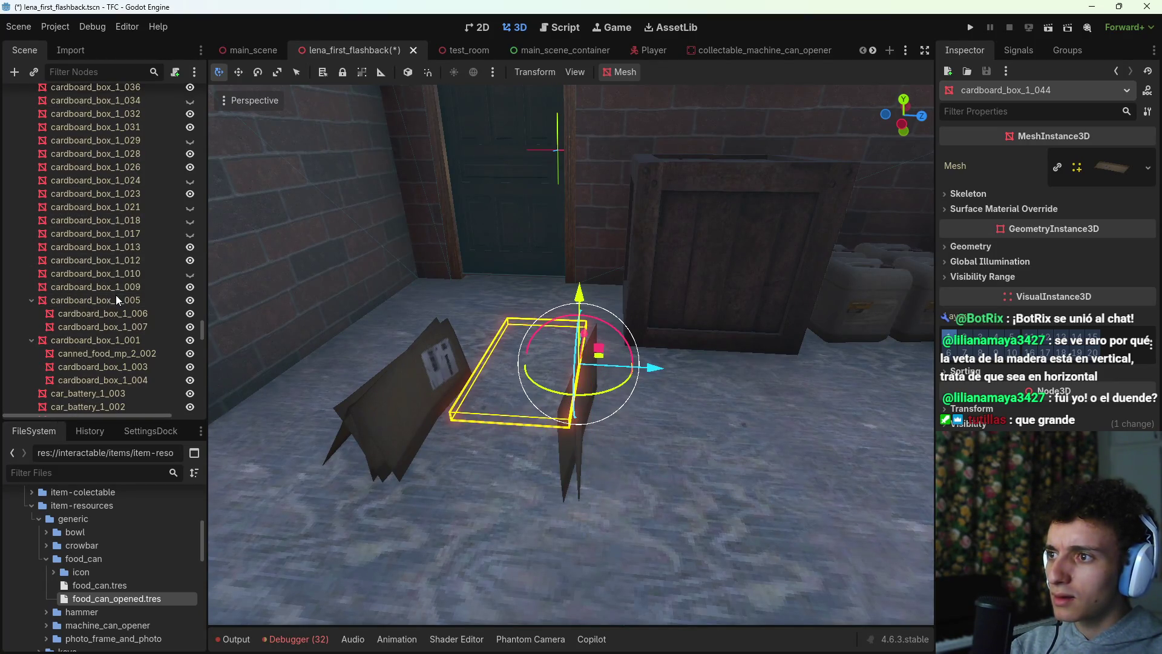
left_click(120, 301, "shift")
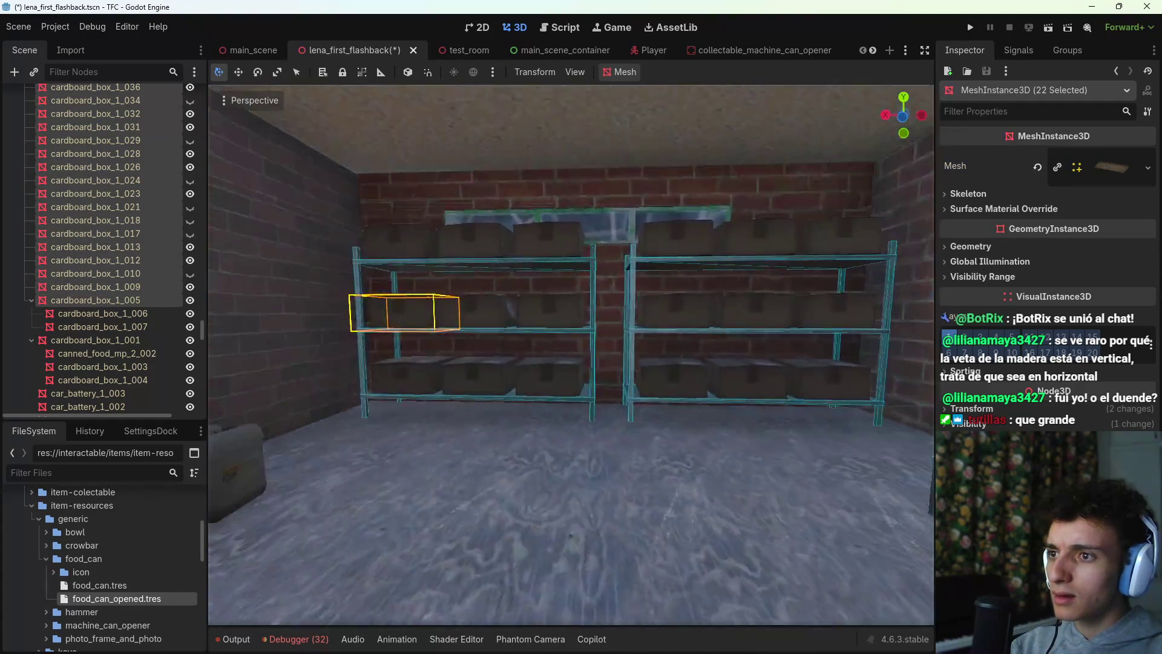
left_click(689, 331, "shift")
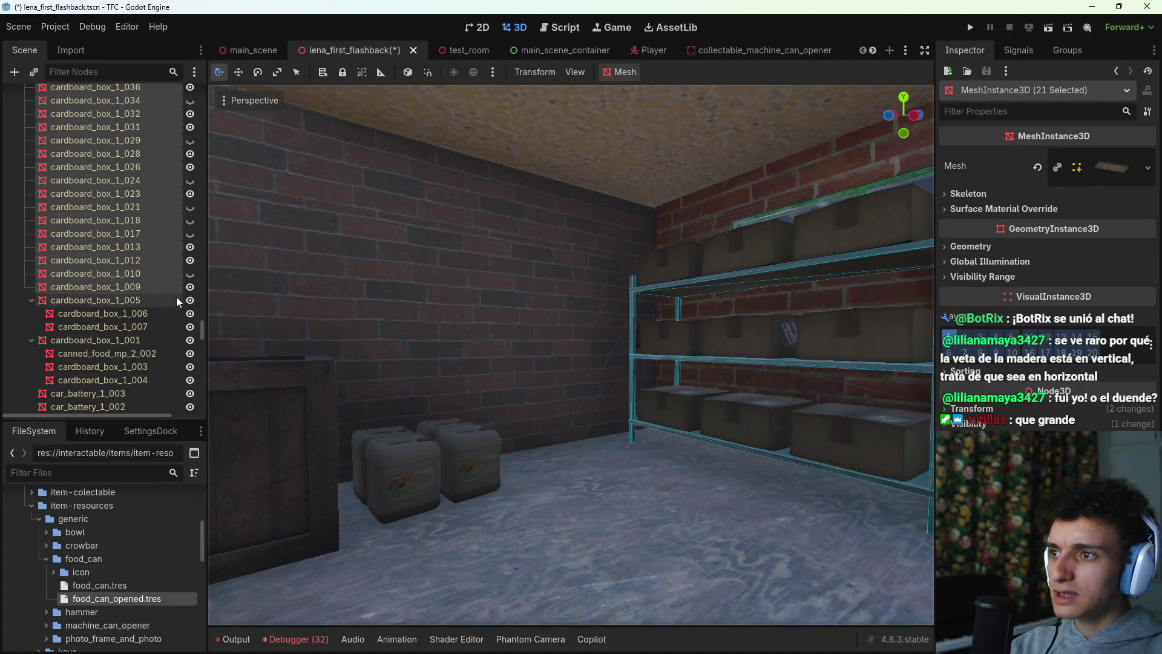
key("f")
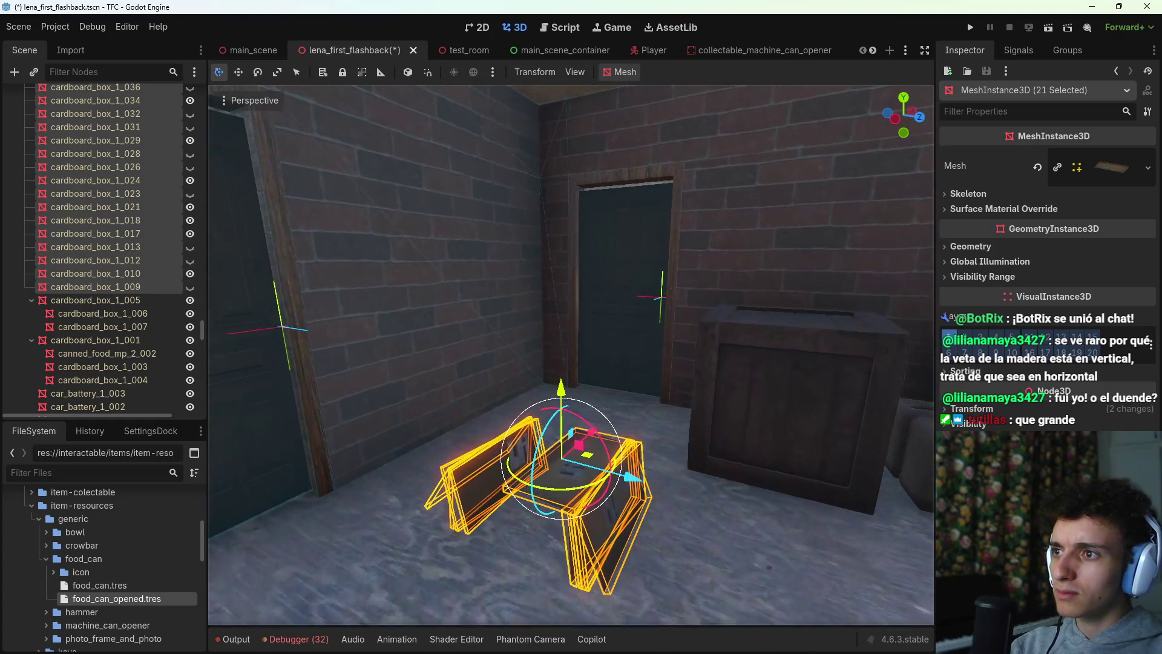
left_click(190, 288)
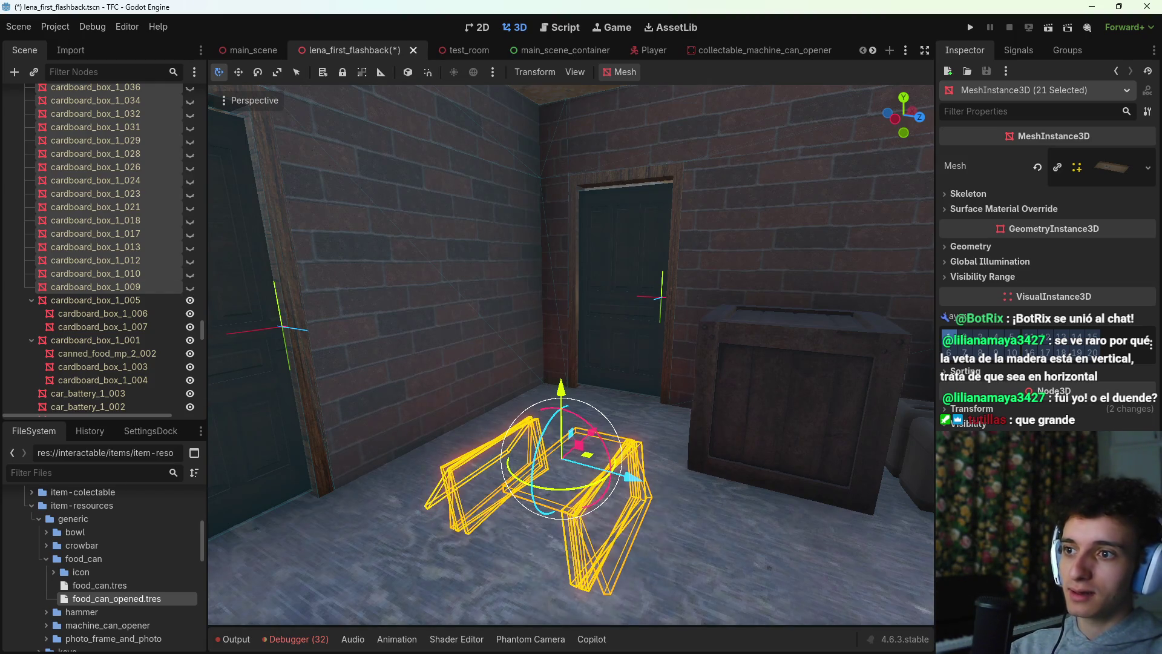
Step: Fly over to the shelves and wooden crate, collapse the furniture group, and clear the selection
scroll(119, 343, "down", 5)
scroll(119, 343, "down", 10)
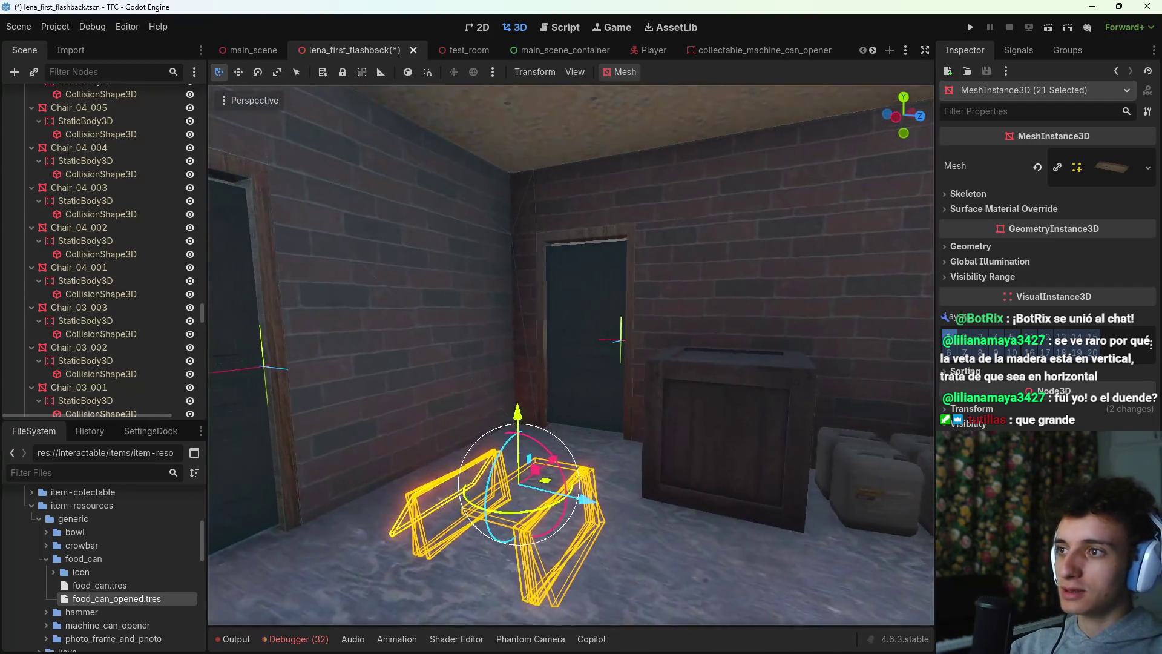
scroll(115, 282, "down", 7)
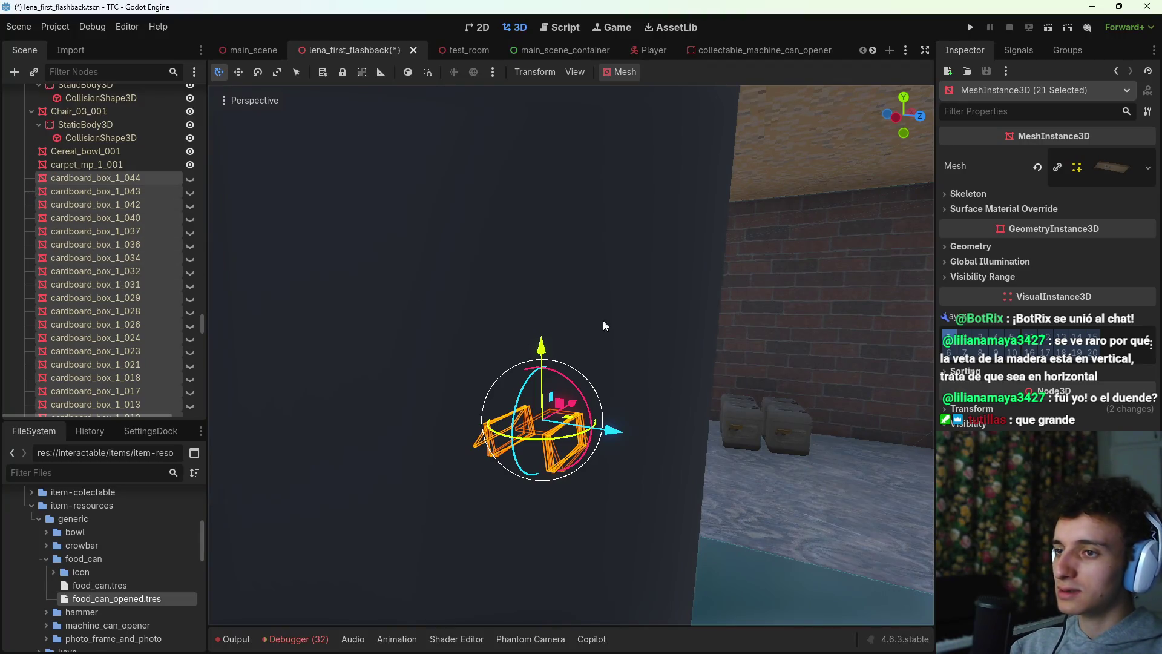
key("s")
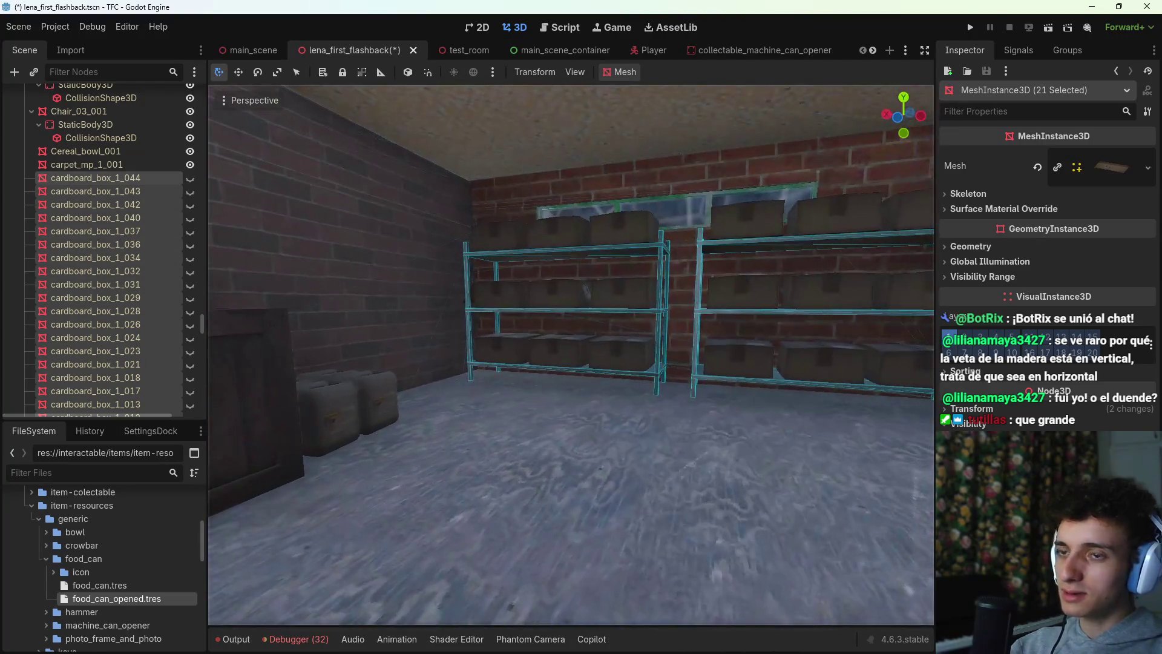
key("s")
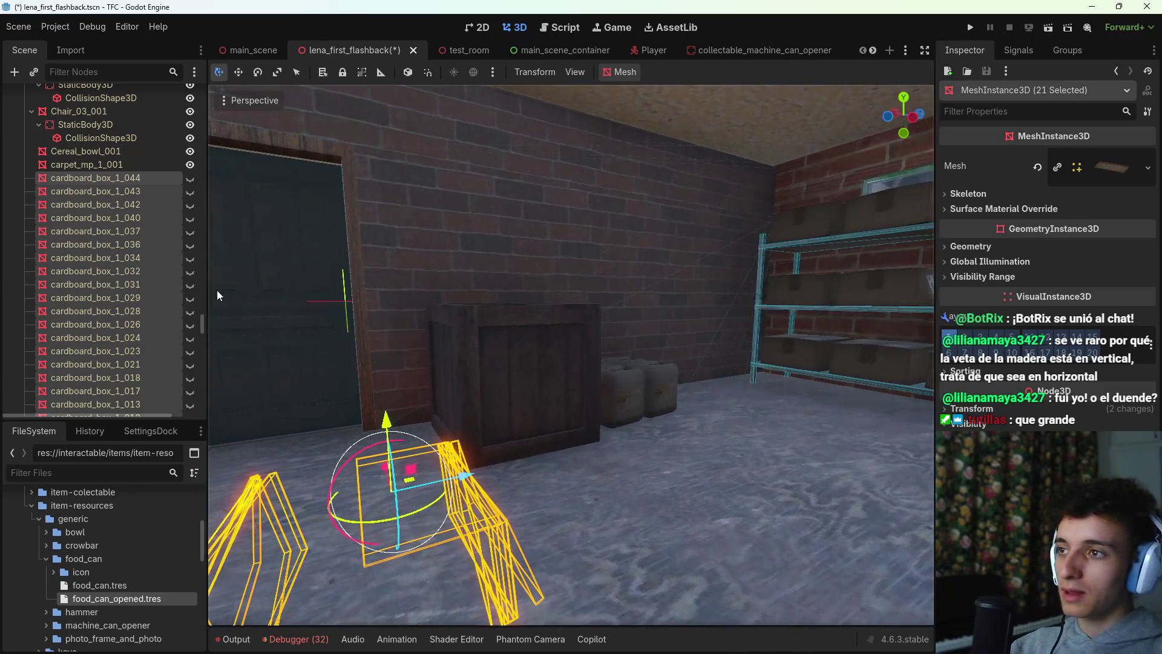
scroll(30, 194, "up", 15)
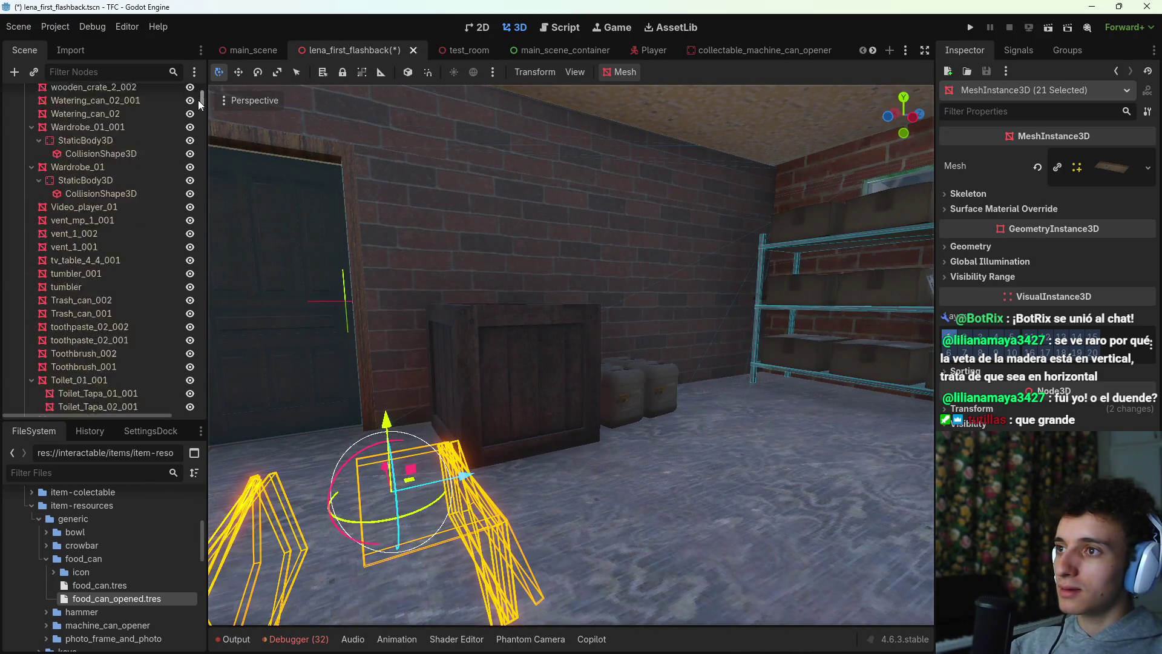
left_click(24, 216)
left_click(124, 413)
Step: Fly past the kitchen sink and counters to the box of cans on the shelf
key("w")
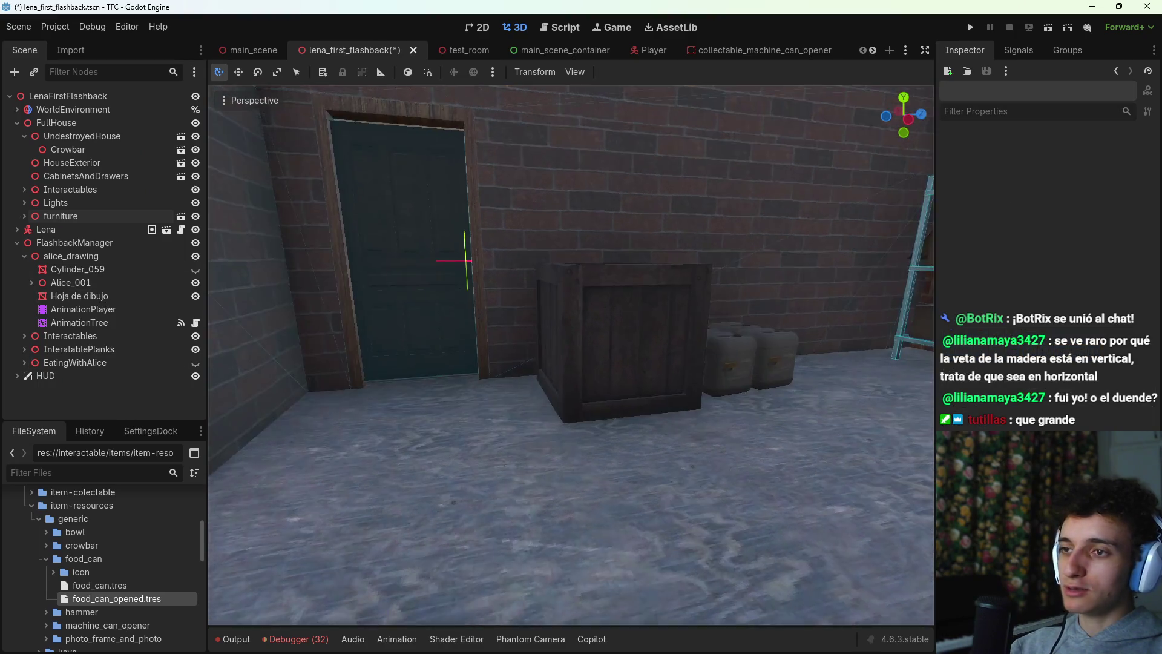
key("s")
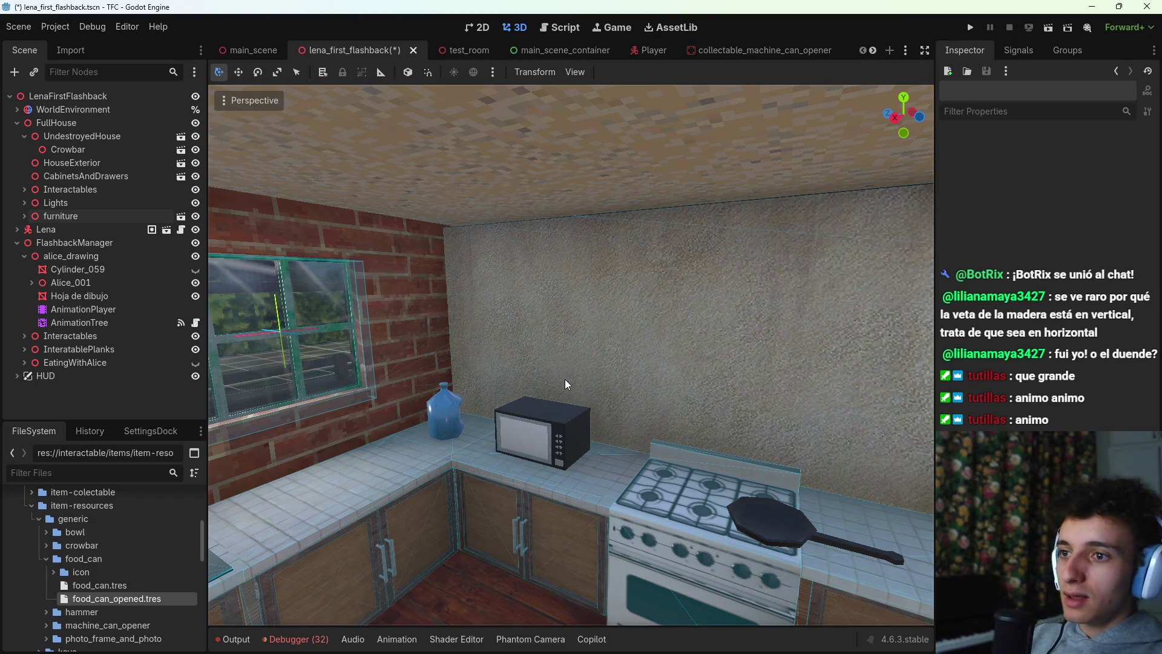
key("w")
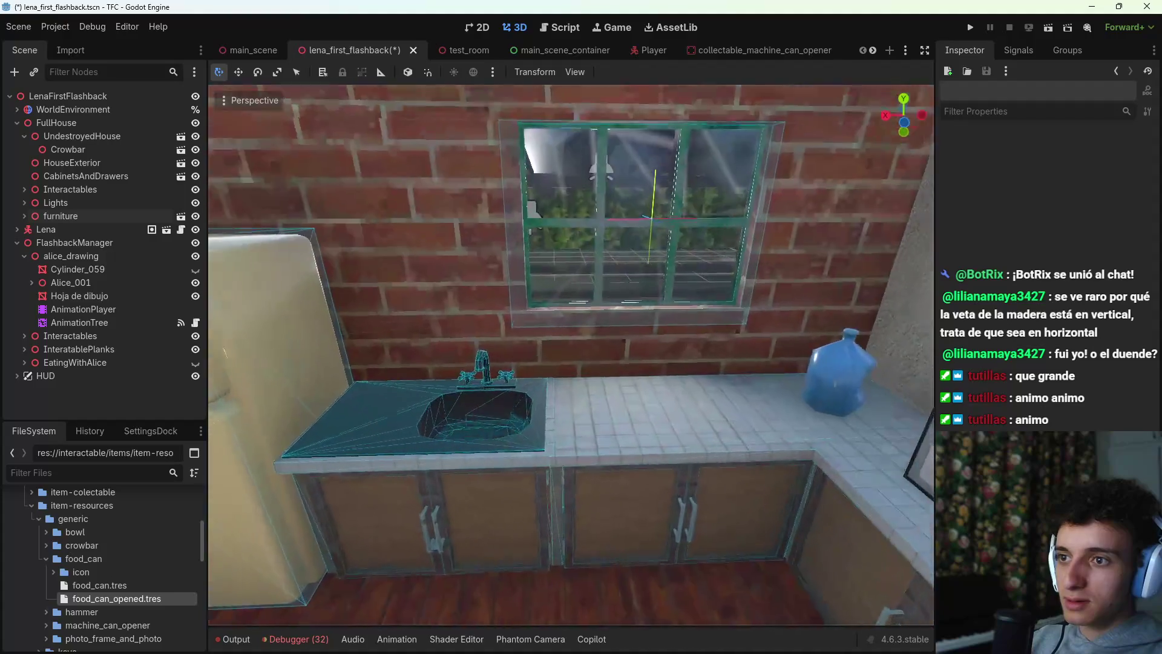
key("w")
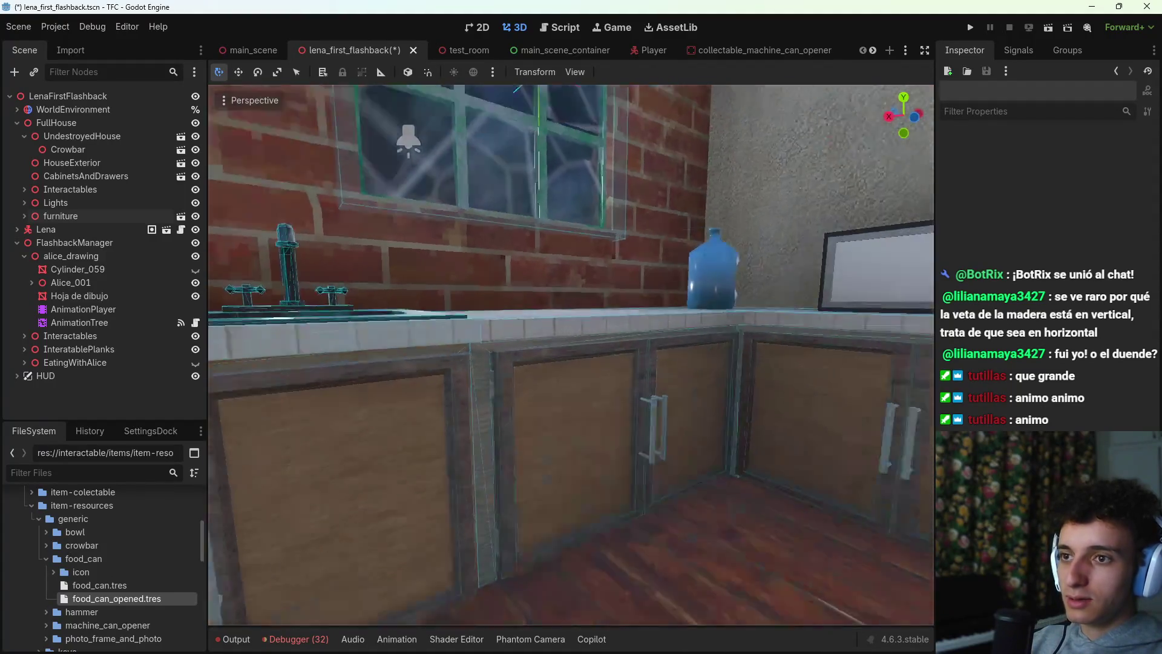
key("w")
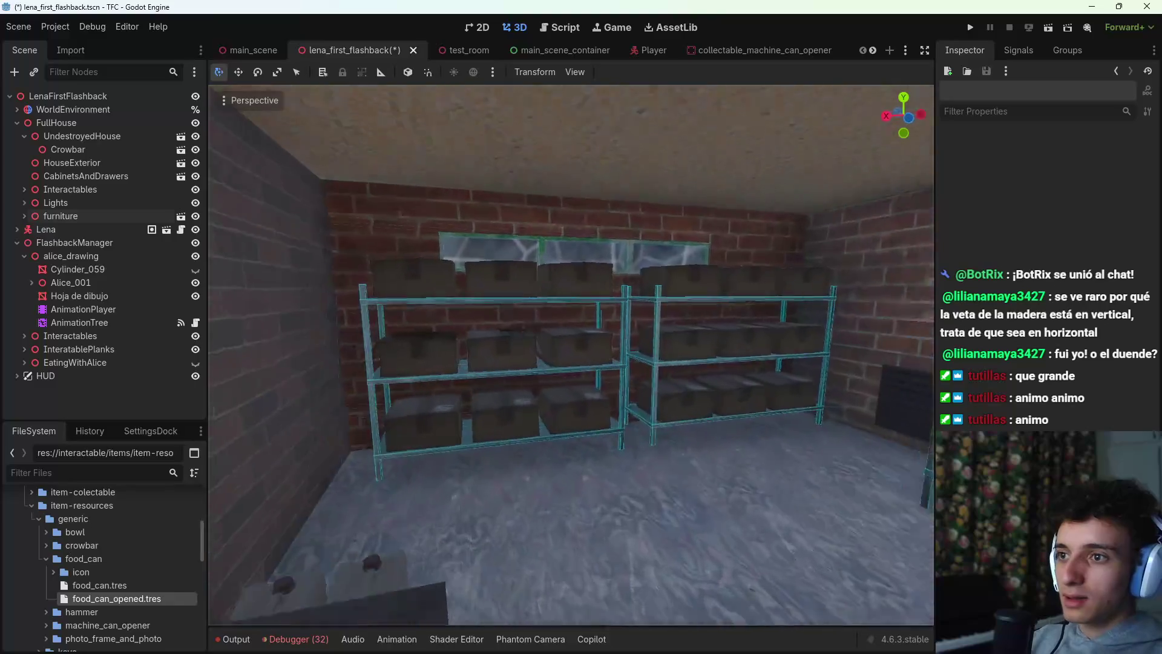
key("w")
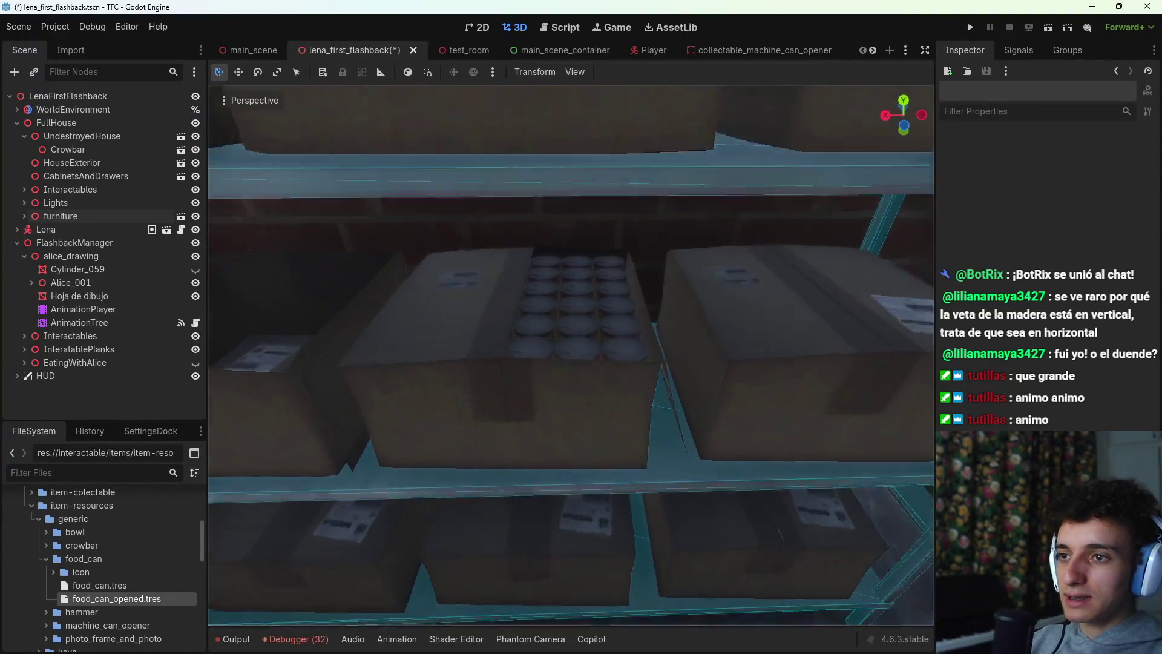
key("w")
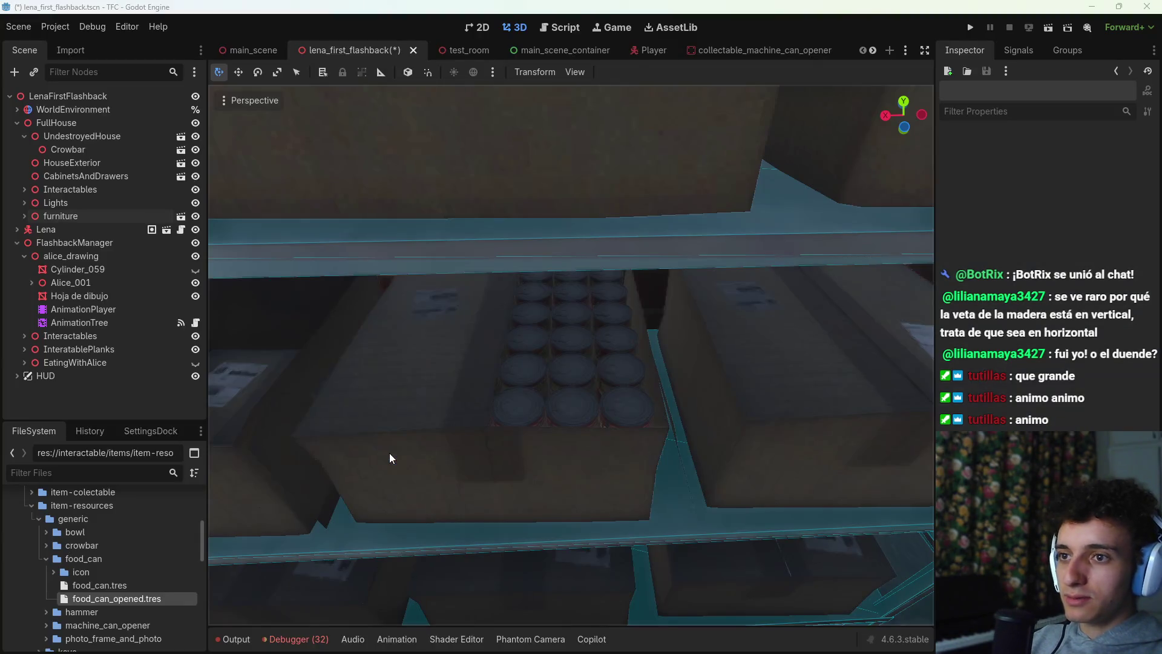
key("alt+Tab")
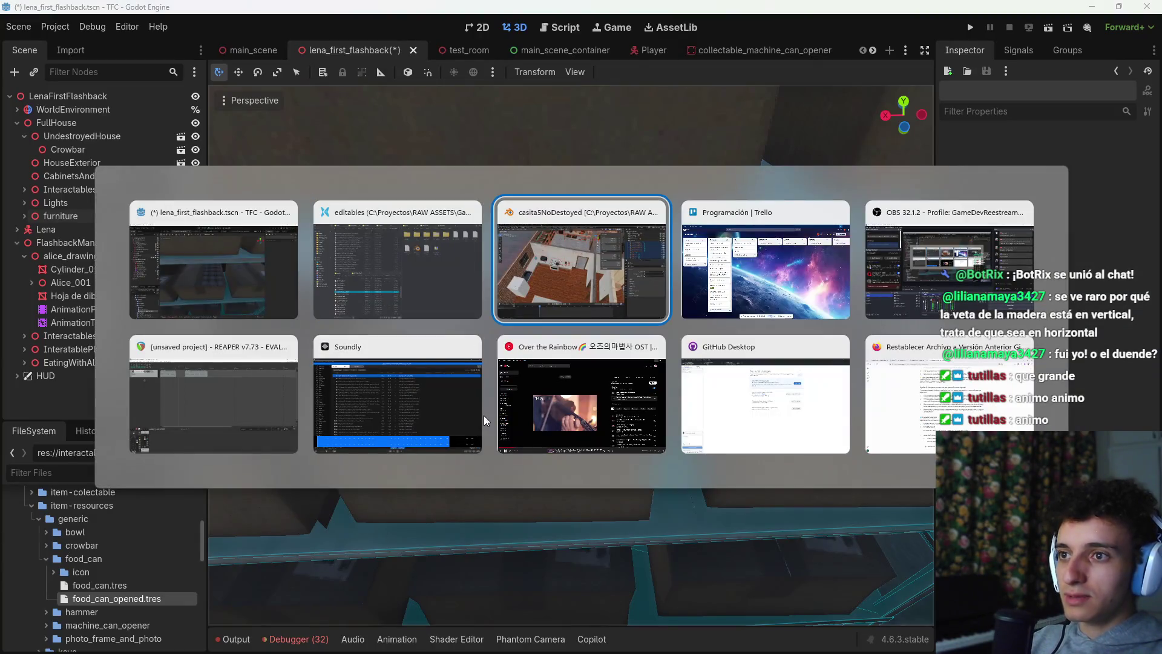
Step: Select the canned food pack on the shelf and enter its Edit Mode
scroll(456, 192, "up", 10)
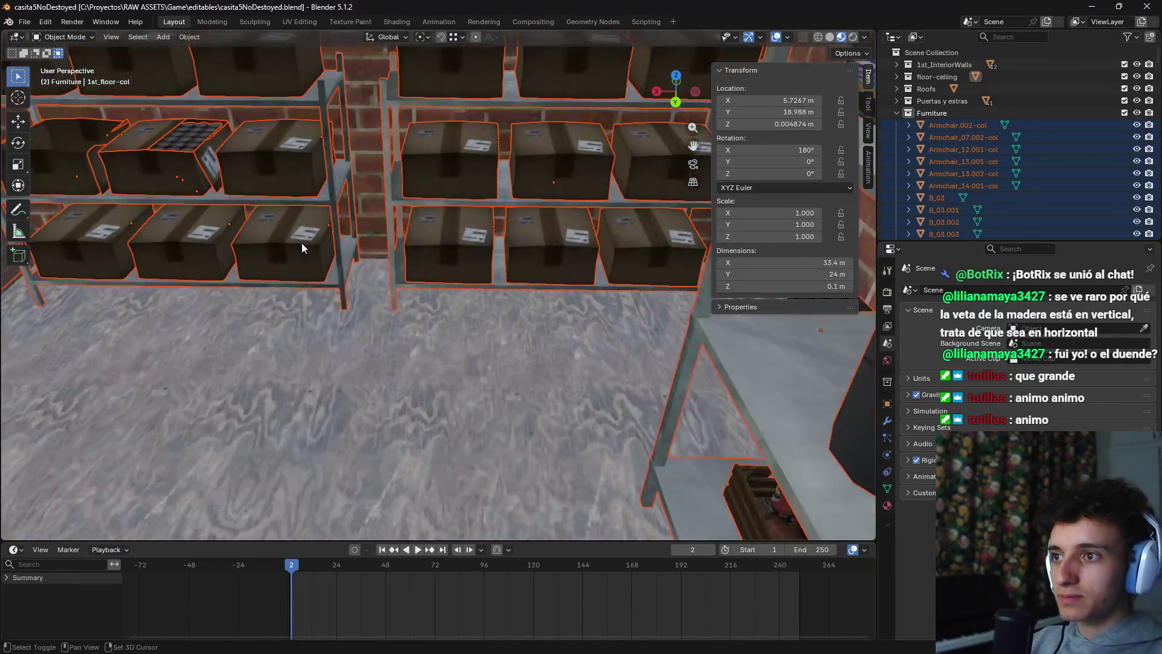
scroll(302, 242, "down", 3)
scroll(434, 398, "up", 3)
left_click(394, 415)
scroll(394, 415, "up", 3)
key("Tab")
scroll(427, 442, "up", 5)
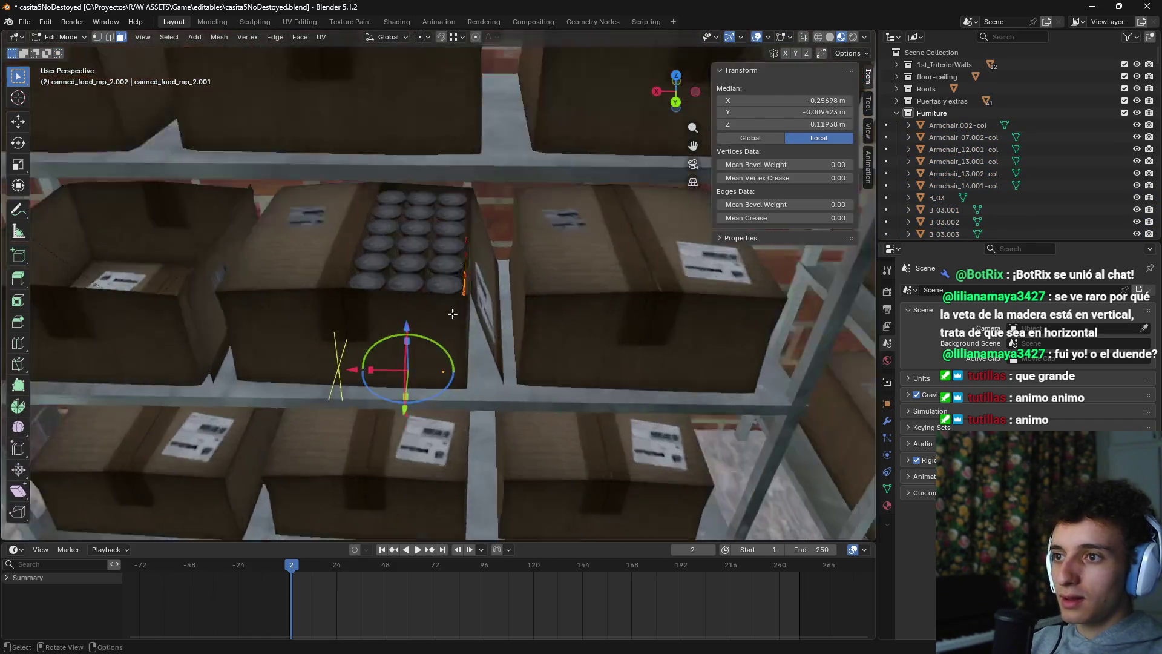
scroll(521, 367, "down", 5)
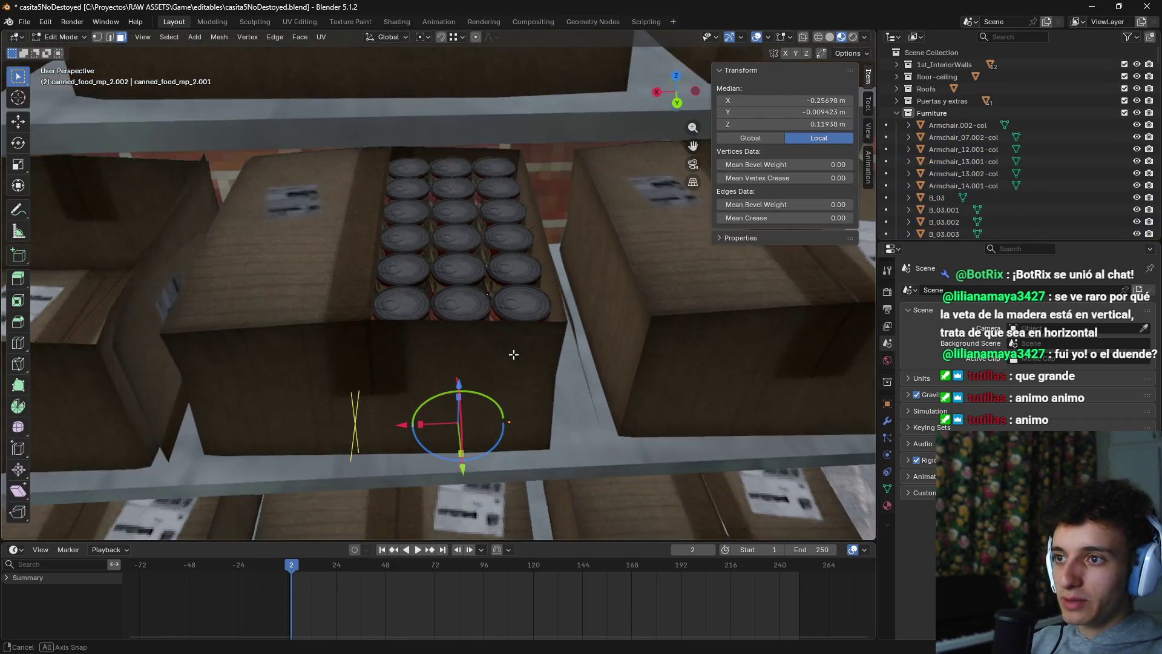
scroll(514, 353, "up", 2)
Step: Apply the Array.001 and then the Array modifier on canned_food_mp_2.002
left_click(888, 420)
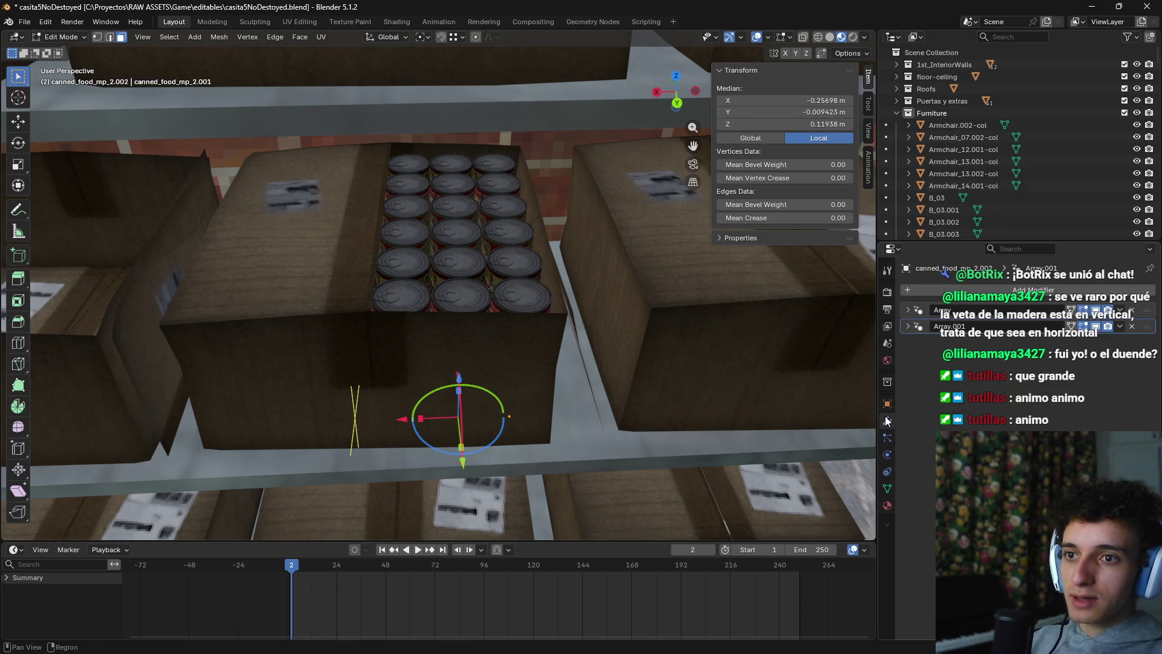
left_click(1120, 326)
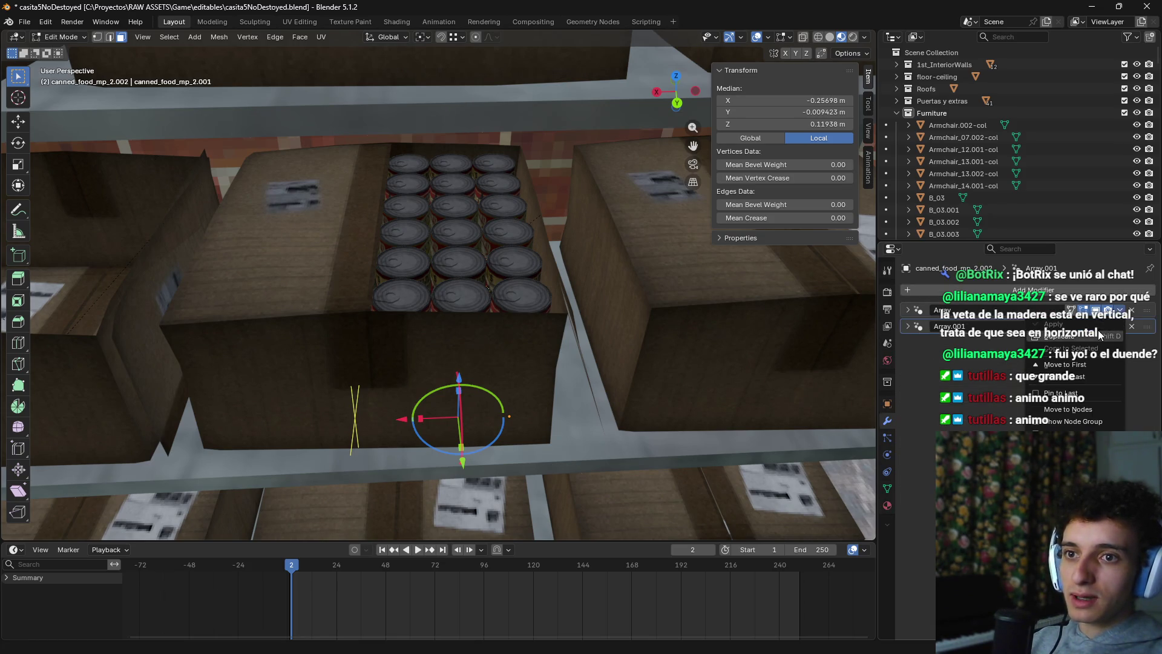
left_click(1120, 327)
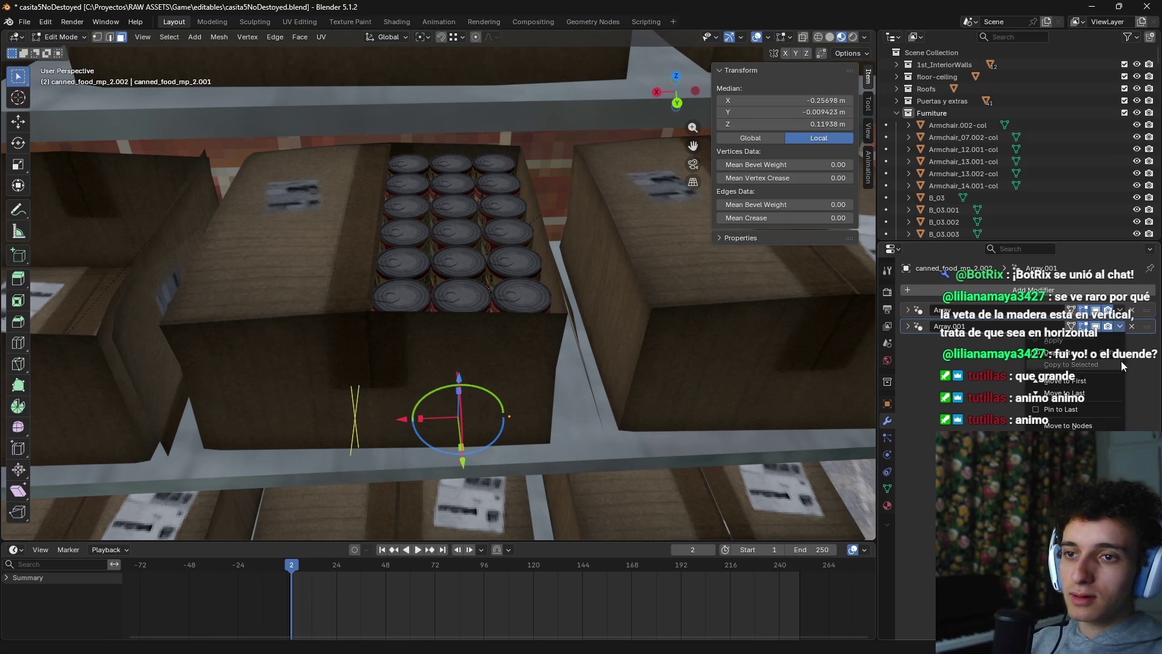
key("Tab")
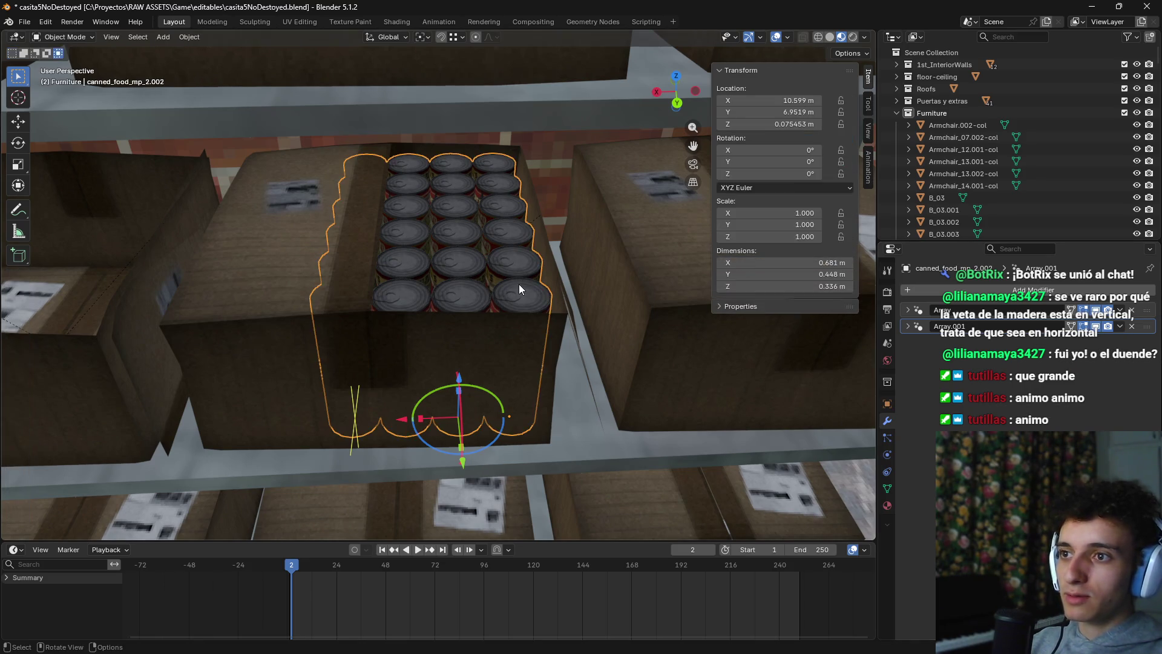
left_click(1120, 326)
left_click(1112, 341)
left_click(1120, 309)
left_click(1107, 322)
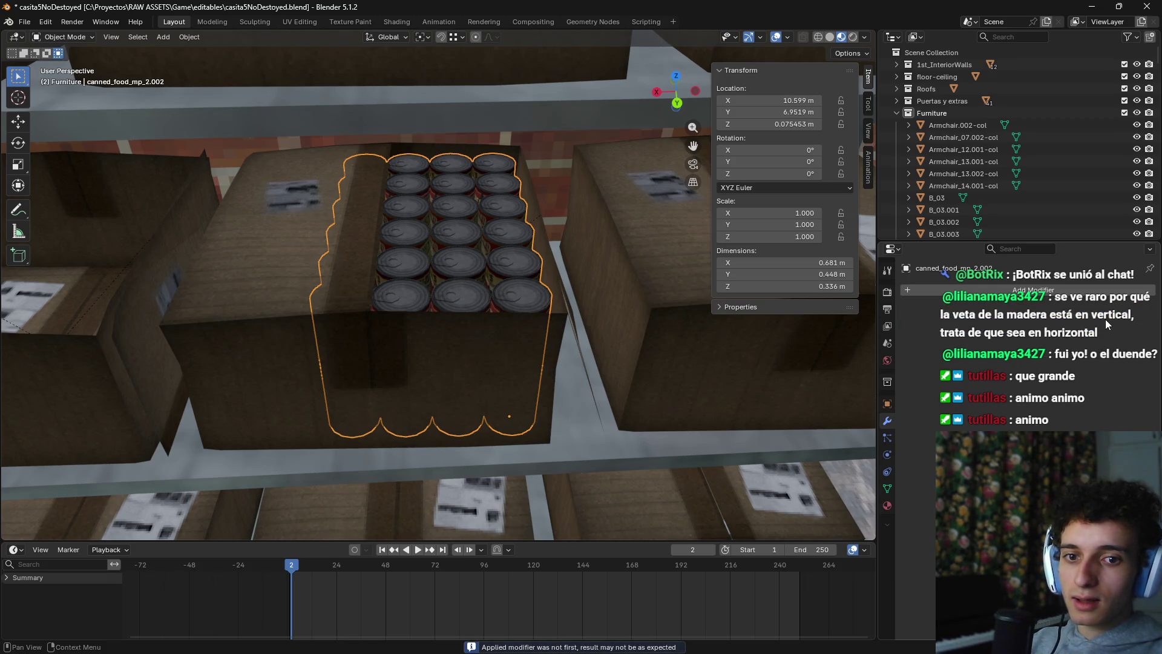
left_click_drag(629, 281, 538, 287)
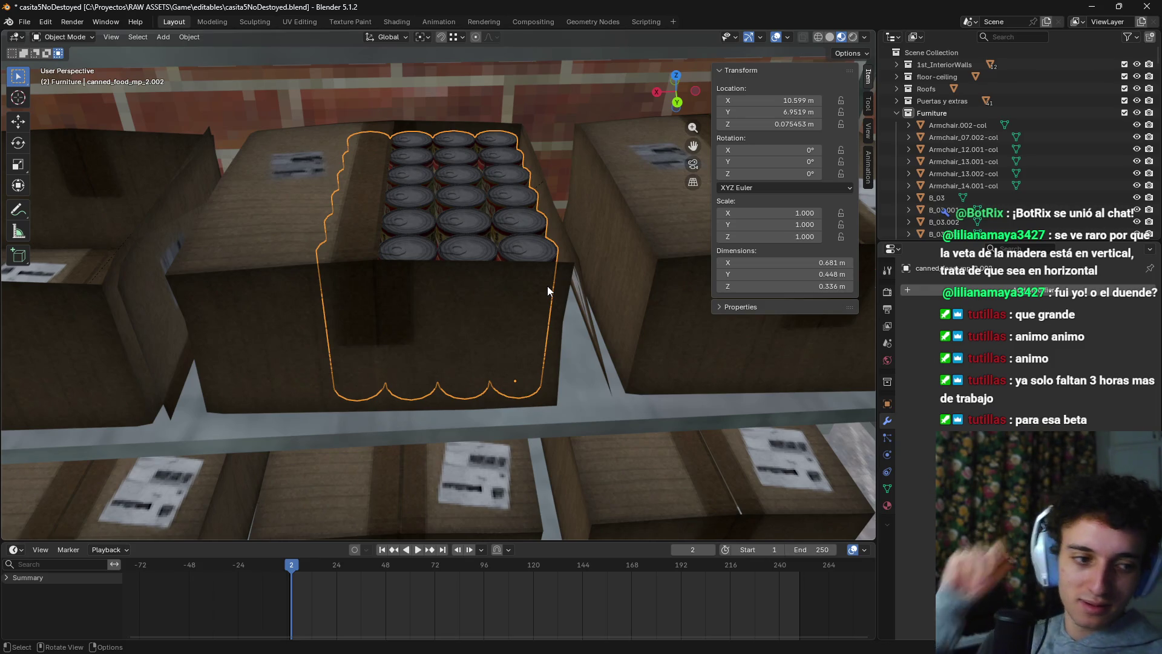
mouse_move(513, 297)
left_mouse_down()
mouse_move(514, 258)
mouse_move(534, 316)
mouse_move(536, 283)
mouse_move(535, 433)
left_mouse_up()
Step: Switch to wireframe shading and frame the canned food from the top view
key("z")
left_click(441, 435)
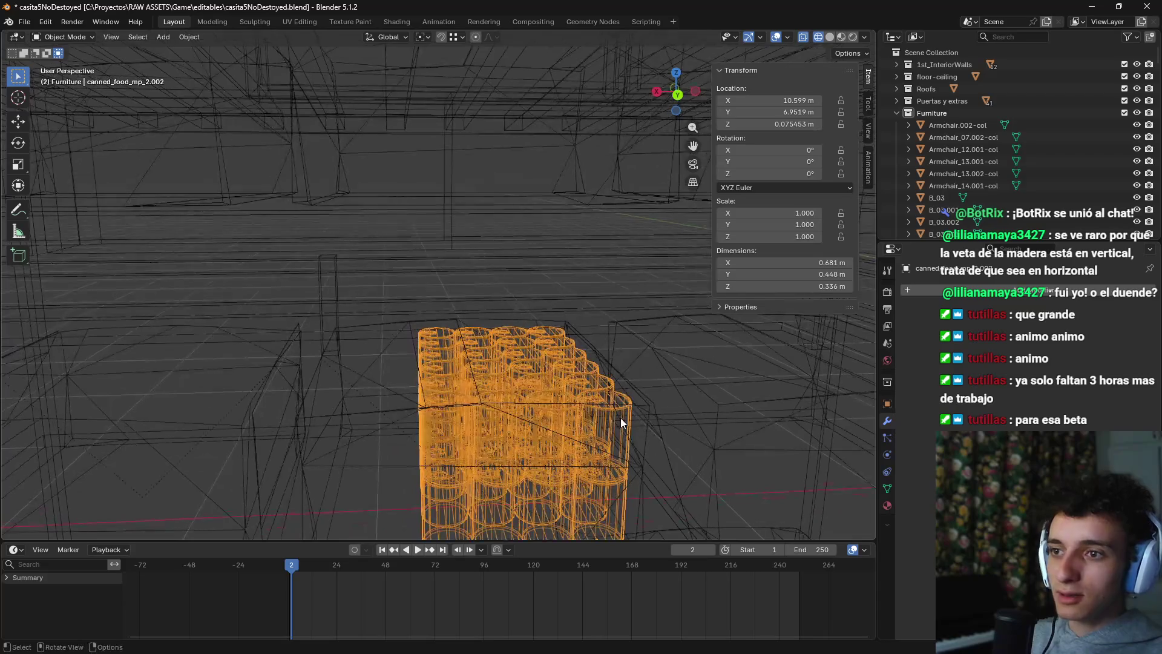
key("KP_7")
key("KP_Decimal")
scroll(467, 394, "up", 3)
scroll(423, 288, "up", 1)
key("z")
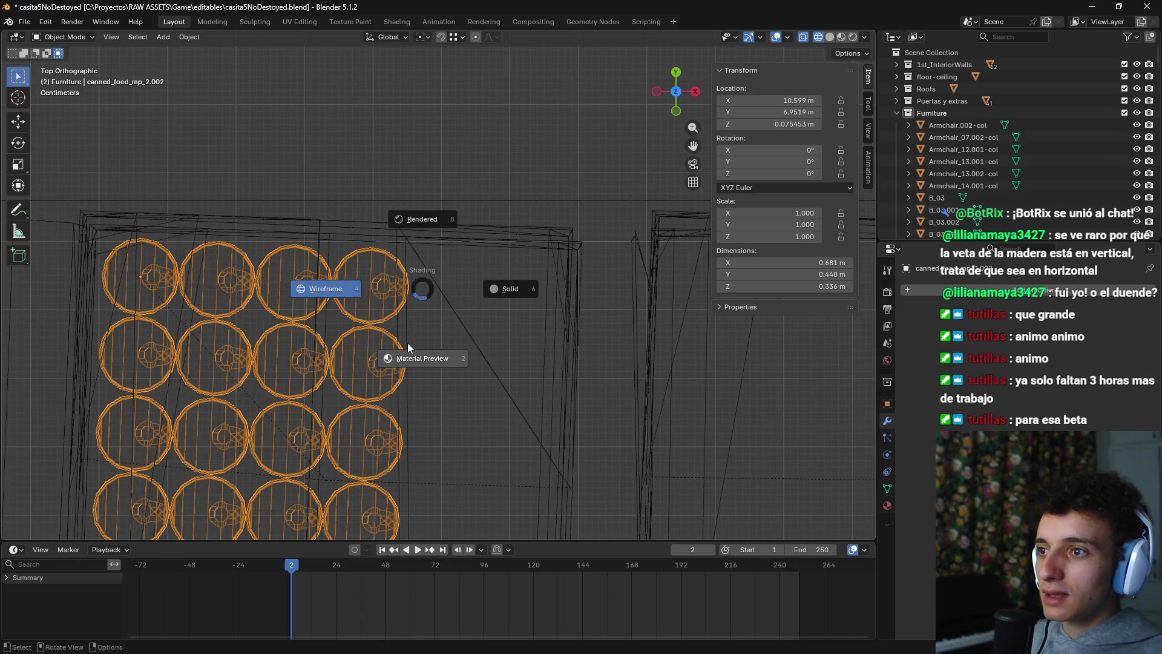
left_click(336, 291)
Step: In Edit Mode, delete the faces of the two top-right cans
key("Tab")
key("alt+a")
mouse_move(438, 222)
left_mouse_down()
mouse_move(397, 261)
mouse_move(342, 399)
left_mouse_up()
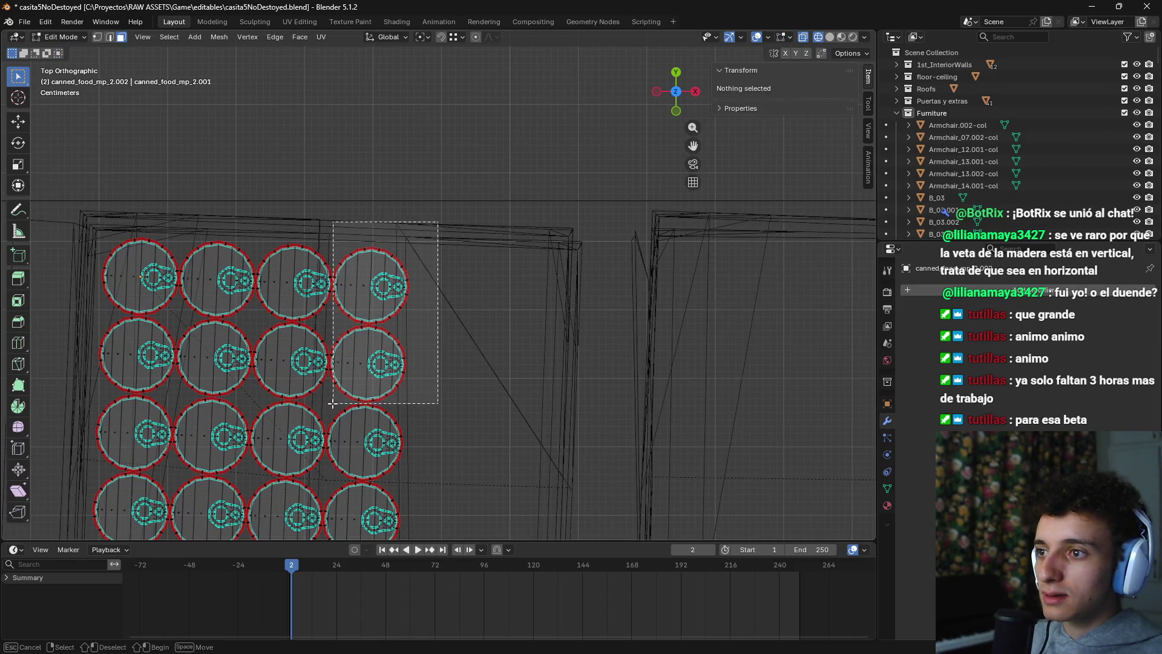
left_click_drag(330, 404, 330, 404)
key("x")
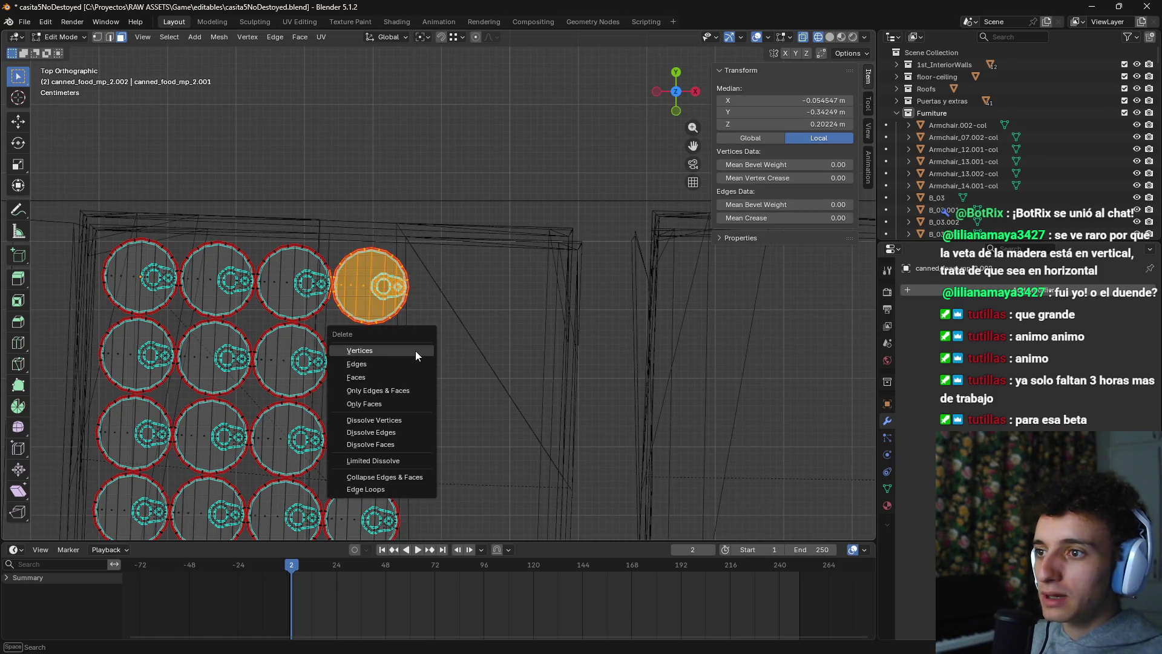
left_click(395, 372)
Step: Select connected cans in the front view, then clear the can geometry selection
mouse_move(416, 339)
left_mouse_down()
mouse_move(363, 306)
mouse_move(440, 281)
left_mouse_up()
key("l")
key("KP_1")
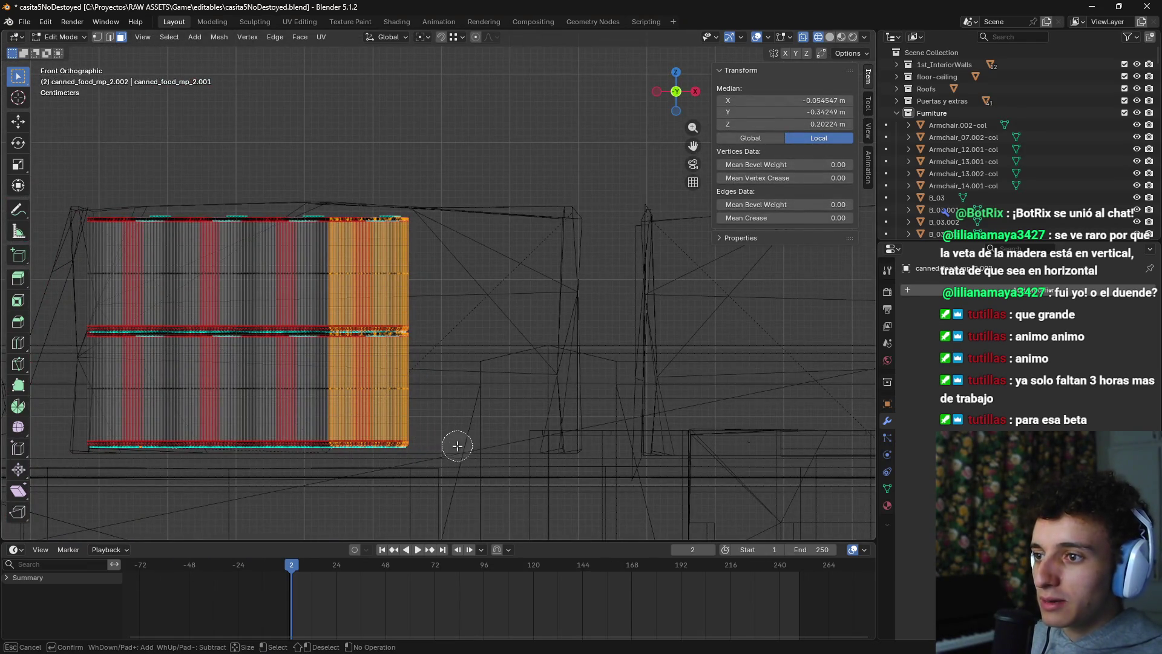
mouse_move(365, 429)
left_mouse_down()
mouse_move(332, 401)
mouse_move(395, 366)
left_mouse_up()
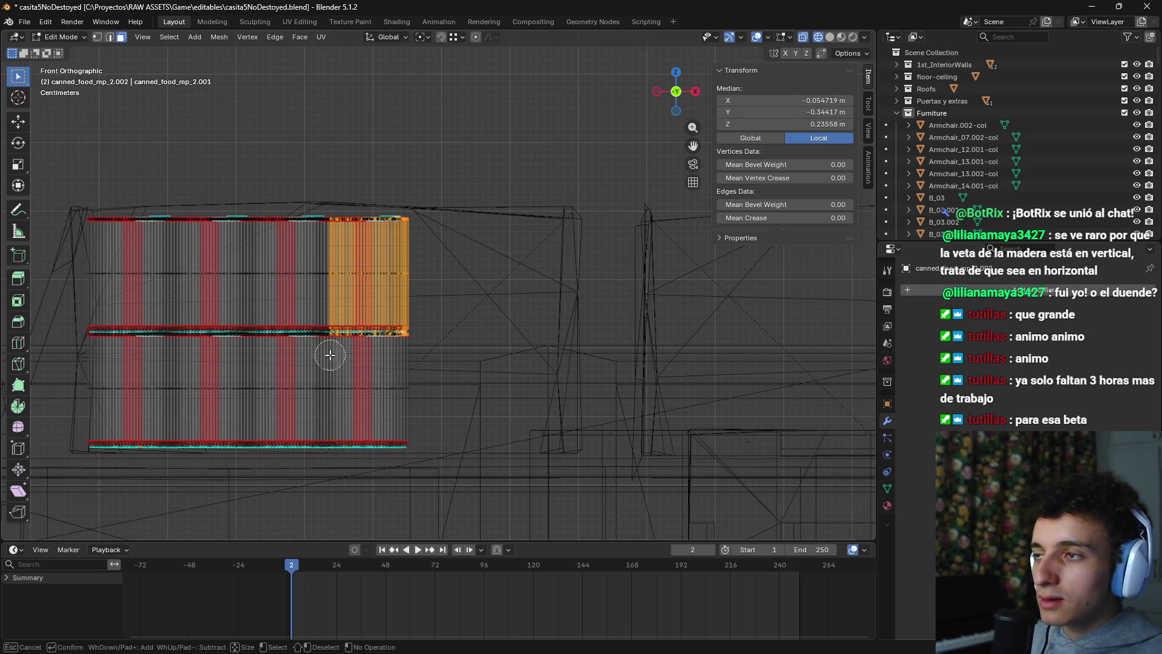
key("l")
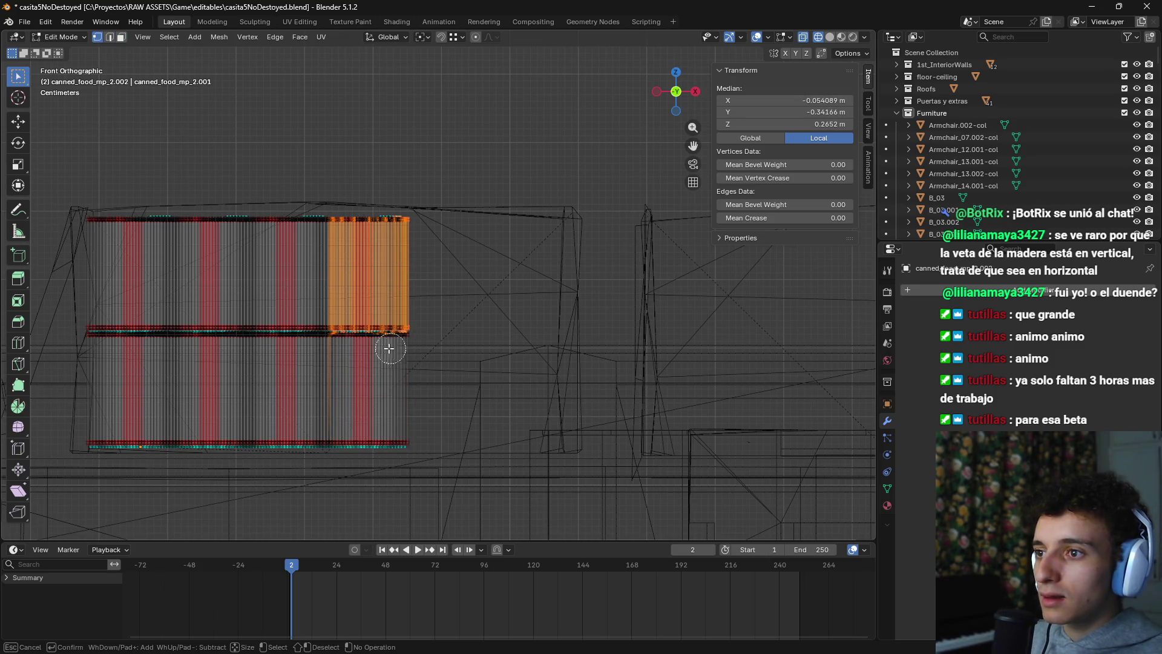
key("Escape")
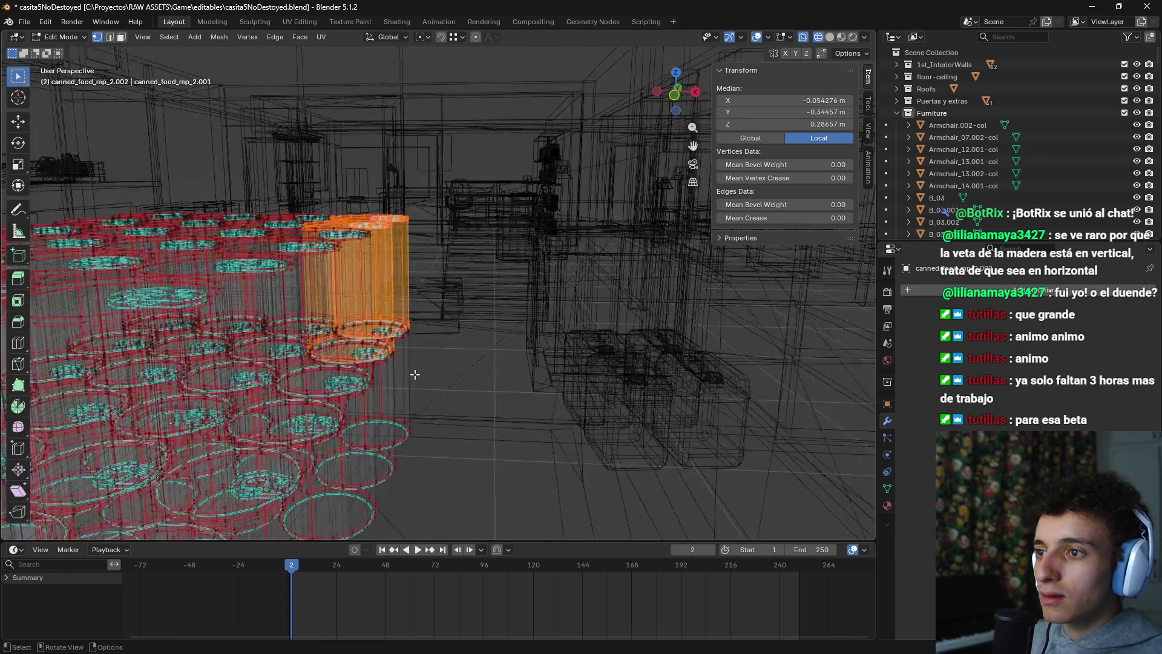
right_click(306, 339)
left_click(398, 364)
Step: Return to solid shading, orbit closer around the cans, and go back to Object Mode
scroll(363, 376, "up", 6)
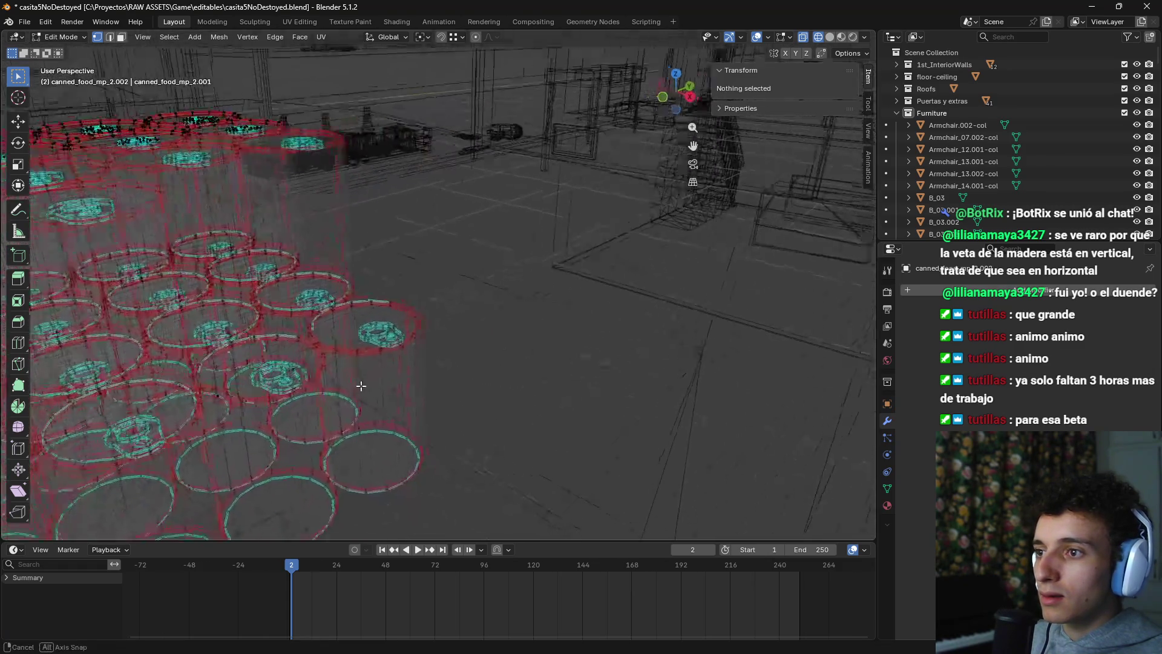
mouse_move(270, 380)
left_mouse_down()
mouse_move(394, 316)
mouse_move(503, 344)
left_mouse_up()
scroll(503, 344, "down", 3)
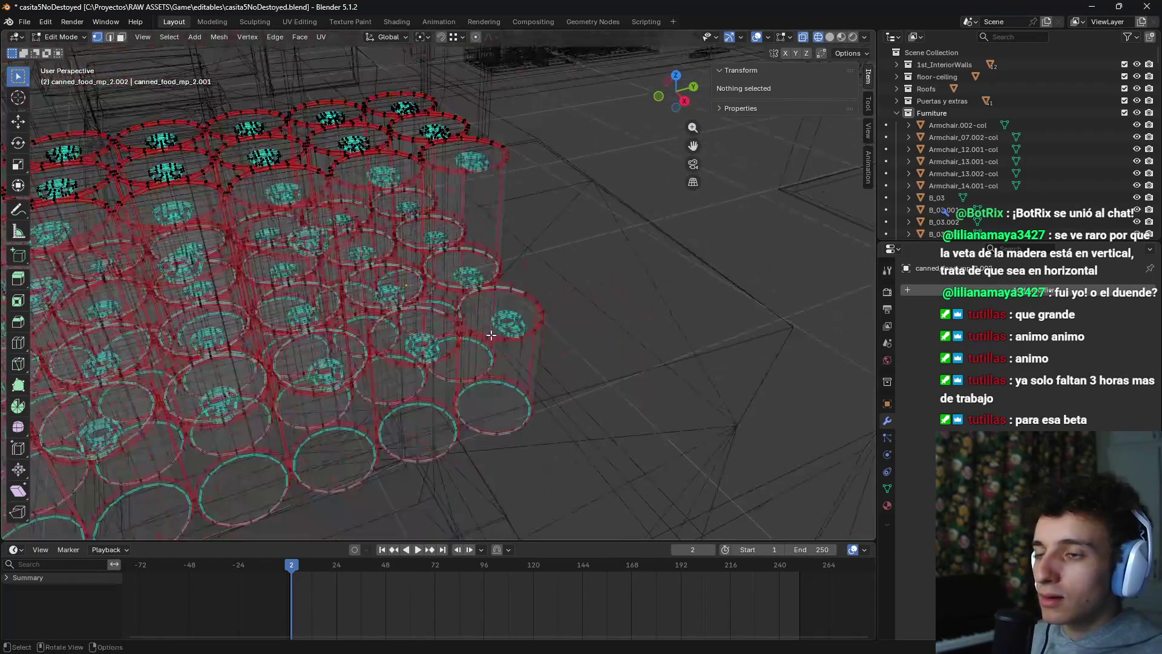
key("shift+z")
scroll(490, 420, "up", 5)
mouse_move(490, 421)
left_mouse_down()
mouse_move(544, 381)
mouse_move(506, 317)
mouse_move(562, 291)
mouse_move(493, 291)
mouse_move(519, 332)
mouse_move(563, 334)
left_mouse_up()
scroll(545, 327, "up", 5)
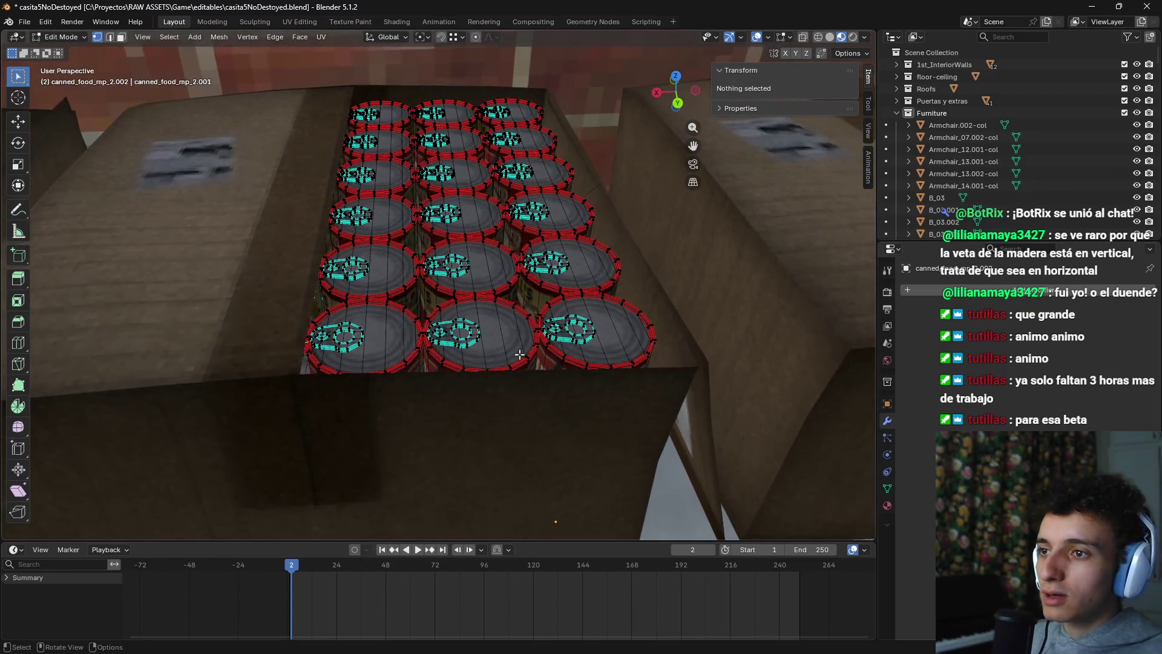
key("Tab")
Step: Rotate the canned food pack 180° and then 179° about the Z axis
mouse_move(504, 375)
left_mouse_down()
mouse_move(421, 398)
mouse_move(492, 332)
left_mouse_up()
key("r")
key("z")
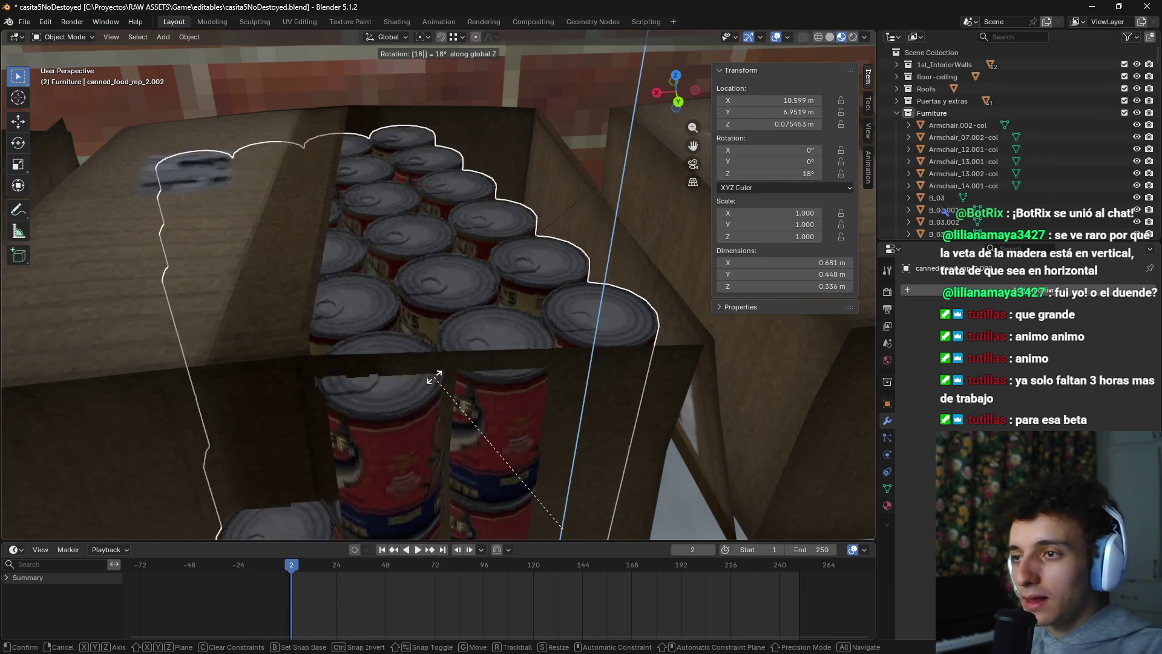
type("180")
key("Return")
left_click_drag(535, 354, 496, 352)
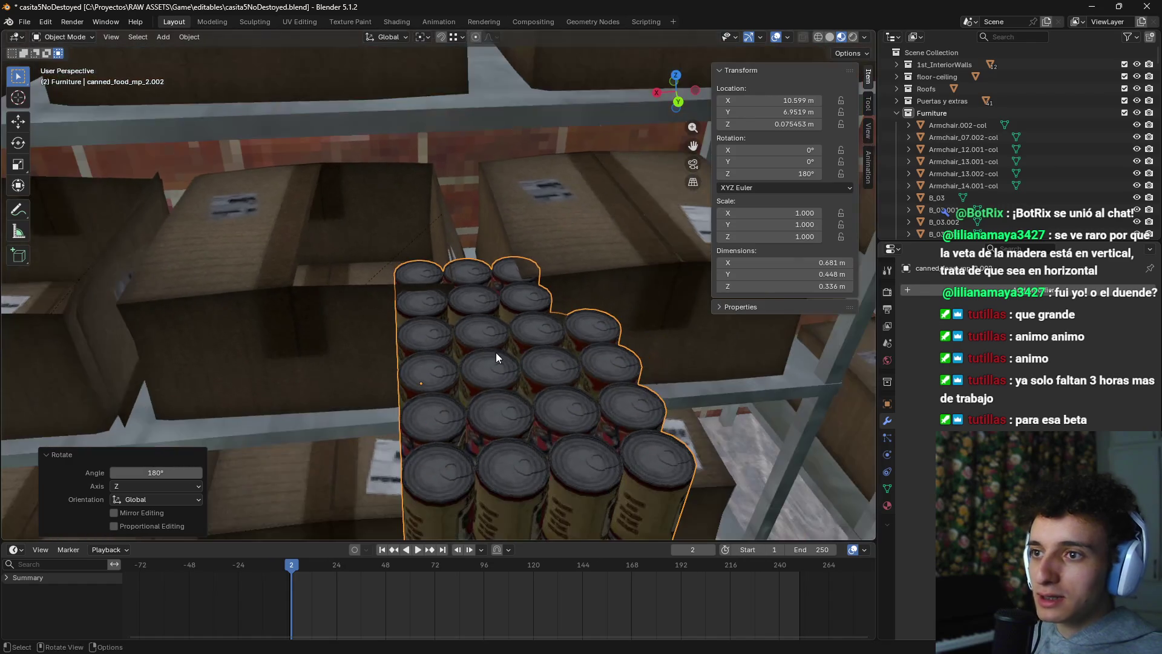
type("rz")
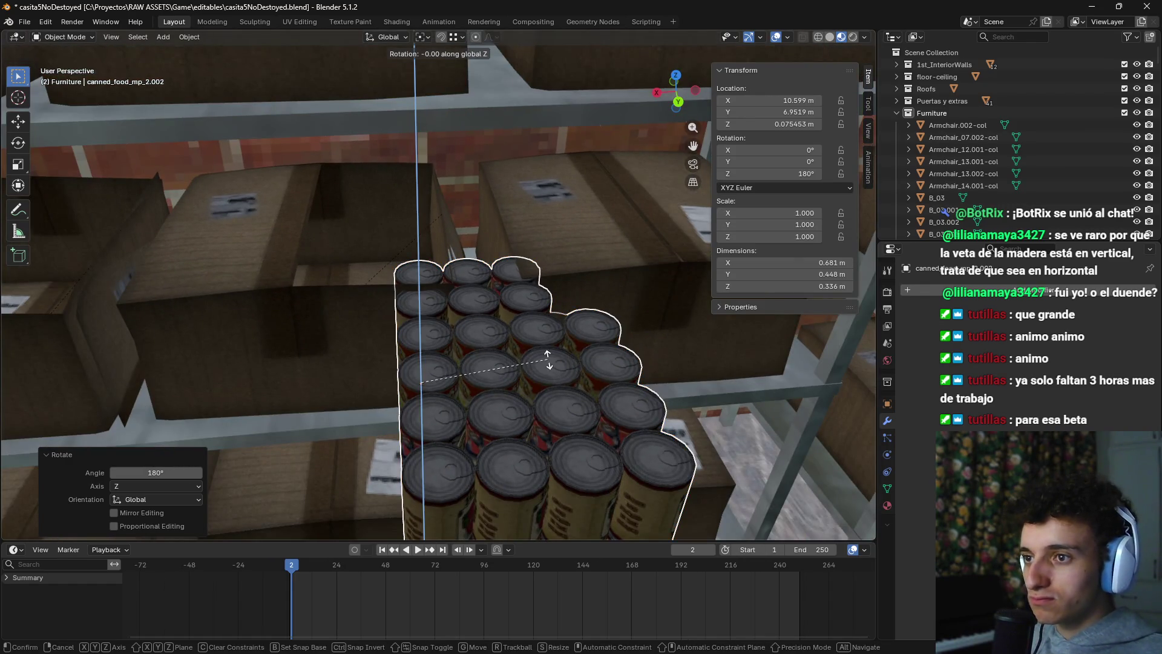
type("179")
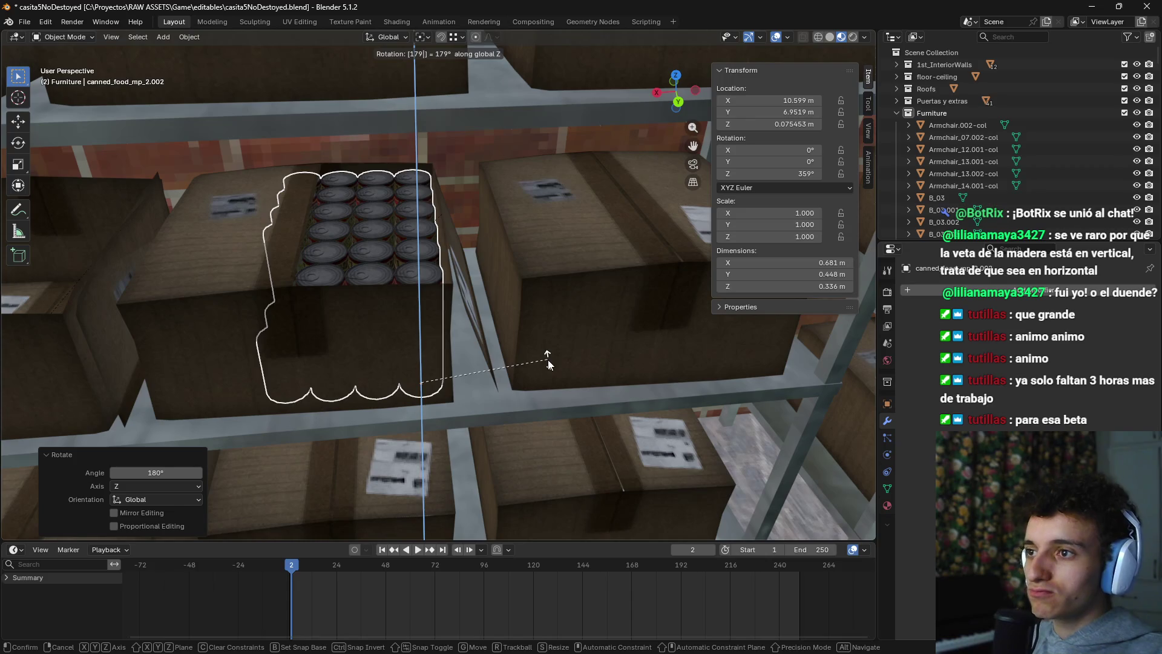
key("Return")
Step: Slide the can pack along the X axis to a new spot in the box
key("g")
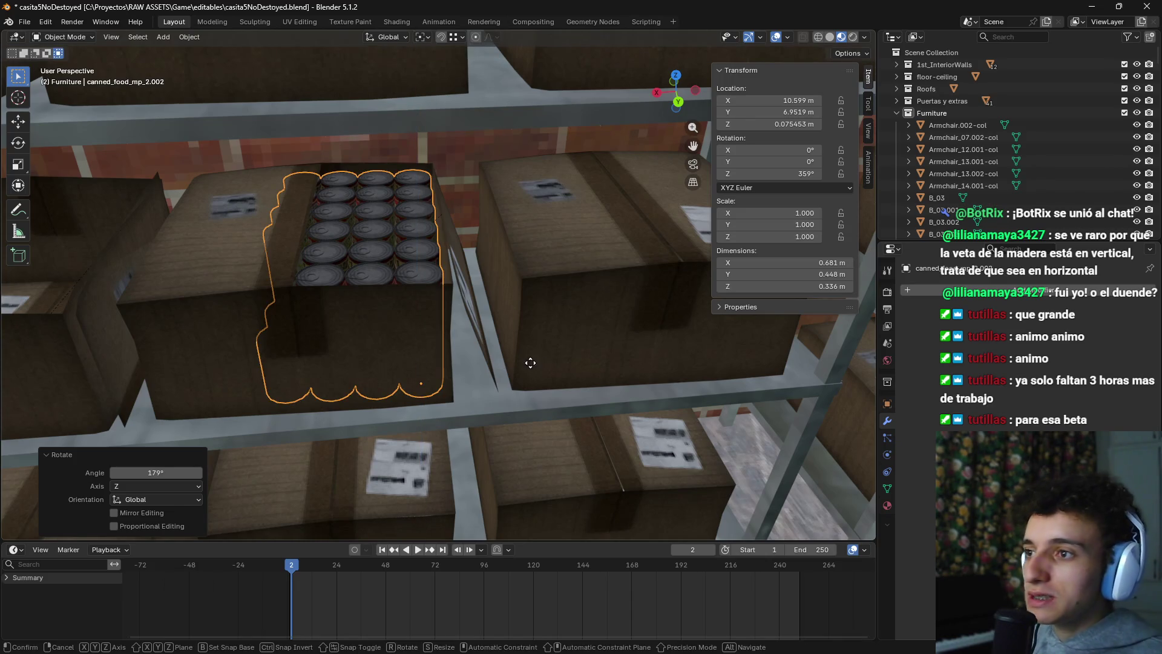
key("x")
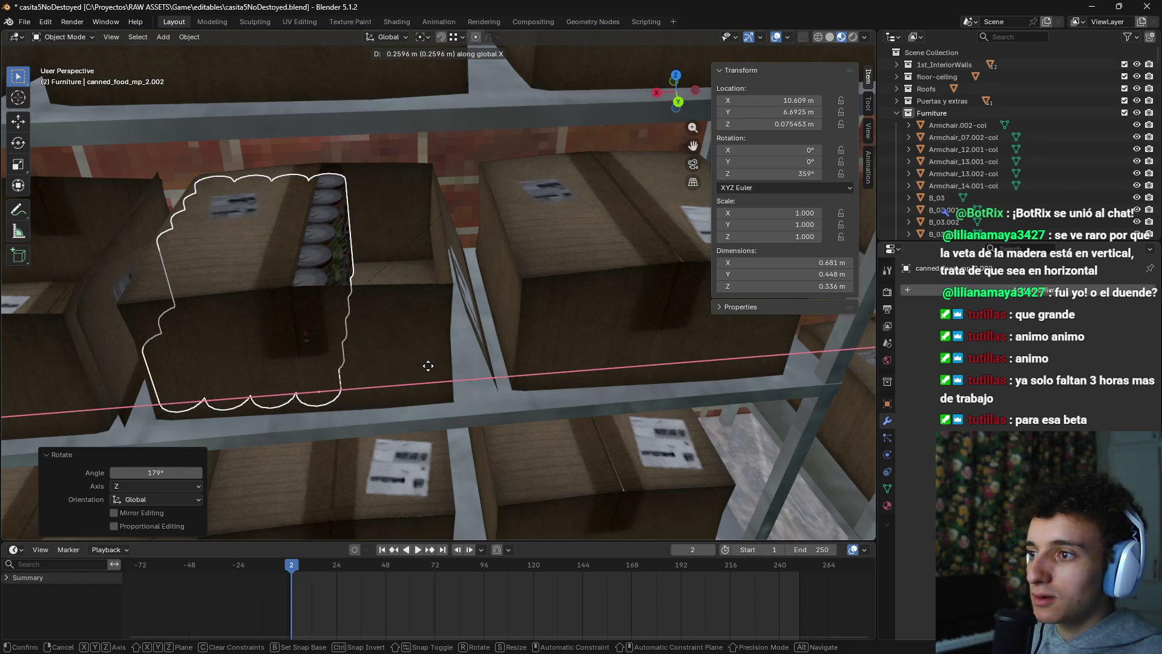
left_click(524, 376)
Step: Rotate the cardboard box flap about the Y axis to roughly 259°
left_click(198, 257)
key("r")
key("y")
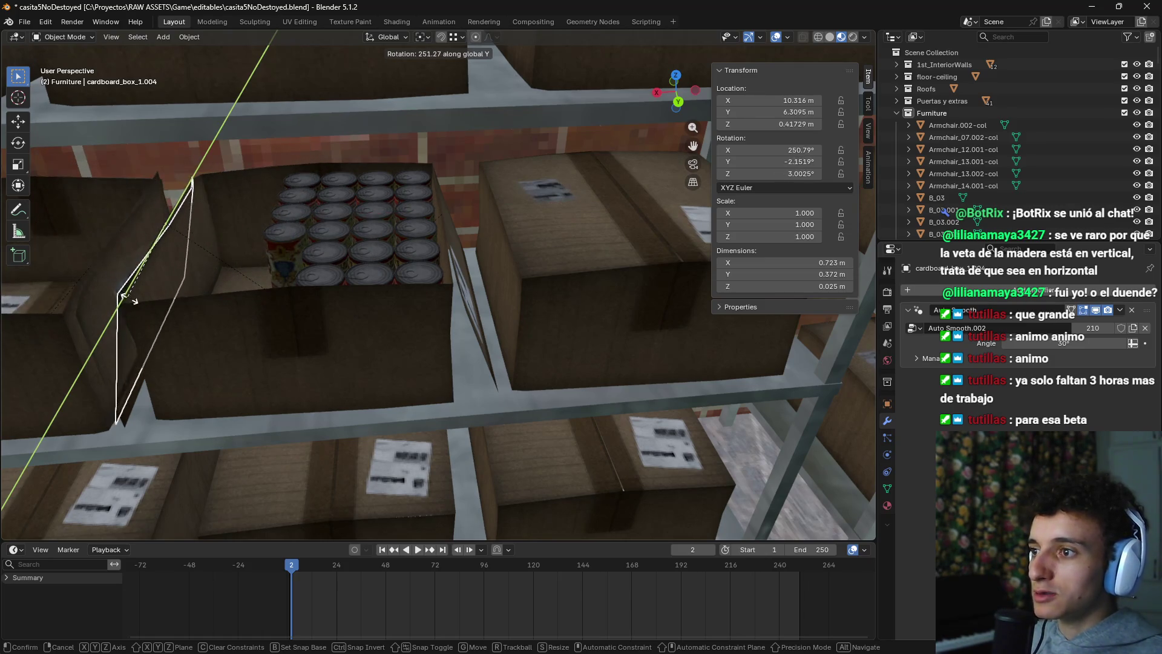
left_click(138, 303)
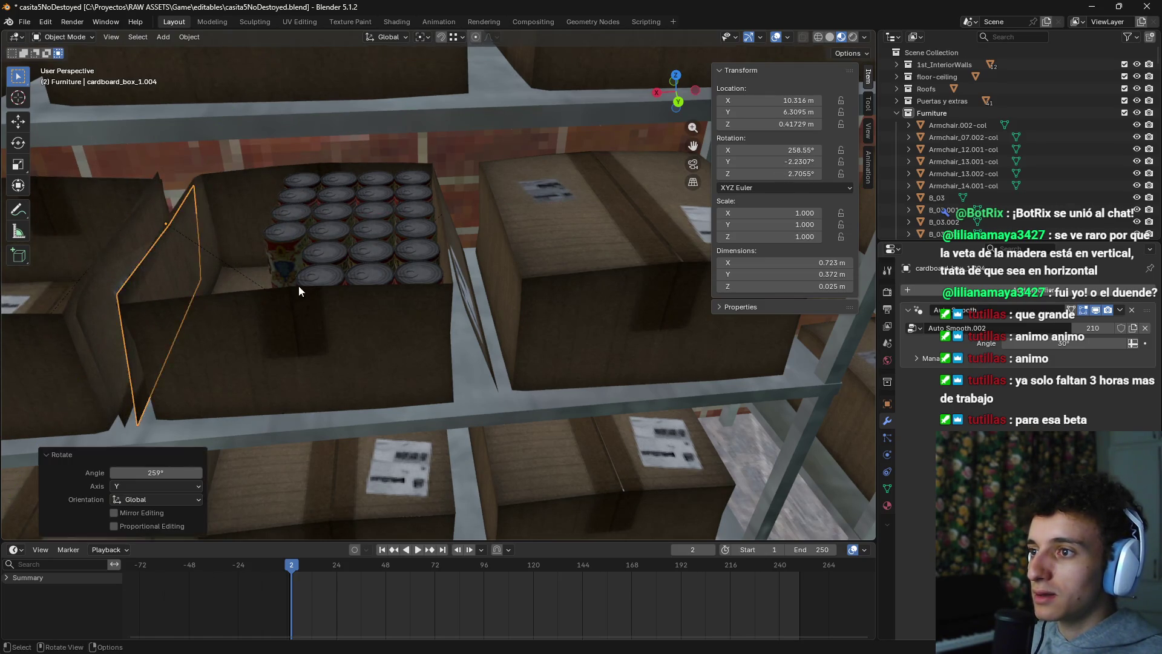
Step: View the cans from overhead and reselect the canned food pack in Edit Mode
scroll(339, 304, "up", 5)
scroll(473, 298, "down", 3)
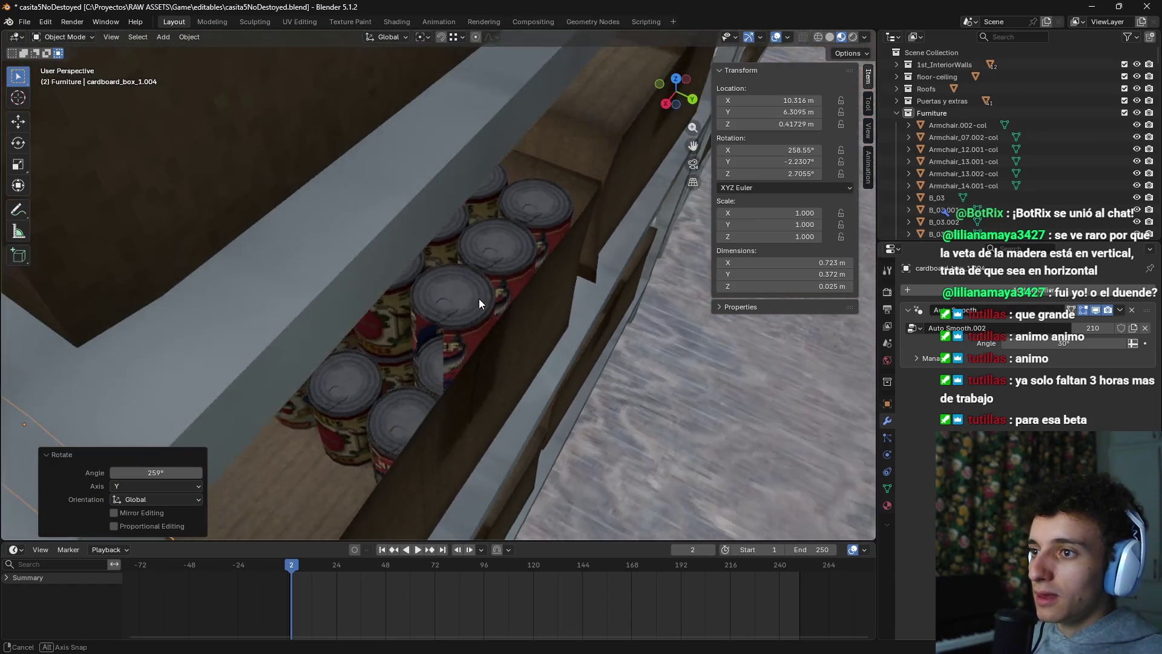
scroll(485, 327, "up", 5)
mouse_move(543, 284)
left_mouse_down()
mouse_move(499, 276)
mouse_move(455, 300)
left_mouse_up()
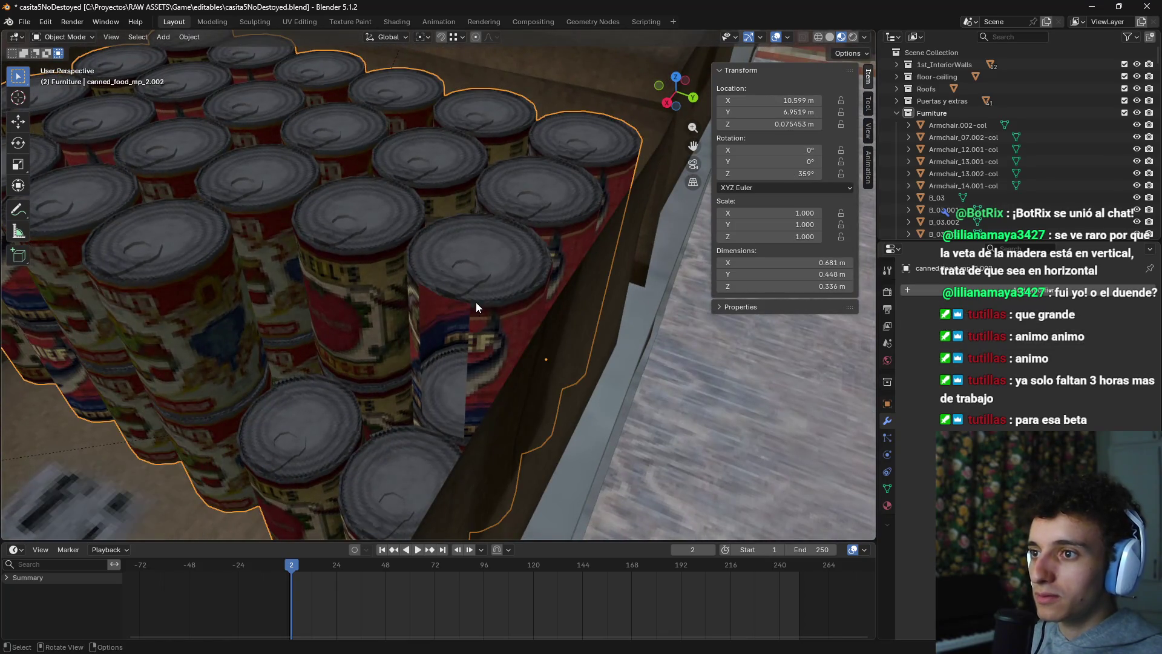
scroll(493, 304, "up", 3)
left_click(525, 282)
key("Tab")
Step: Check the can mesh, return to Object Mode, and save casita5NoDestoyed.blend
mouse_move(543, 293)
left_mouse_down()
mouse_move(493, 301)
mouse_move(511, 294)
mouse_move(508, 312)
mouse_move(493, 286)
mouse_move(447, 267)
mouse_move(416, 287)
left_mouse_up()
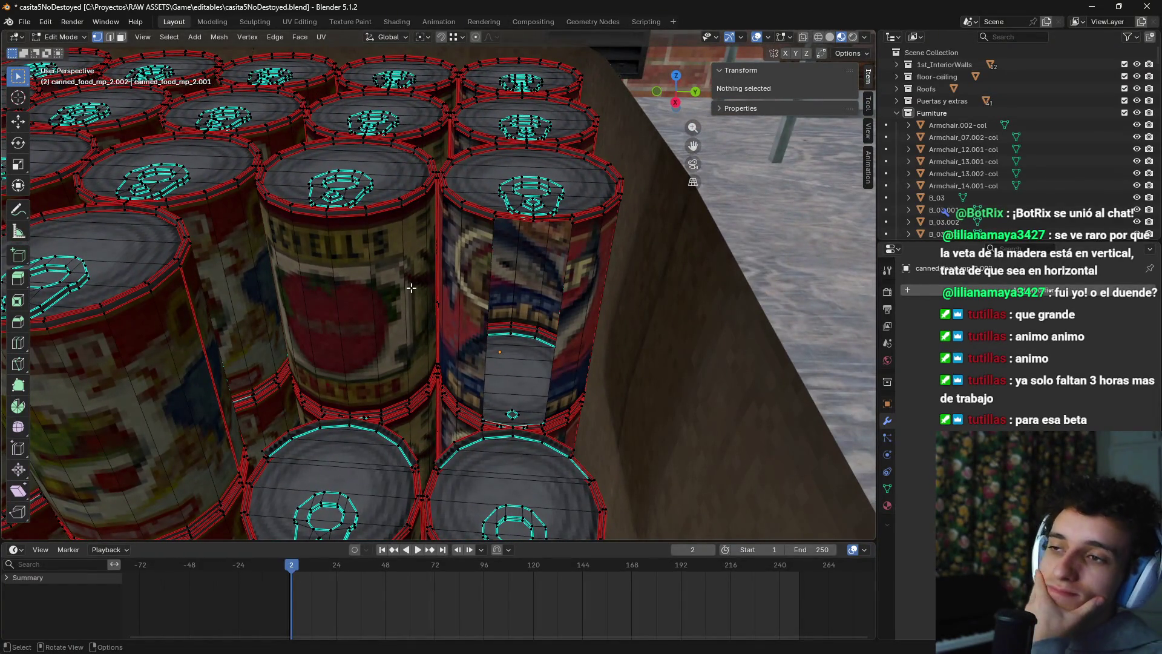
scroll(552, 230, "down", 5)
key("Tab")
mouse_move(427, 277)
left_mouse_down()
mouse_move(415, 287)
mouse_move(428, 289)
mouse_move(383, 310)
mouse_move(358, 292)
mouse_move(364, 280)
left_mouse_up()
scroll(452, 261, "up", 1)
scroll(452, 262, "down", 2)
key("ctrl+s")
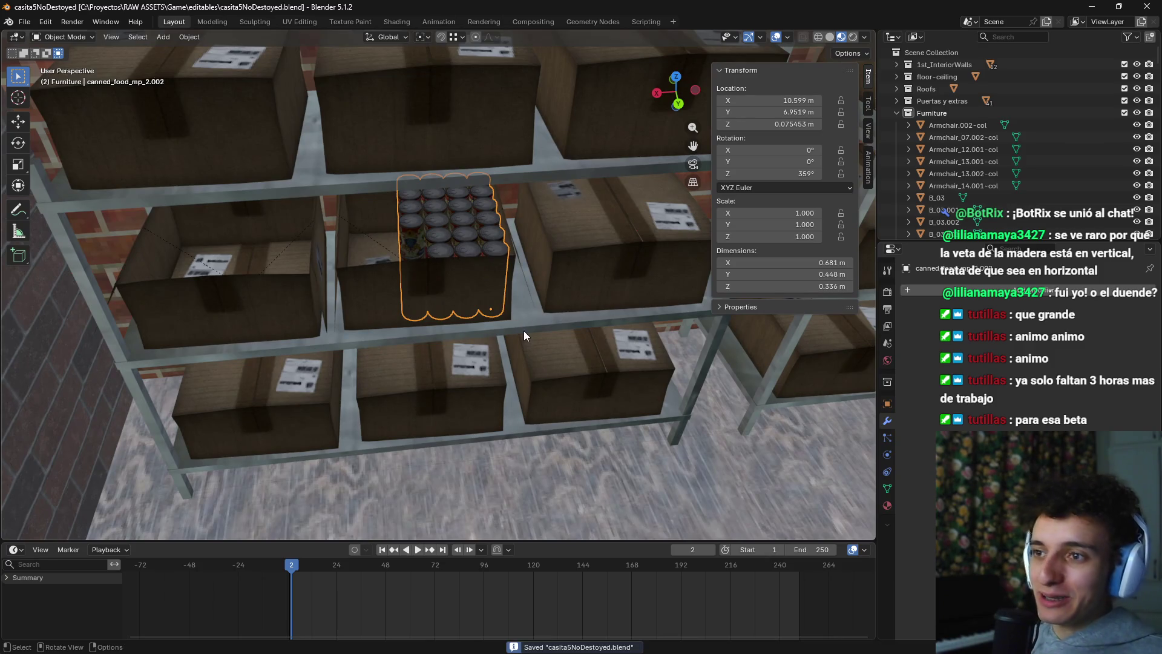
left_click(24, 21)
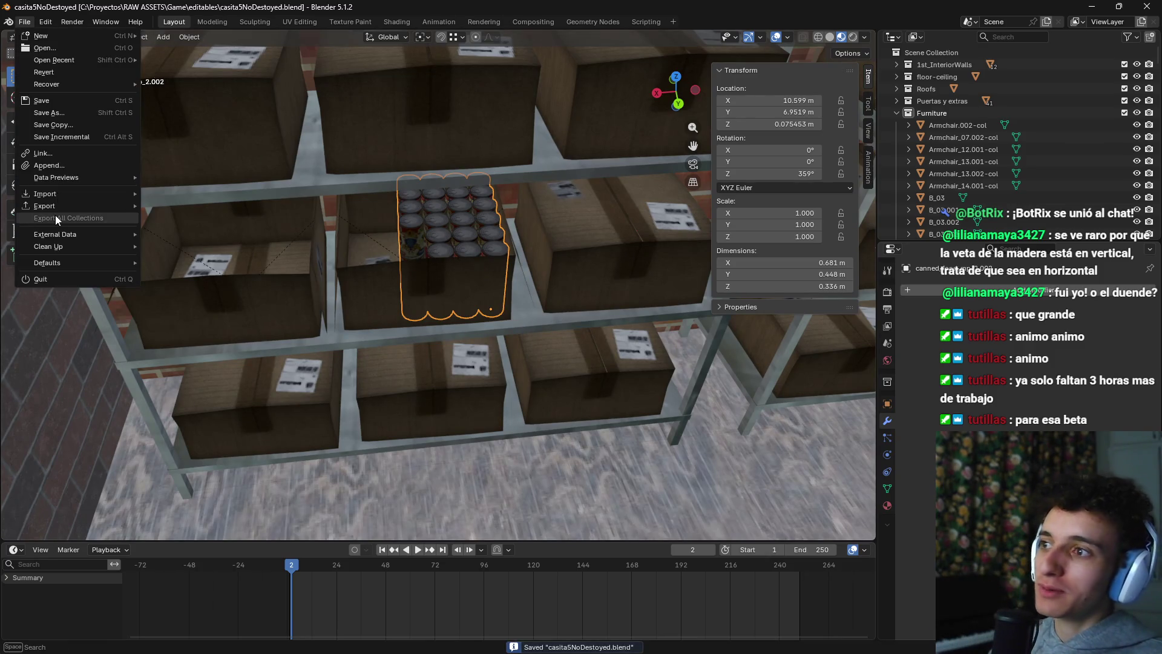
Step: Export the scene as glTF 2.0, overwriting furniture.glb
mouse_move(54, 207)
left_click(216, 314)
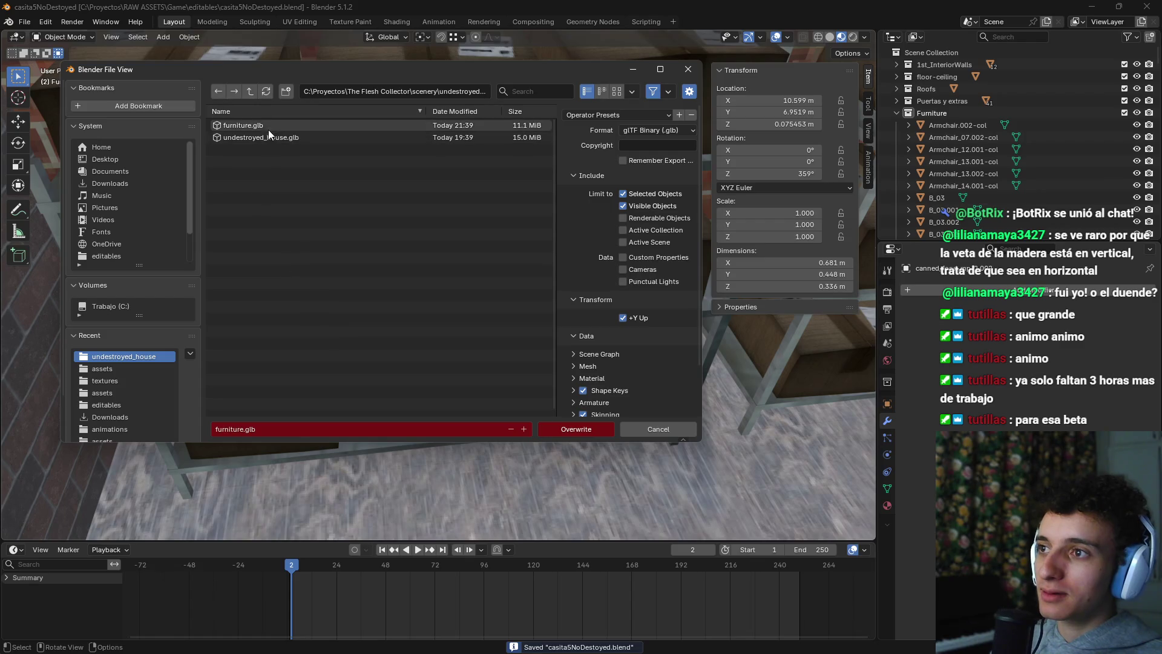
left_click(574, 427)
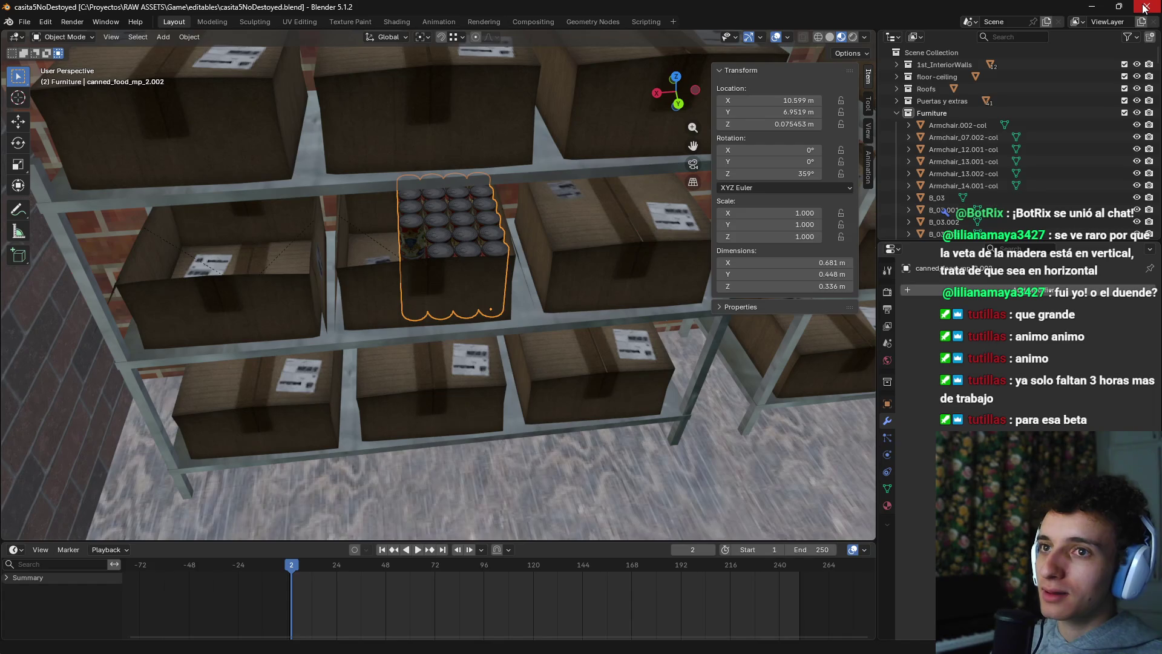
Step: Select every object in the Furniture collection and export them as glTF over furniture.glb
right_click(953, 111)
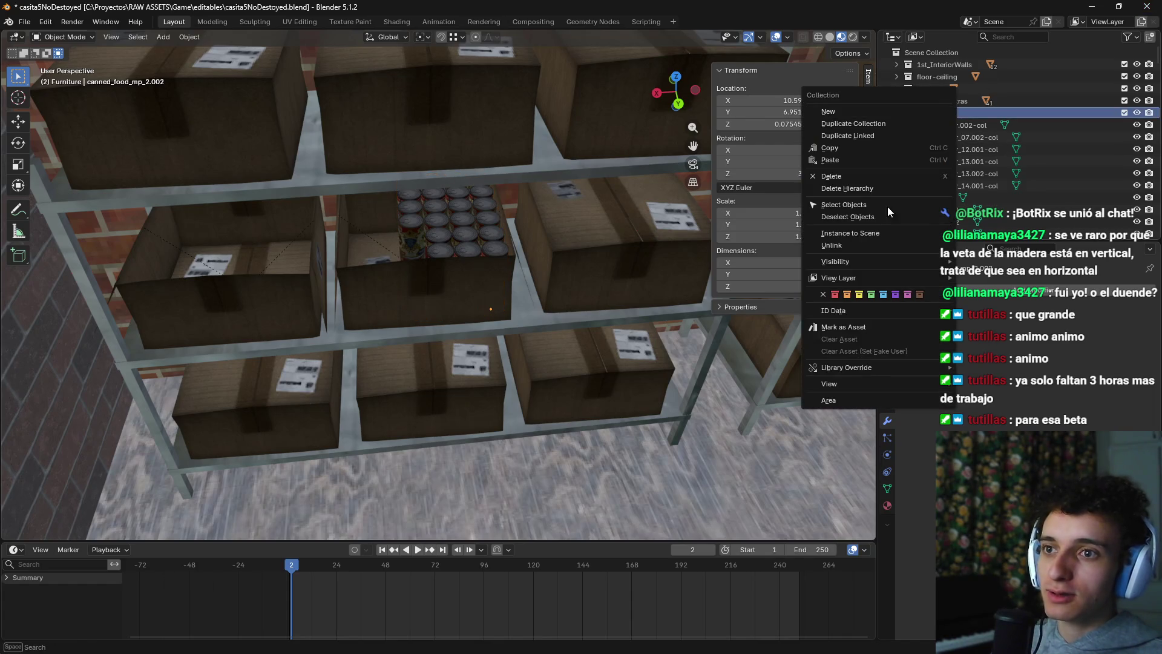
left_click(853, 204)
left_click(27, 23)
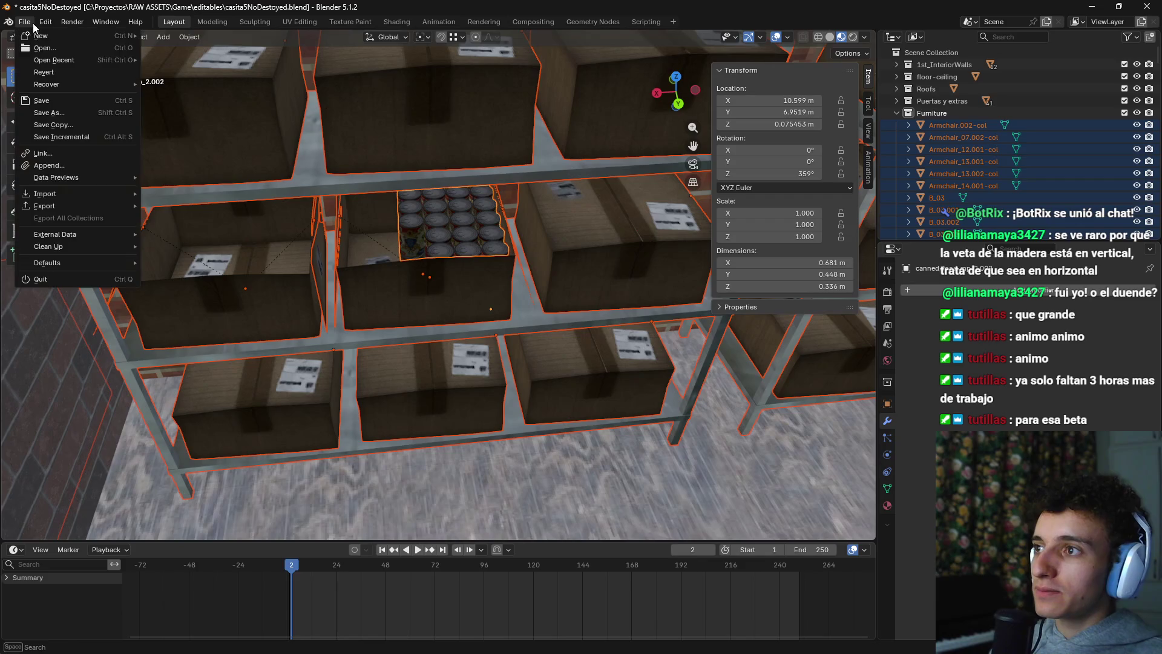
mouse_move(54, 206)
left_click(190, 315)
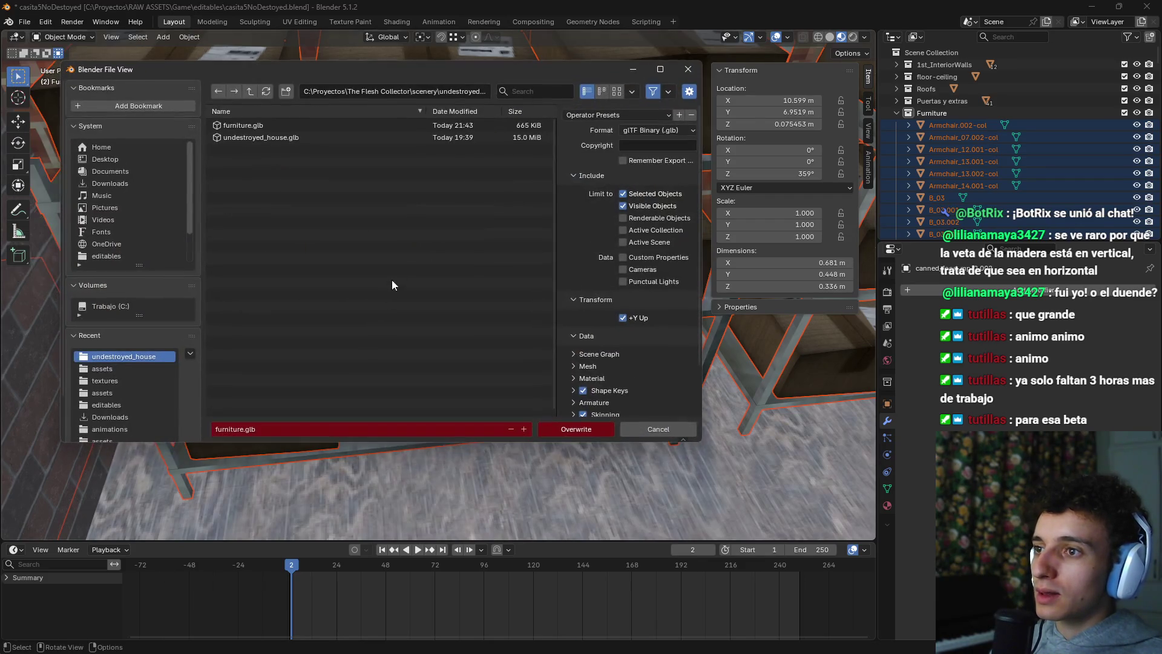
left_click(583, 431)
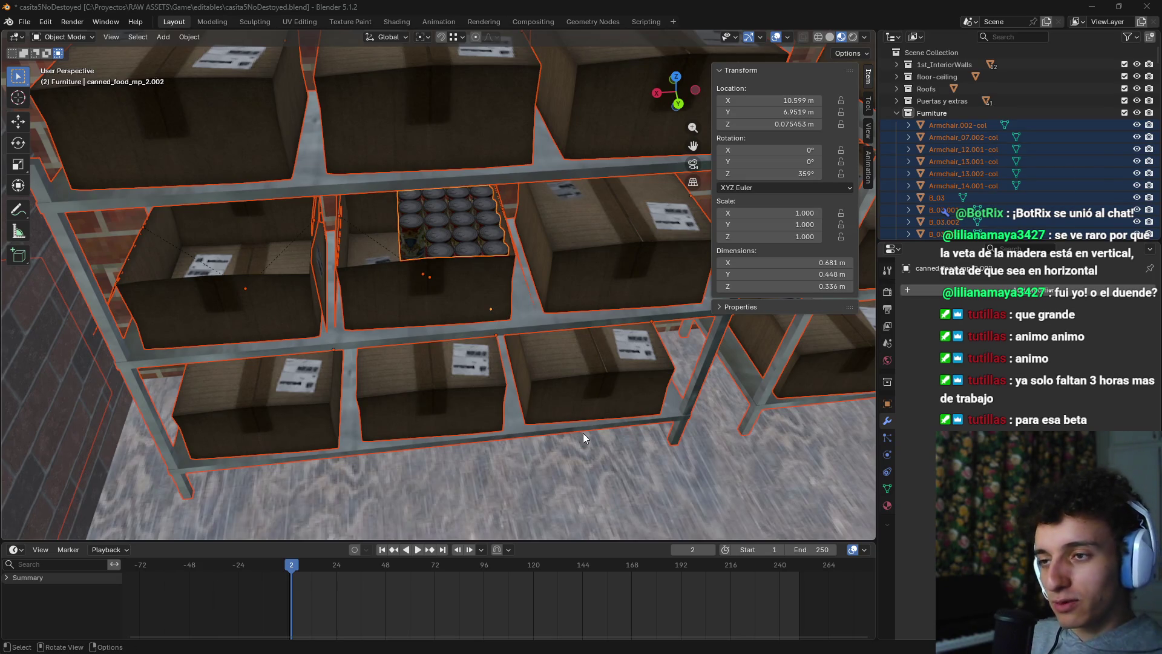
mouse_move(679, 638)
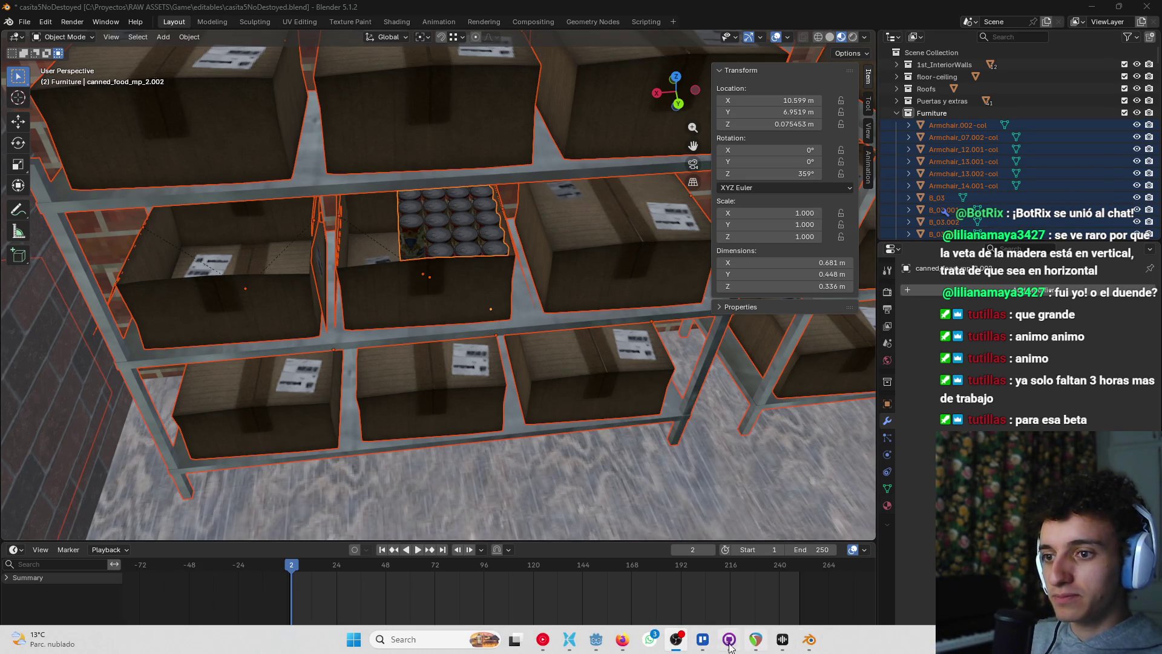
left_click(597, 640)
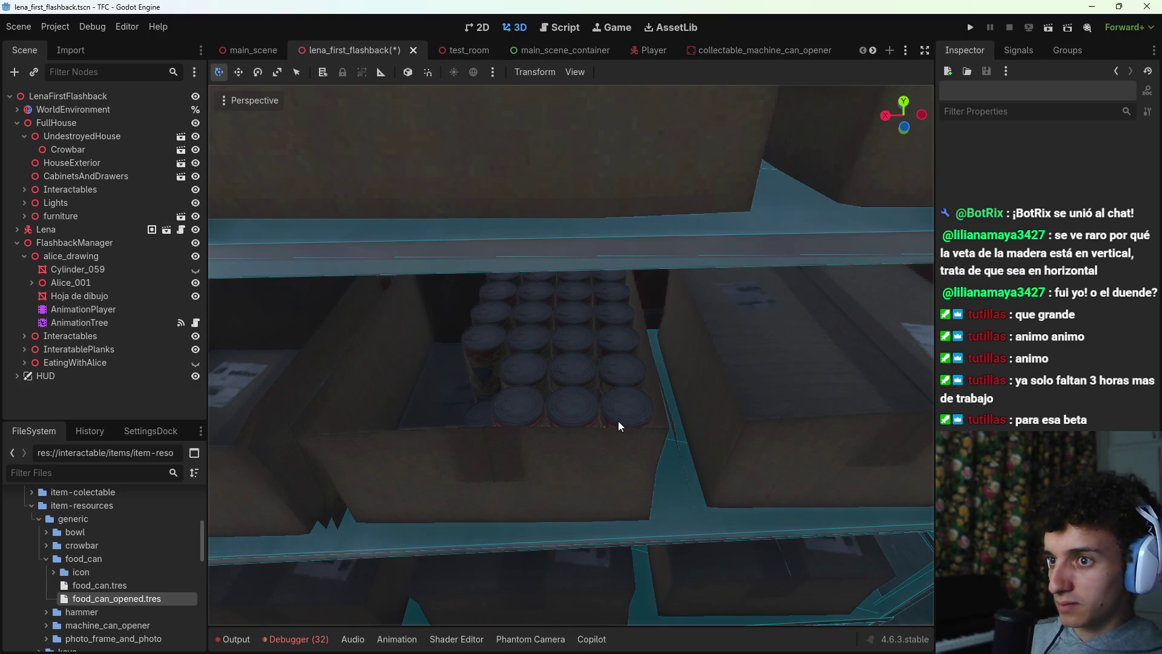
Step: Fly over to the shelf cans, place the 3D cursor there and instance a FoodCan scene at it
right_click(601, 413)
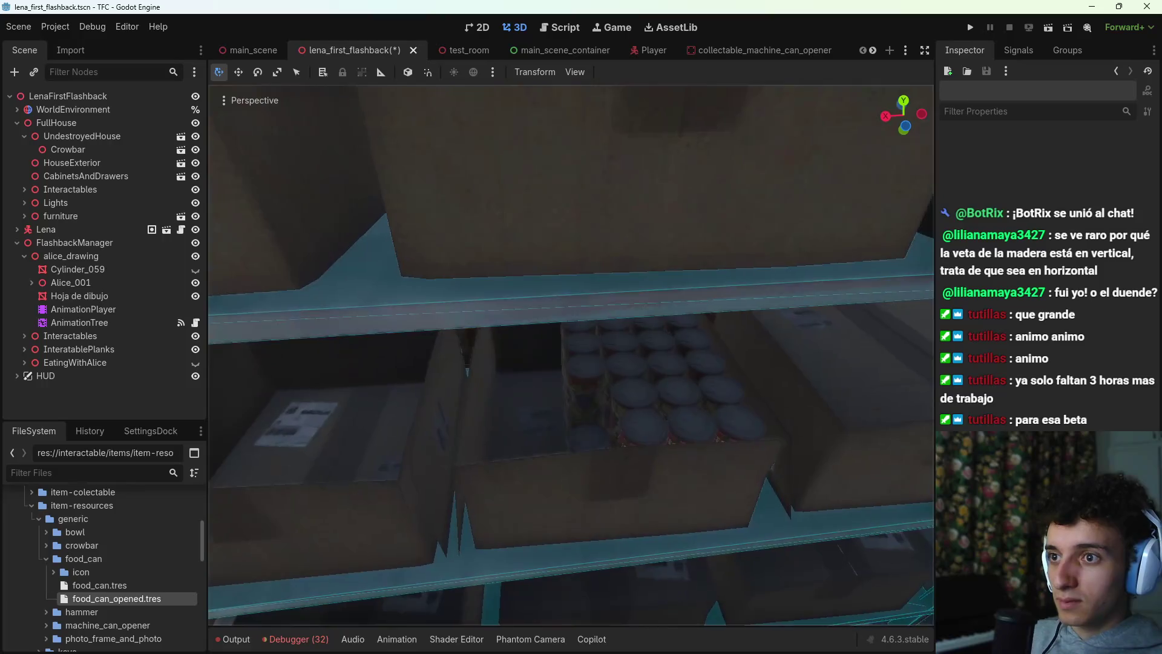
key("w")
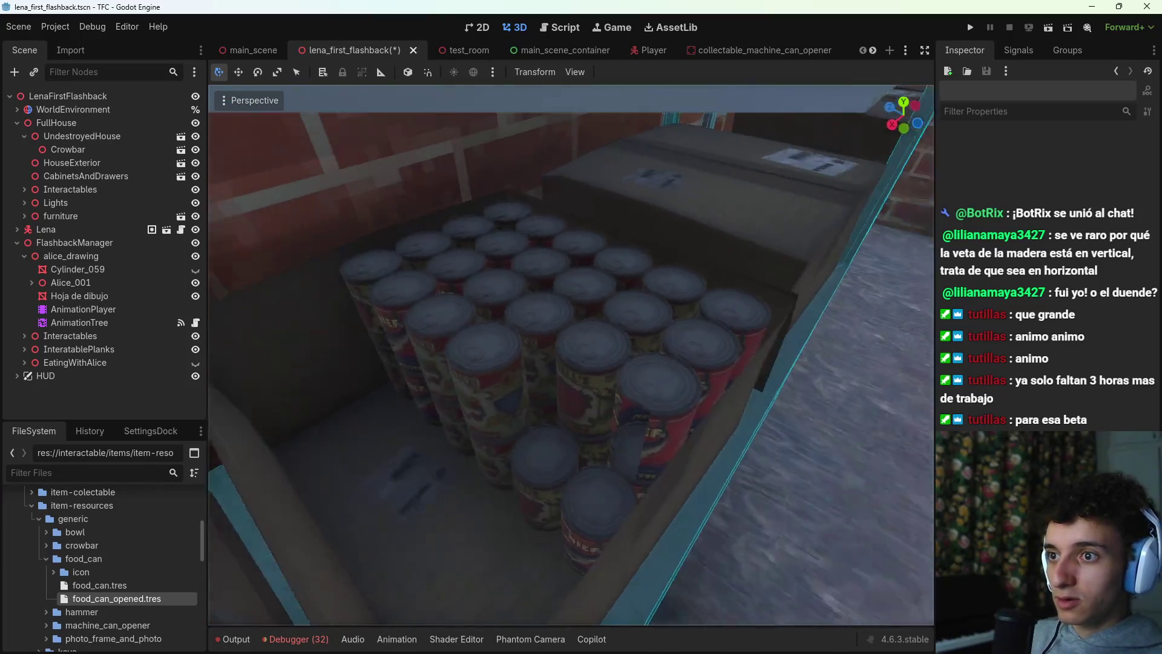
key("s")
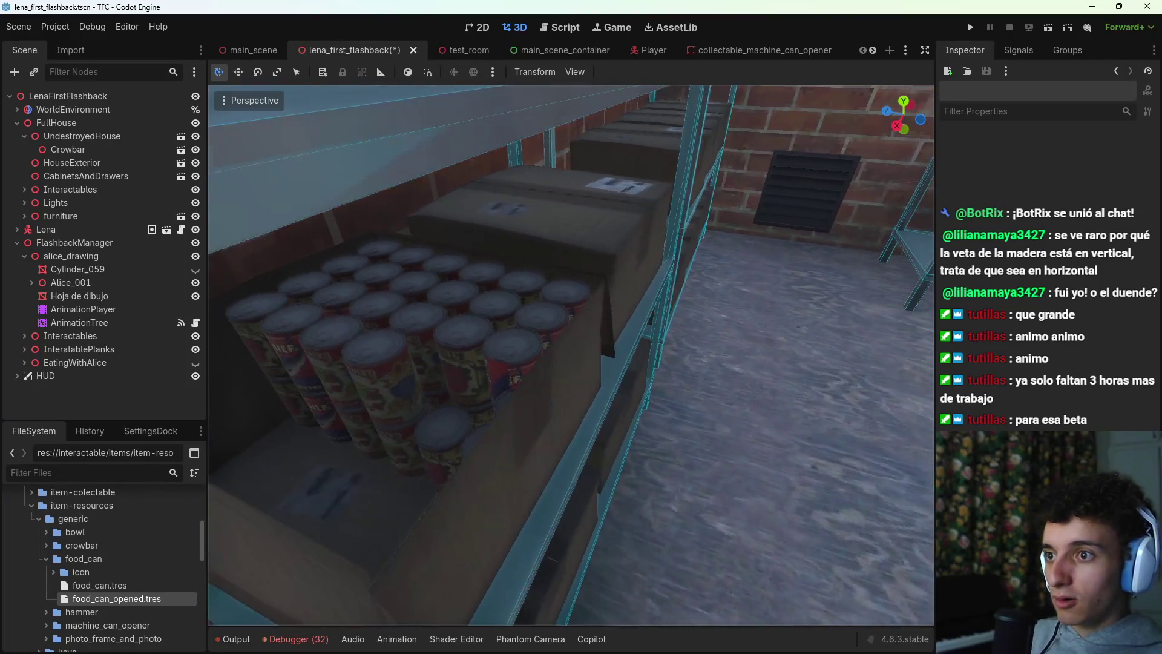
key("s")
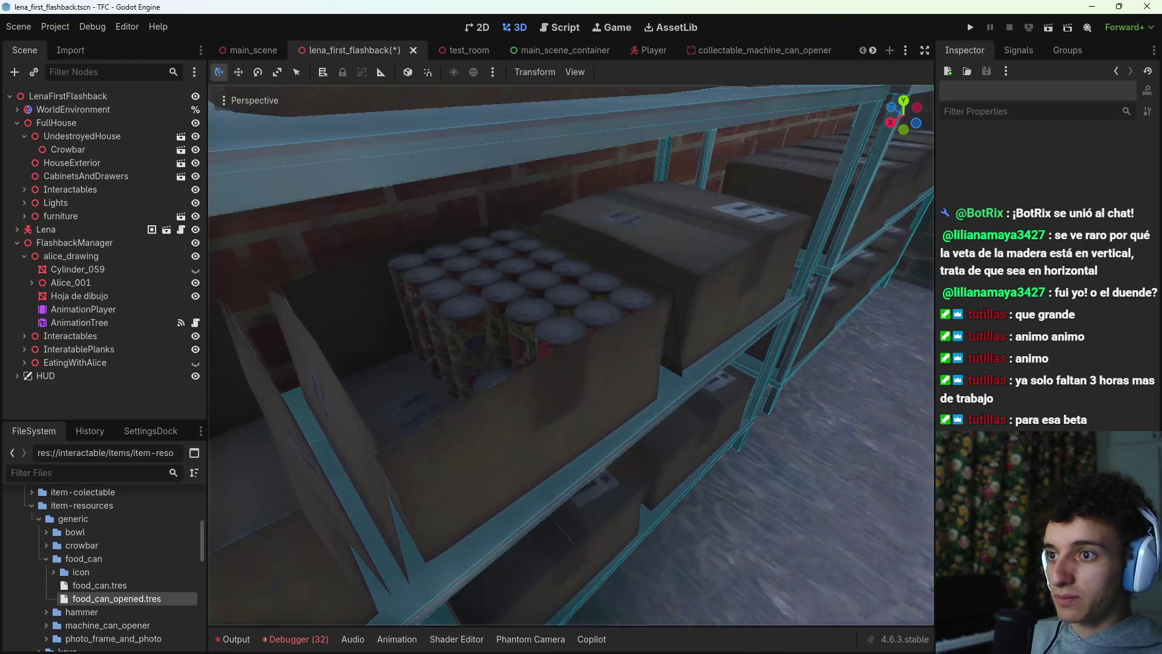
right_click(490, 361, "shift")
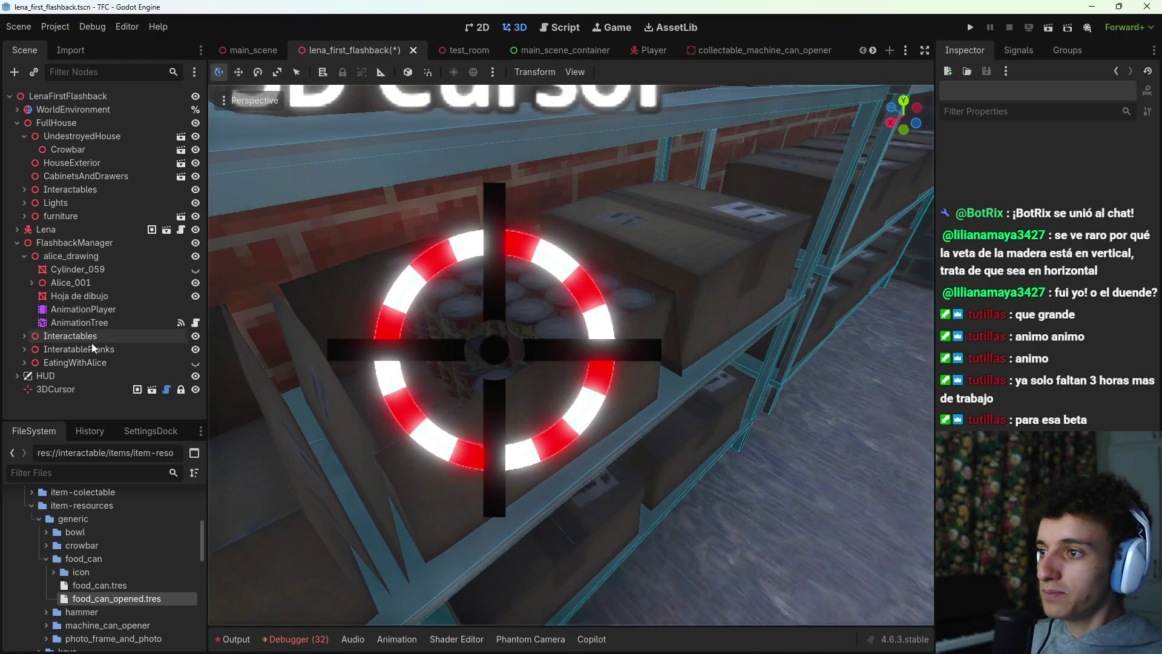
key("ctrl+shift+a")
type("food")
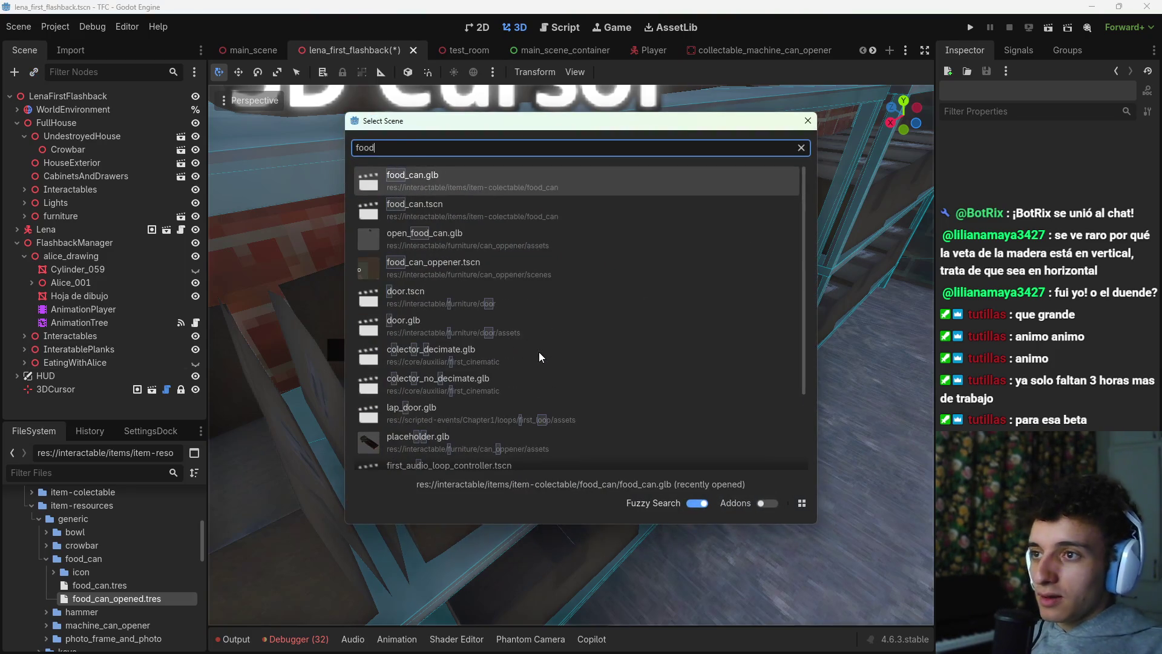
key("Down")
key("Return")
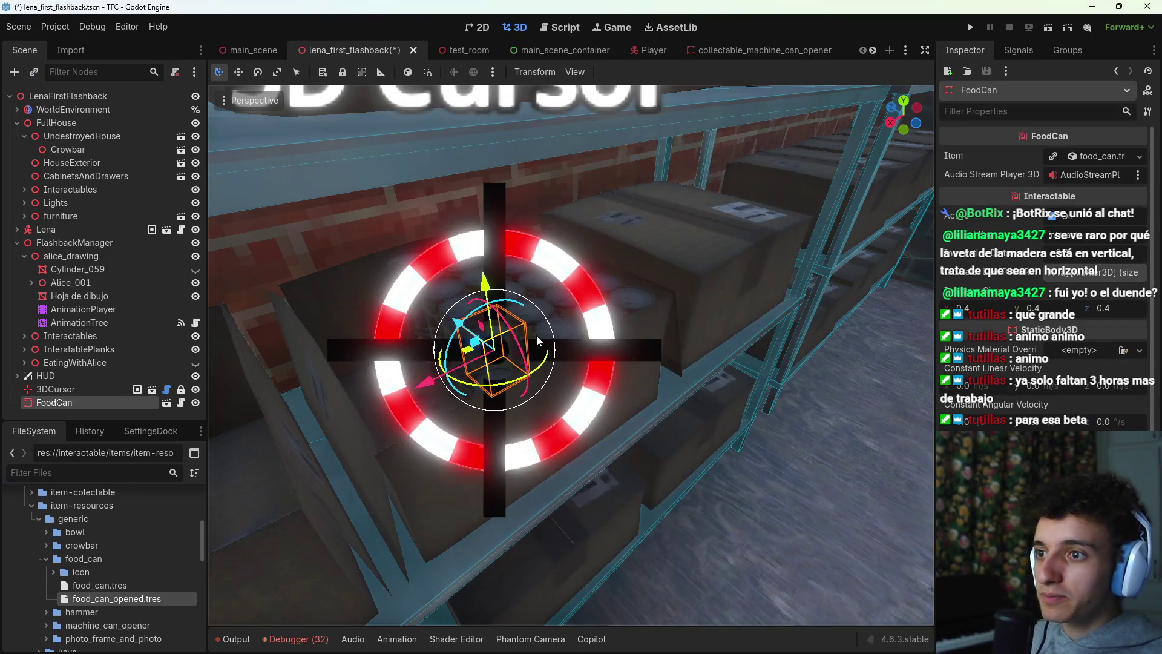
key("f")
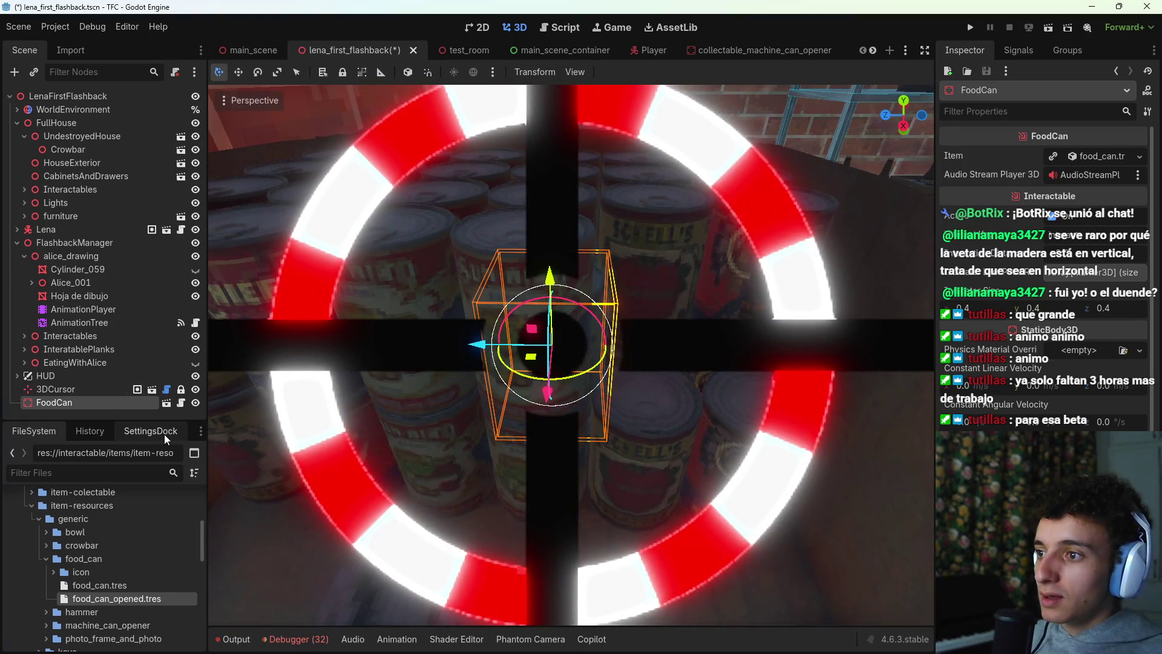
Step: Remove all 3D cursors from the scene using the 3D cursor settings
left_click(166, 439)
scroll(115, 632, "down", 5)
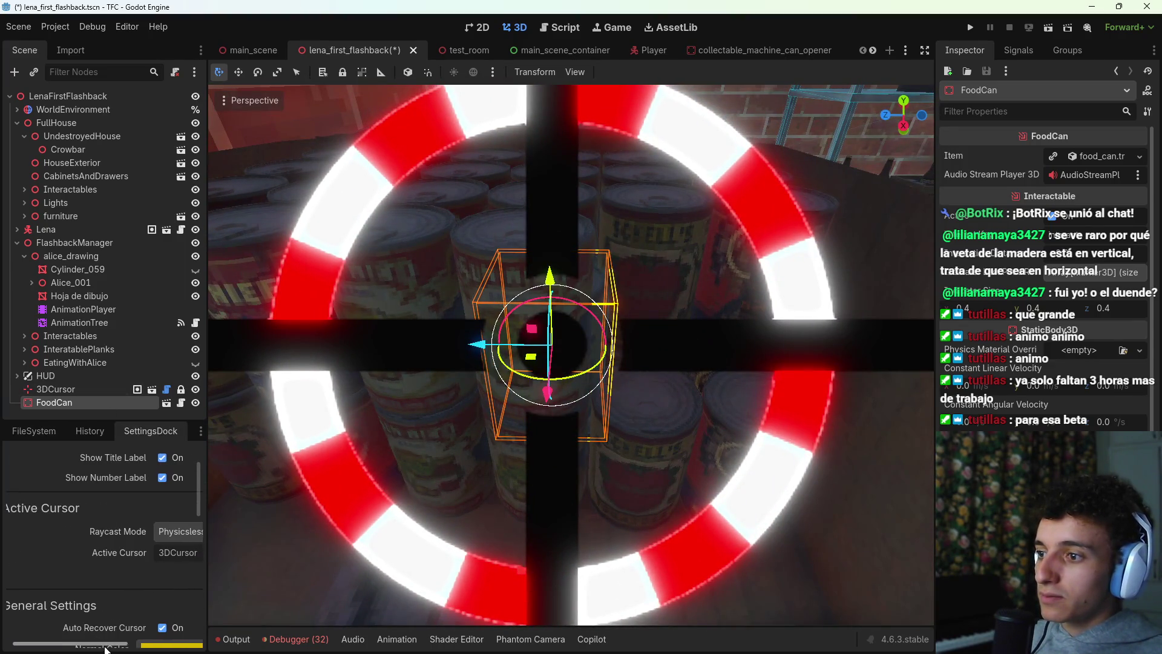
left_click_drag(106, 645, 176, 646)
scroll(148, 540, "up", 2)
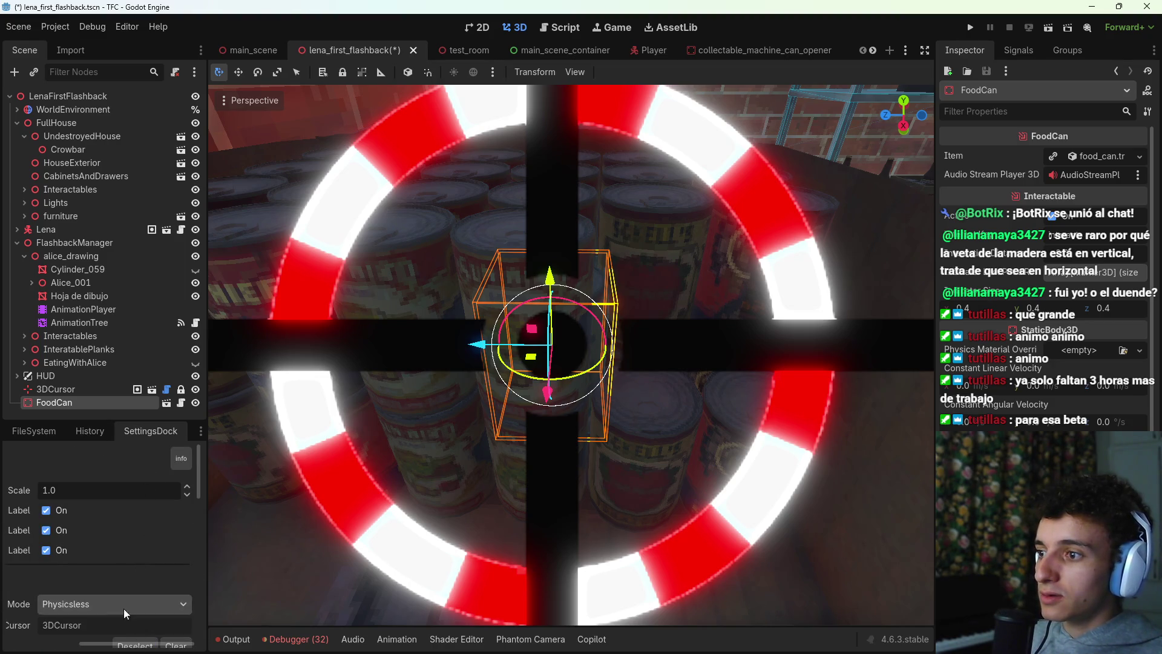
scroll(121, 629, "down", 5)
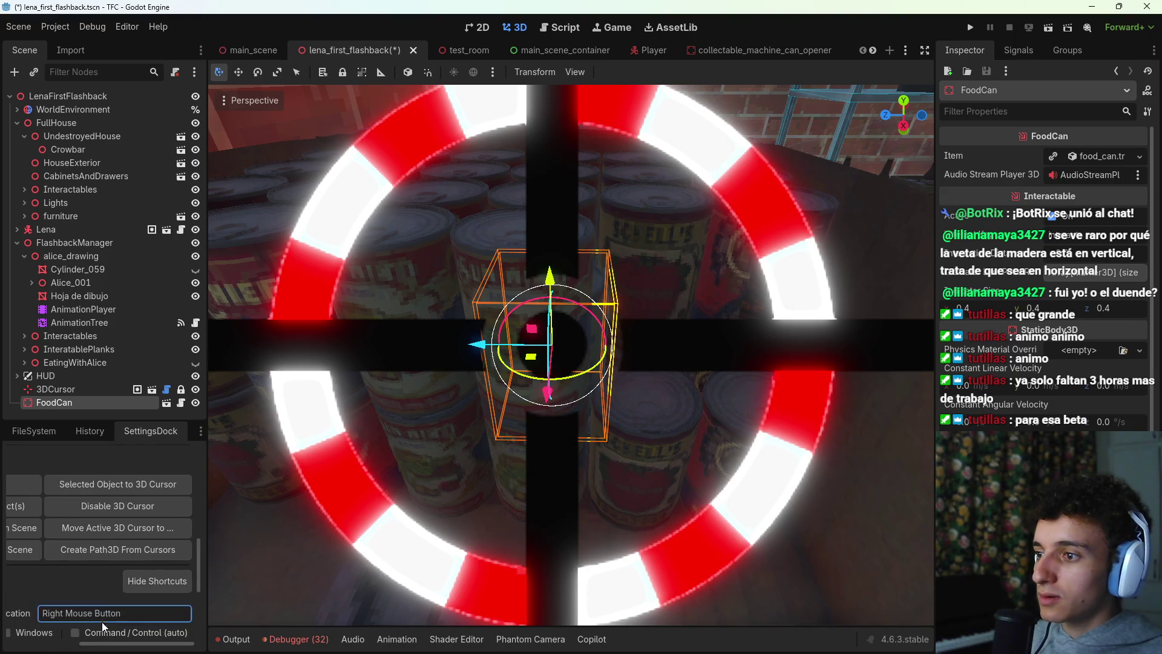
left_click_drag(121, 645, 77, 645)
left_click(60, 550)
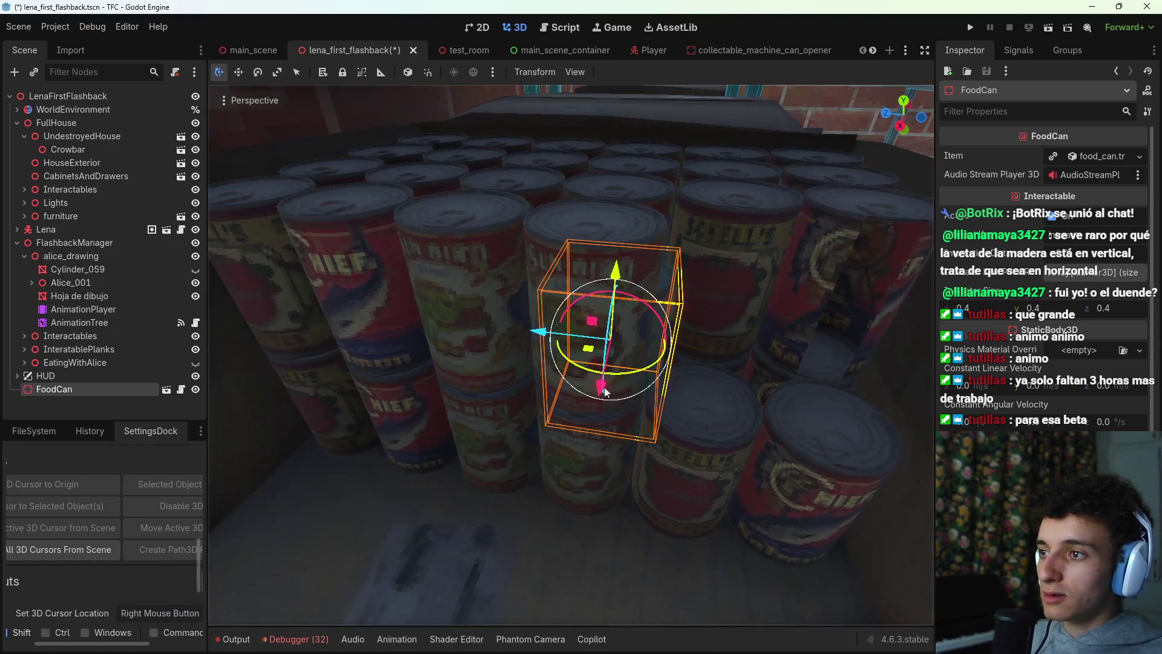
Step: Move the FoodCan along Z and X and raise it onto the top of the can stack
left_click(51, 437)
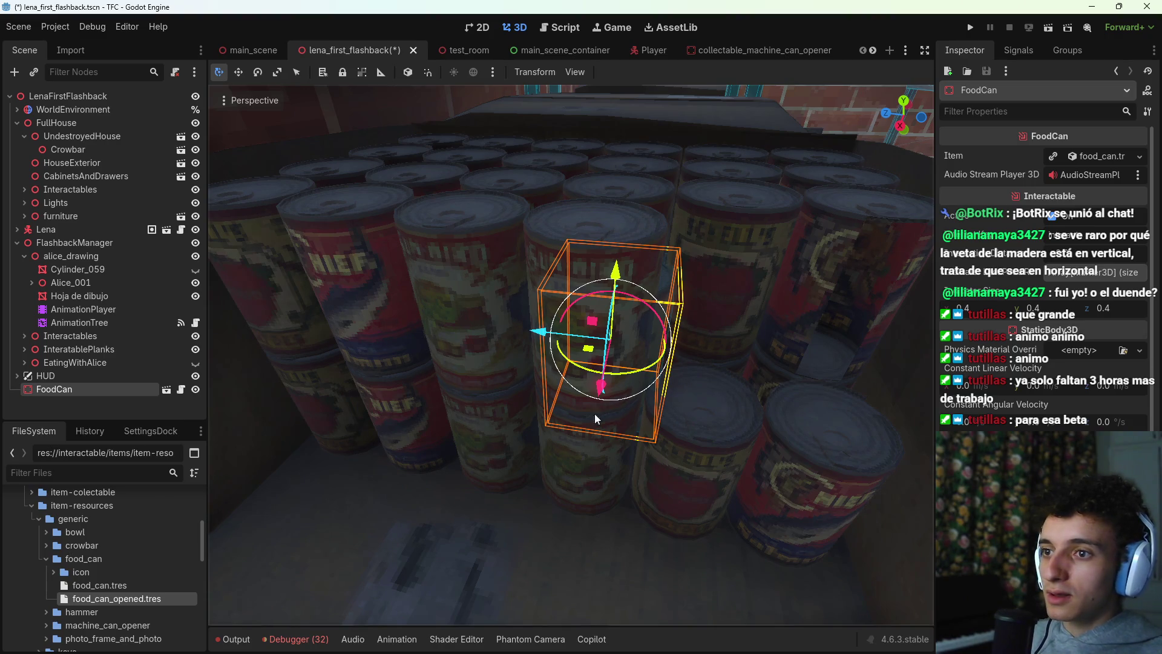
left_click_drag(533, 340, 641, 364)
left_click_drag(721, 401, 710, 445)
left_click_drag(635, 381, 634, 387)
left_click_drag(722, 330, 745, 262)
left_click_drag(793, 319, 532, 420)
Step: Duplicate the FoodCan and slide the FoodCan2 copy onto the neighbouring can
key("ctrl+d")
left_click_drag(440, 414, 563, 415)
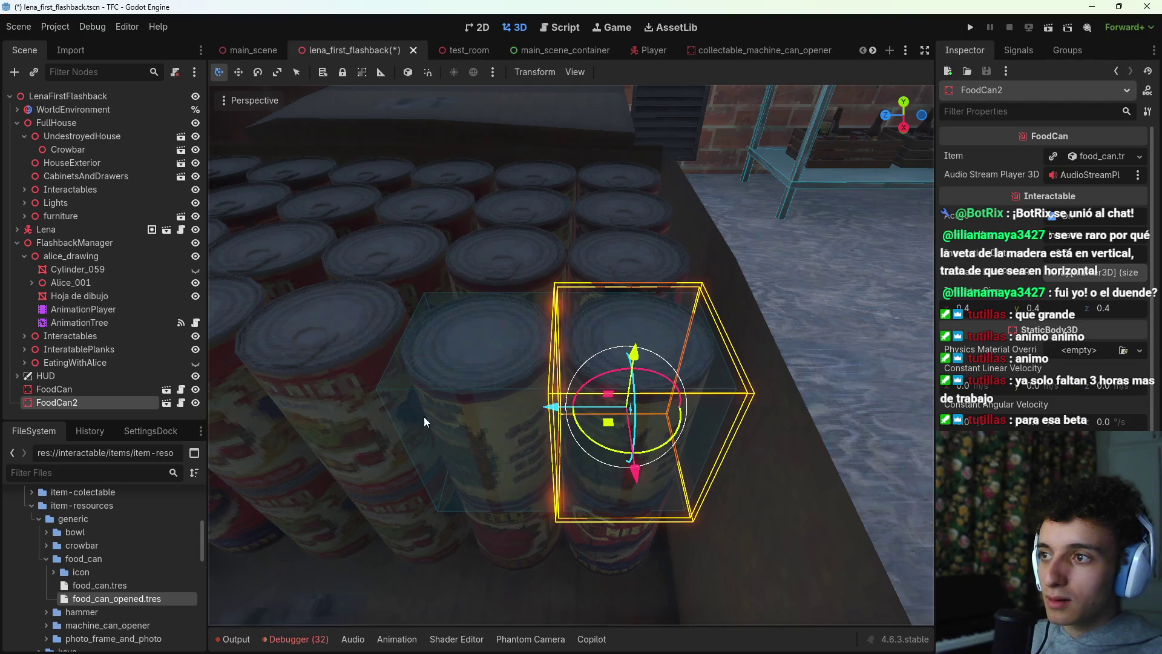
right_click(81, 387)
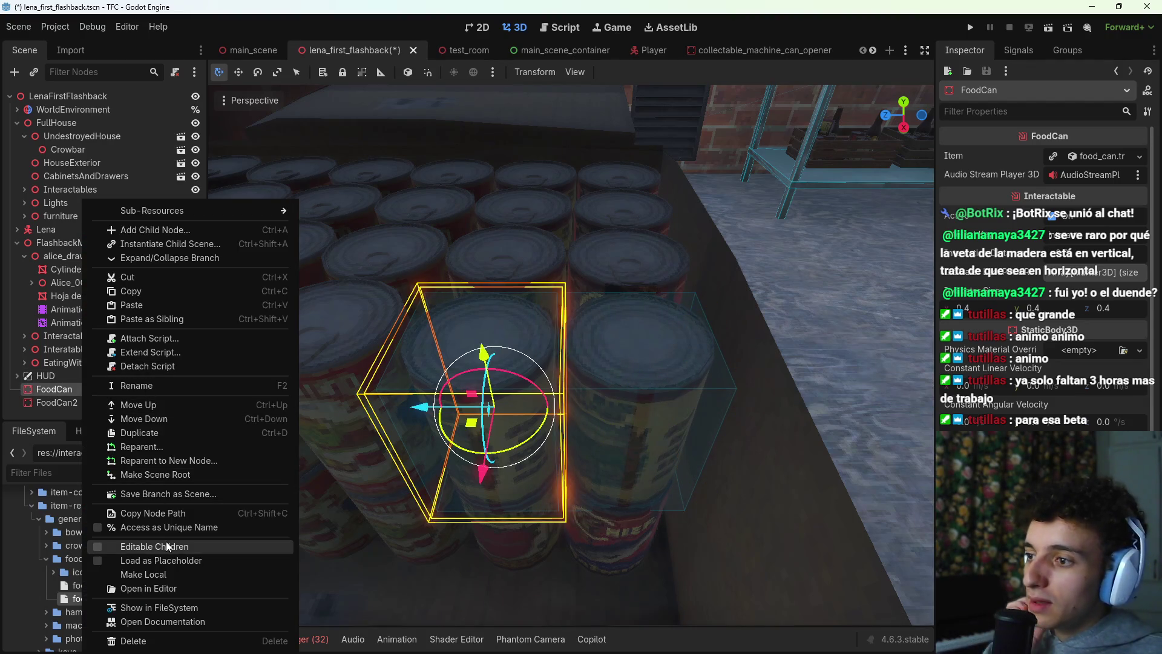
Step: Make FoodCan's children editable and add a Marker3D child to both FoodCan and FoodCan2
left_click(133, 546)
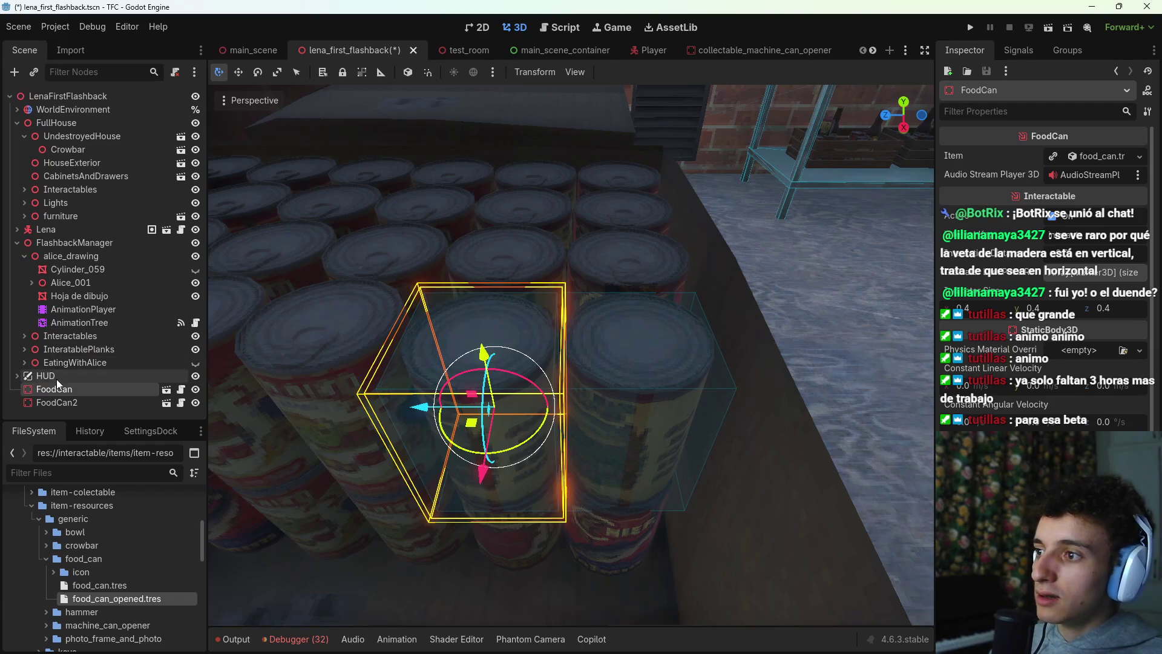
key("ctrl+a")
type("mark")
key("Return")
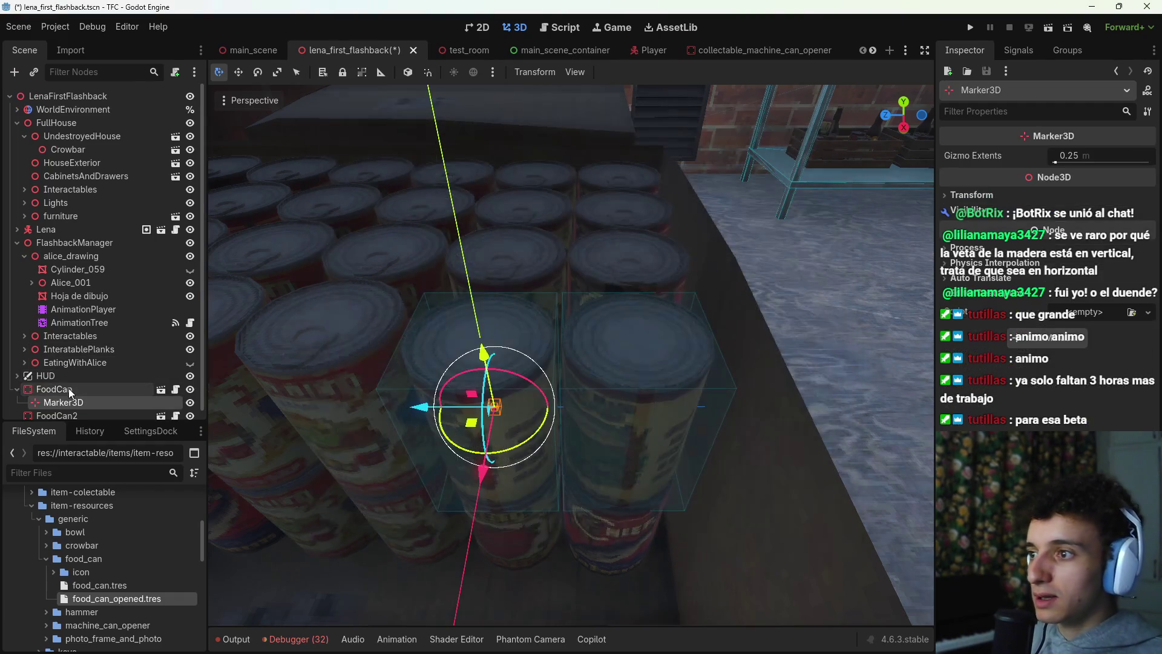
scroll(72, 397, "down", 1)
left_click(70, 406)
key("ctrl+a")
type("ma")
key("Return")
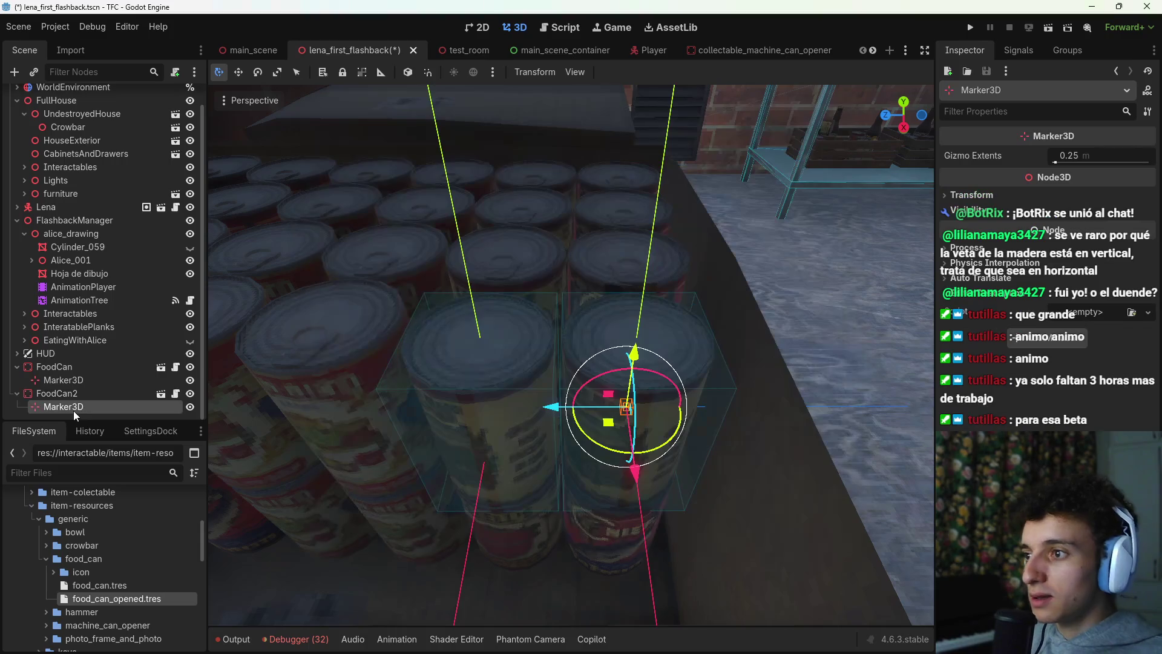
Step: Select both Marker3D nodes and raise them about 0.099 units above the cans
left_click(82, 380)
left_click(82, 410, "ctrl")
left_click_drag(561, 368, 570, 242)
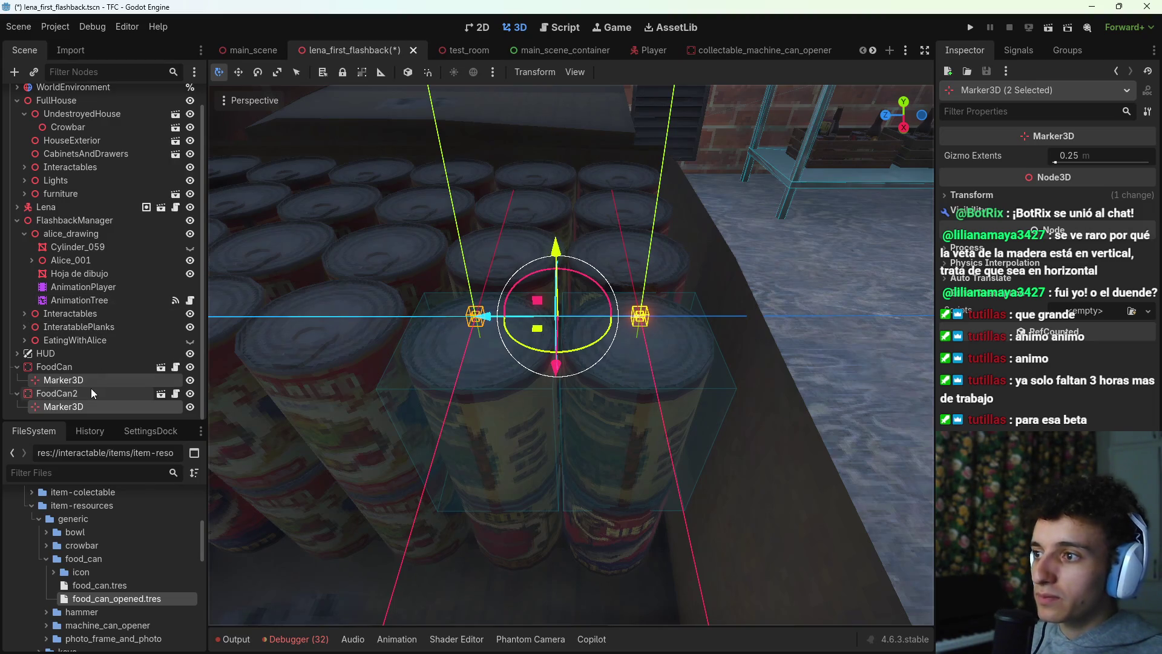
Step: Check the marker positions under FoodCan and FoodCan2
left_click(67, 393)
left_click(95, 381)
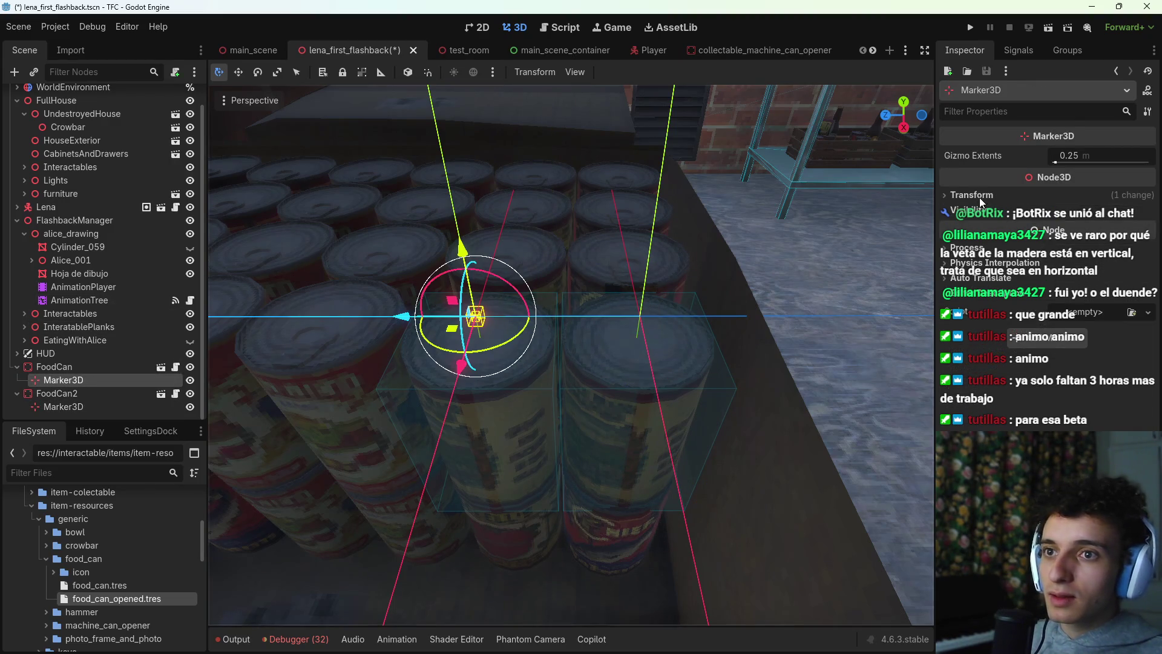
left_click(48, 367)
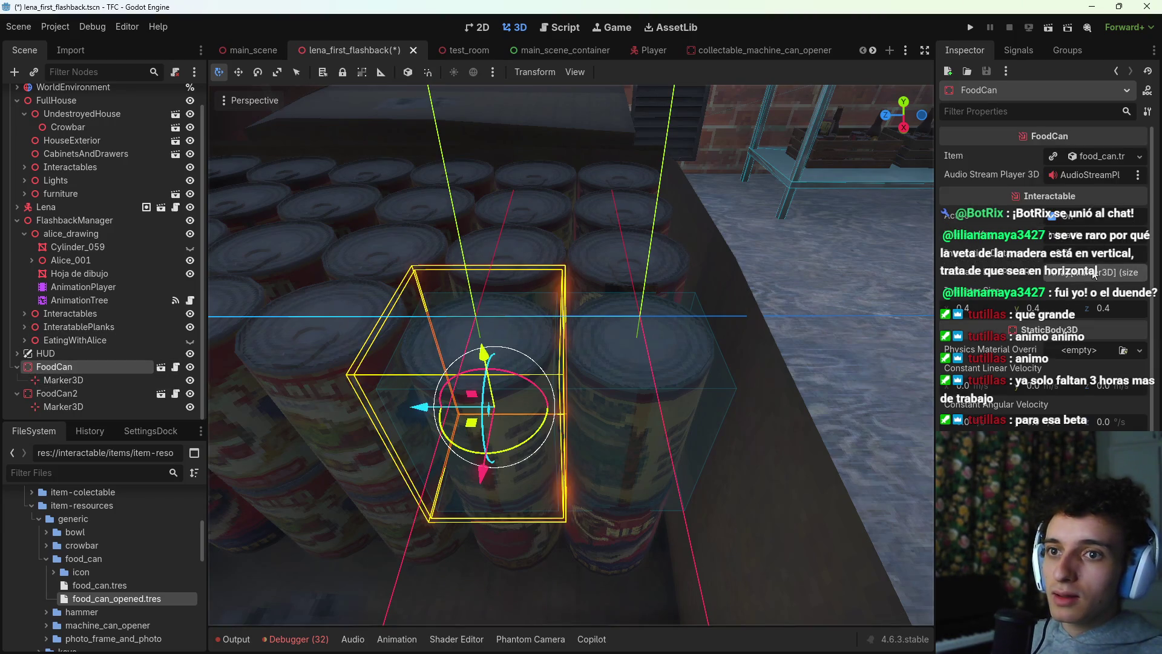
left_click(141, 381)
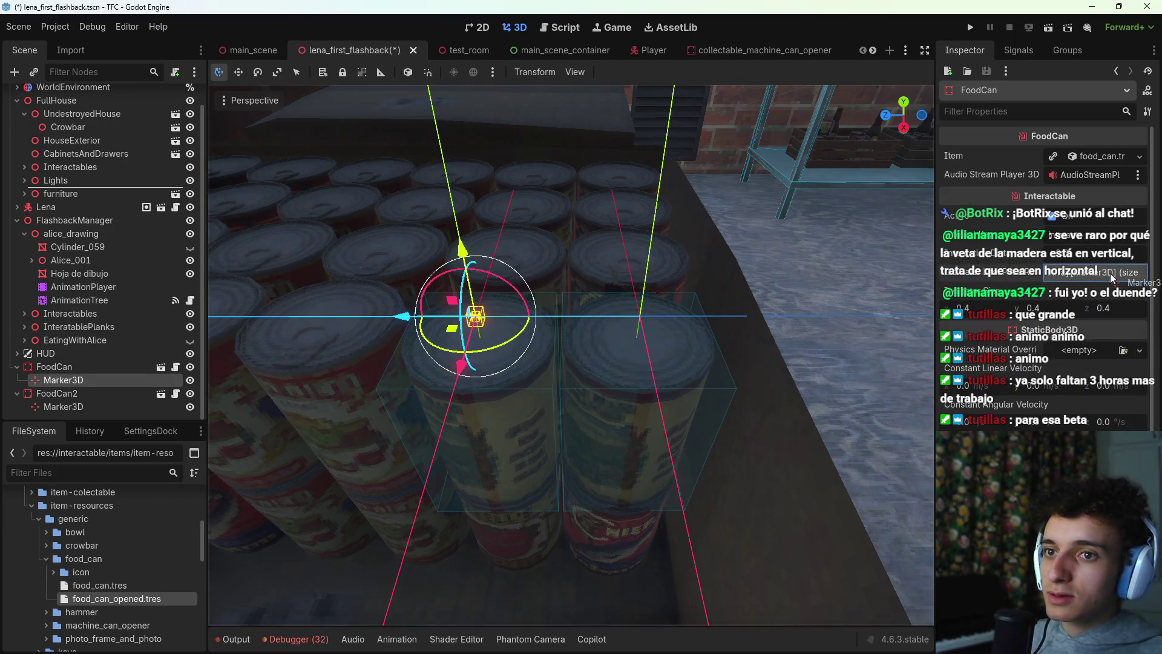
left_click(54, 394)
left_click(63, 407)
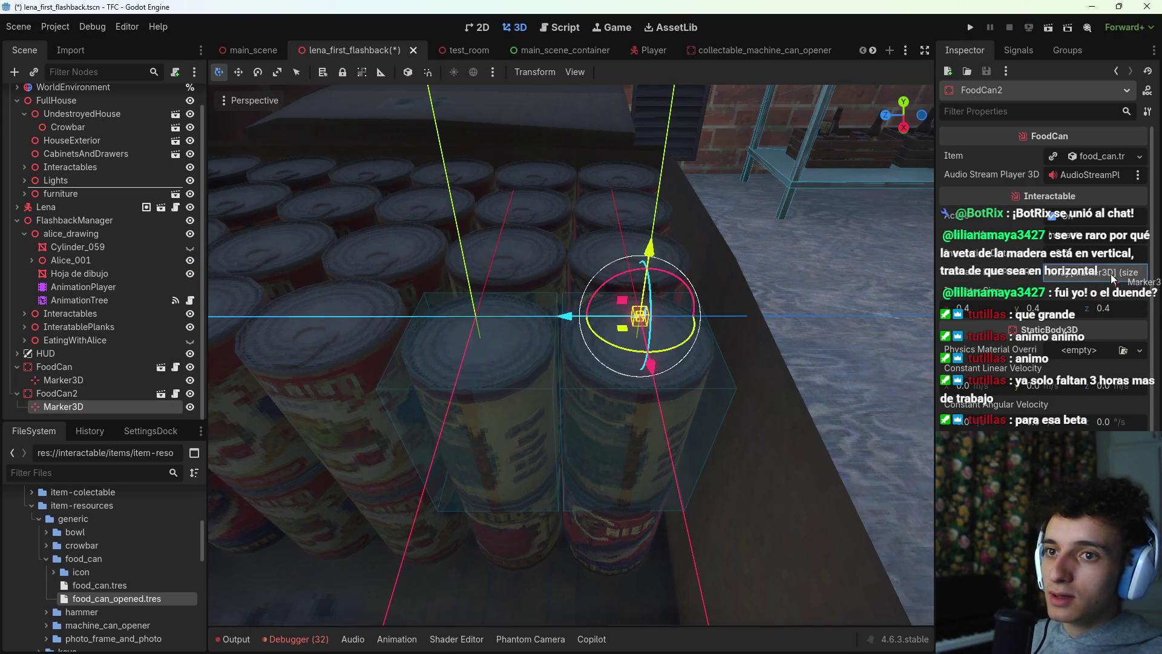
left_click_drag(736, 380, 303, 375)
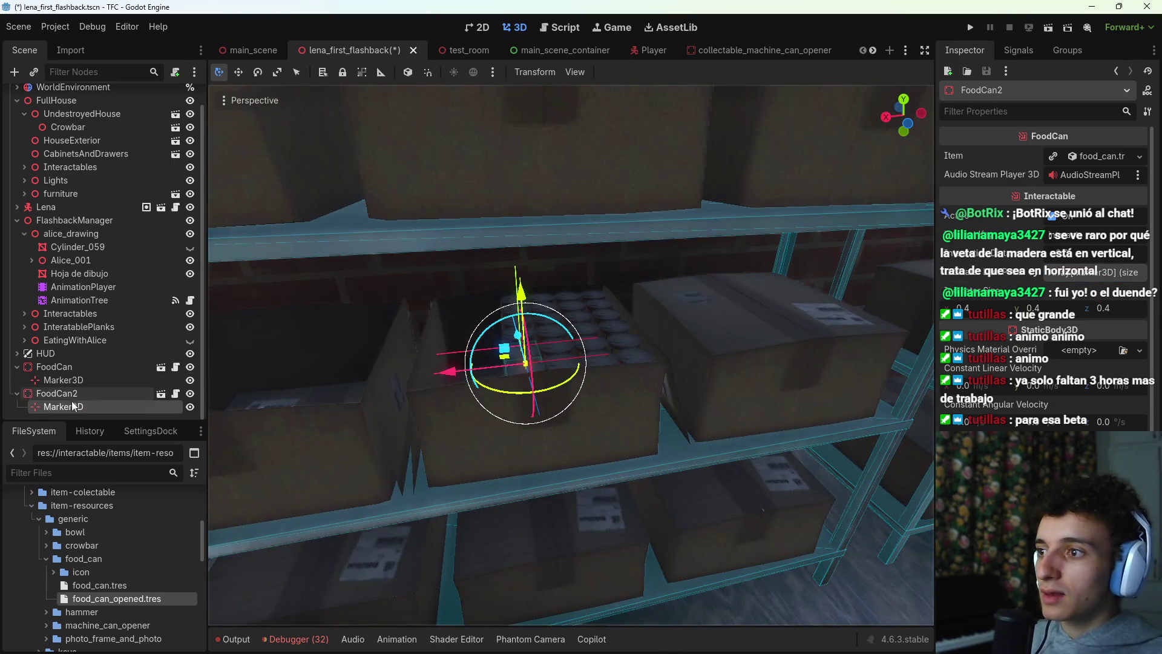
Step: Collapse the FoodCan nodes, save the flashback scene and fly the view to the crate shelves
left_click(17, 367)
left_click(16, 402)
key("ctrl+s")
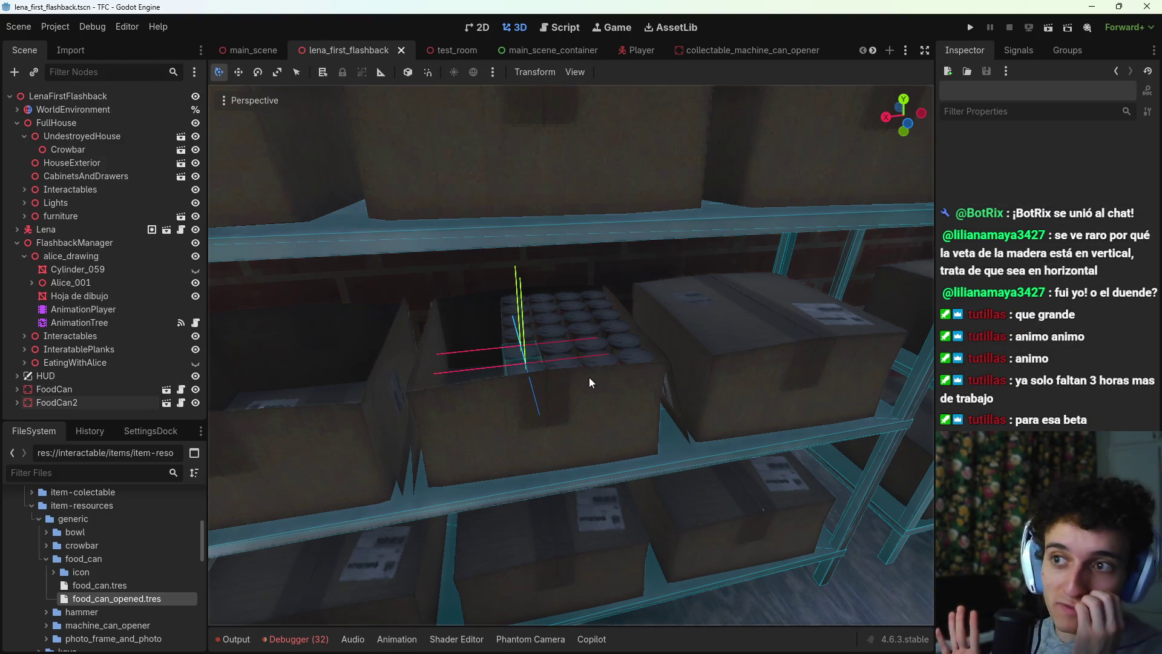
key("s")
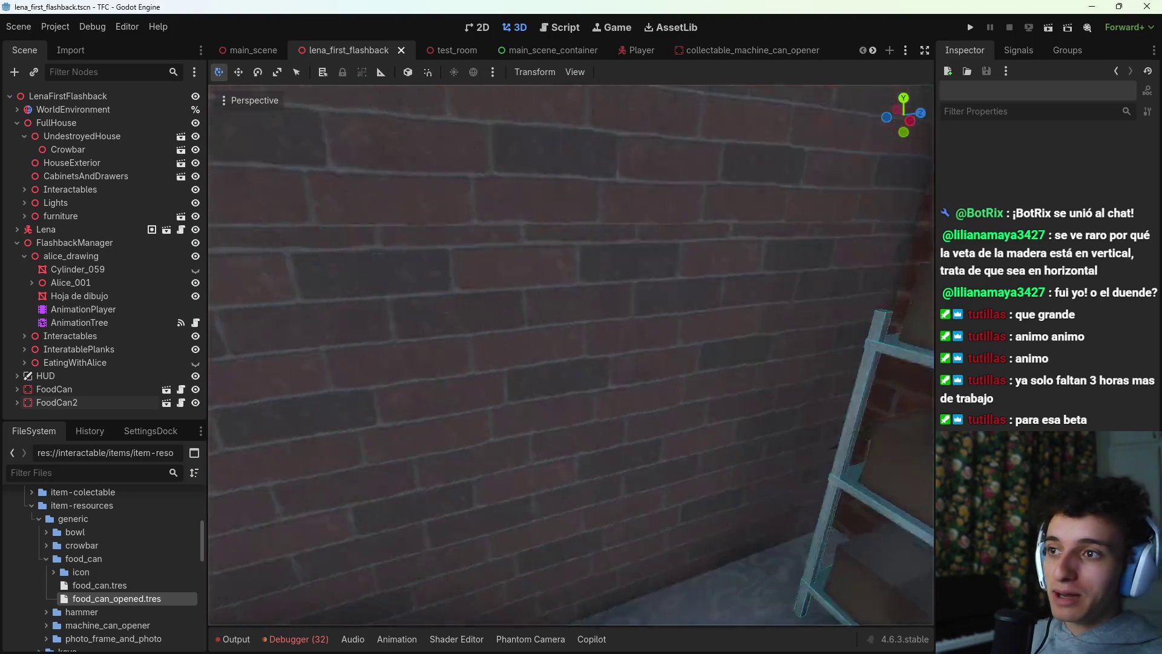
key("w")
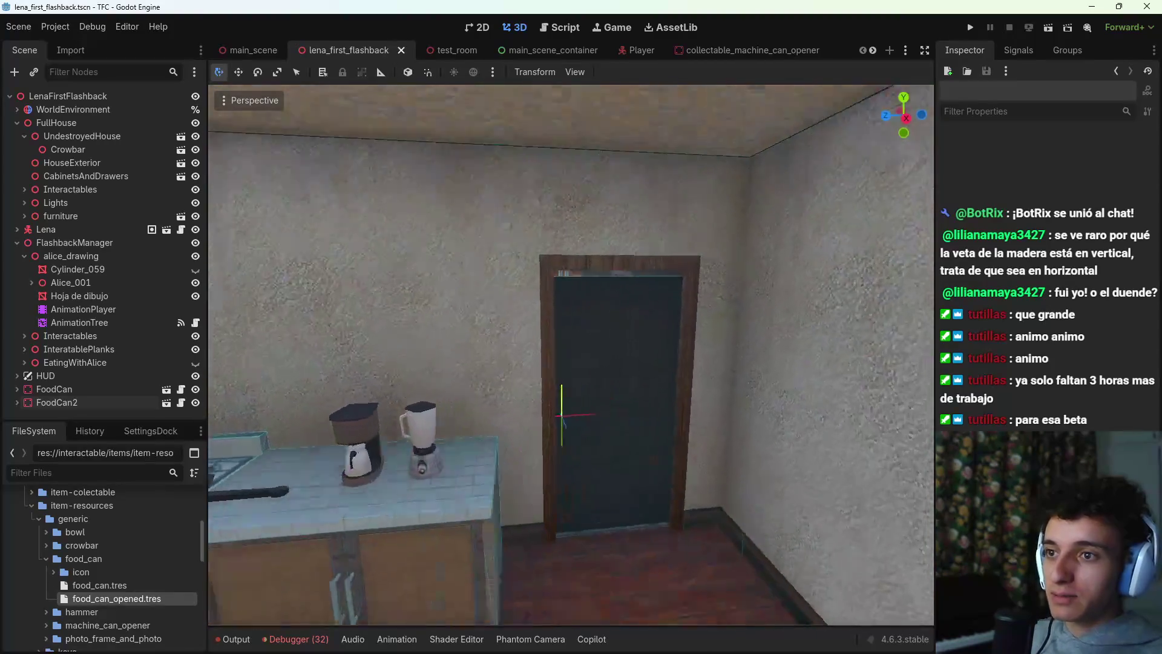
key("w")
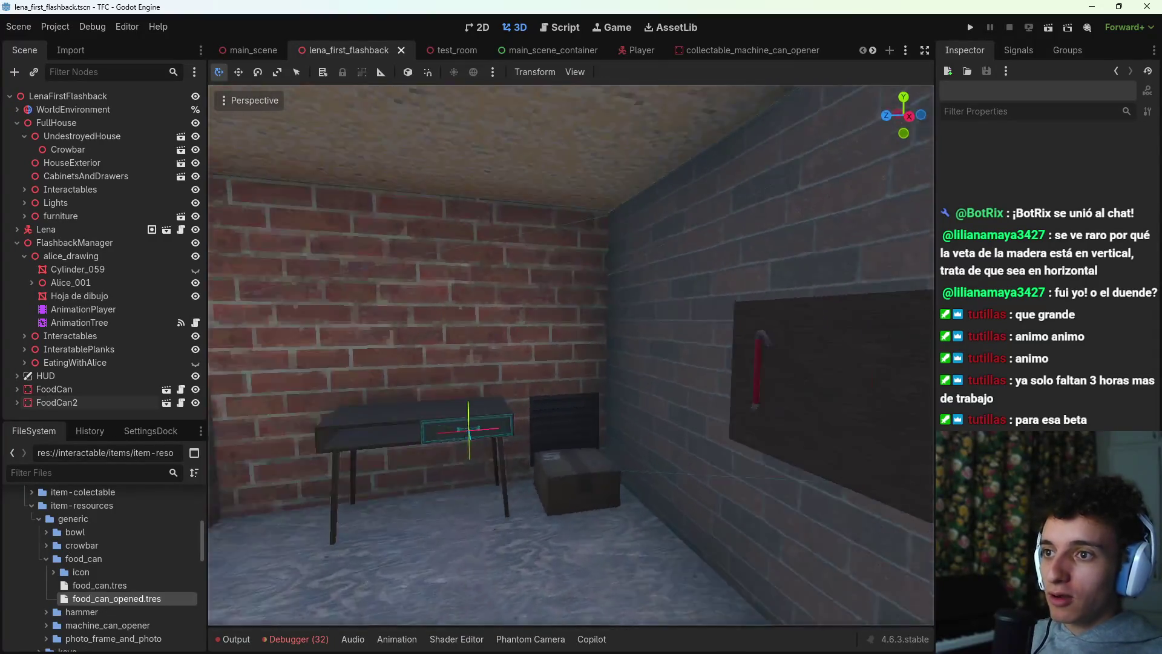
key("s")
key("w")
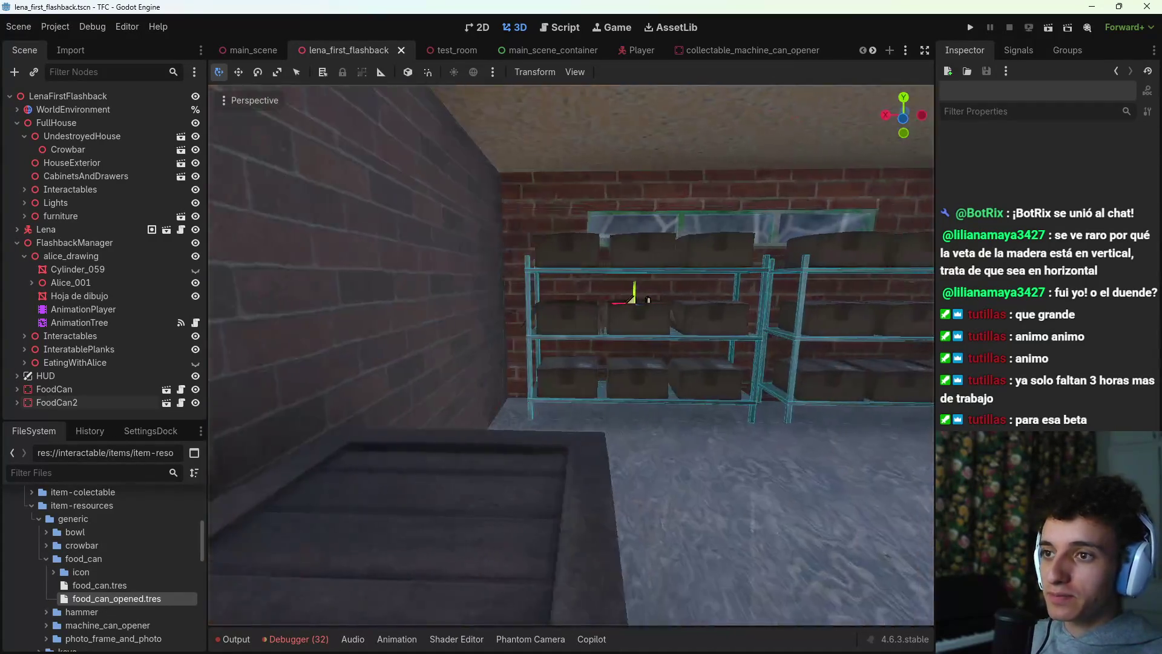
Step: Run the current scene to test it, stop it with F8 and save again
left_click(1047, 29)
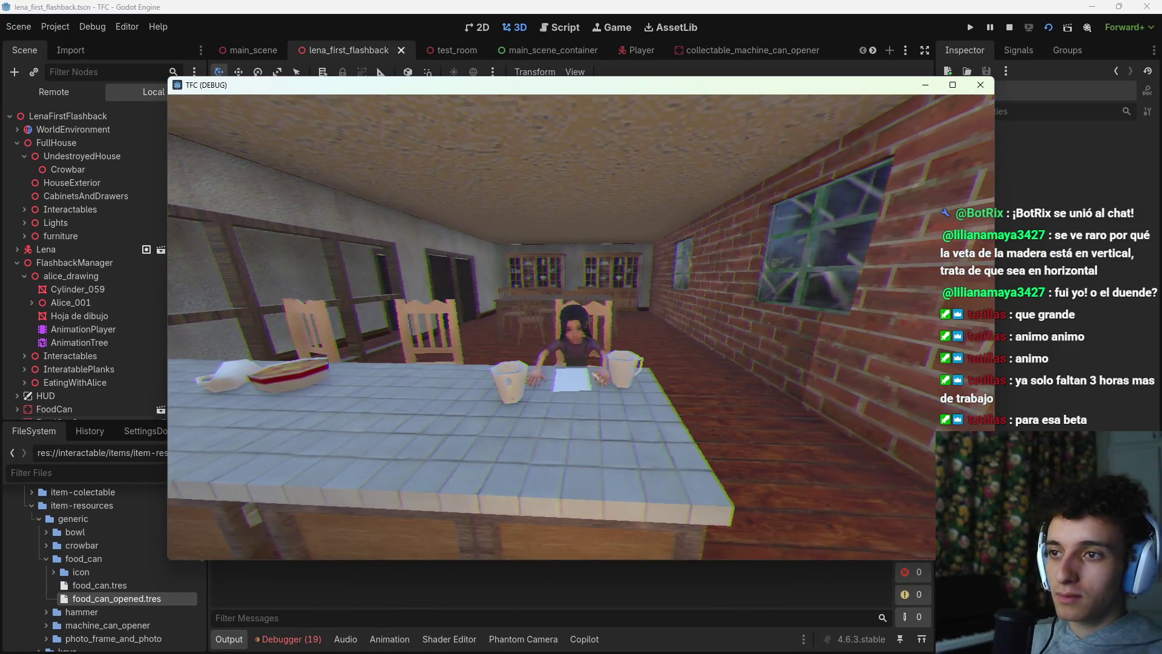
key("F8")
key("ctrl+s")
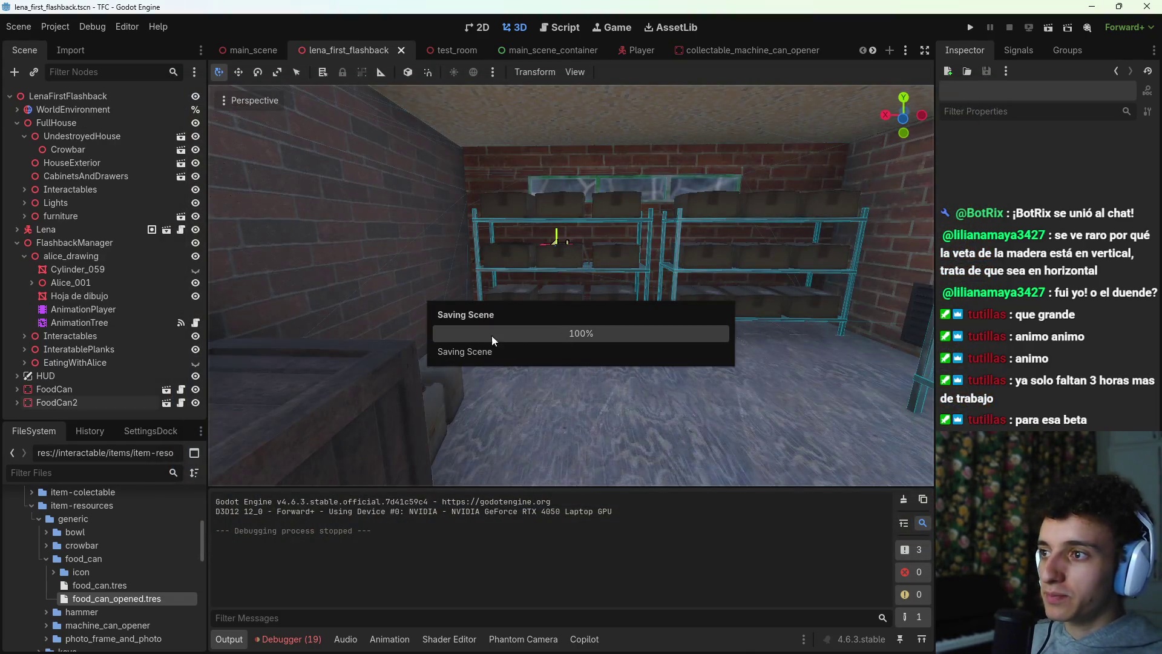
Step: Expand EatingWithAlice and open its dialogue trigger's talk_to_alice_ib.gd script at line 13
right_click(521, 264)
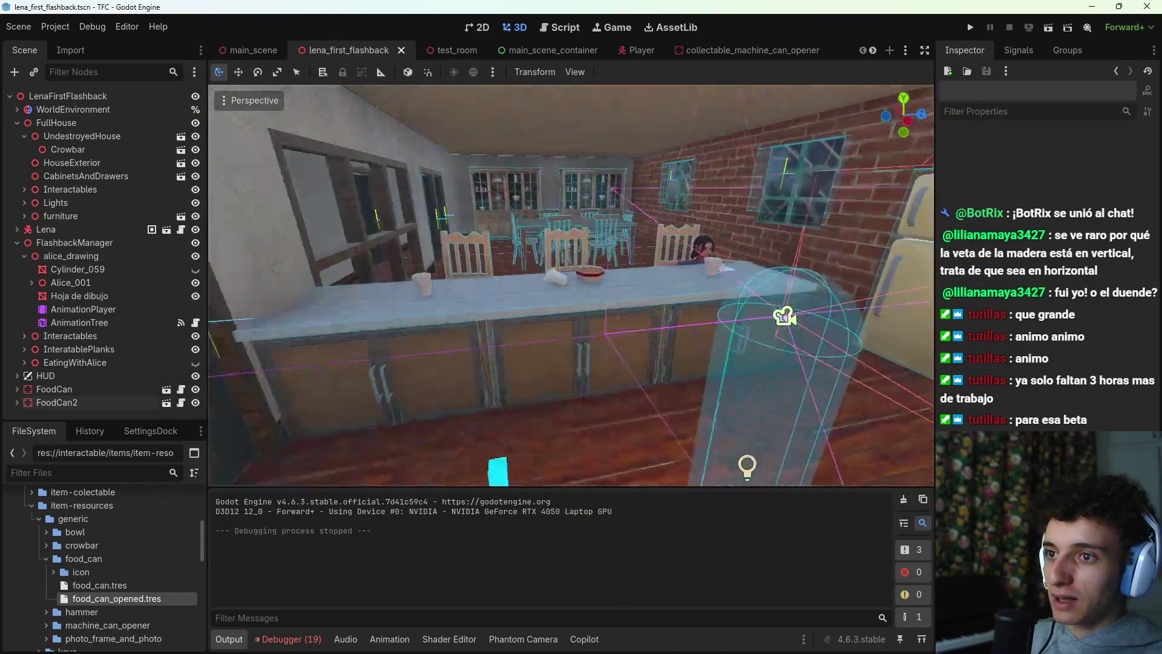
right_click(402, 275)
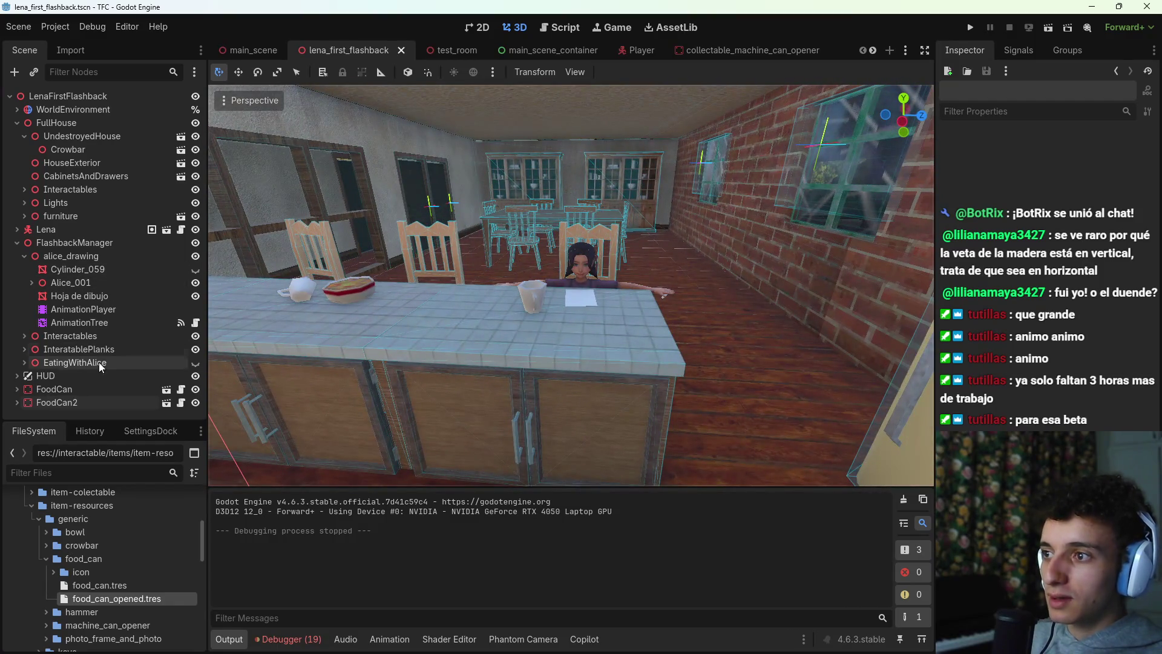
left_click(25, 362)
scroll(74, 366, "down", 3)
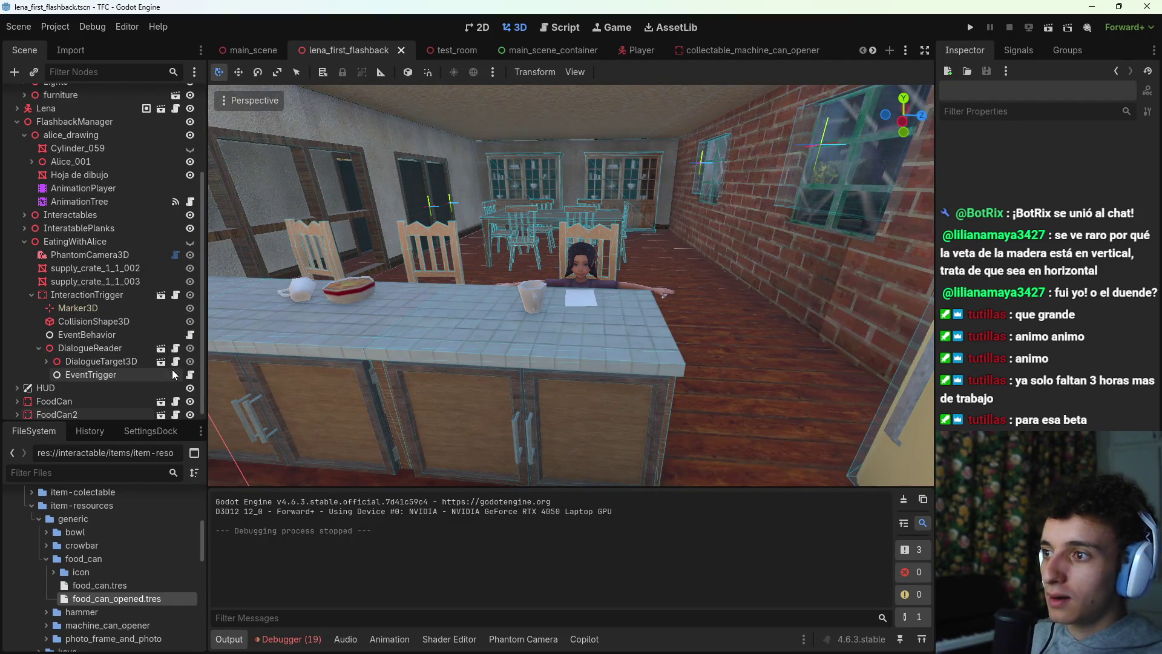
left_click(190, 336)
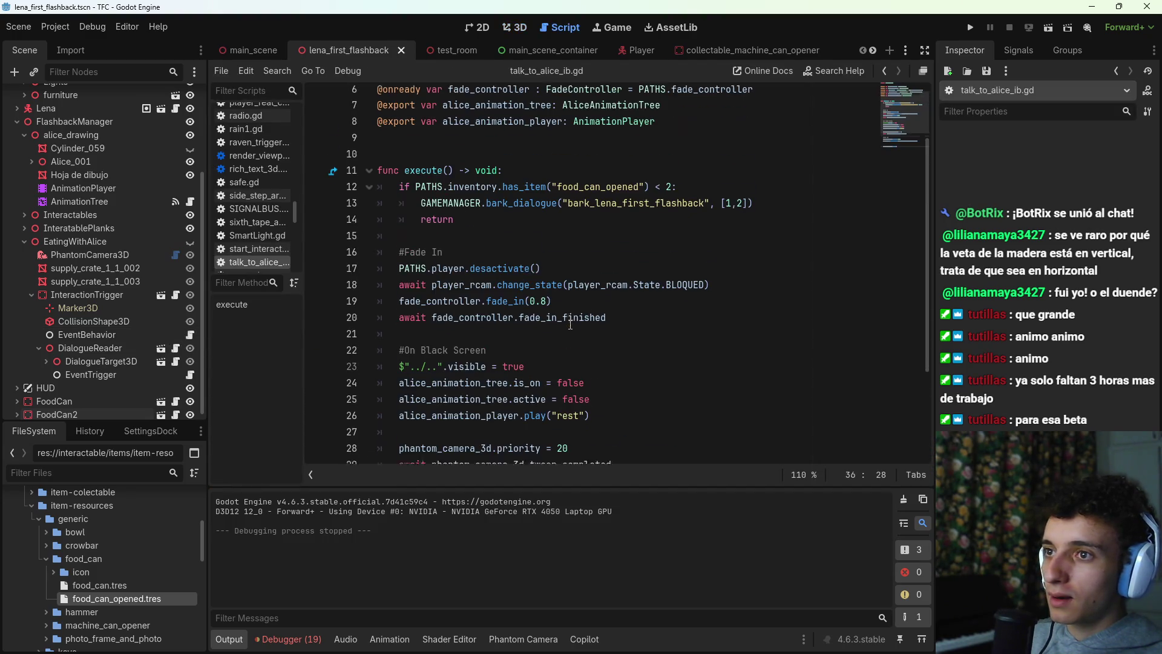
left_click(759, 209)
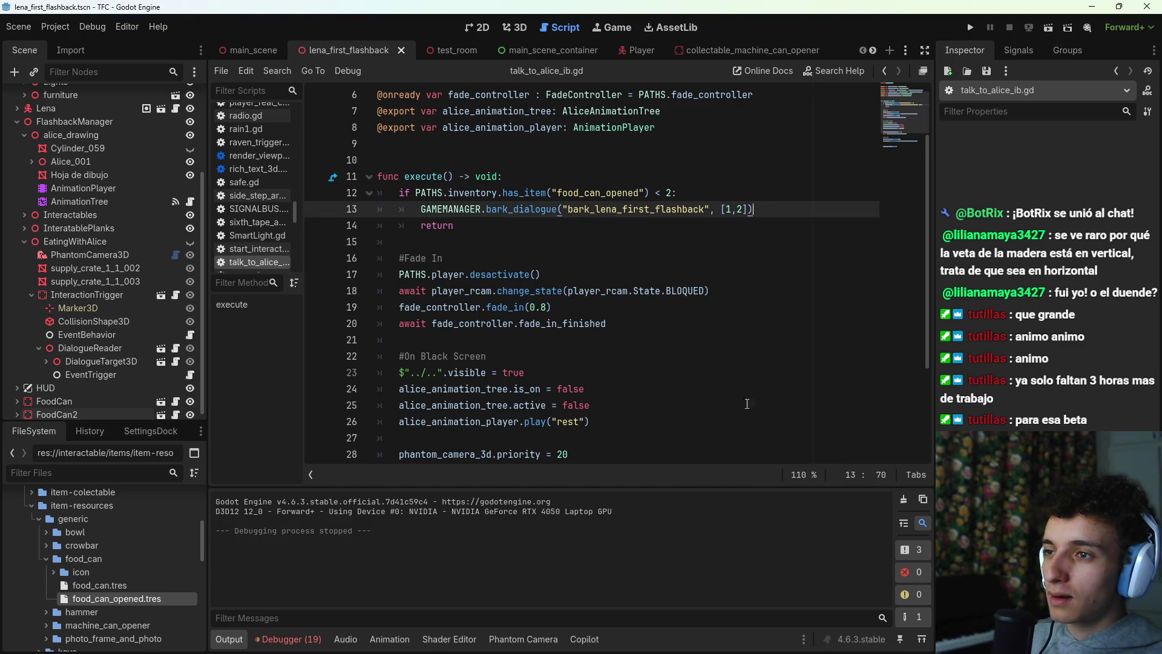
Step: Check the [1,2] range on line 13, then open the TFC_DIALOGUES folder in File Explorer
left_click(572, 644)
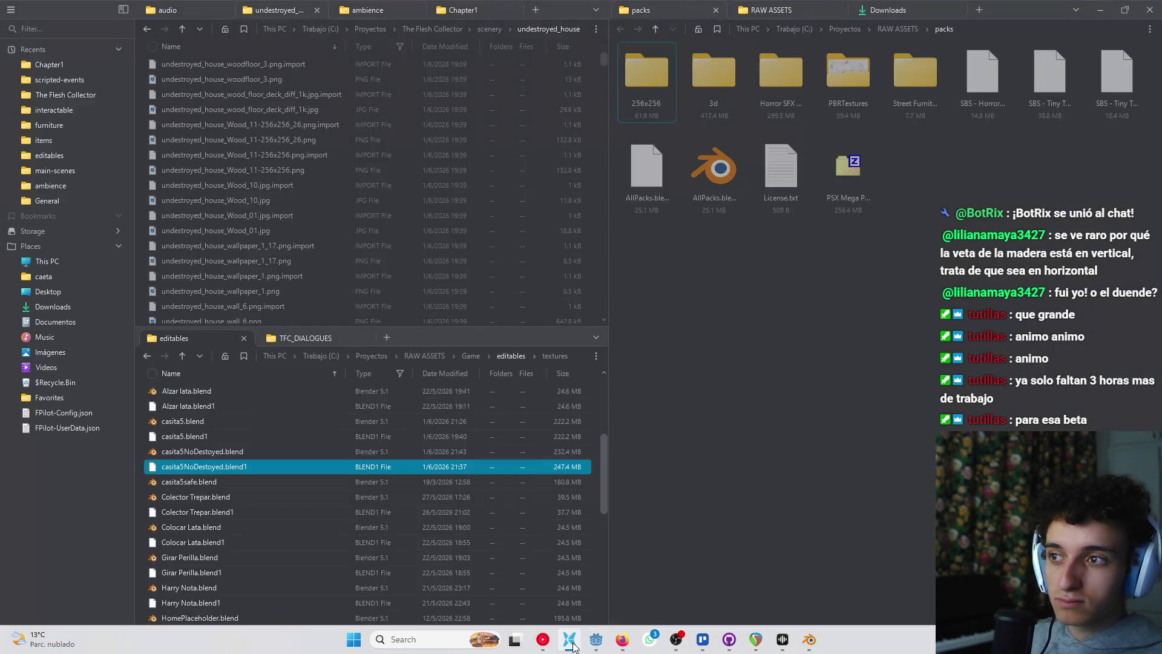
left_click(572, 645)
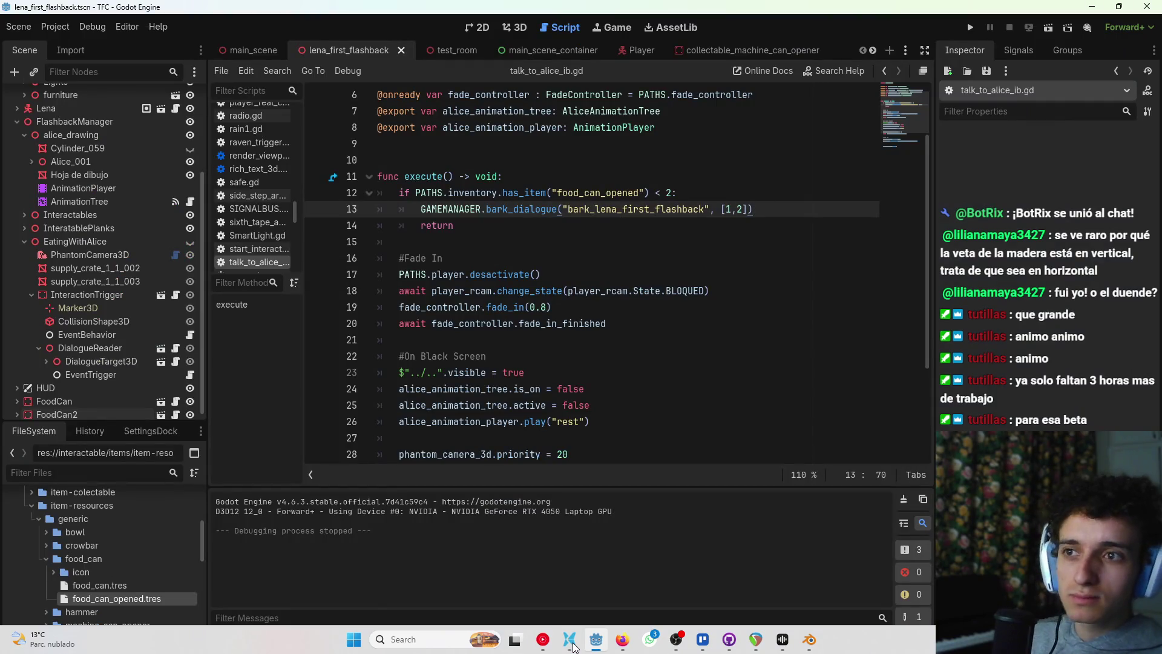
left_click(730, 208)
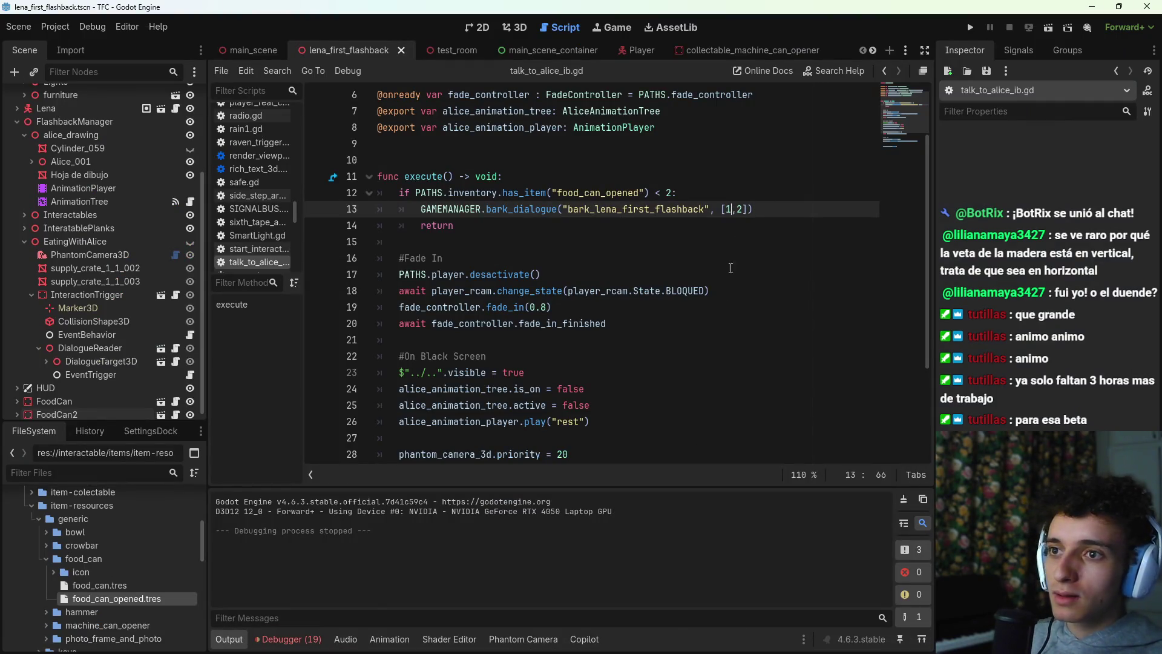
left_click(569, 642)
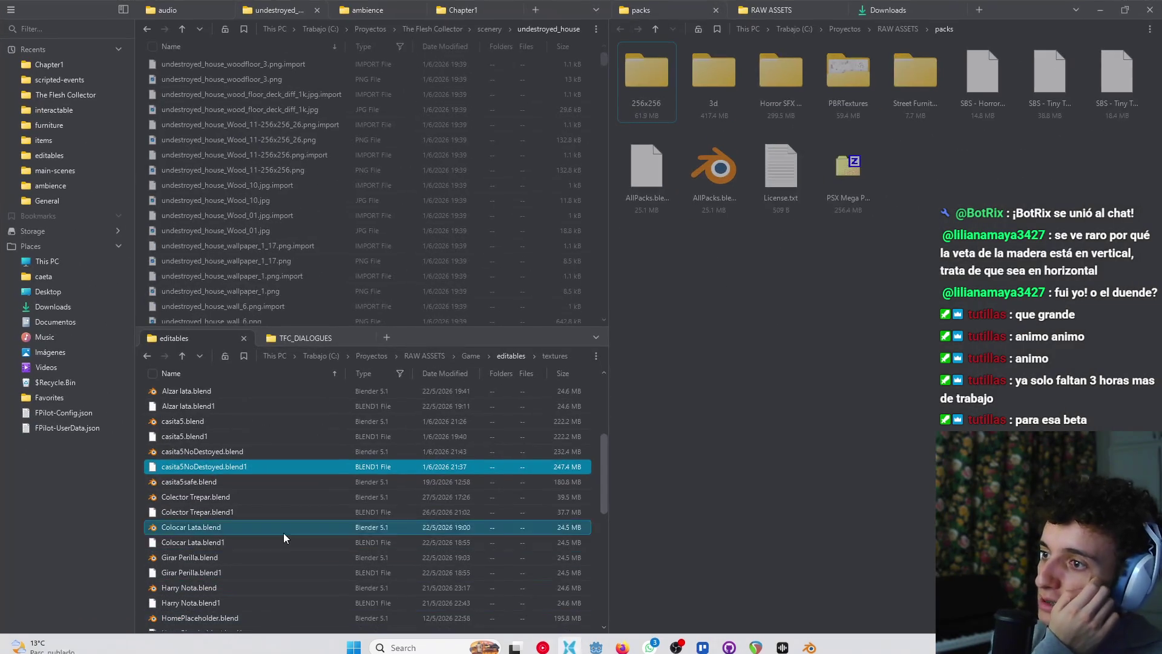
left_click(305, 338)
Step: Open Dialogues.xlsx, auto-fit column B and select the two bark_lena_first_flashback rows
double_click(227, 423)
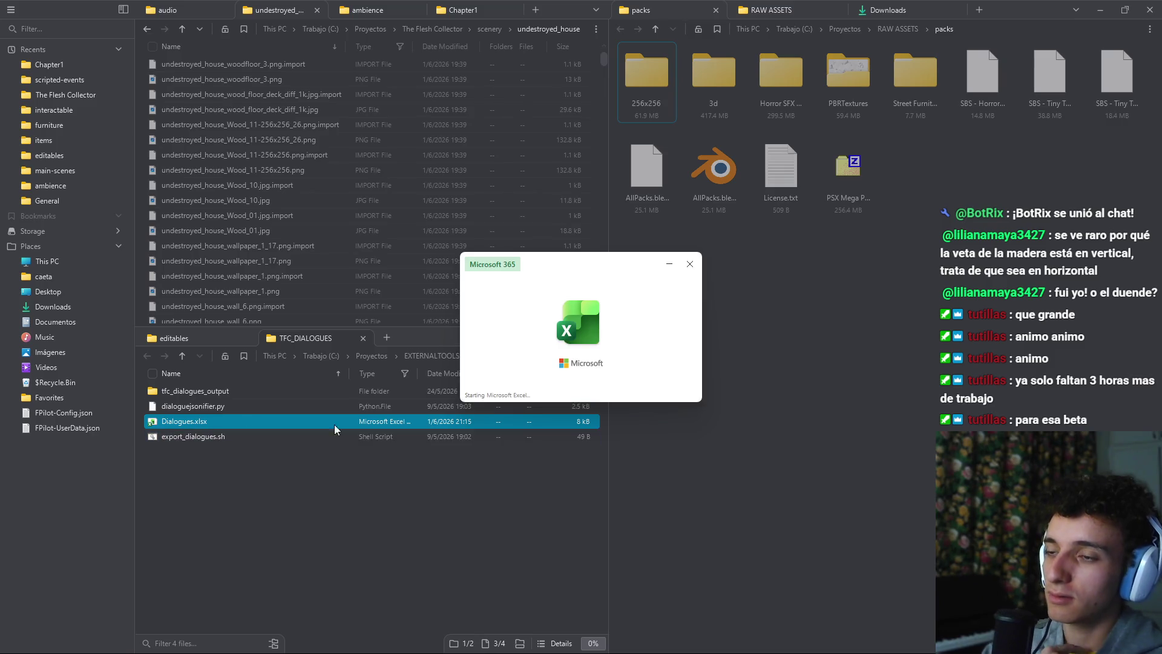
scroll(115, 327, "down", 2)
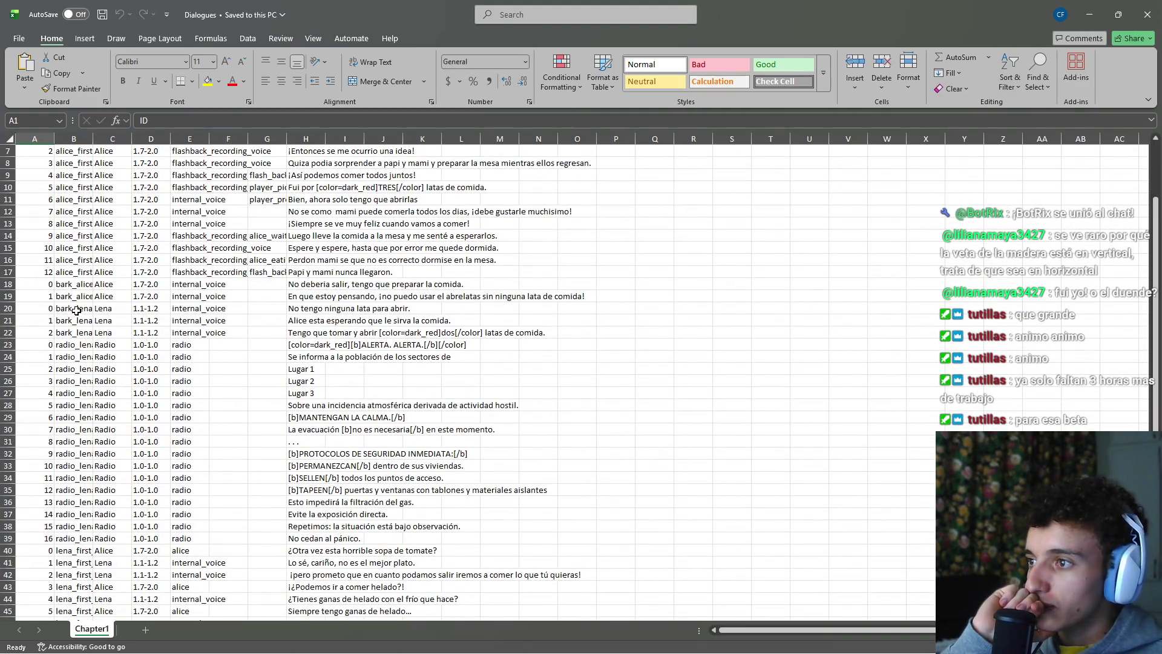
left_click_drag(95, 139, 95, 139)
double_click(95, 138)
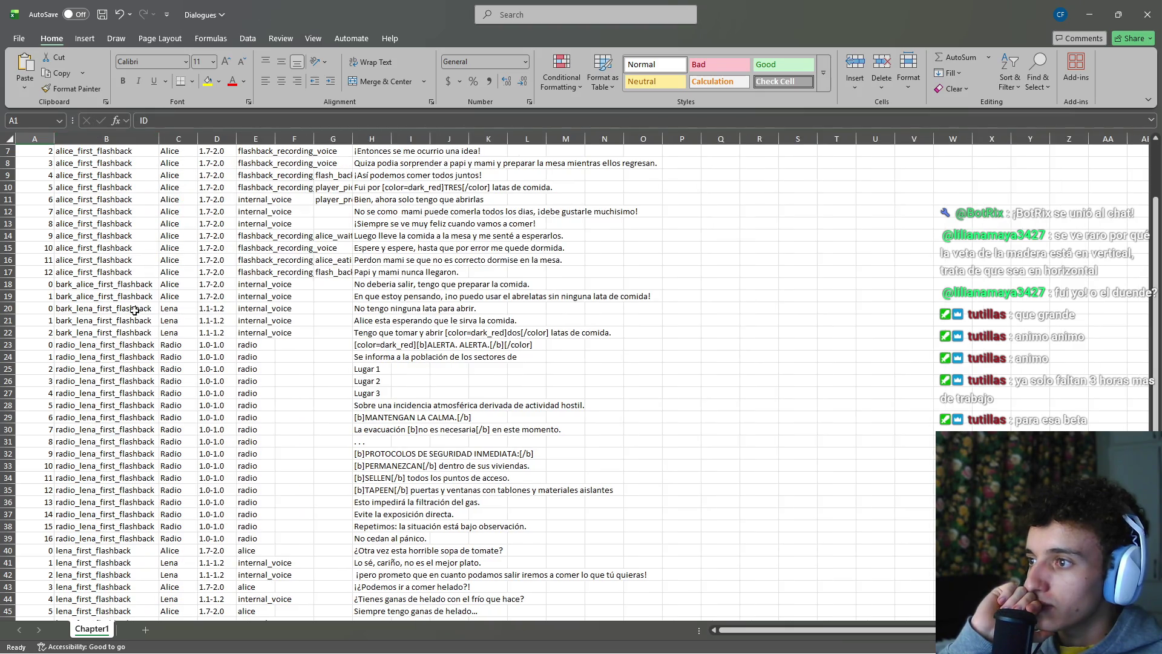
mouse_move(108, 320)
left_mouse_down()
mouse_move(105, 331)
mouse_move(493, 332)
mouse_move(369, 341)
left_mouse_up()
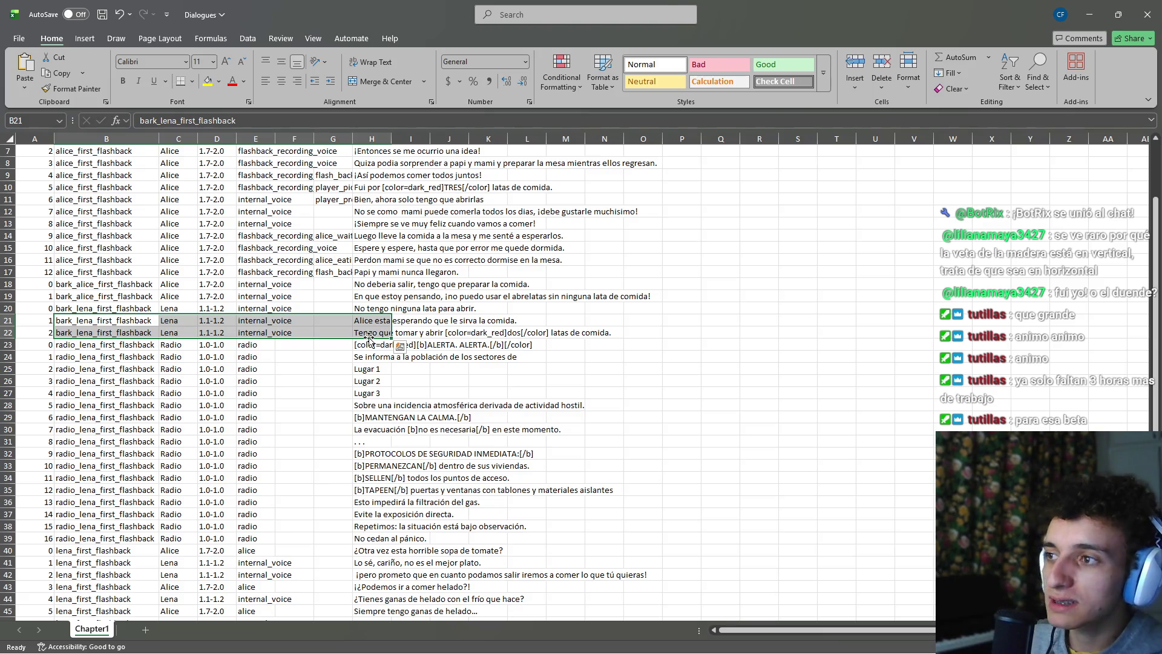
key("alt+Tab")
key("alt+Tab")
key("alt+Tab")
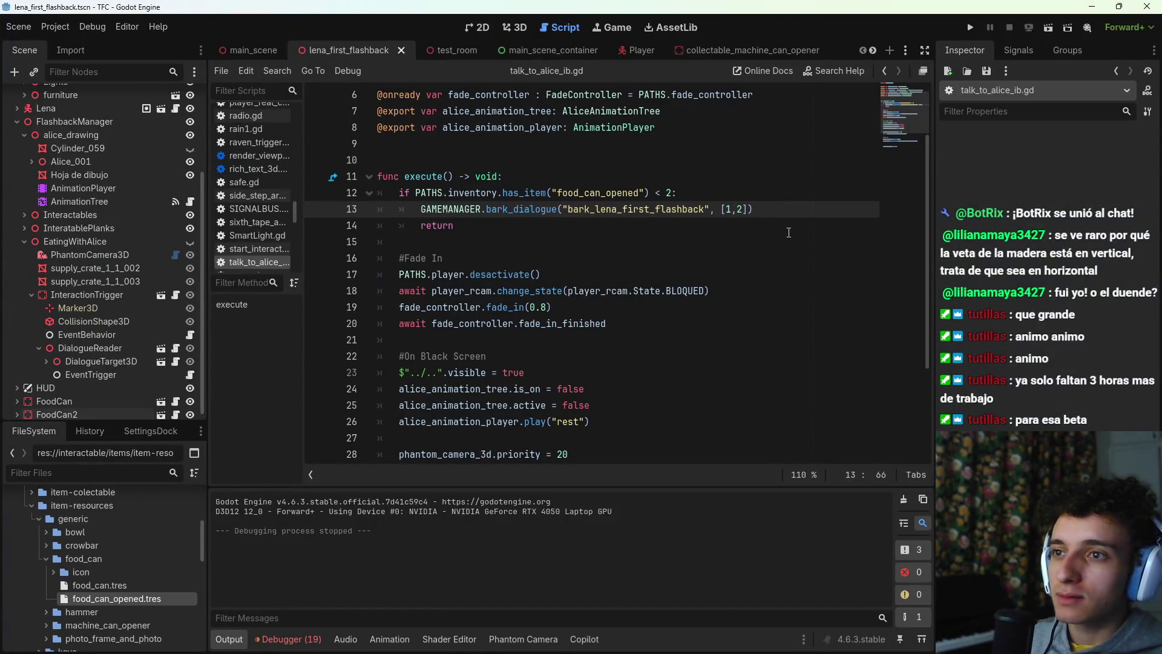
Step: After a test run, change line 13's range to [2, 2], save, and open the bark_dialogue definition
key("ctrl+s")
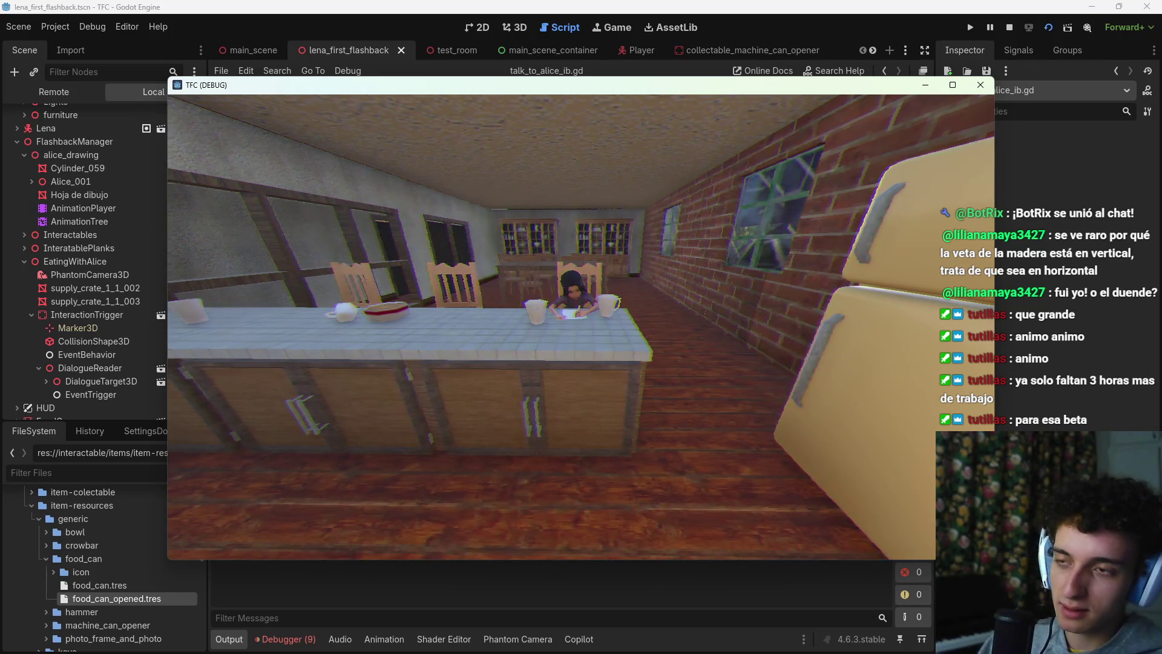
key("F8")
left_click_drag(744, 209, 726, 209)
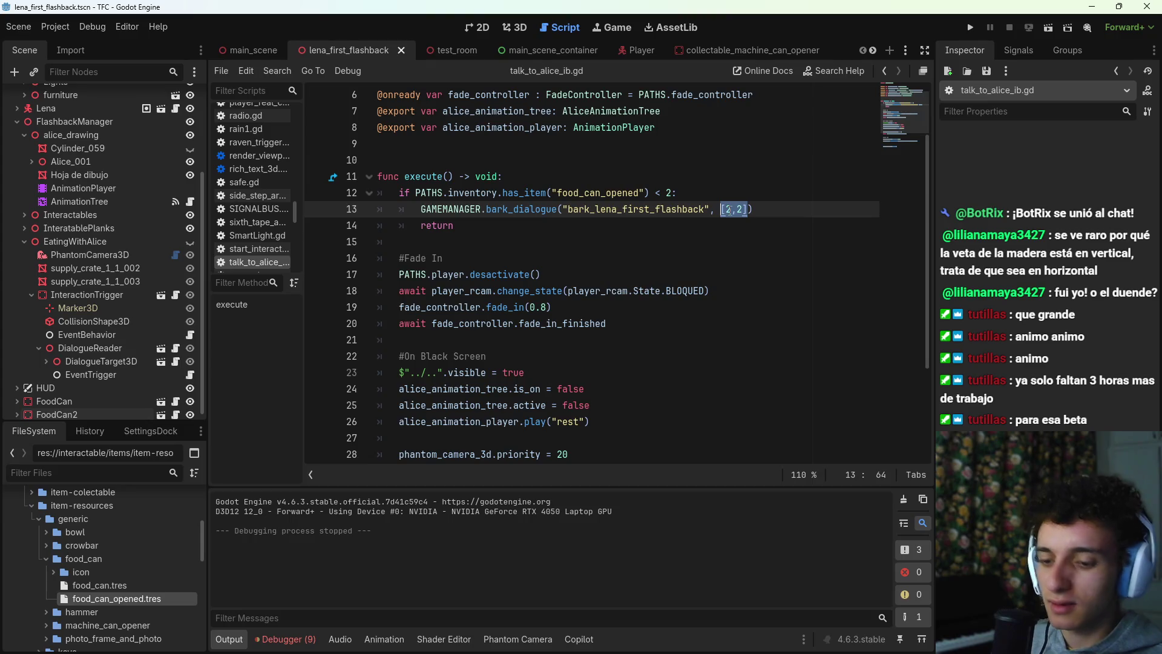
key("BackSpace")
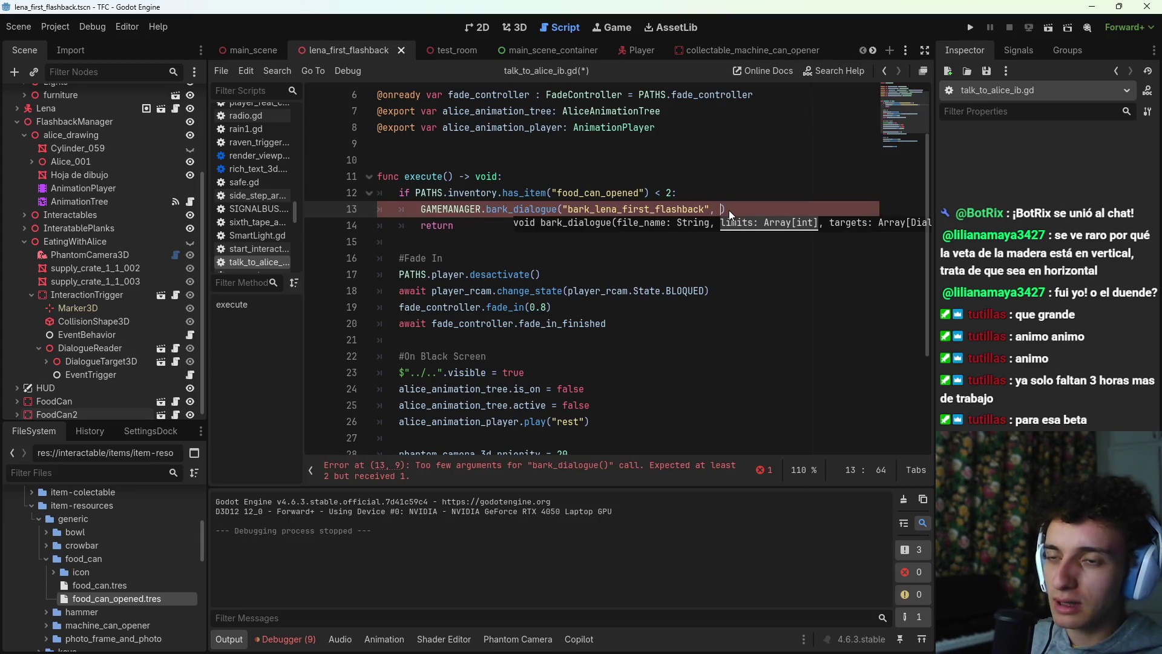
type("[2, 2]")
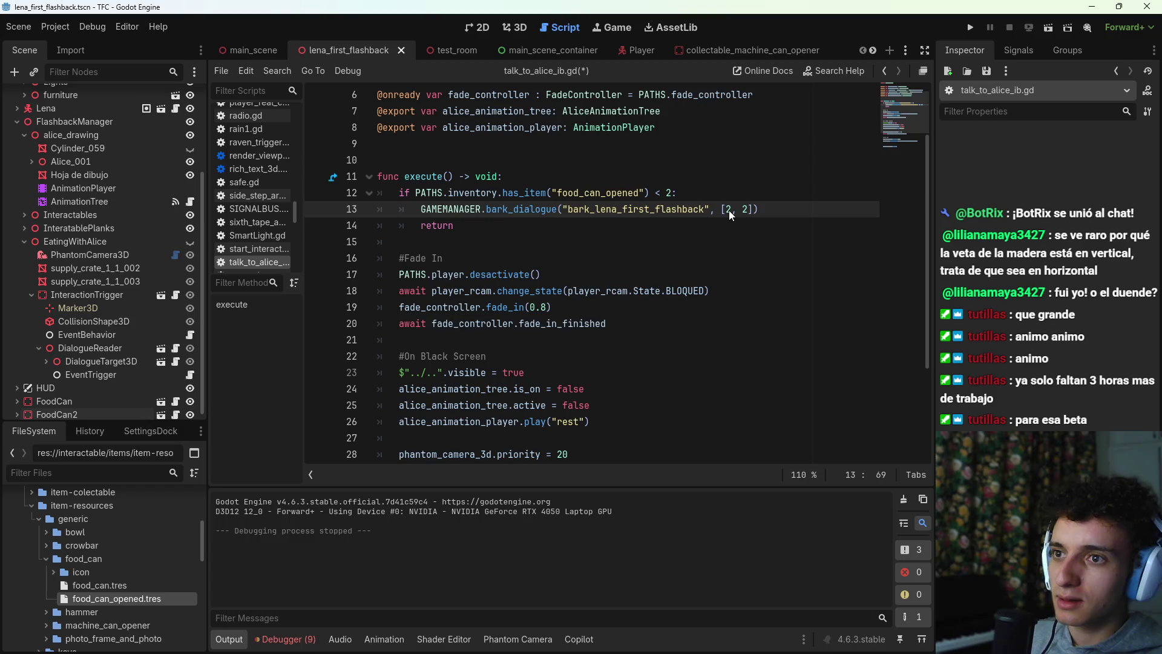
key("ctrl+s")
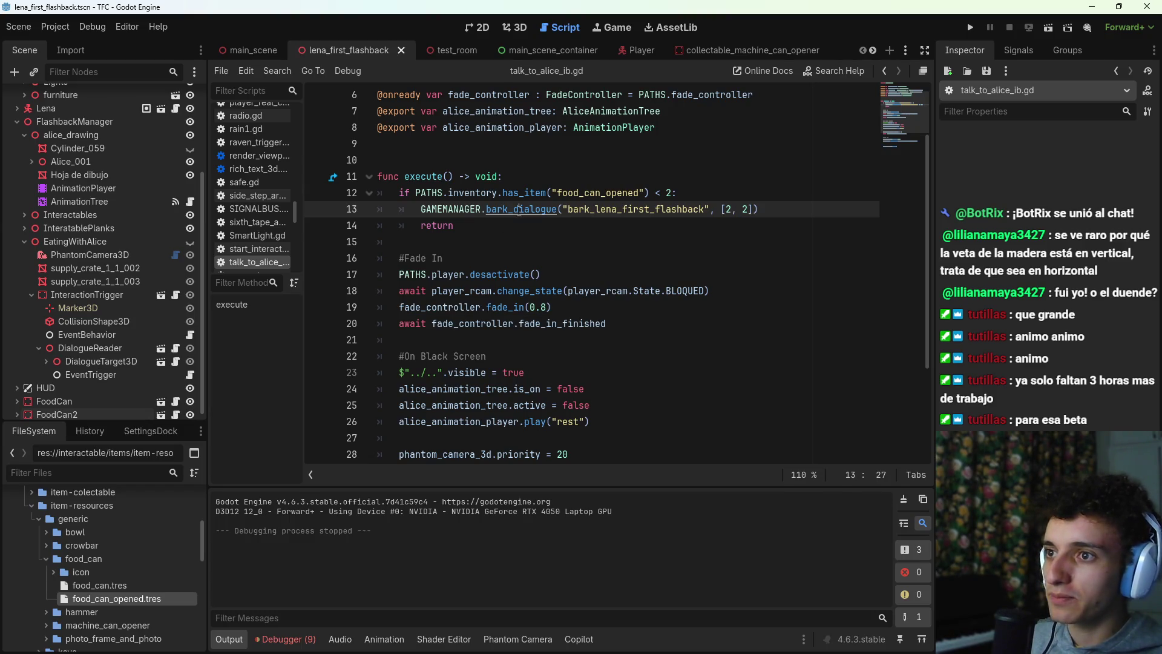
left_click(519, 211, "ctrl")
scroll(605, 273, "down", 4)
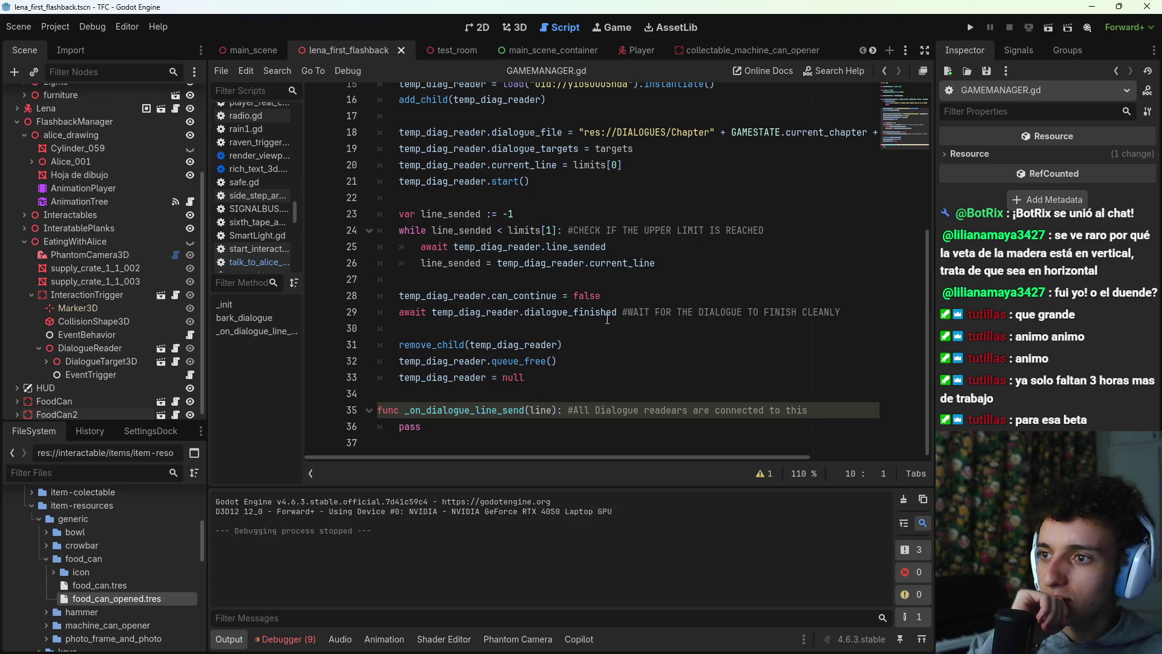
Step: Review the bark_dialogue checks in GAMEMANAGER.gd, then open the DialogueReader script
scroll(605, 327, "up", 1)
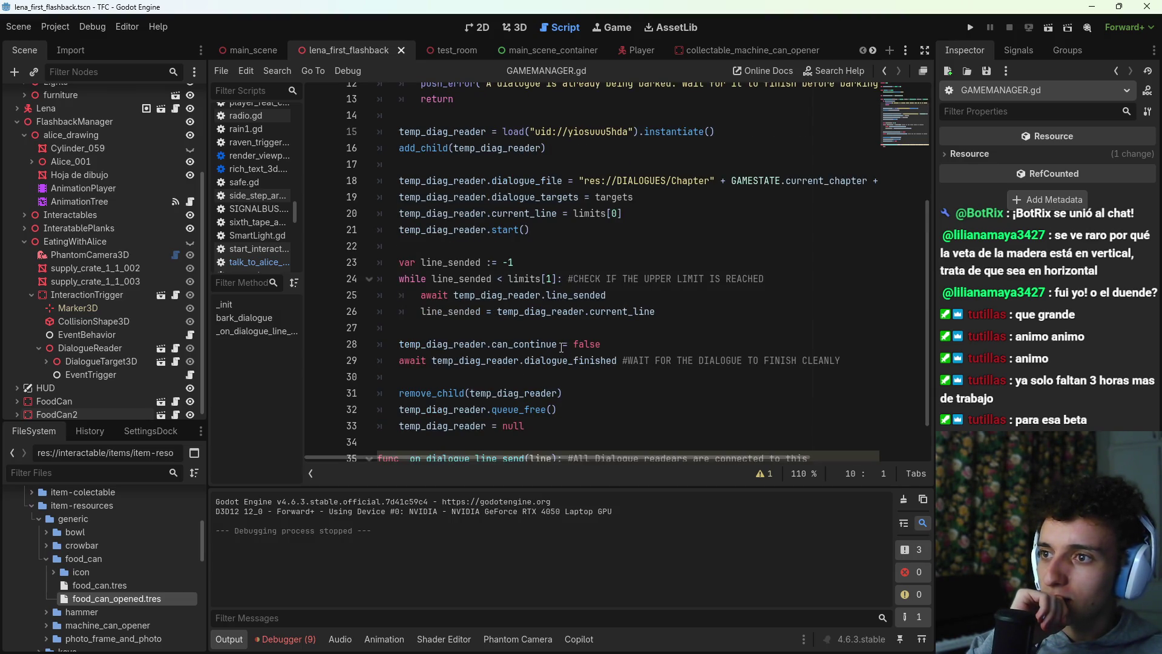
scroll(541, 286, "up", 1)
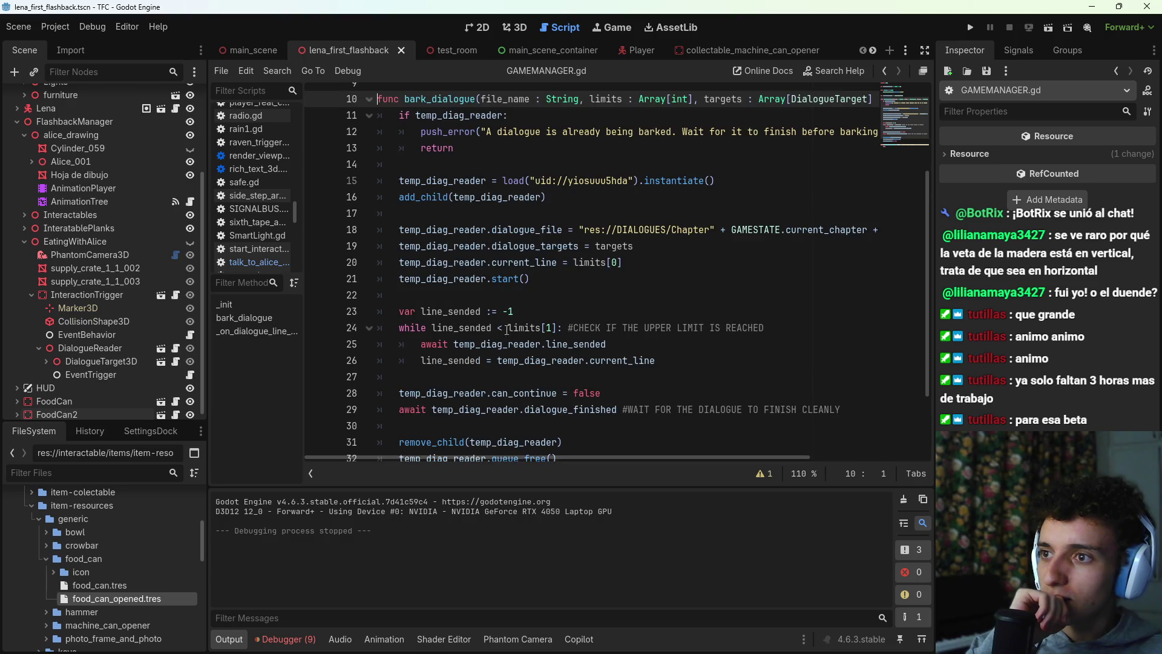
left_click(563, 328)
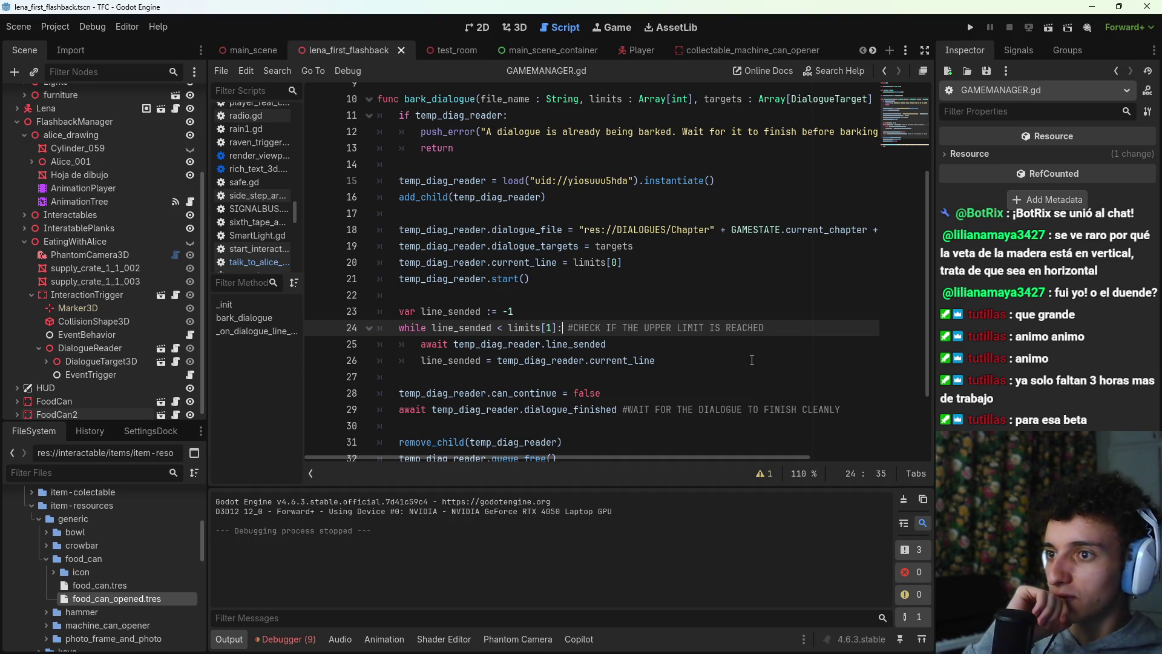
scroll(481, 419, "down", 2)
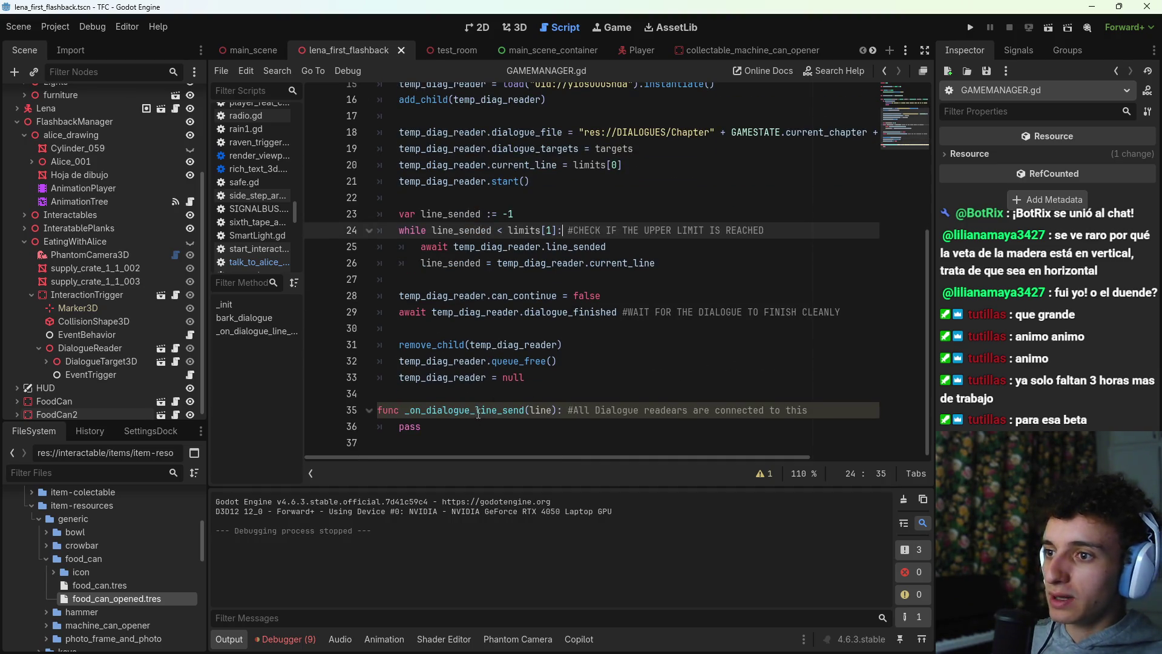
scroll(478, 413, "up", 5)
left_click(510, 259)
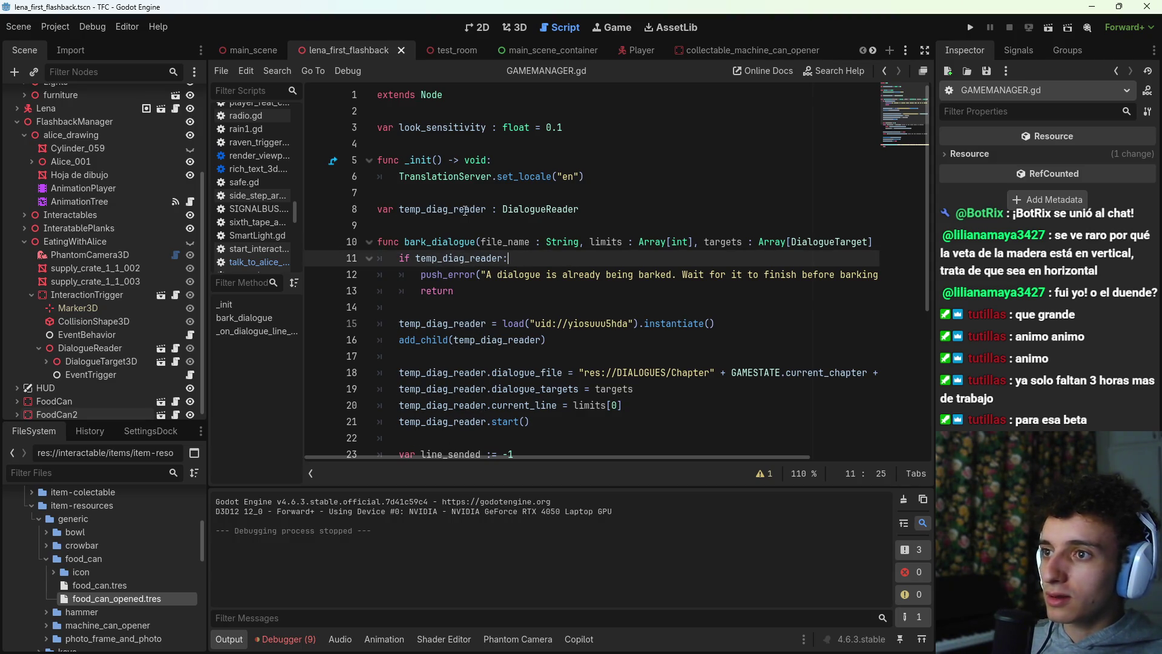
left_click(538, 209, "ctrl")
Step: Change line 84's line_sended emit from line_data.text to current_line and save the script
scroll(557, 298, "down", 3)
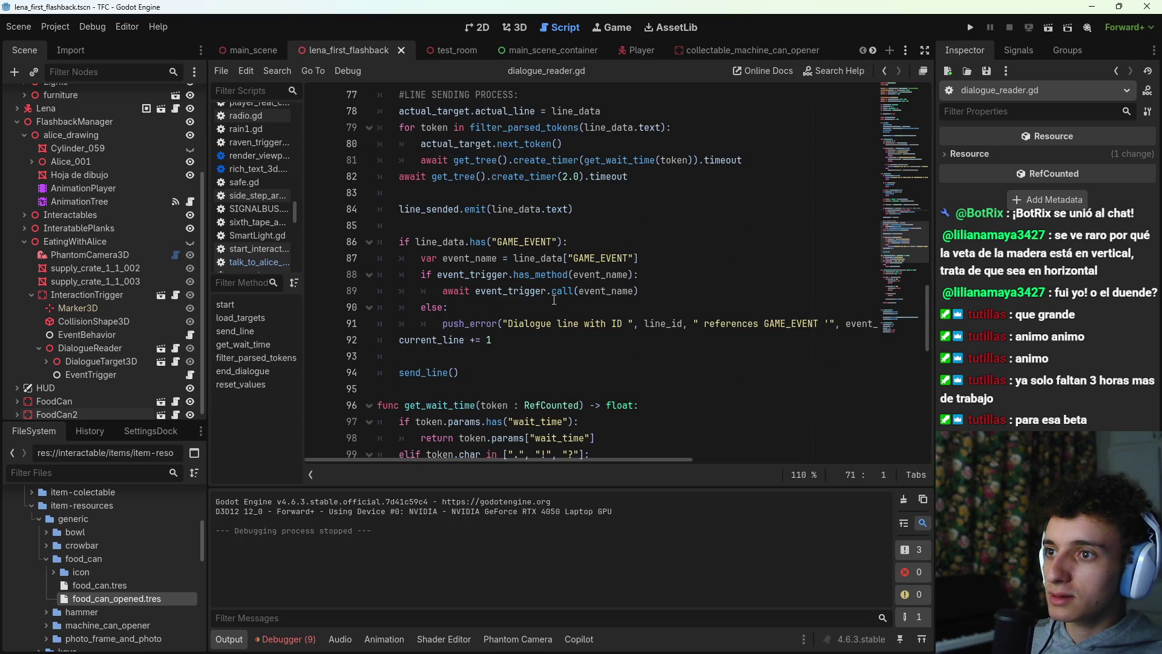
scroll(554, 300, "down", 4)
mouse_move(891, 274)
left_mouse_down()
mouse_move(874, 96)
mouse_move(879, 136)
mouse_move(905, 131)
mouse_move(902, 246)
left_mouse_up()
left_click(535, 220)
left_click(604, 189)
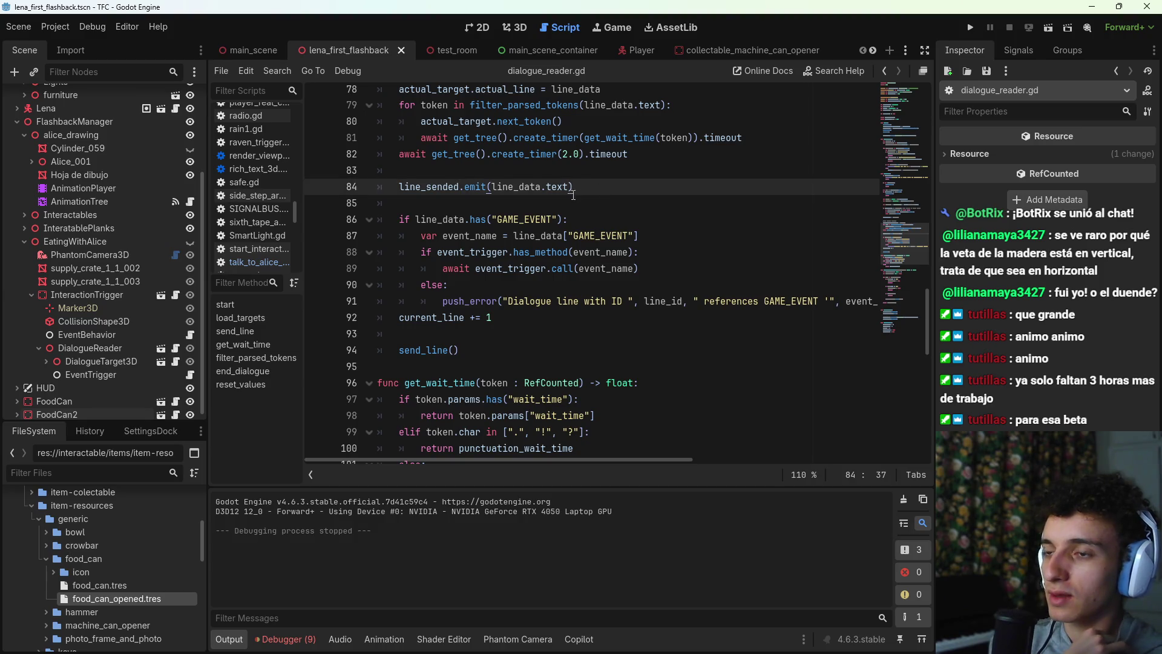
left_click_drag(570, 187, 493, 187)
key("End")
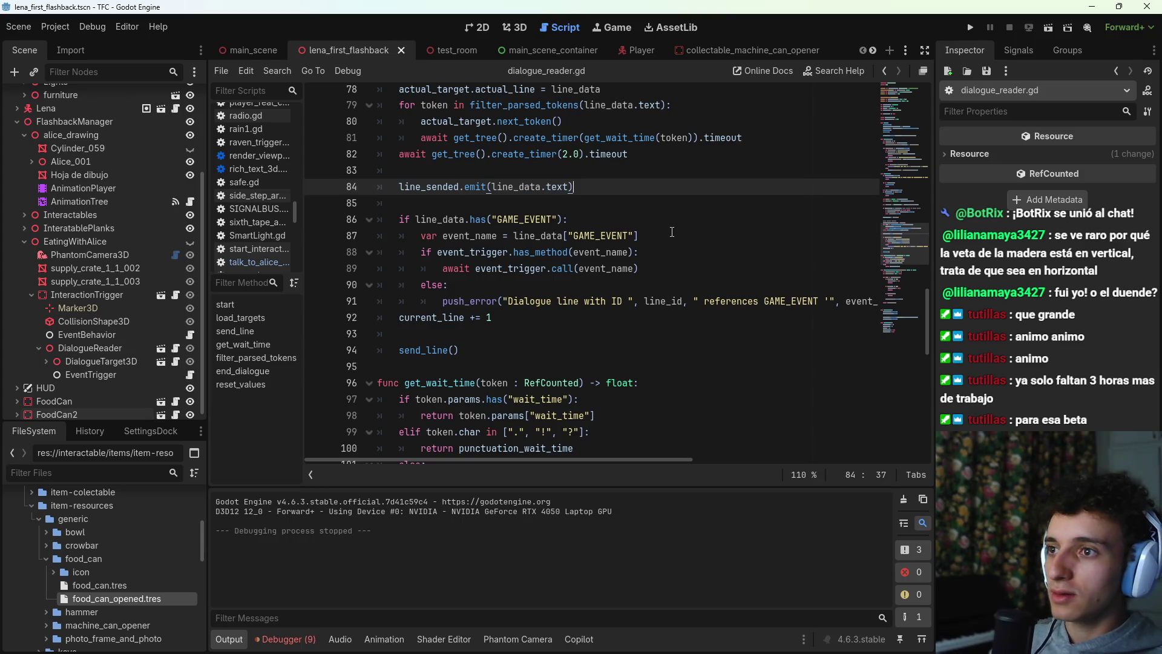
key("BackSpace")
key("BackSpace")
key("BackSpace")
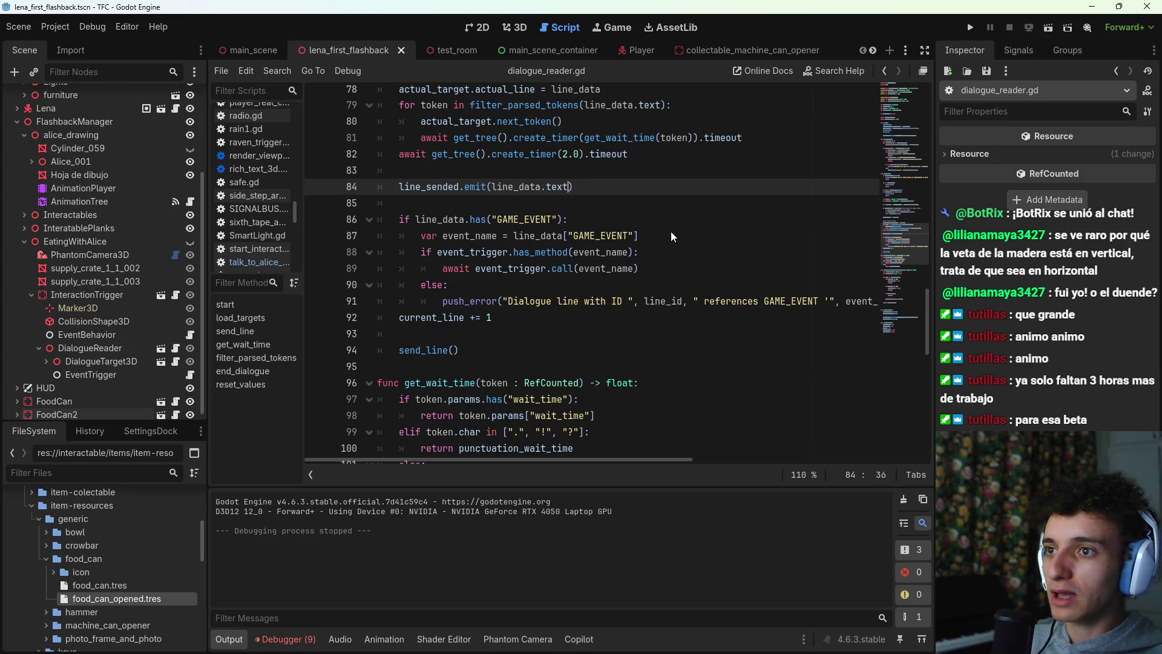
key("BackSpace")
key("BackSpace")
key("BackSpace")
key("BackSpace")
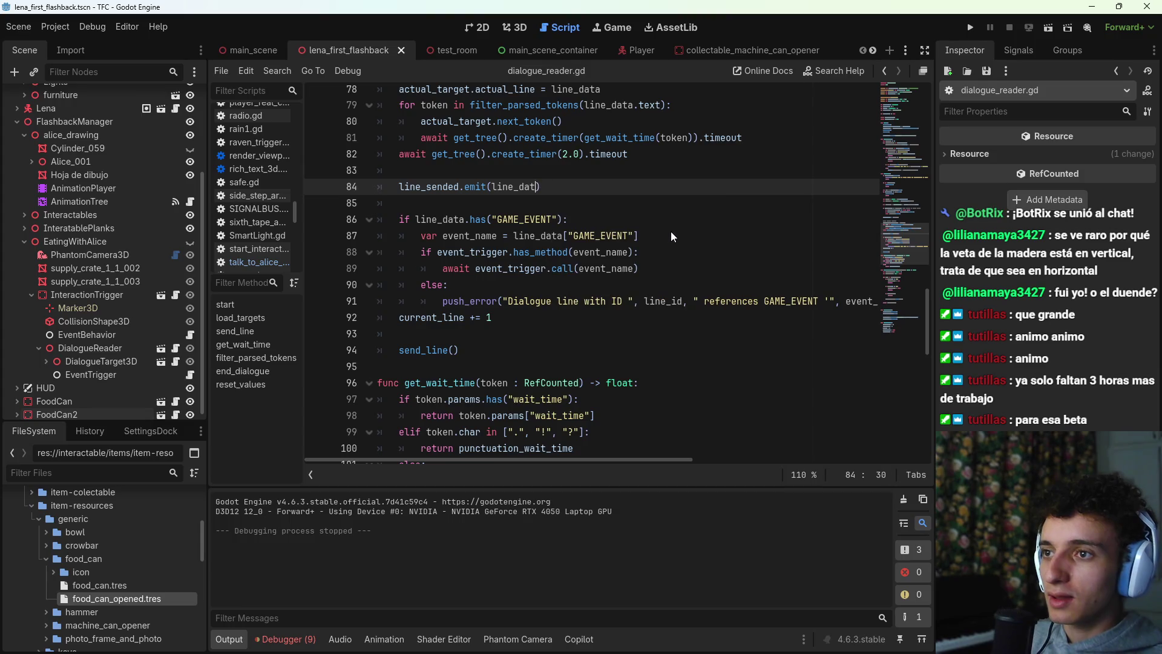
type("cu")
key("Return")
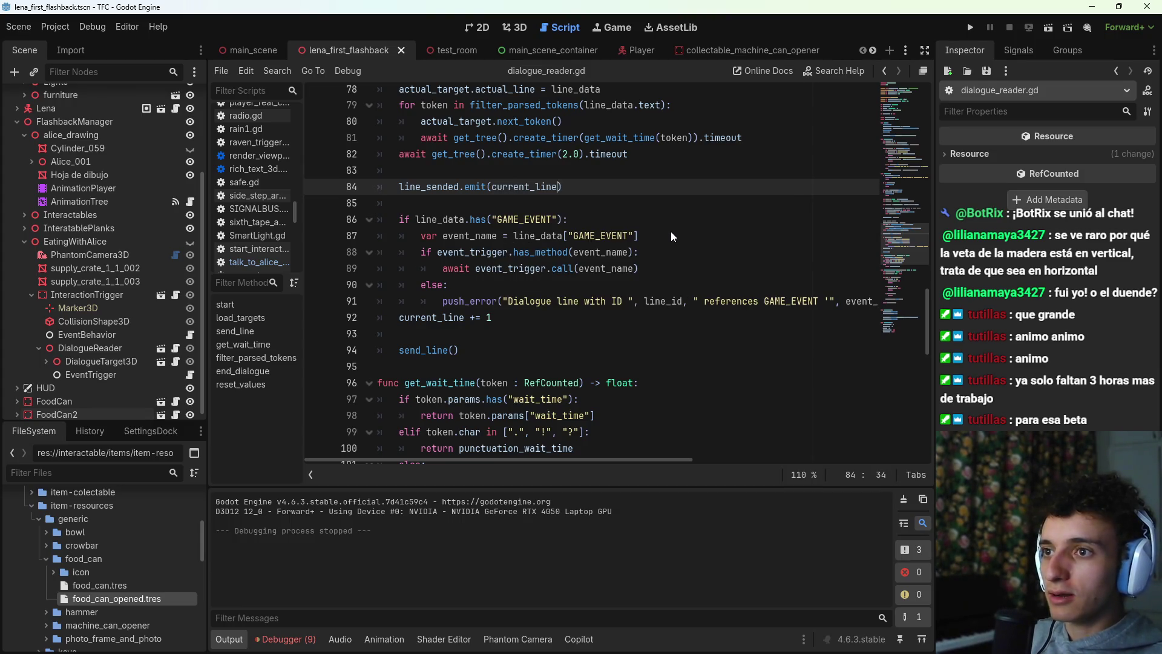
key("ctrl+s")
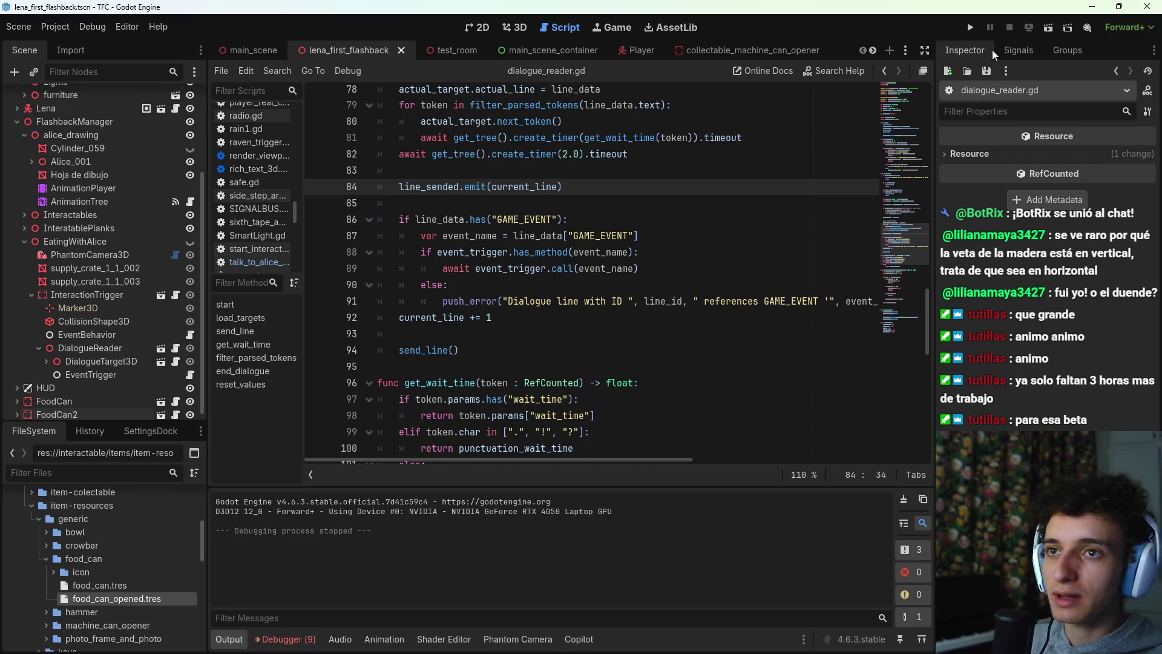
Step: Run the current scene to test the change, then stop it with F8
left_click(1040, 27)
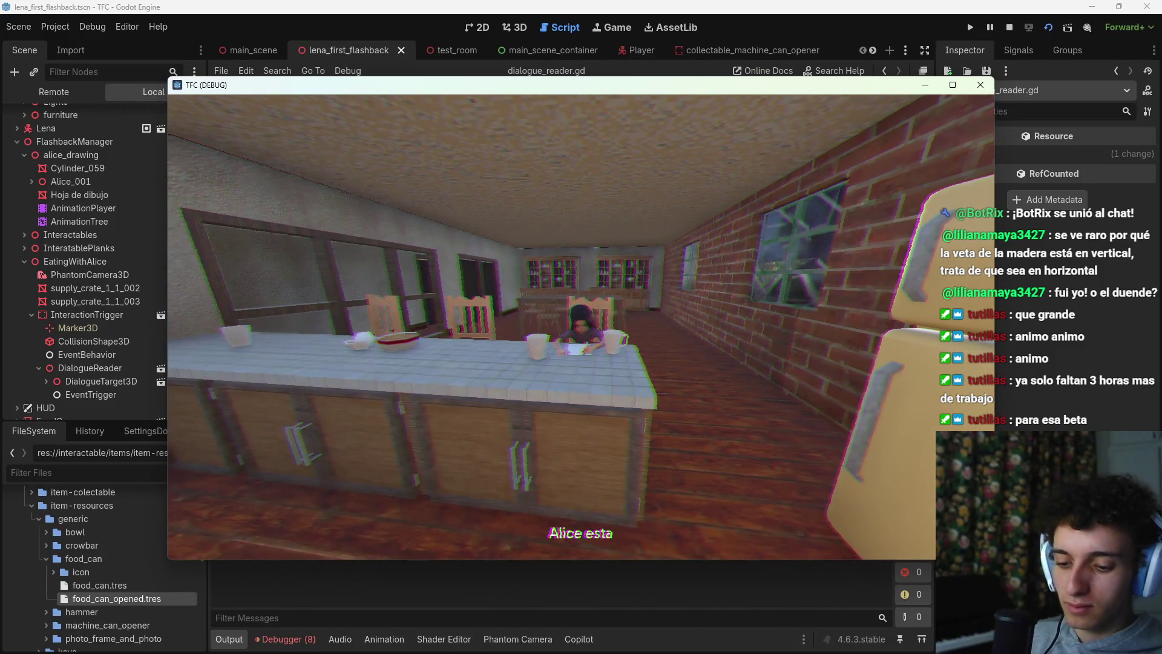
key("F8")
key("ctrl+s")
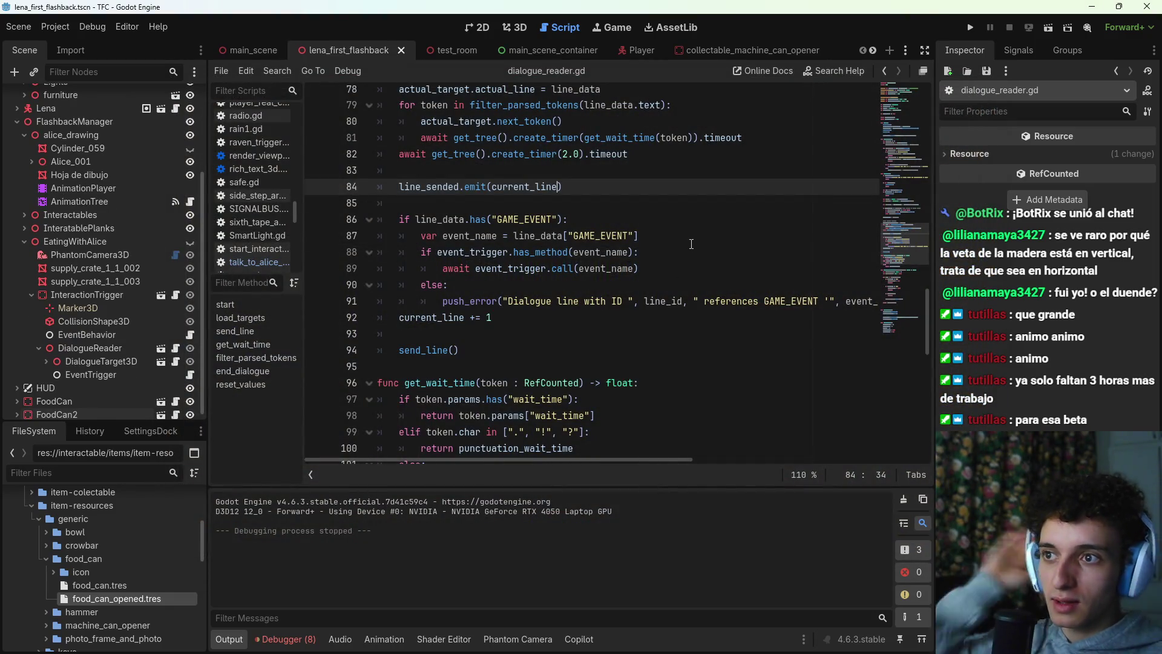
Step: Scroll through dialogue_reader.gd and review the eight errors in the debugger
scroll(692, 244, "down", 2)
scroll(609, 205, "up", 1)
scroll(609, 206, "down", 3)
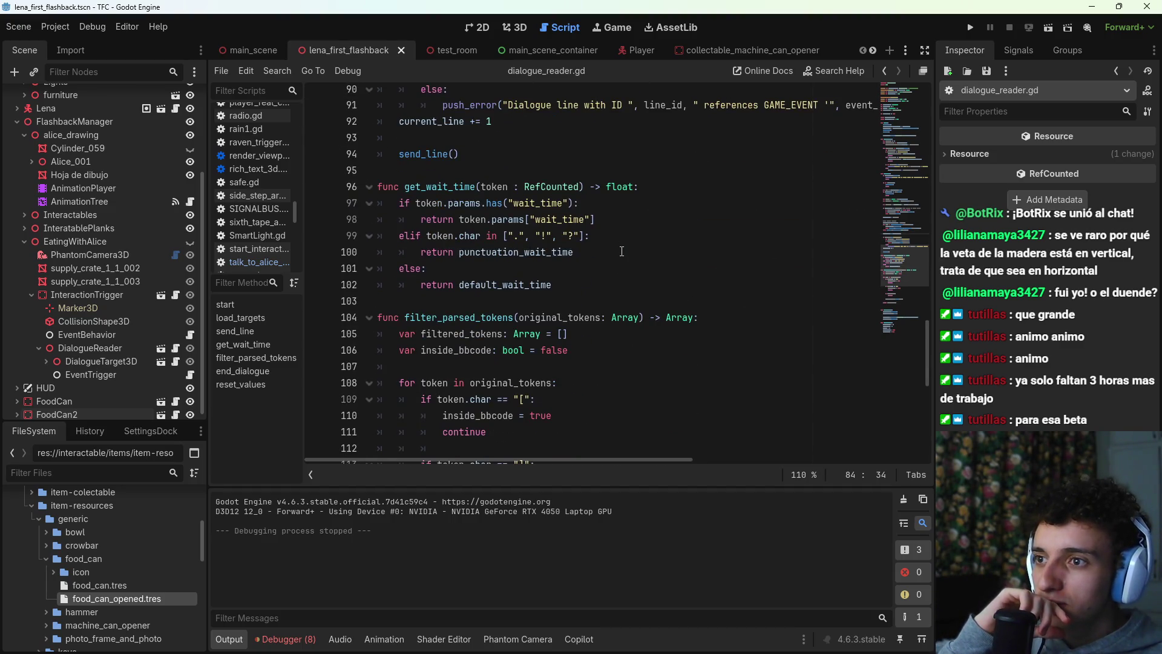
scroll(622, 251, "down", 3)
scroll(620, 270, "down", 6)
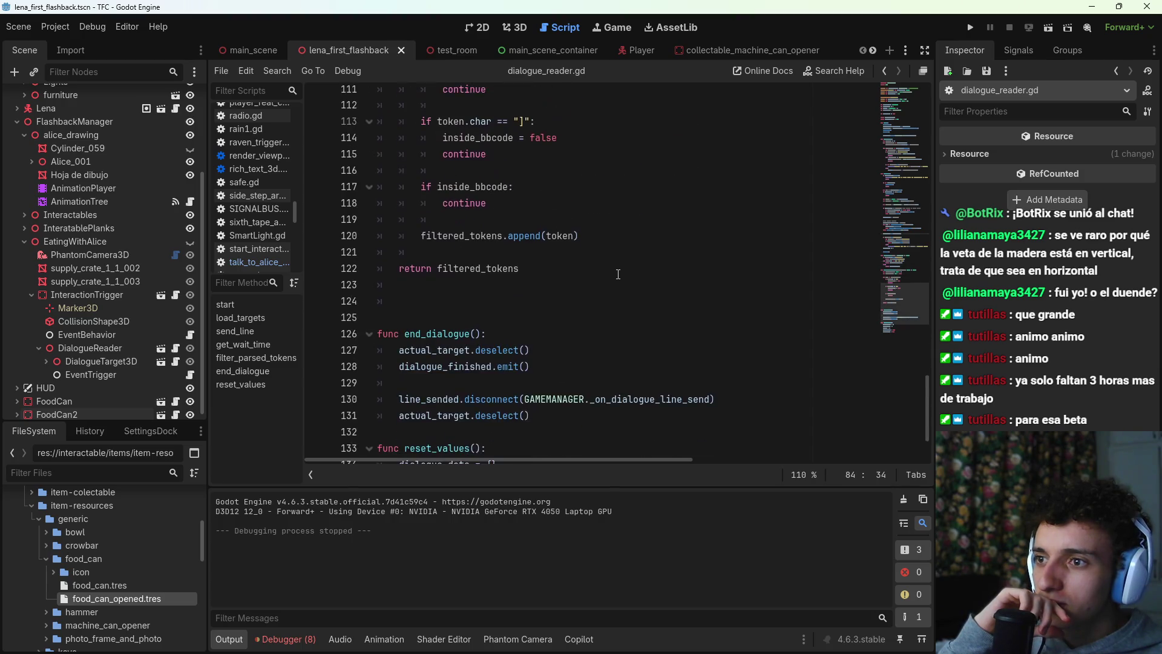
scroll(618, 284, "up", 10)
scroll(617, 287, "up", 3)
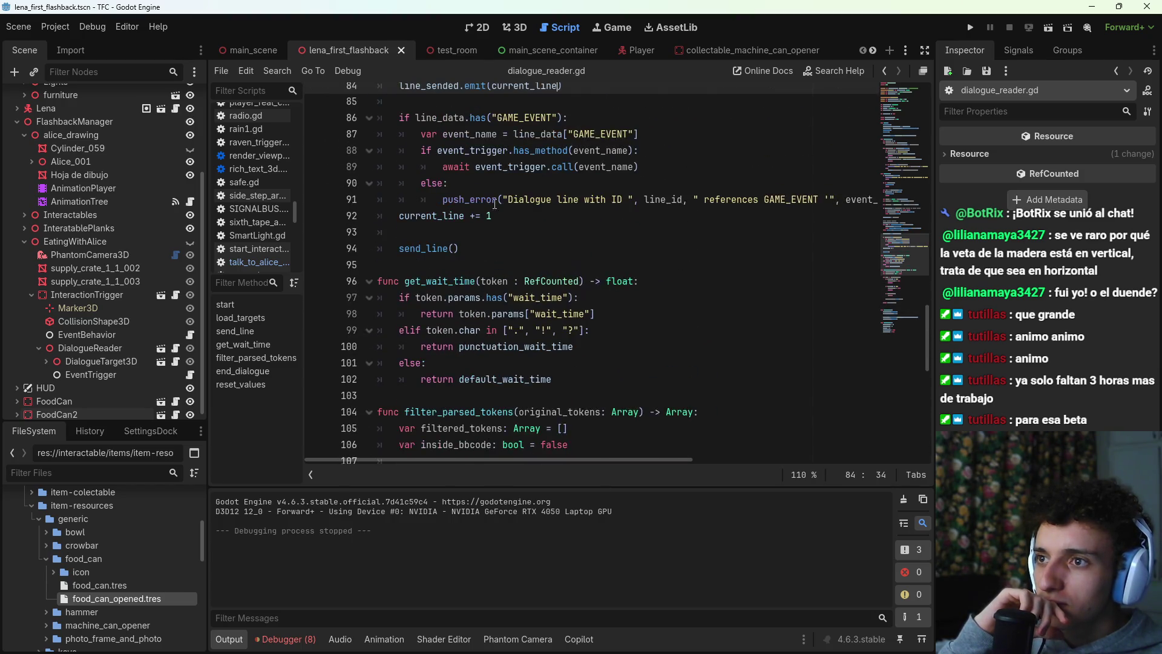
left_click(285, 639)
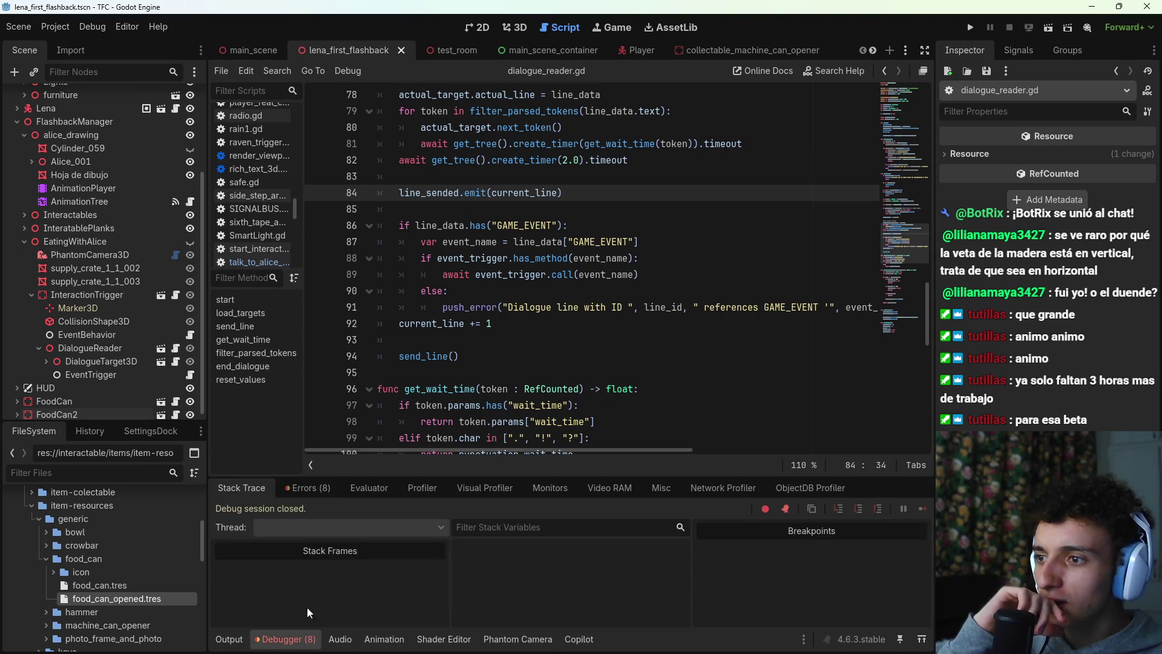
left_click(312, 488)
scroll(380, 570, "down", 1)
left_click(313, 640)
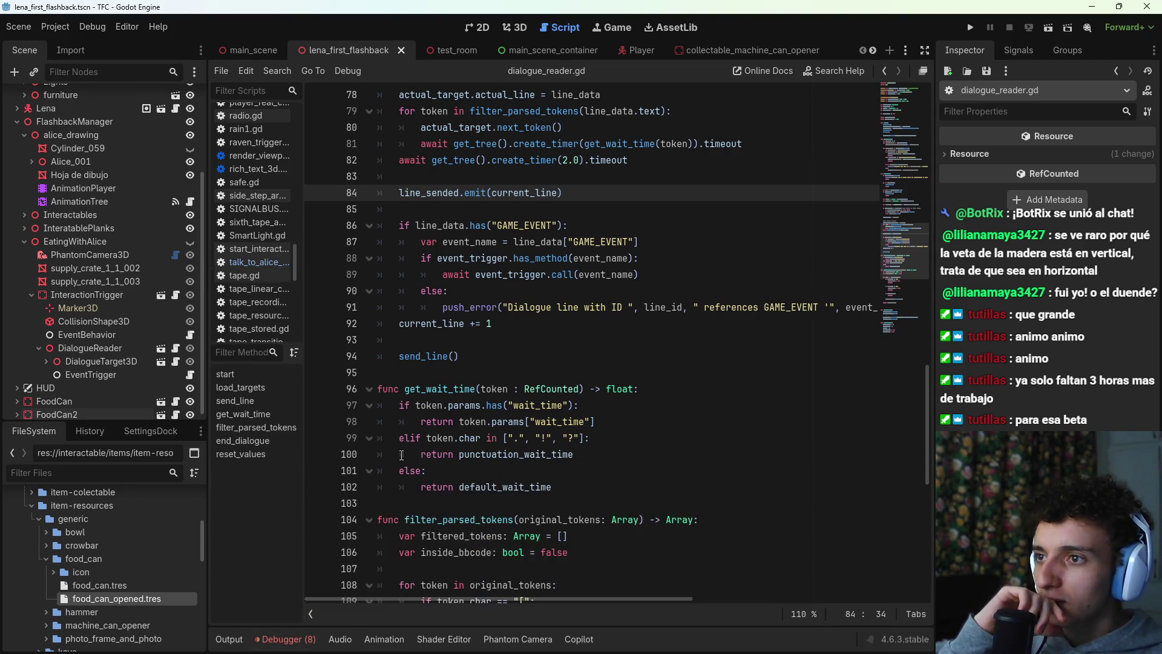
Step: Search the script for line_sended and step through every match
left_click_drag(399, 340, 464, 340)
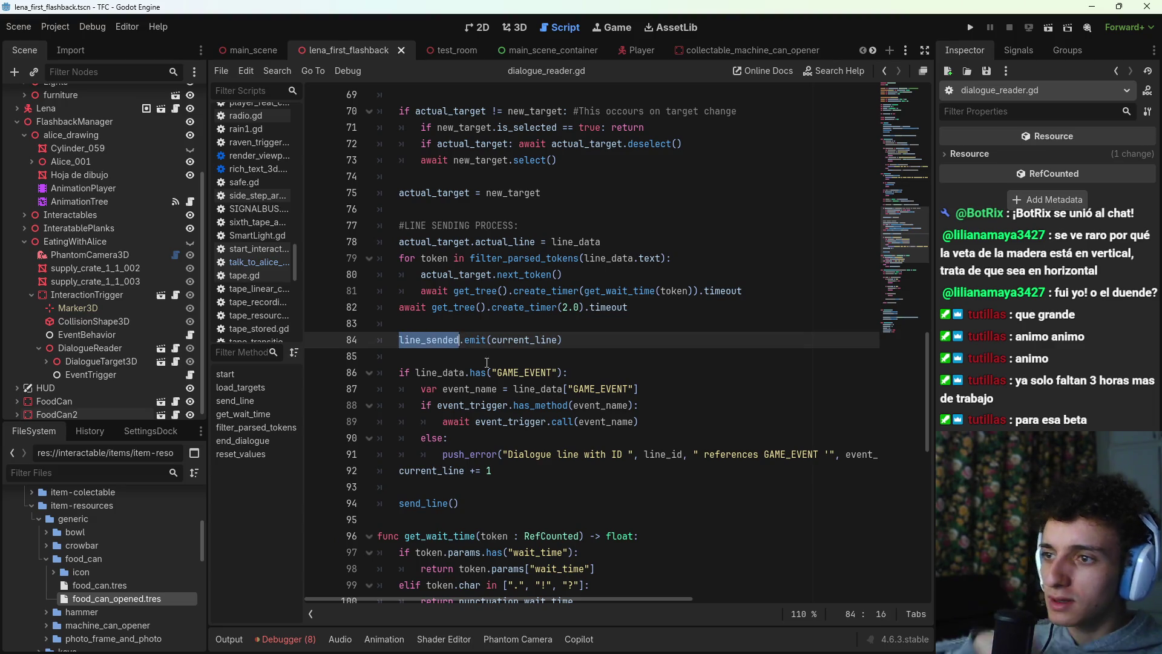
key("ctrl+f")
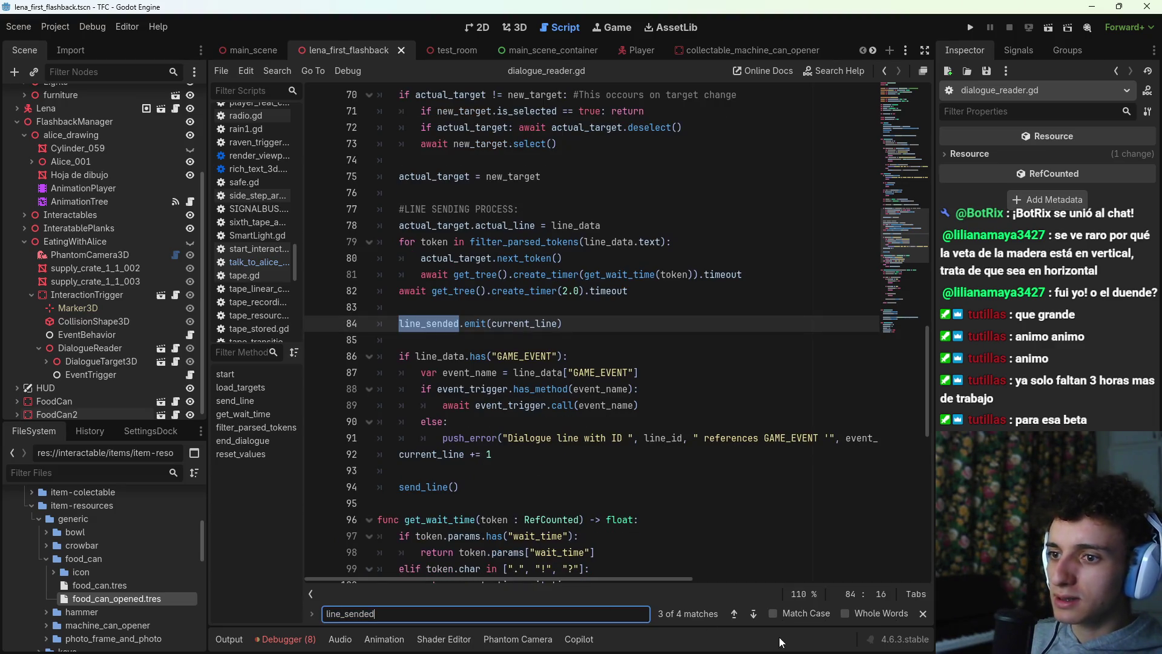
left_click(753, 613)
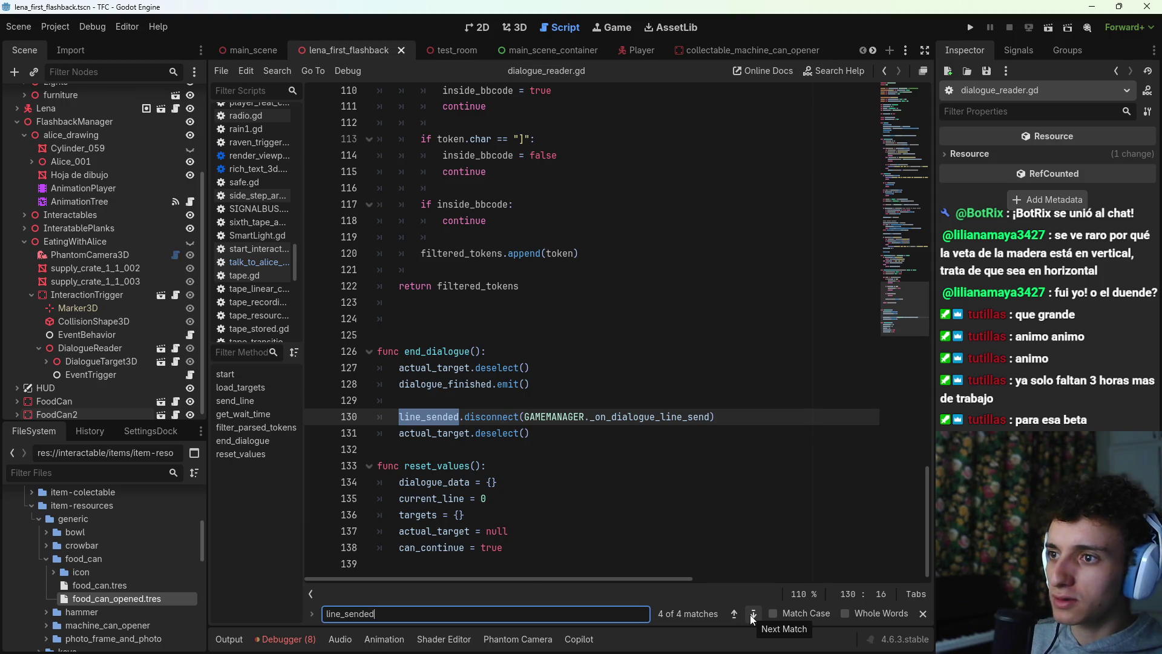
left_click(752, 616)
left_click(752, 615)
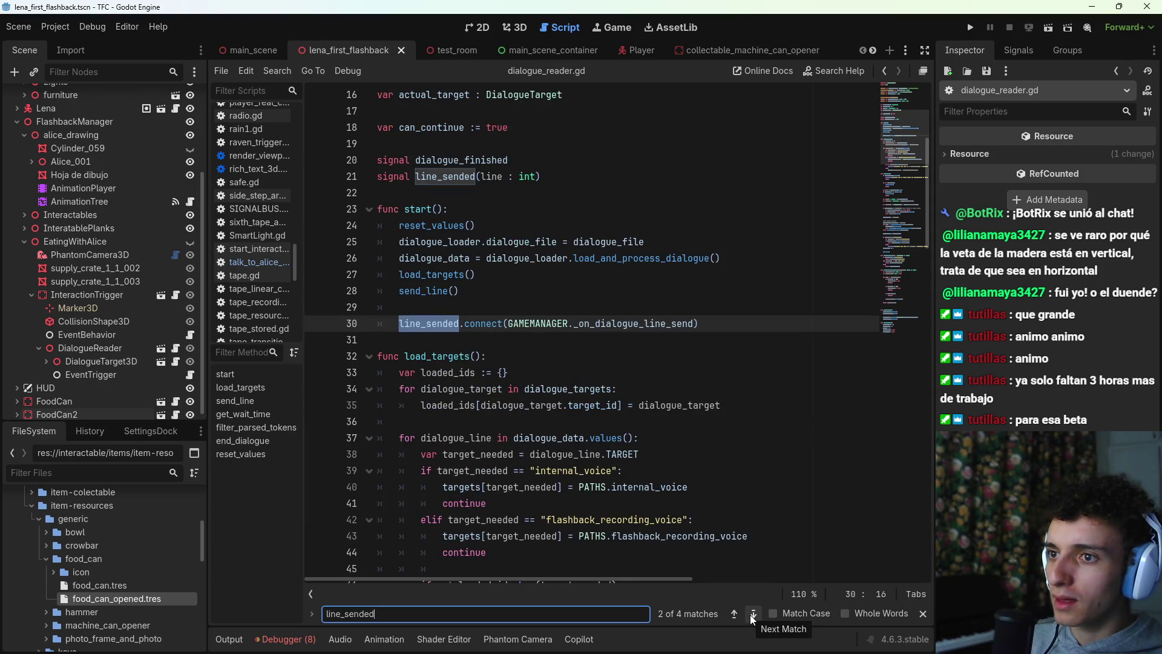
left_click(752, 615)
key("Escape")
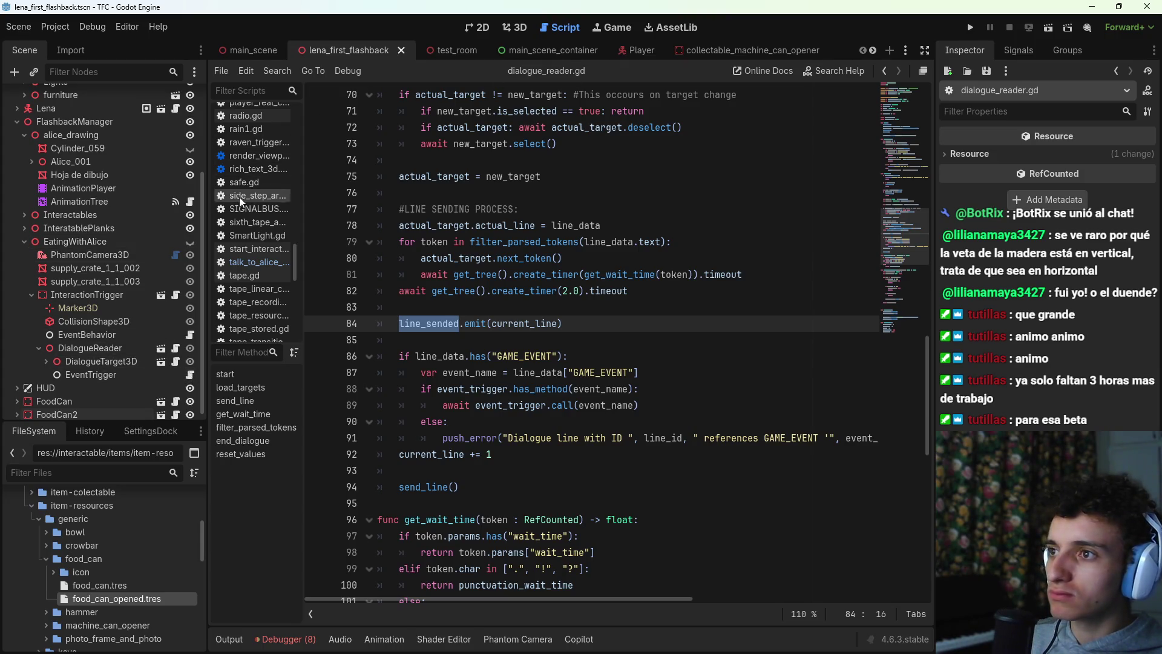
Step: Open talk_to_alice_ib.gd and jump to the bark_dialogue definition in GAMEMANAGER.gd
scroll(243, 258, "up", 5)
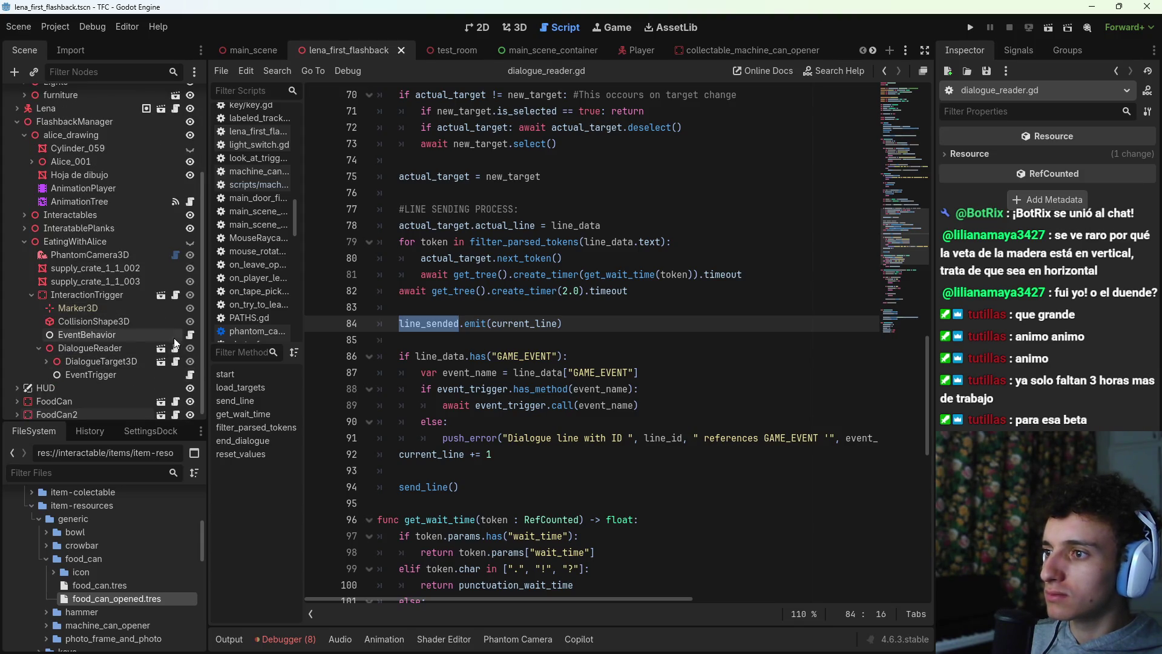
left_click(190, 334)
left_click(545, 213, "ctrl")
Step: Delete the _on_dialogue_line_send function from GAMEMANAGER.gd and save the script
scroll(562, 506, "down", 2)
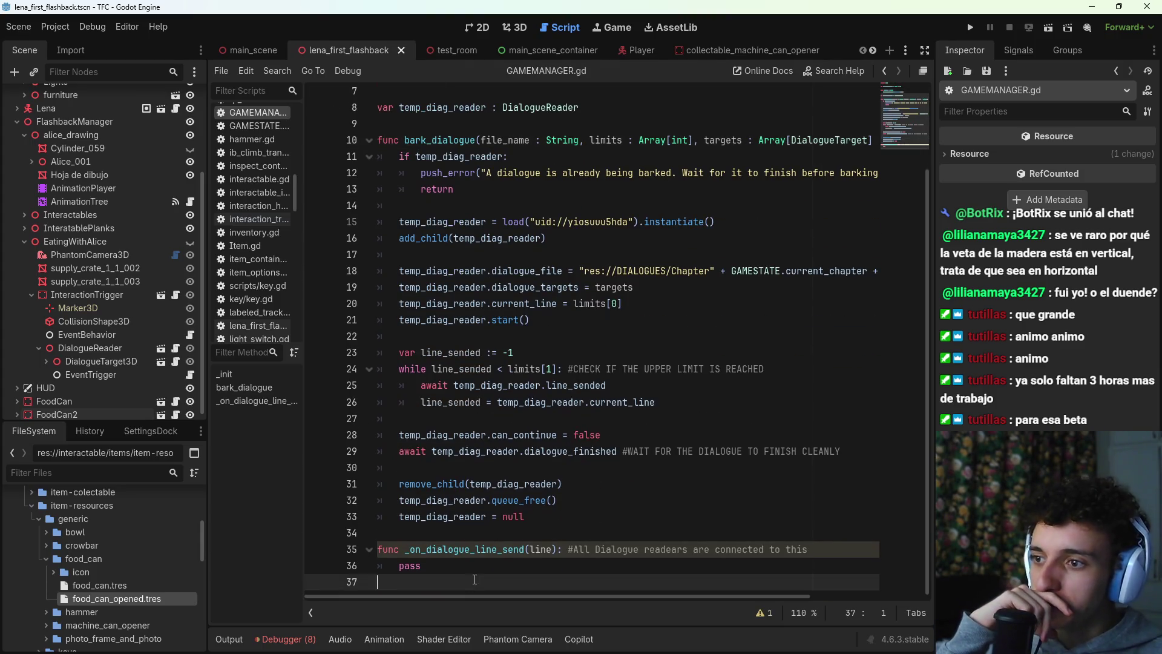
left_click(489, 563)
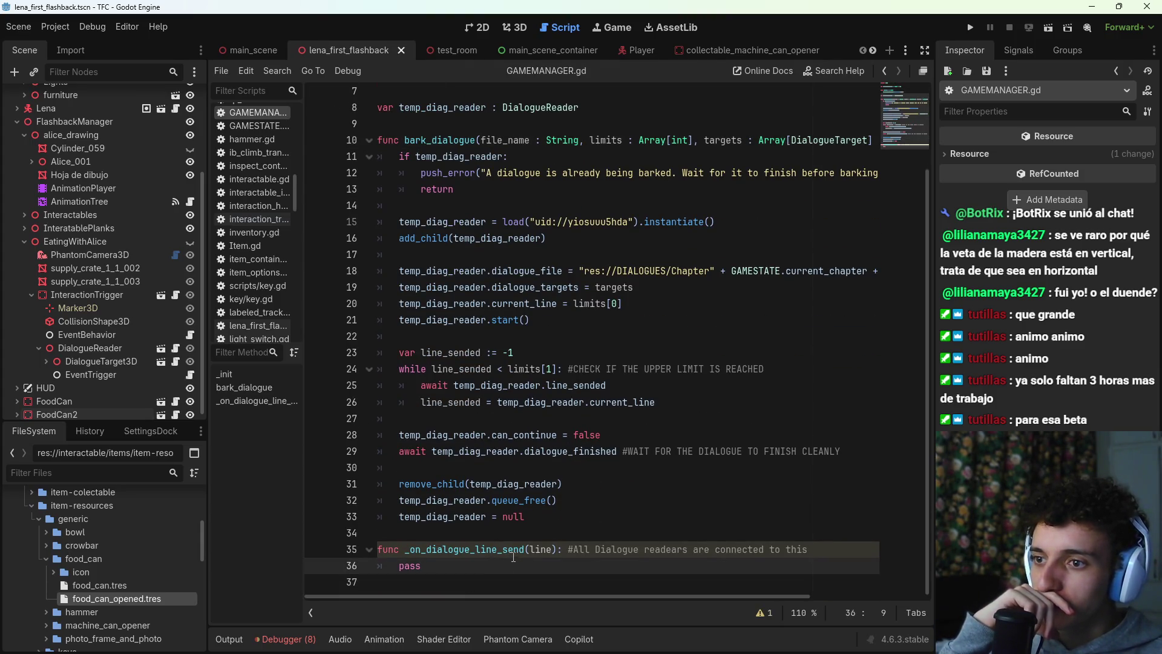
left_click(312, 552, "shift")
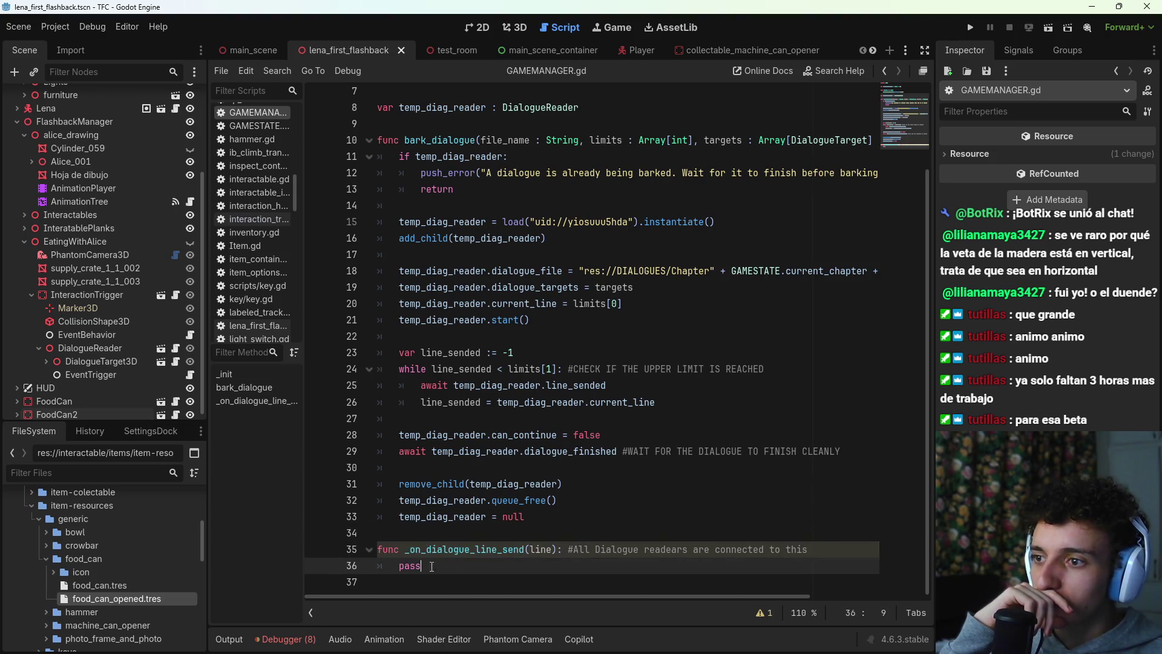
key("BackSpace")
key("BackSpace")
key("BackSpace")
key("ctrl+s")
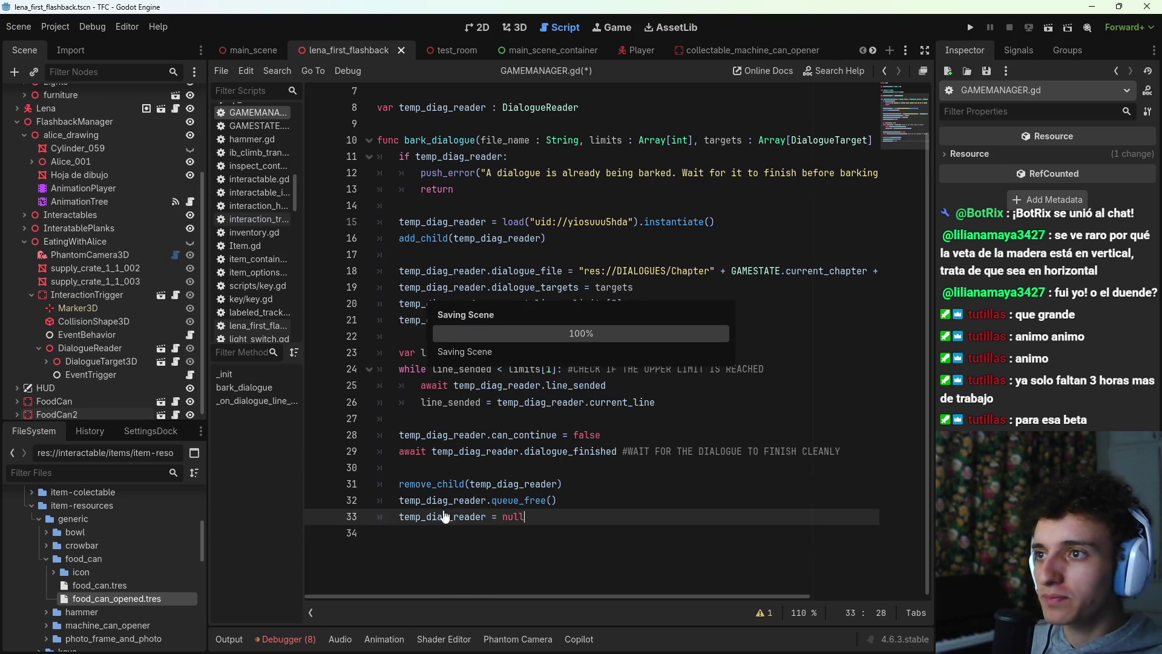
Step: In dialogue_reader.gd, delete the line_sended connect and disconnect lines, then save
scroll(427, 544, "up", 3)
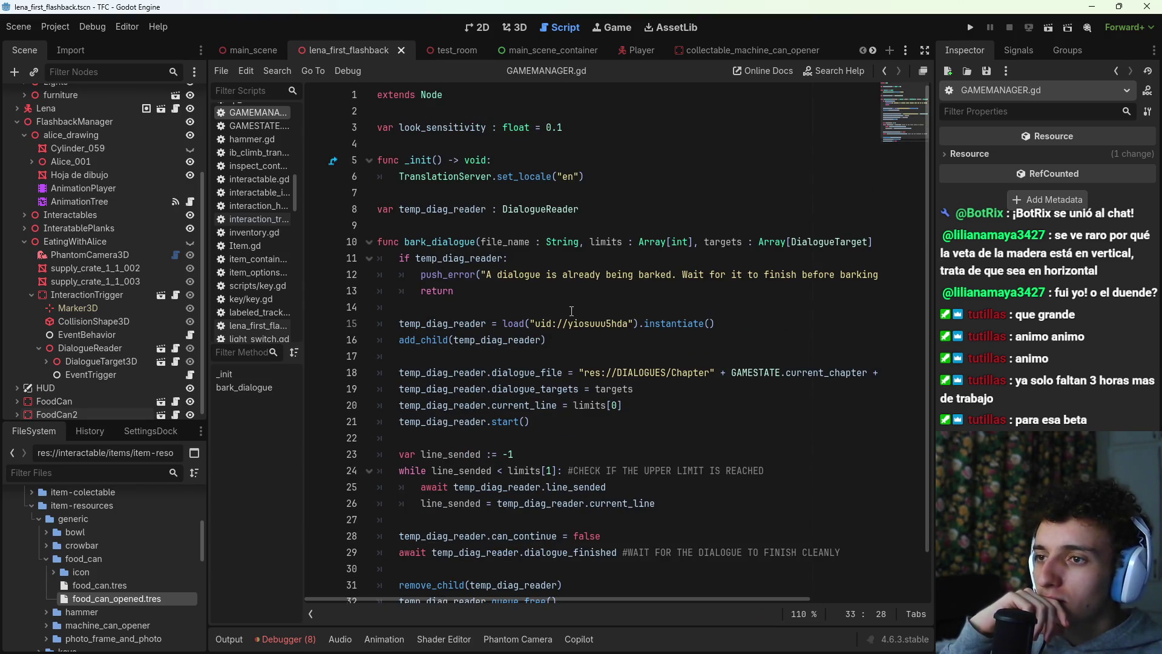
left_click(543, 209)
left_click(544, 209, "ctrl")
scroll(545, 437, "down", 10)
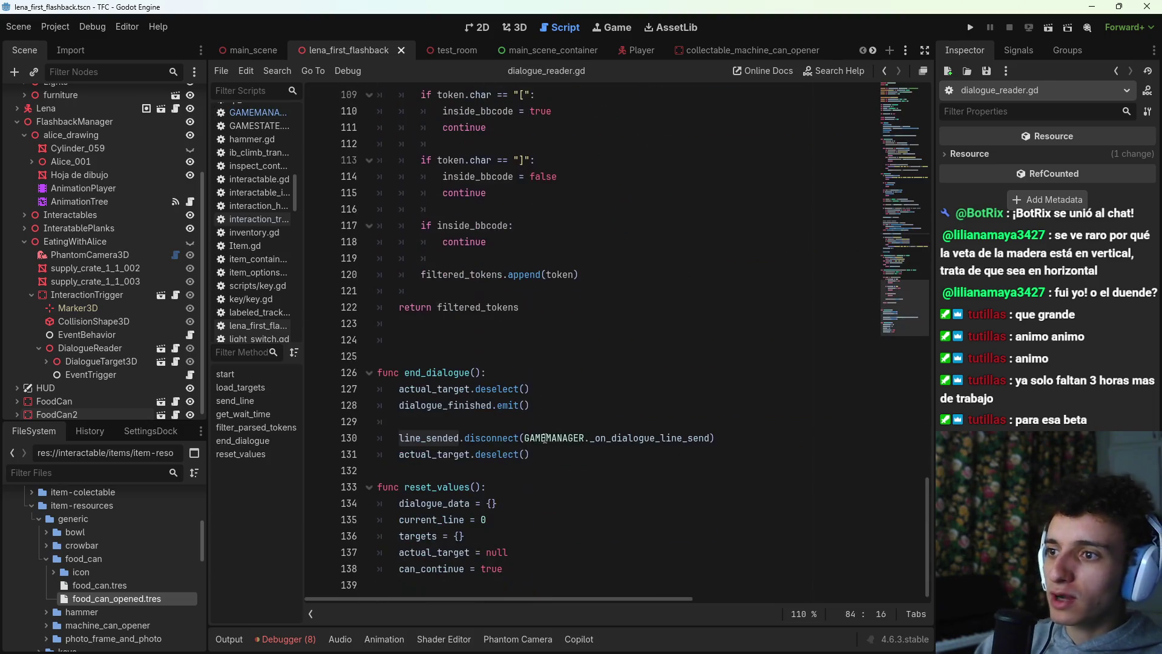
left_click_drag(715, 437, 378, 437)
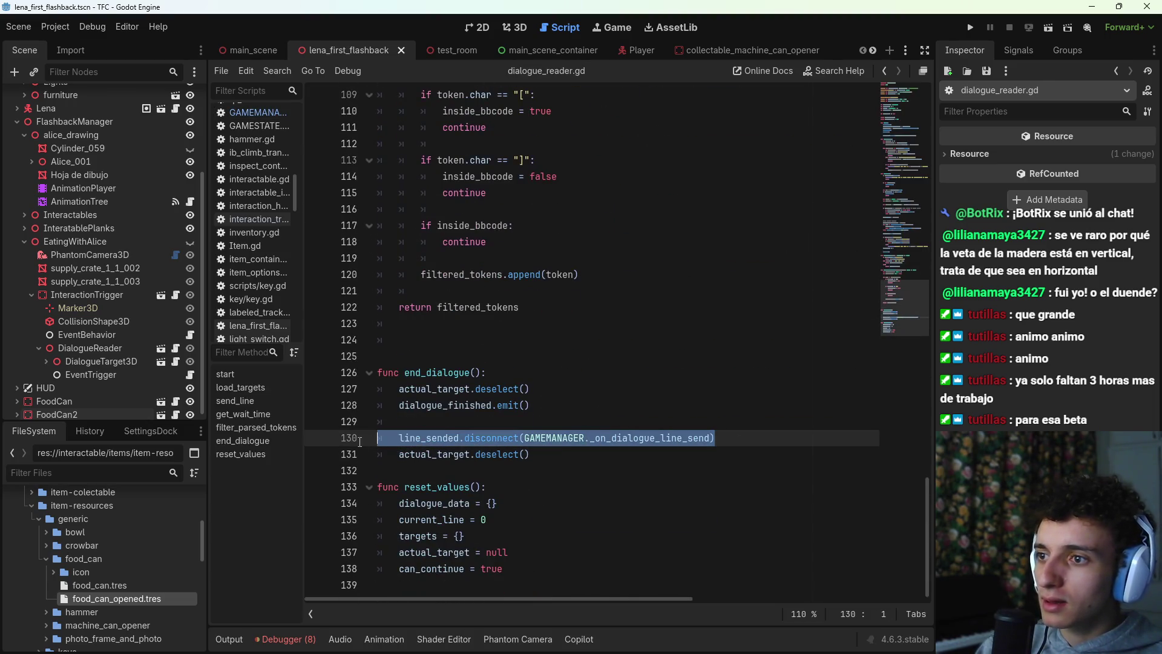
key("BackSpace")
key("BackSpace")
mouse_move(893, 290)
left_mouse_down()
mouse_move(891, 78)
mouse_move(901, 134)
left_mouse_up()
left_click_drag(721, 248, 341, 252)
key("BackSpace")
key("BackSpace")
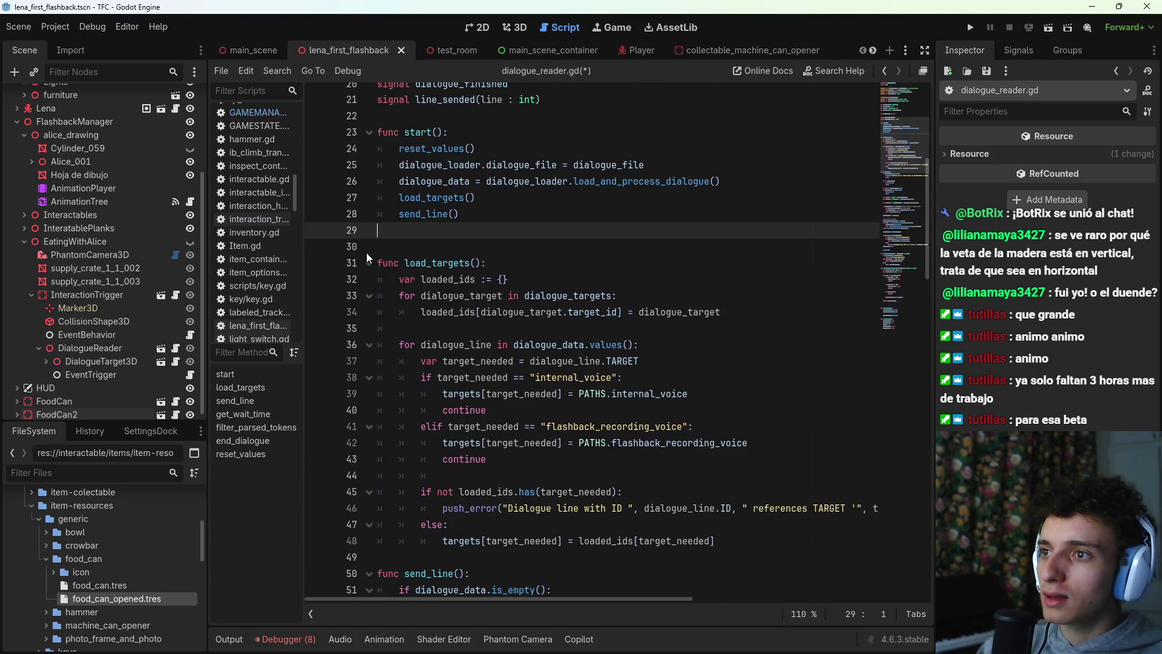
key("BackSpace")
key("ctrl+s")
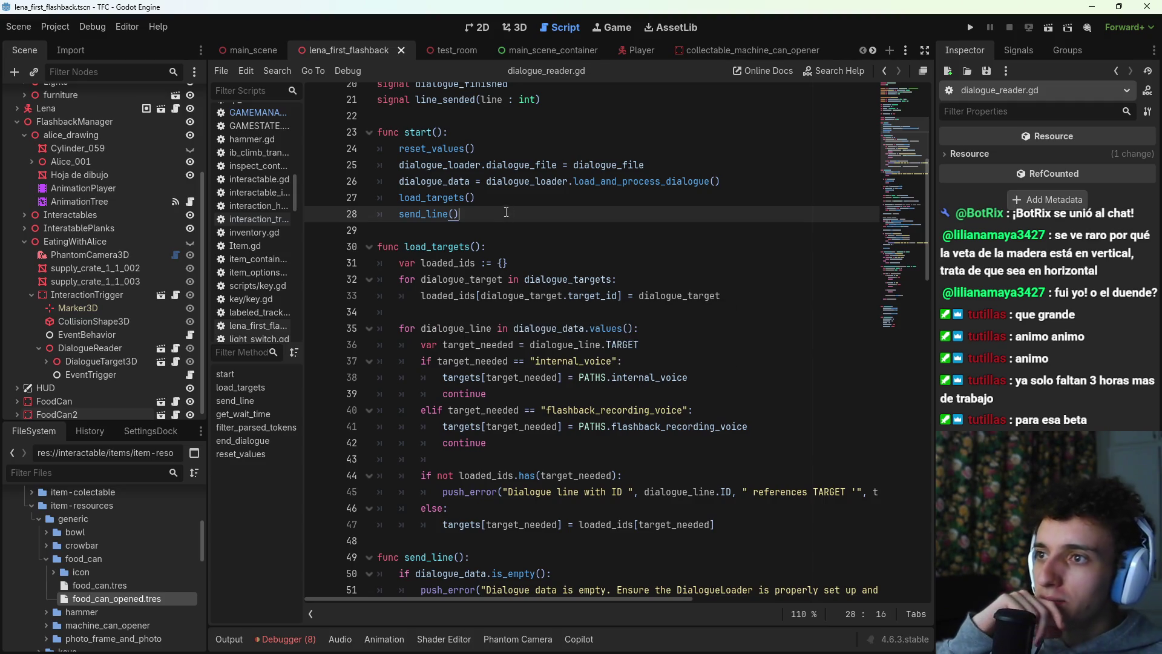
Step: Review bark_dialogue's current_line = limits[0] assignment and line_sended logic in GAMEMANAGER.gd
left_click(269, 115)
scroll(551, 259, "down", 1)
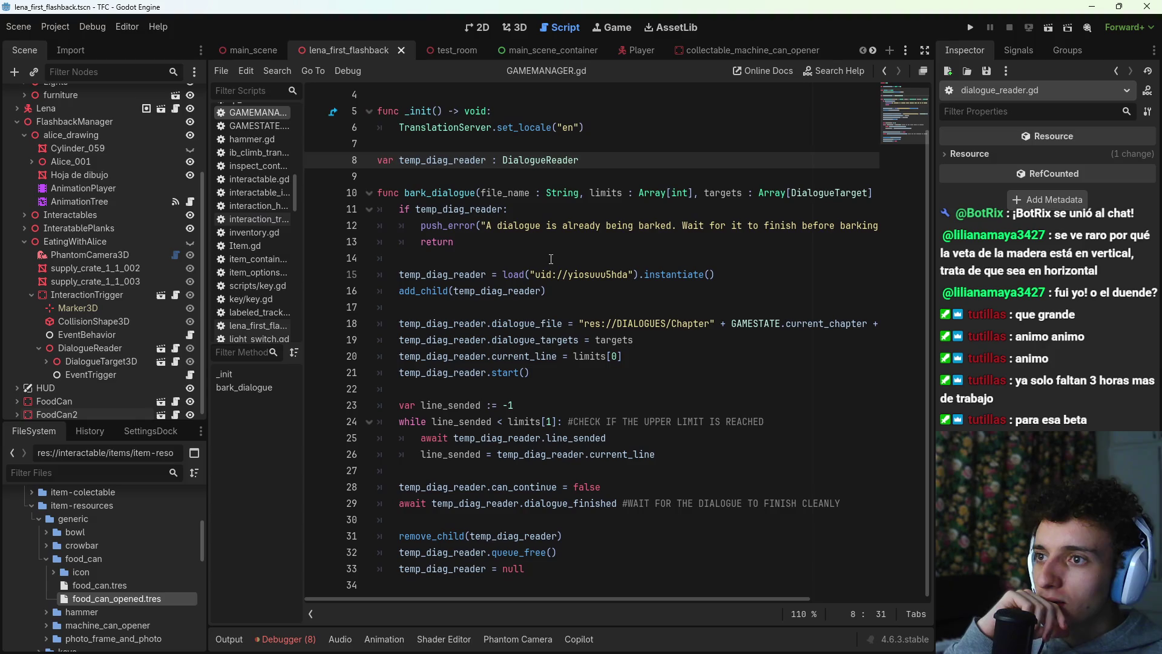
left_click(637, 358)
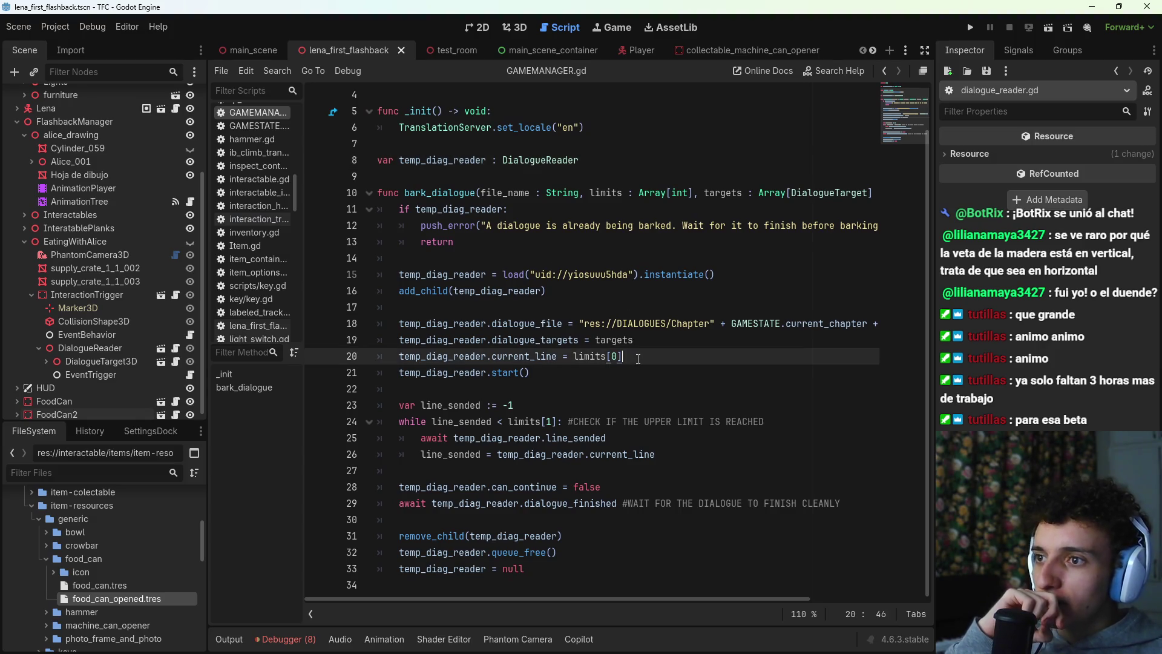
left_click(609, 412)
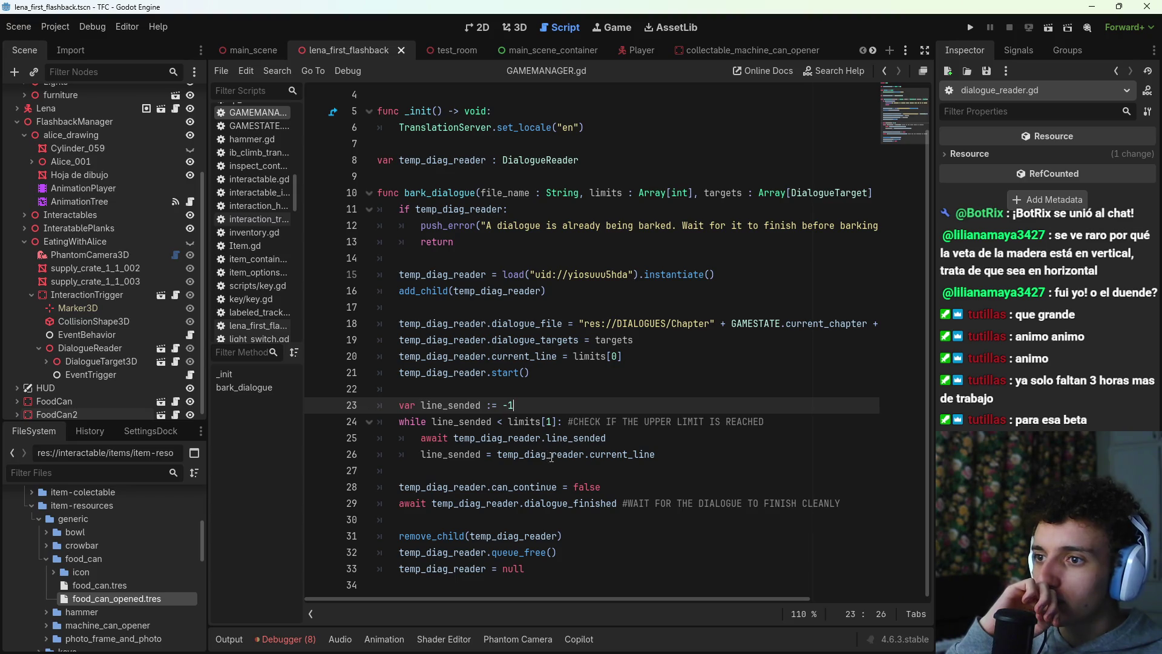
left_click(622, 436)
left_click(692, 454)
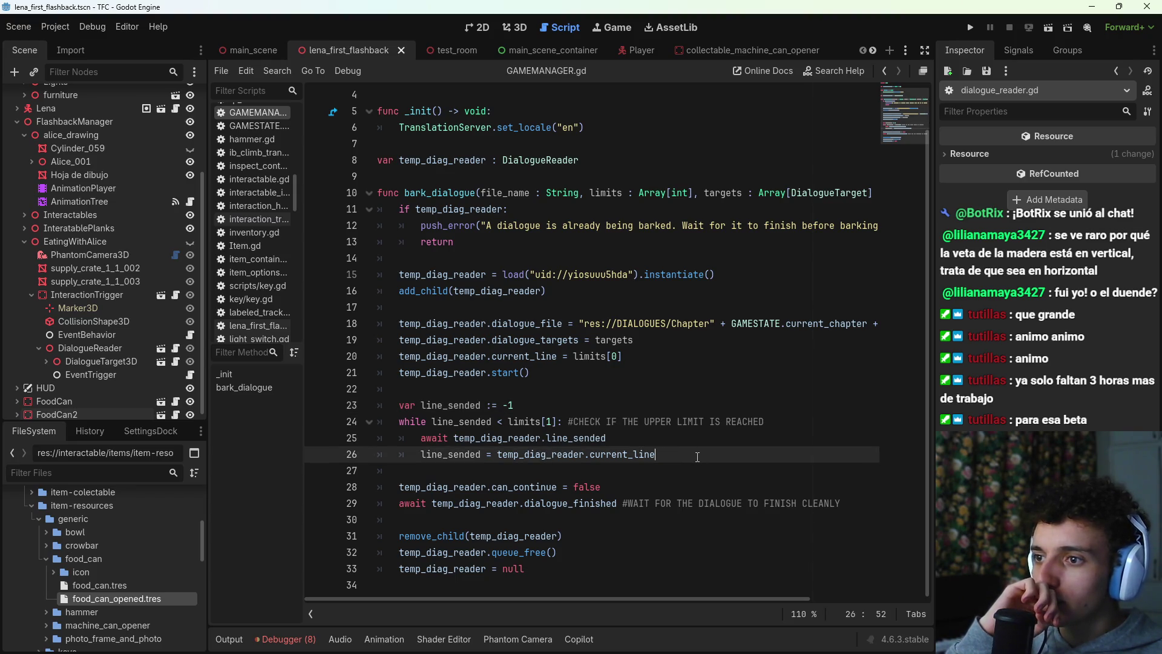
left_click(663, 440)
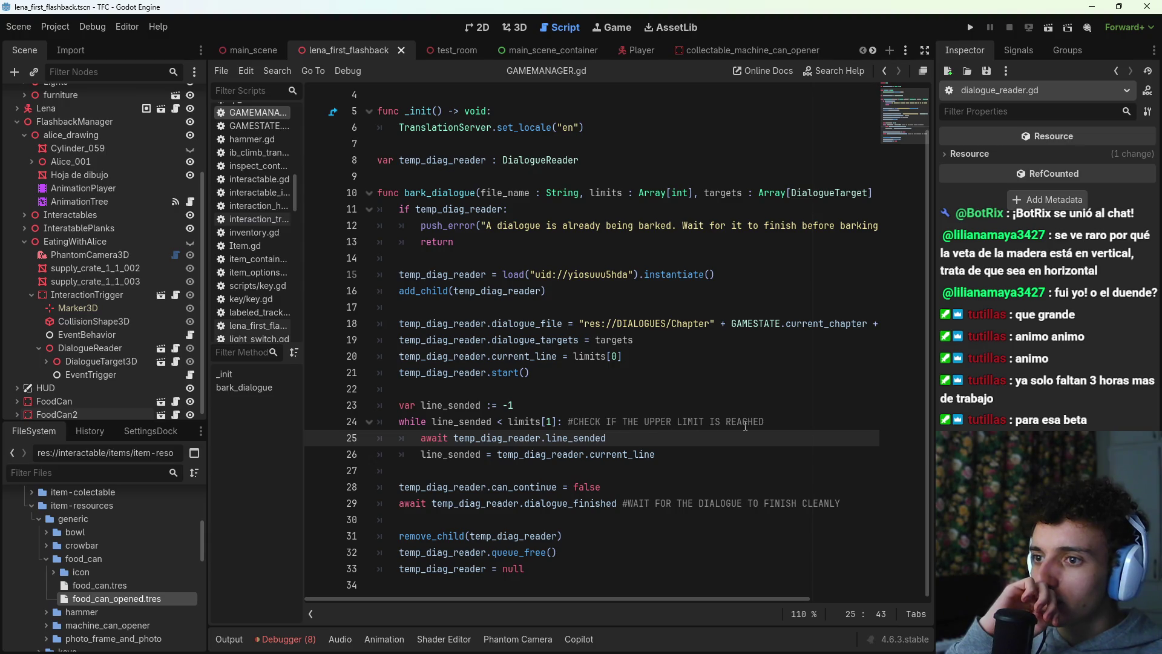
left_click(779, 421)
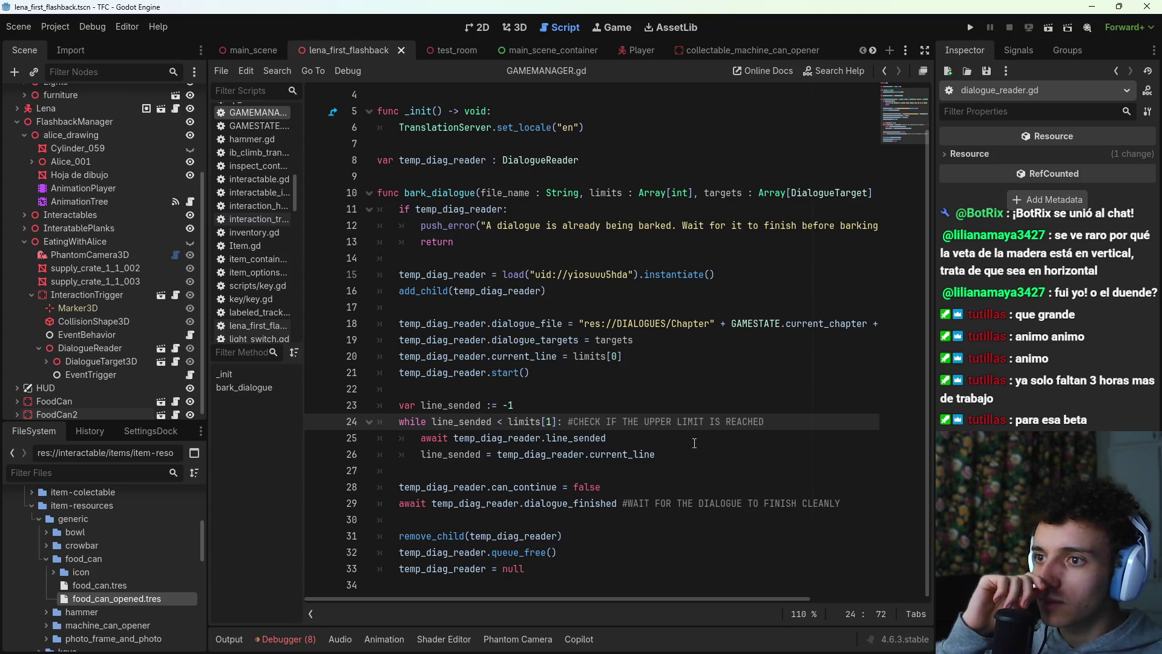
left_click_drag(483, 359, 606, 357)
left_click(642, 357)
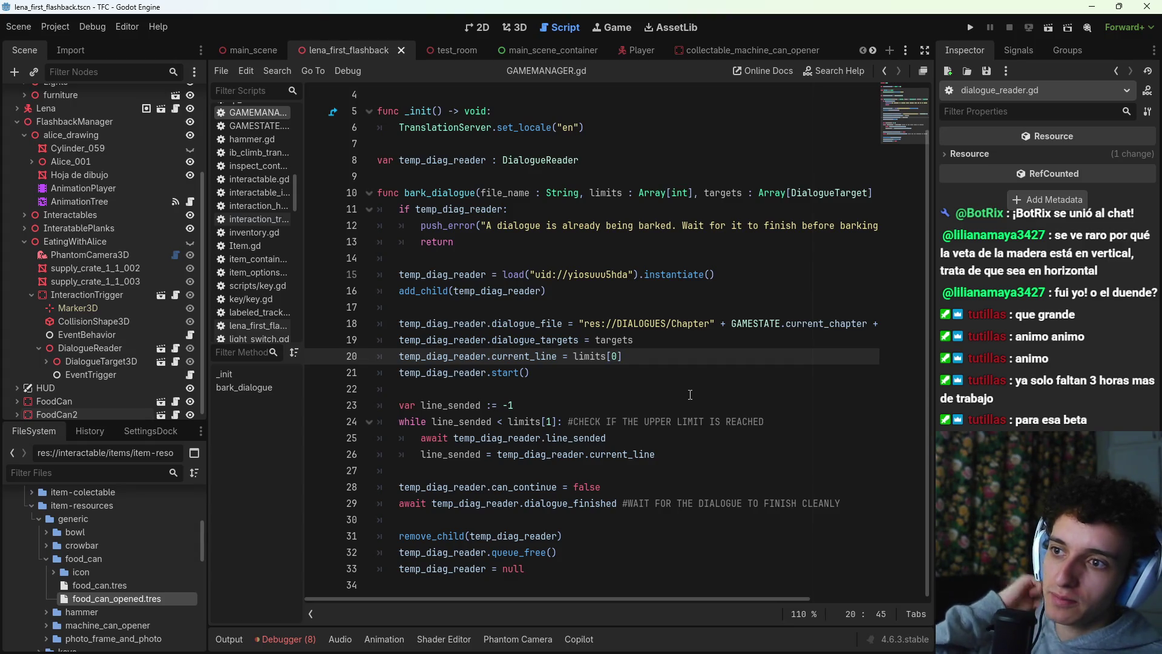
Step: Add a breakpoint on line 20, save, and return to talk_to_alice_ib.gd
key("Down")
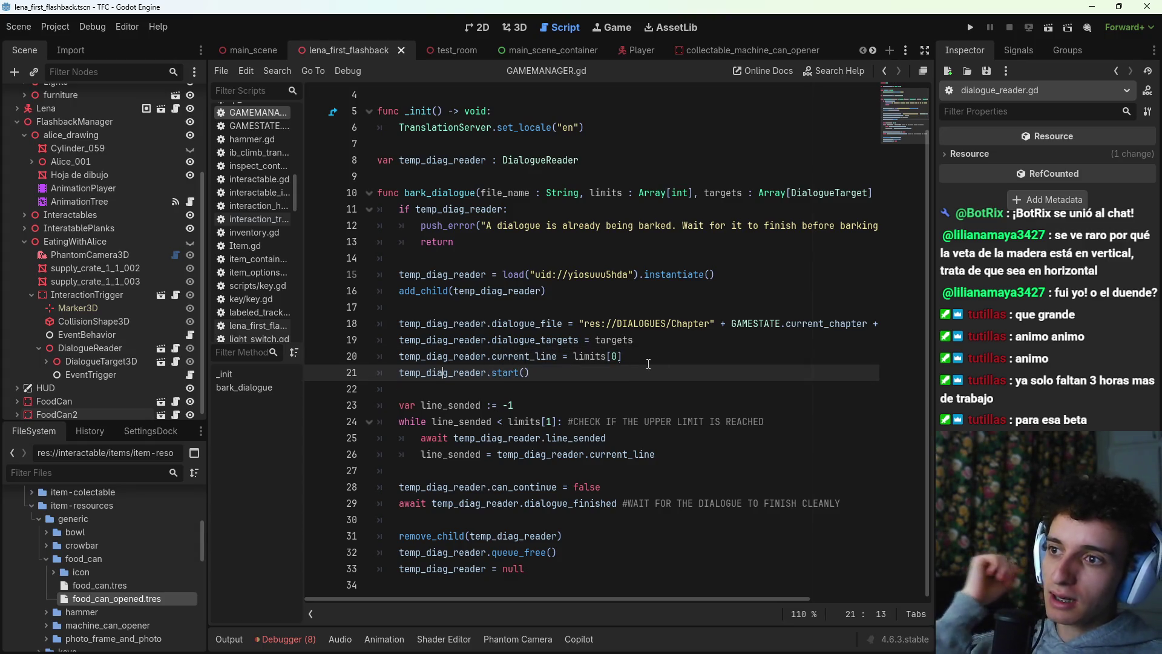
key("Up")
left_click(316, 359)
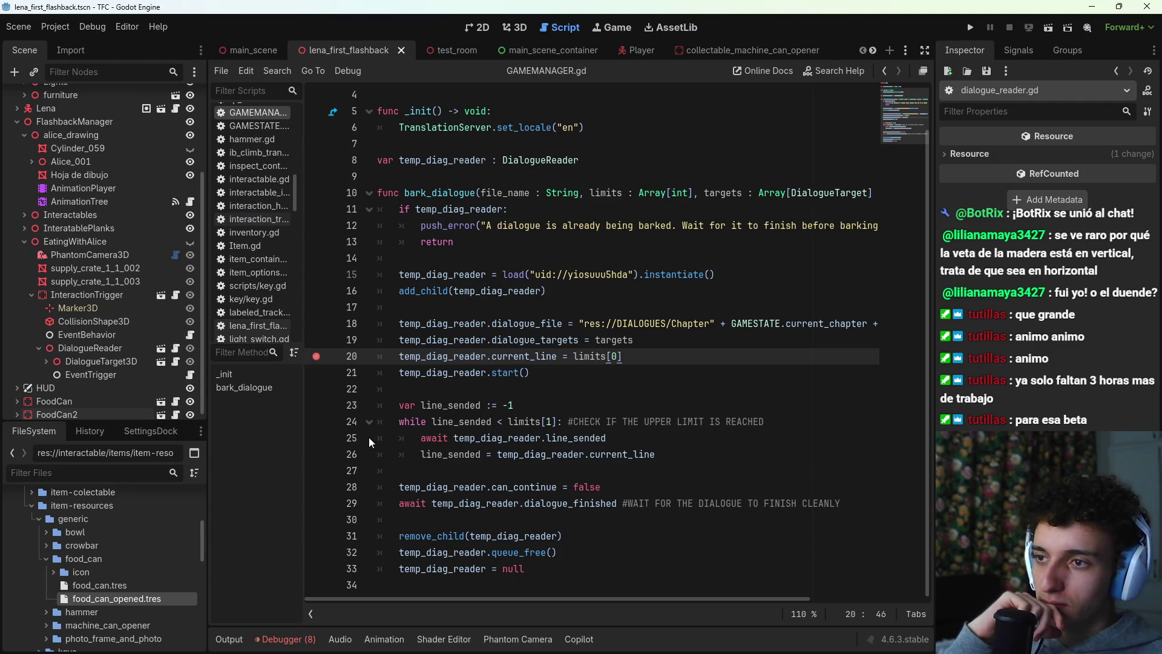
key("ctrl+s")
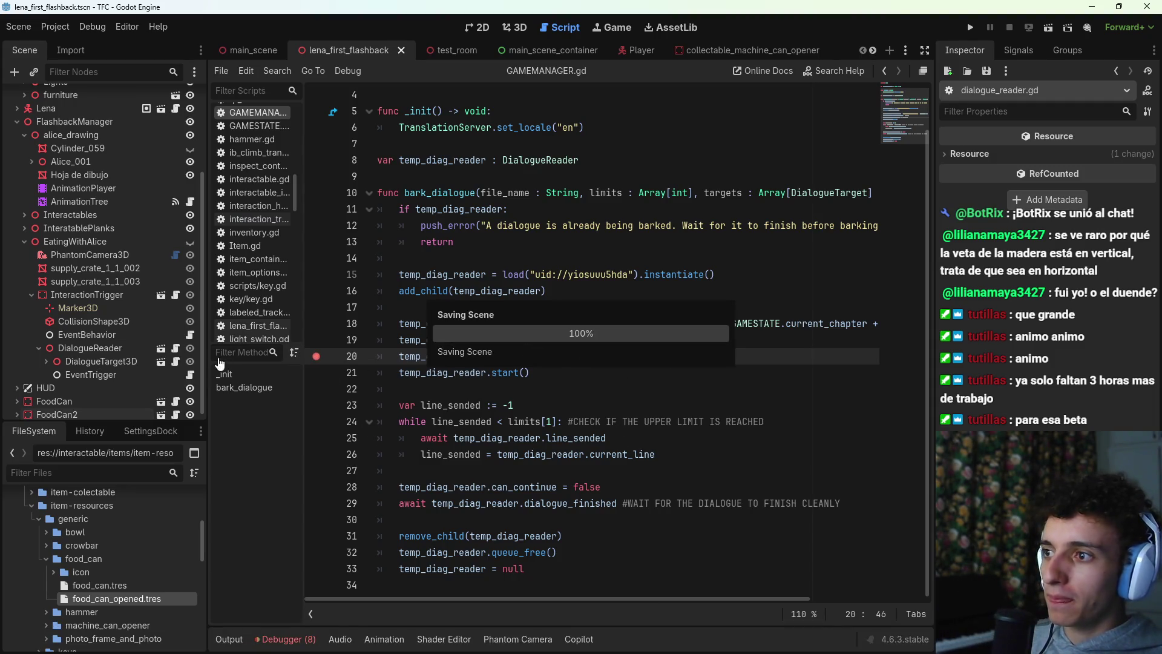
key("alt+Left")
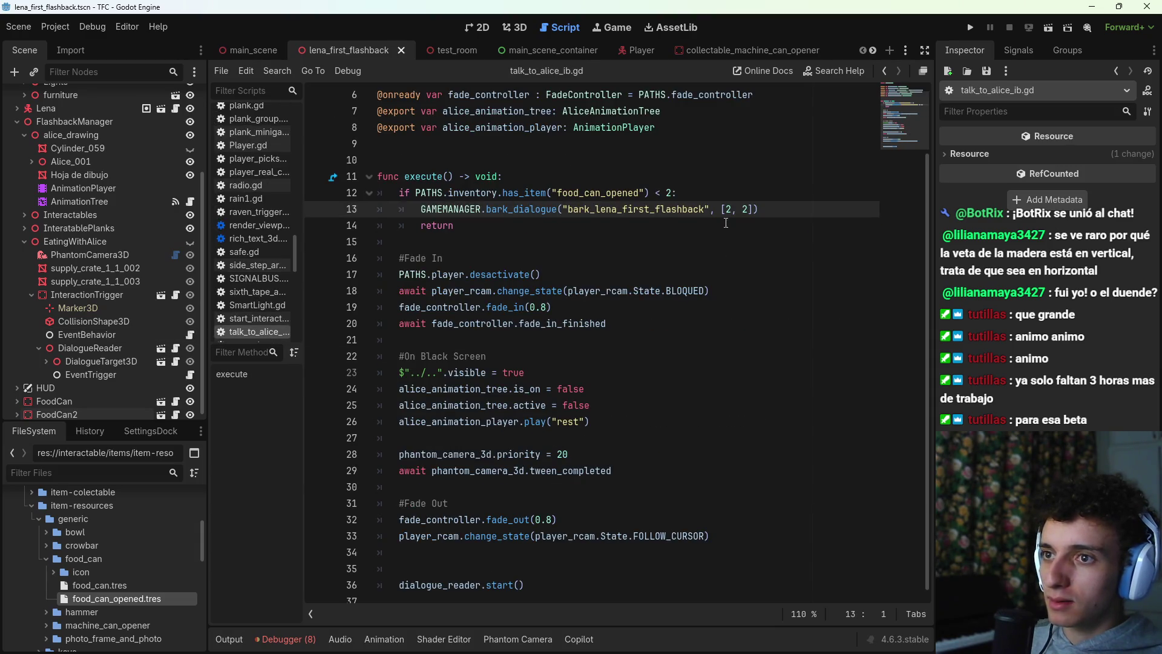
Step: Run the game with F5, add a breakpoint on line 21, and advance to it
key("F5")
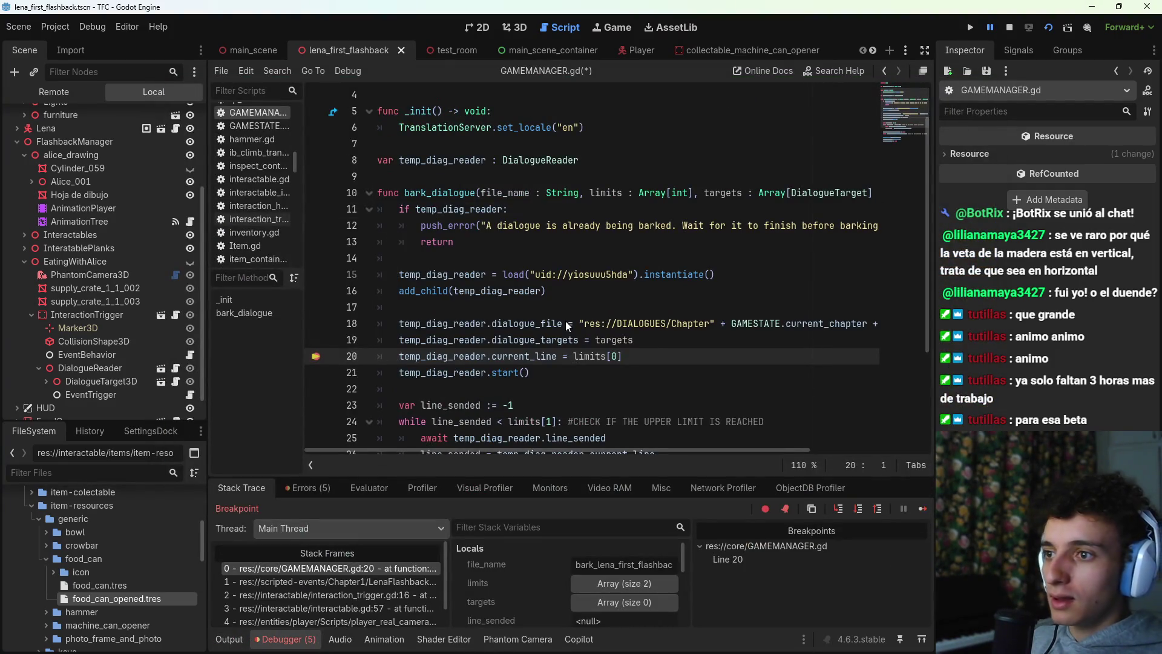
left_click(623, 583)
scroll(617, 572, "down", 2)
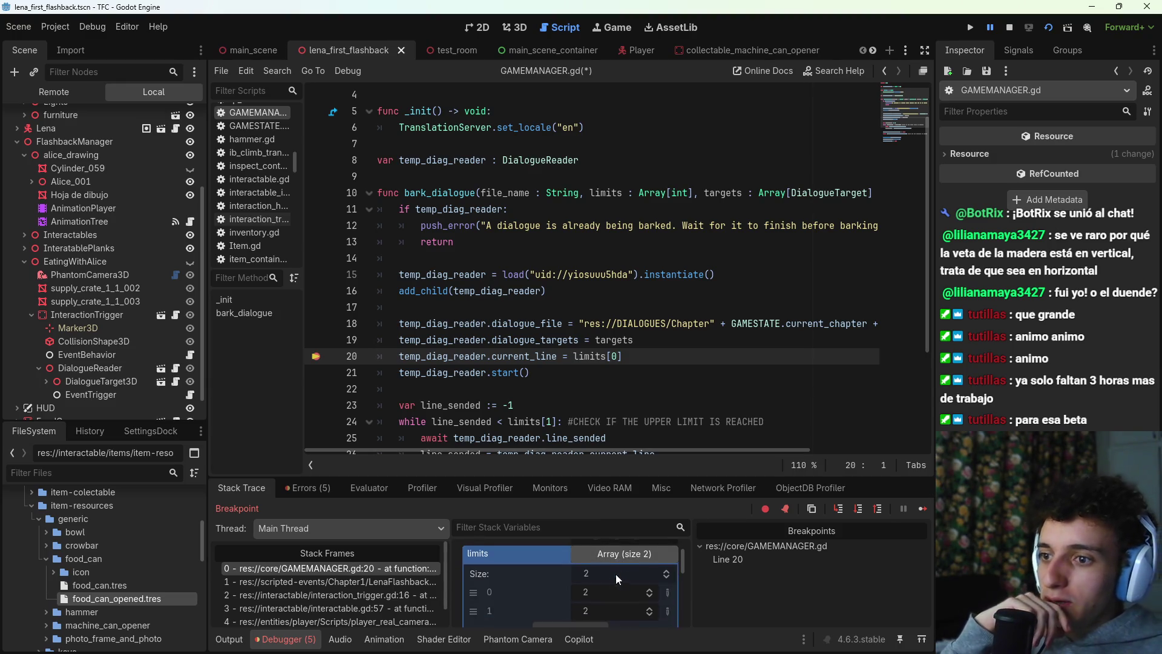
scroll(603, 566, "down", 2)
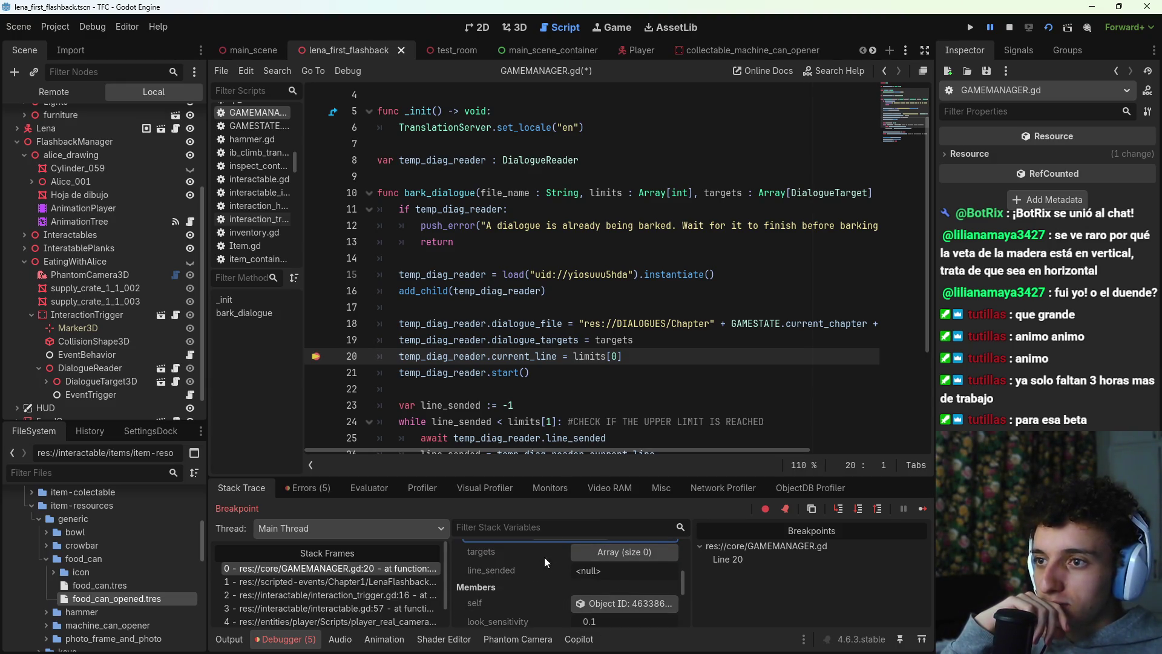
left_click(316, 372)
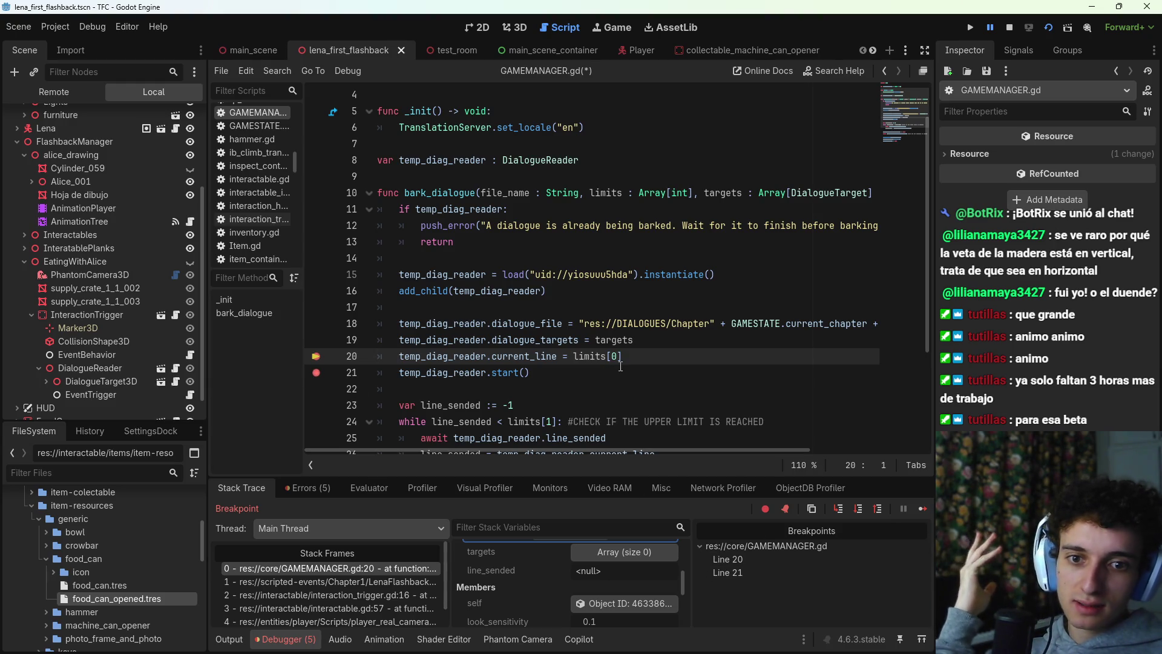
left_click(885, 507)
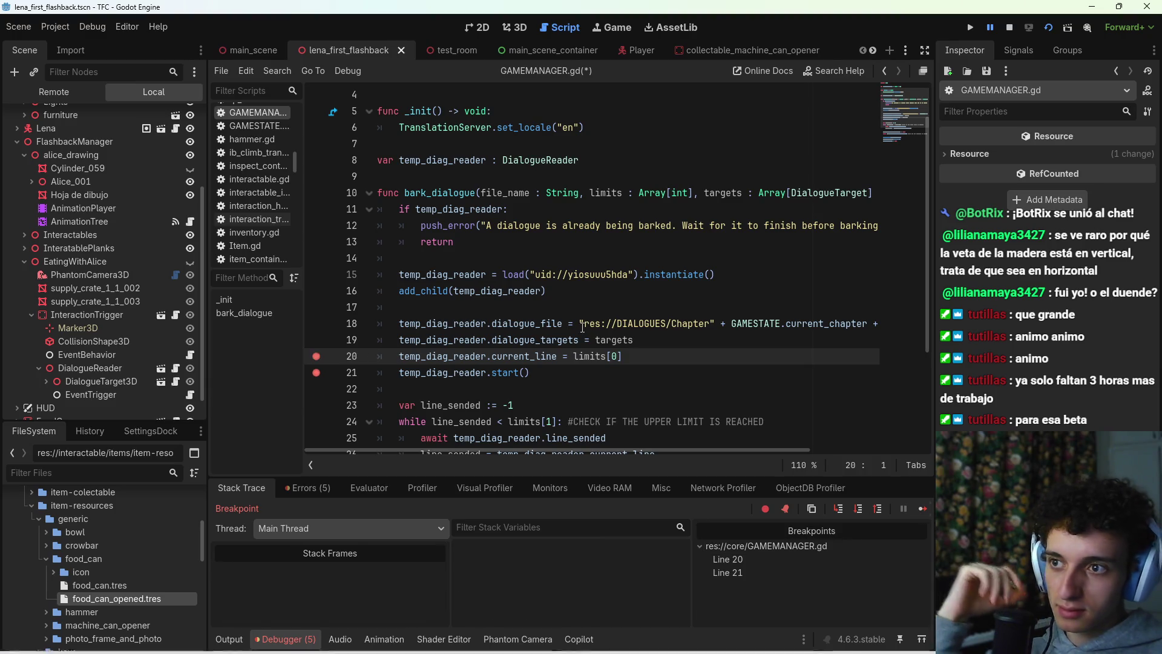
Step: Inspect the limits array values in the debugger's variables
left_click(575, 588)
scroll(533, 590, "down", 5)
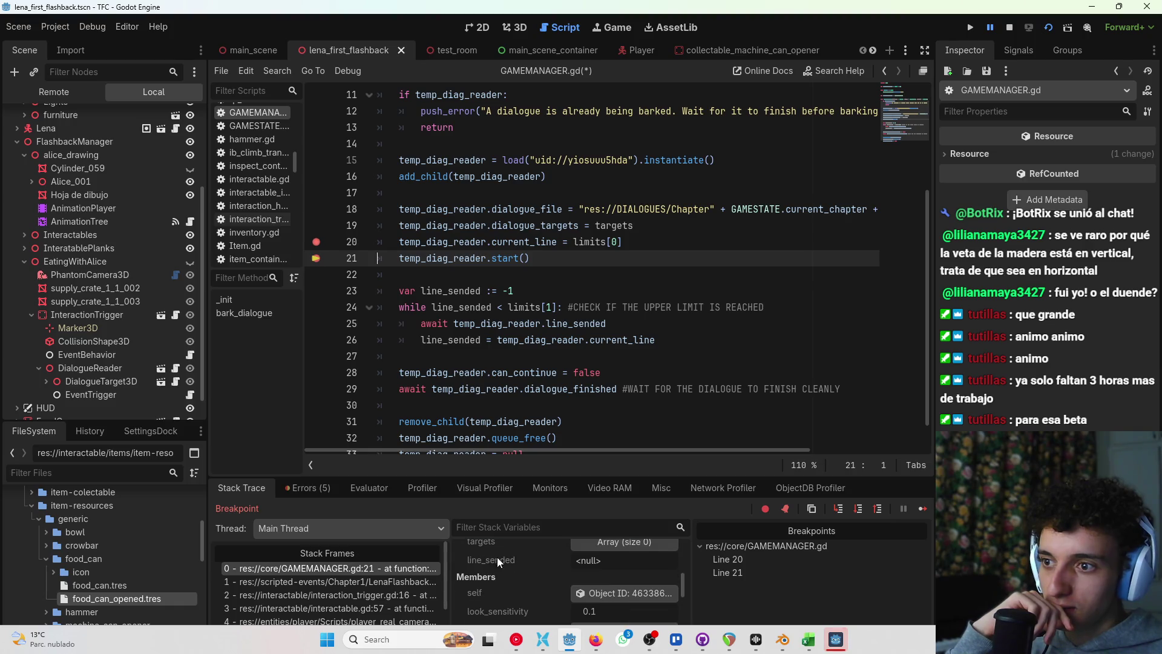
scroll(561, 561, "down", 2)
scroll(557, 579, "down", 3)
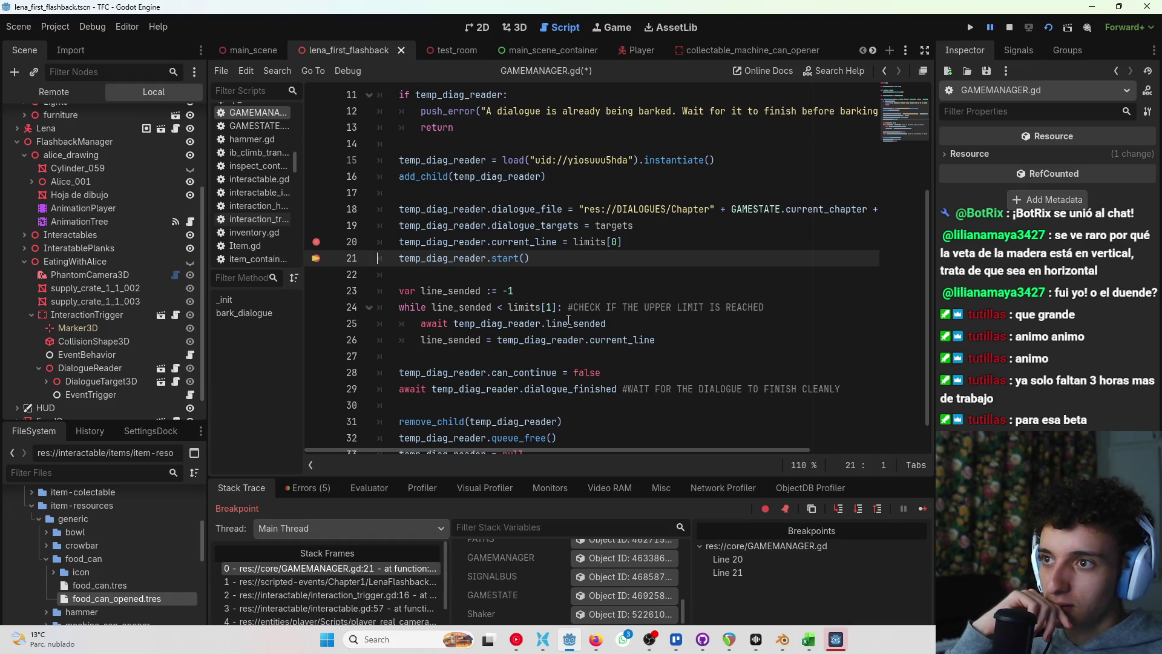
scroll(420, 273, "up", 3)
Step: Expand the Remote scene tree through FlashbackManager and EatingWithAlice to InteractionTrigger's DialogueReader
left_click(74, 92)
left_click(17, 210)
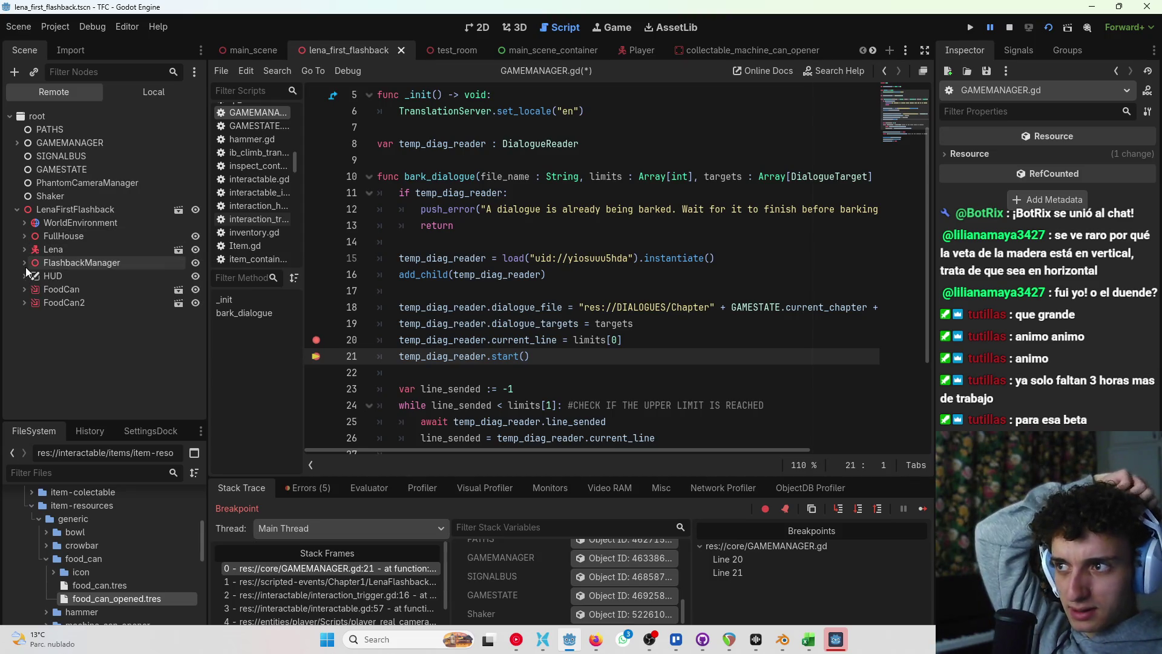
left_click(24, 263)
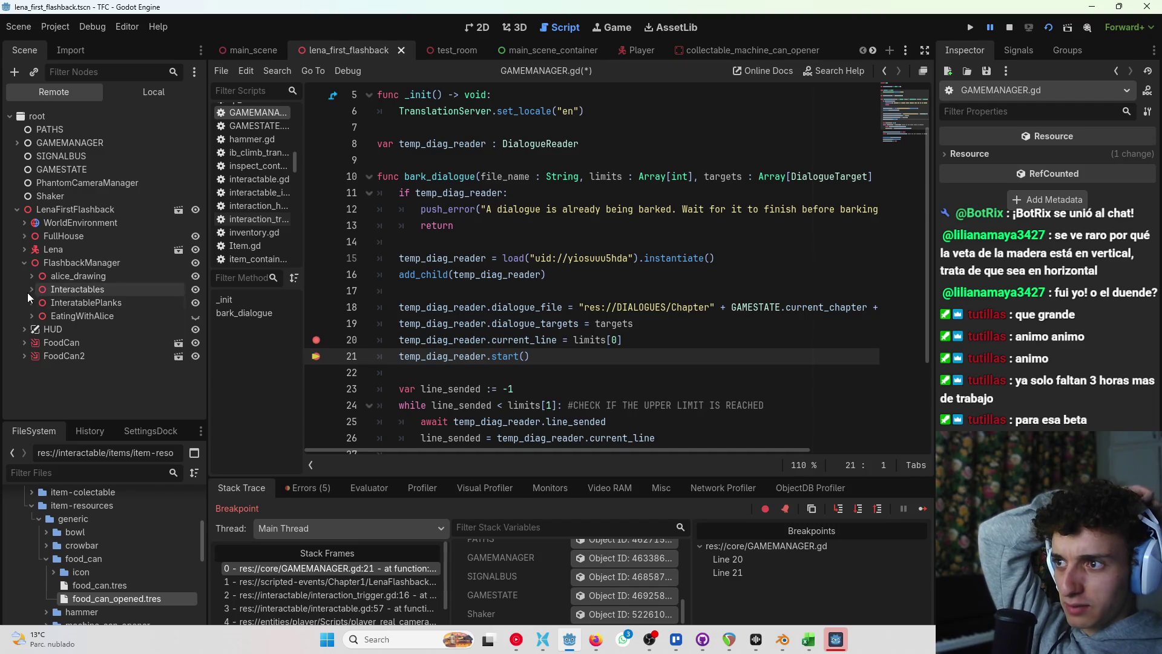
left_click(29, 316)
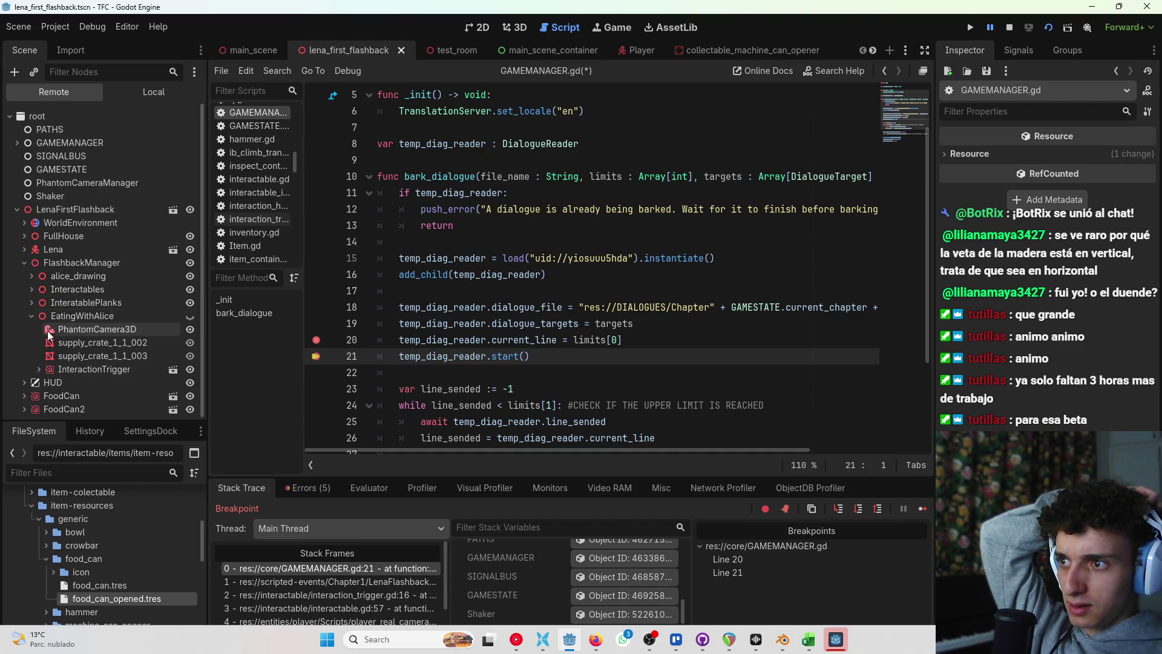
left_click(39, 366)
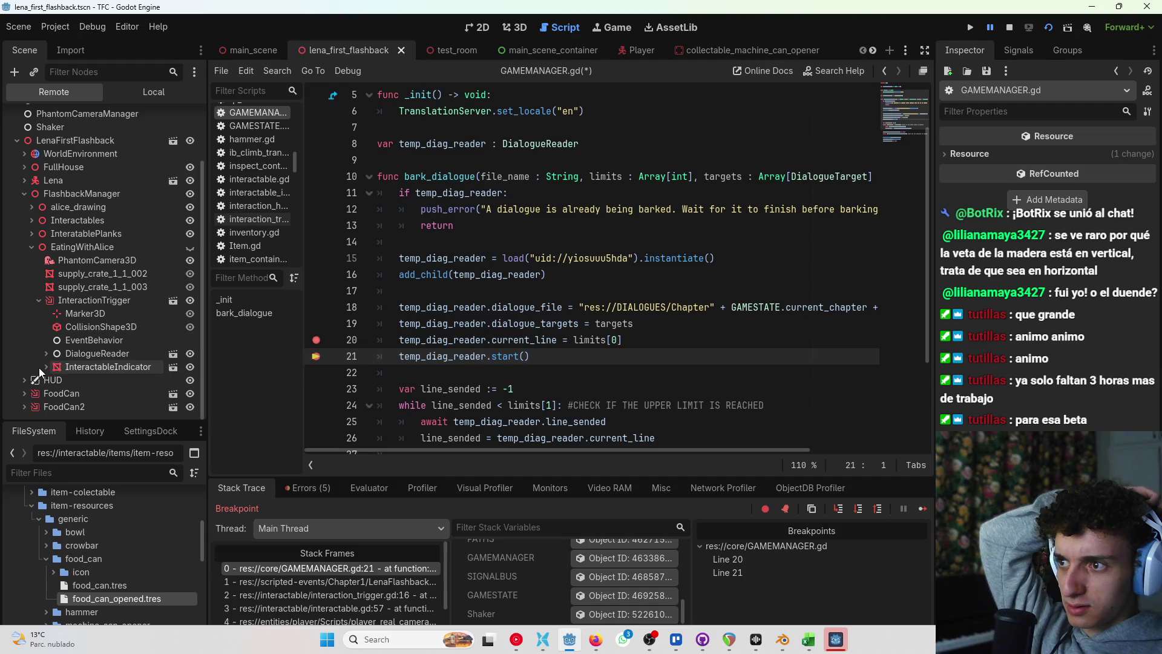
left_click(45, 354)
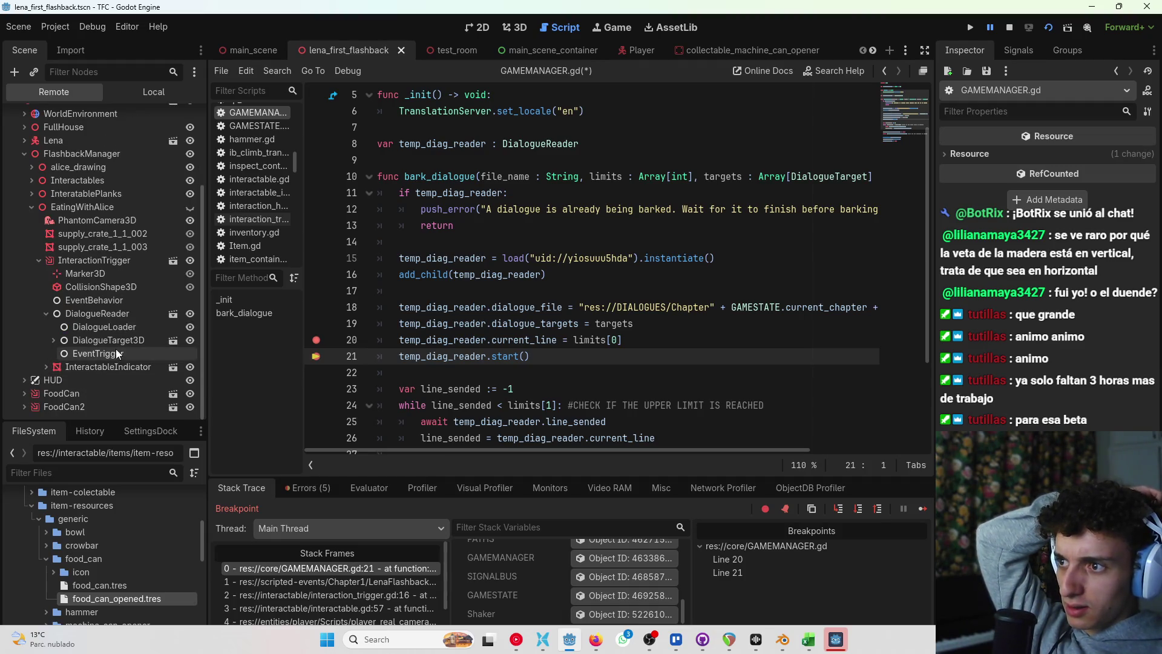
scroll(41, 315, "up", 5)
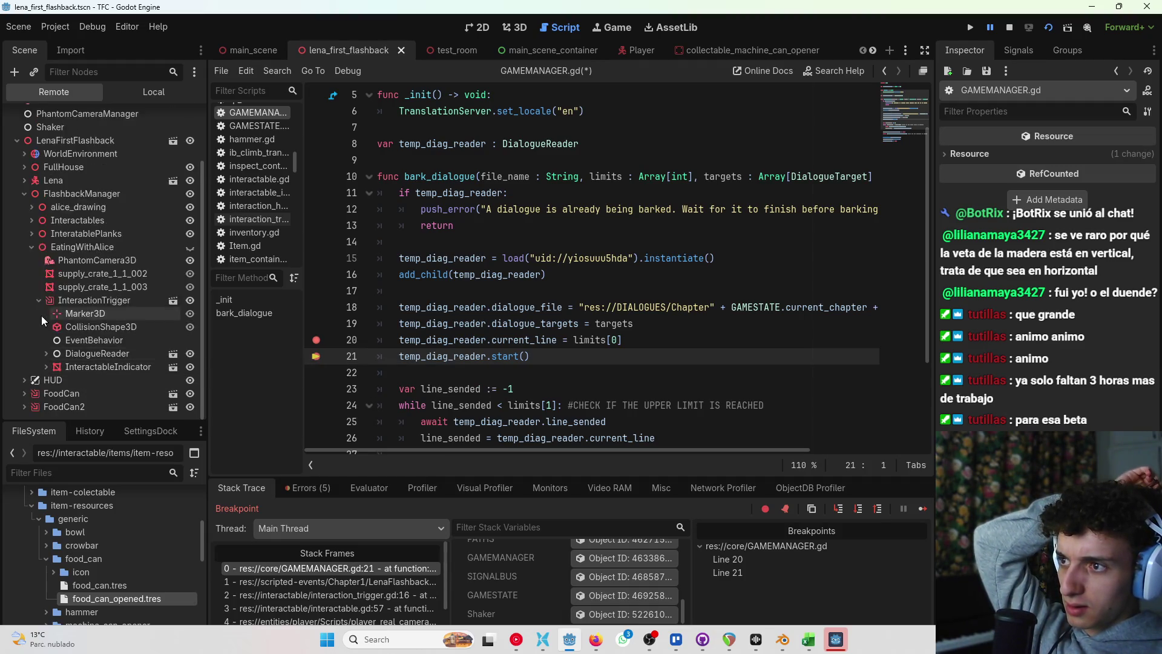
Step: Inspect GAMEMANAGER's live DialogueReader and its Dialogue Data, then resume the game
left_click(17, 143)
left_click(30, 157)
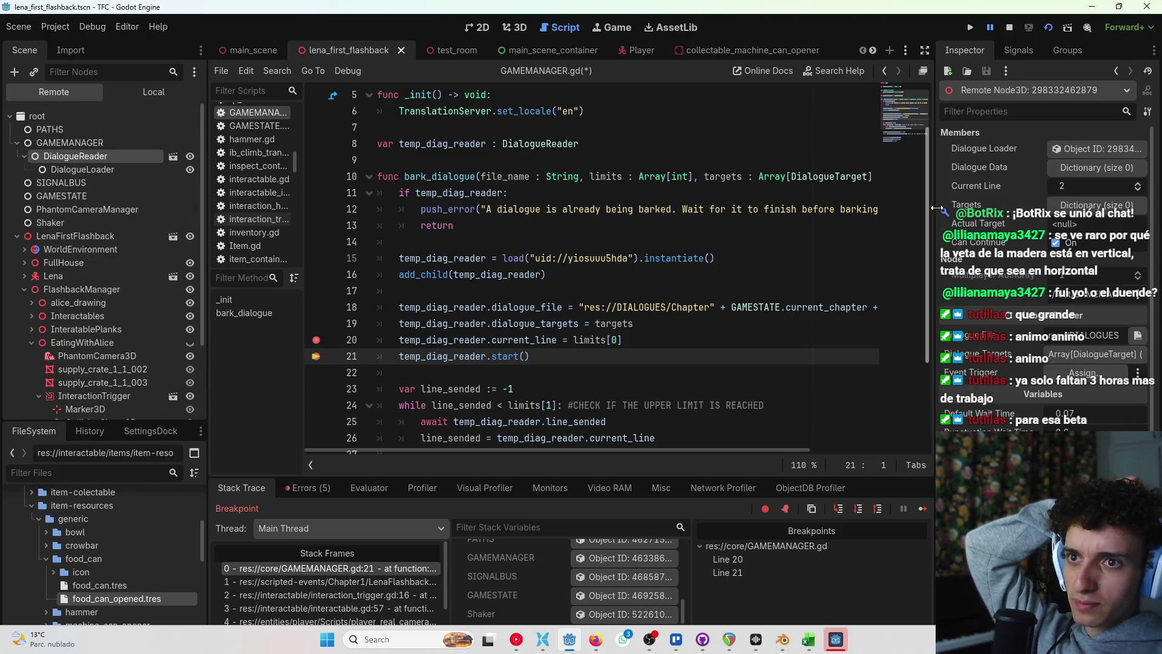
left_click(1097, 170)
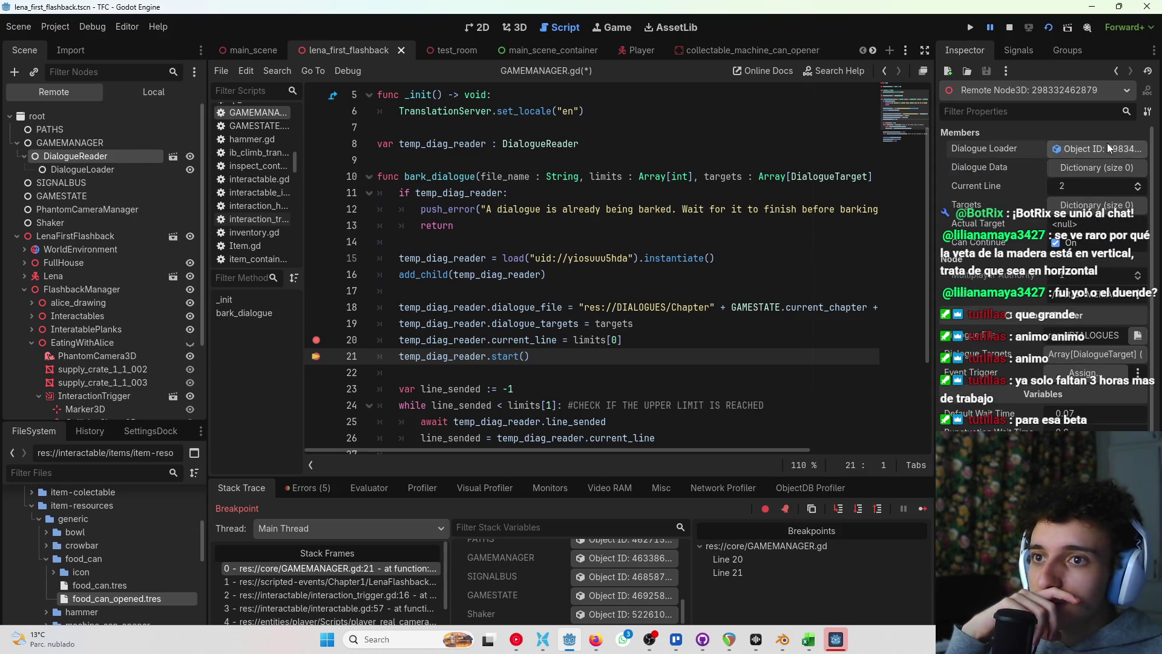
left_click(1107, 146)
left_click(76, 156)
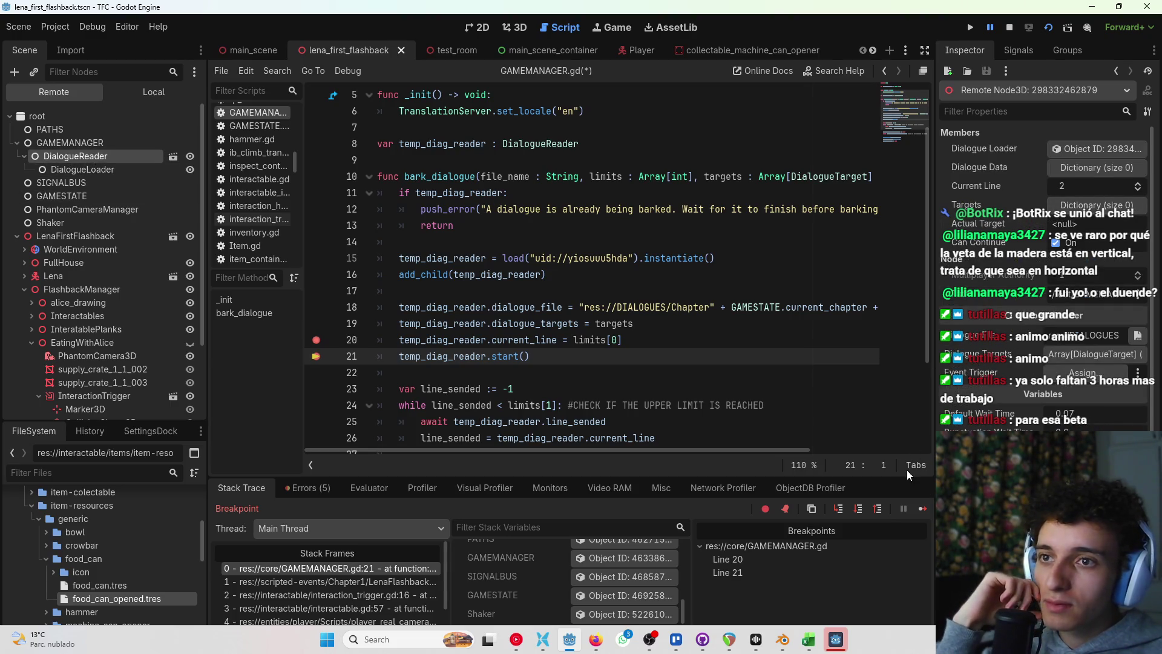
left_click(922, 510)
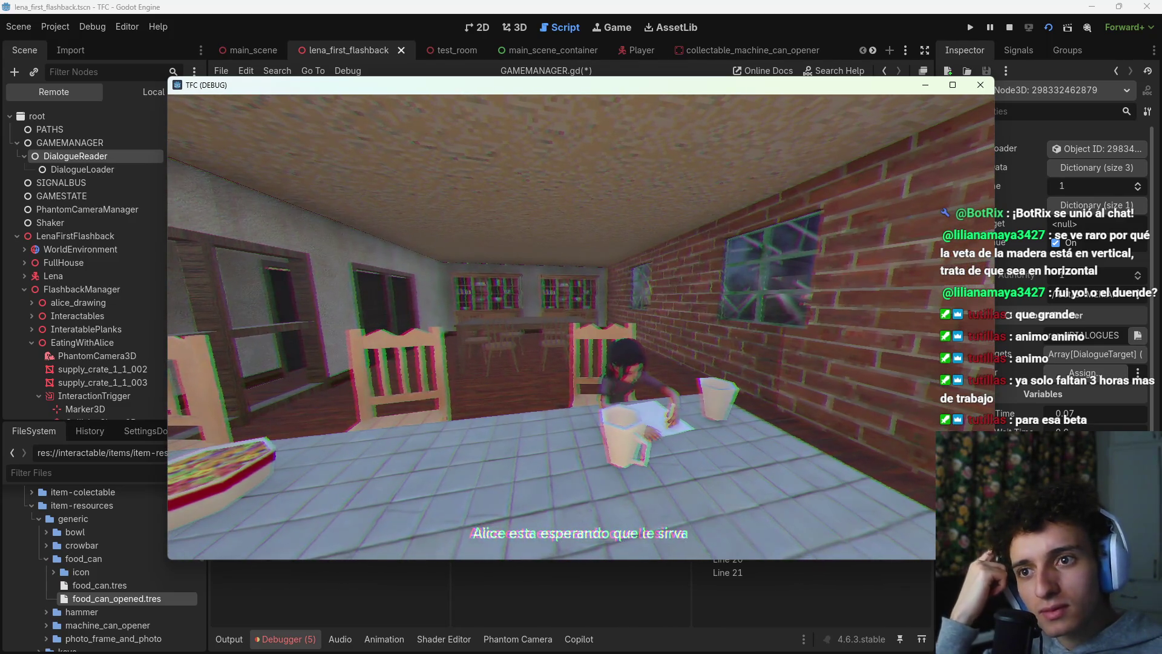
Step: Stop the game, clear the breakpoints on lines 20 and 21, hide the debugger and save
key("F8")
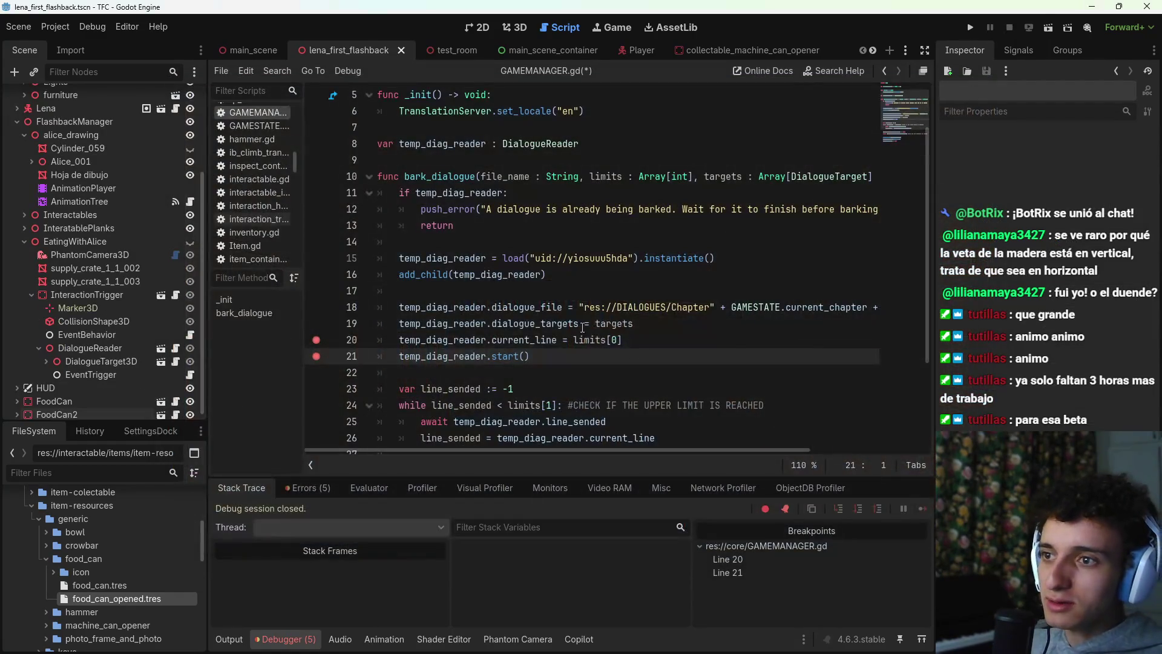
key("ctrl+s")
left_click(316, 339)
left_click(316, 356)
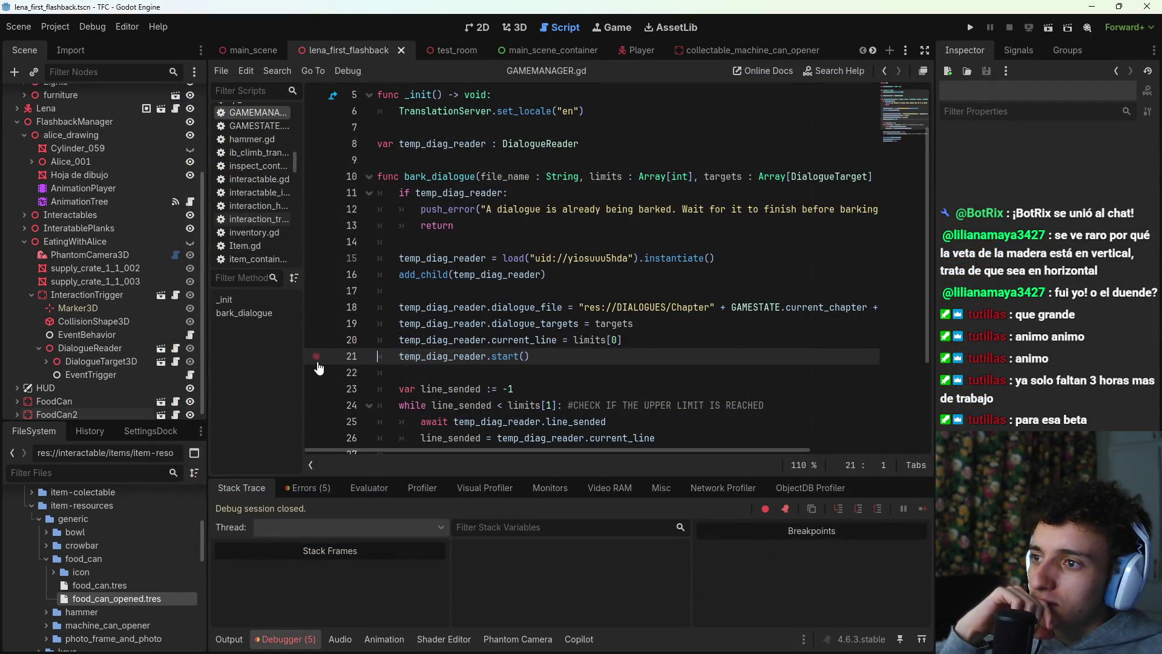
left_click(304, 641)
scroll(577, 474, "up", 1)
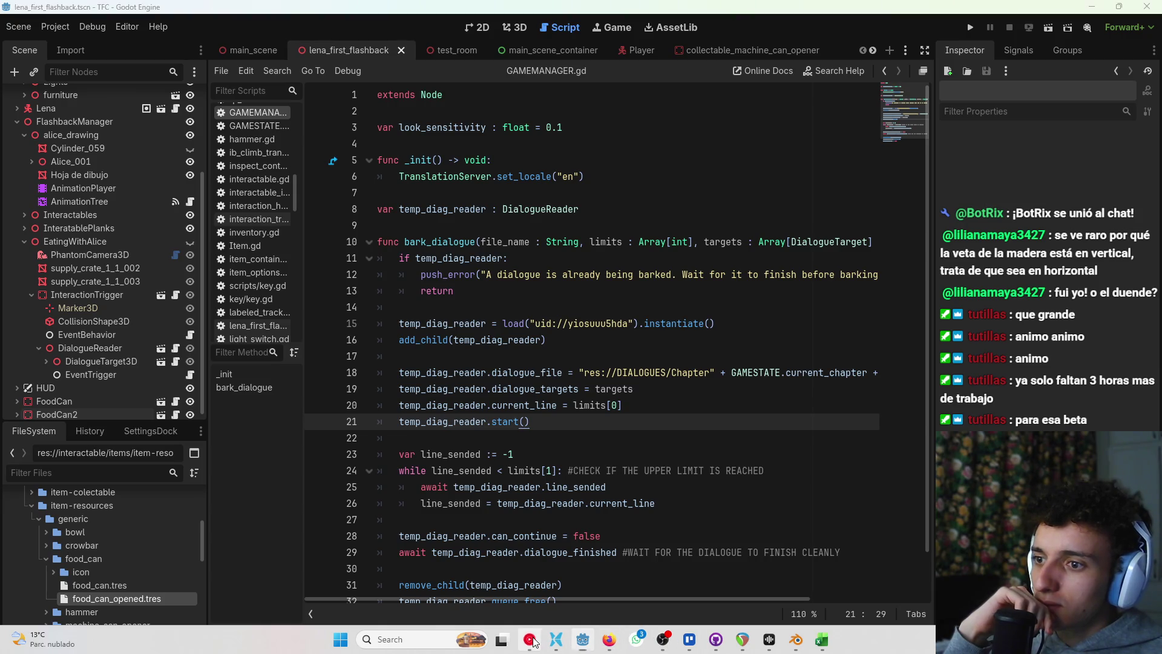
left_click(530, 640)
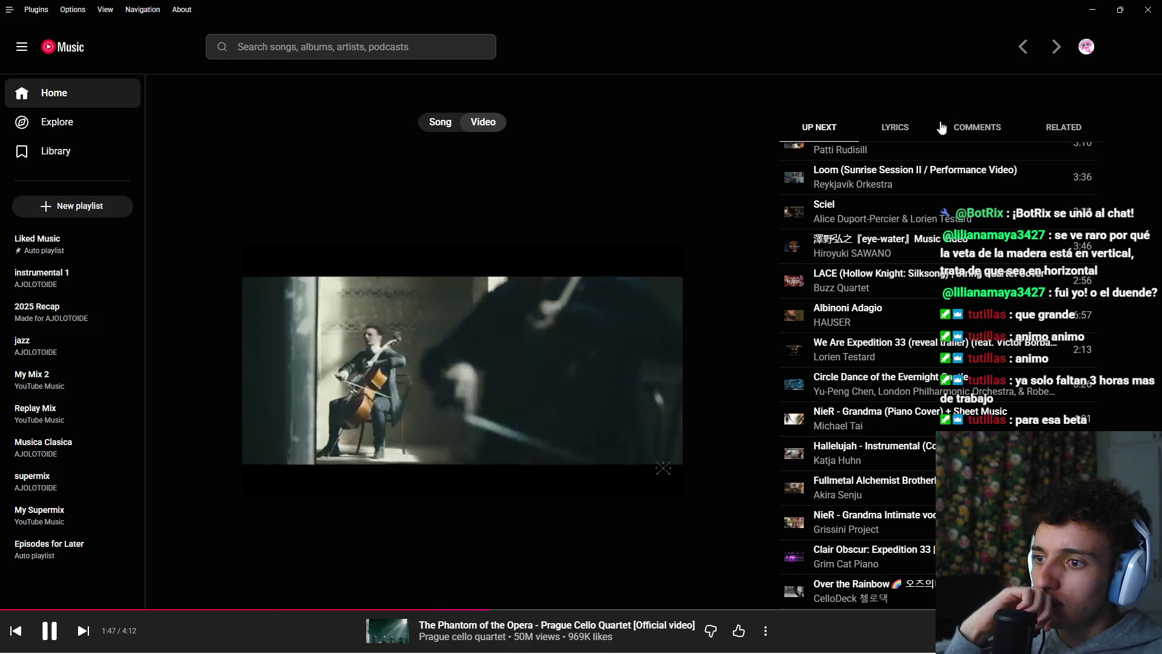
left_click(1092, 9)
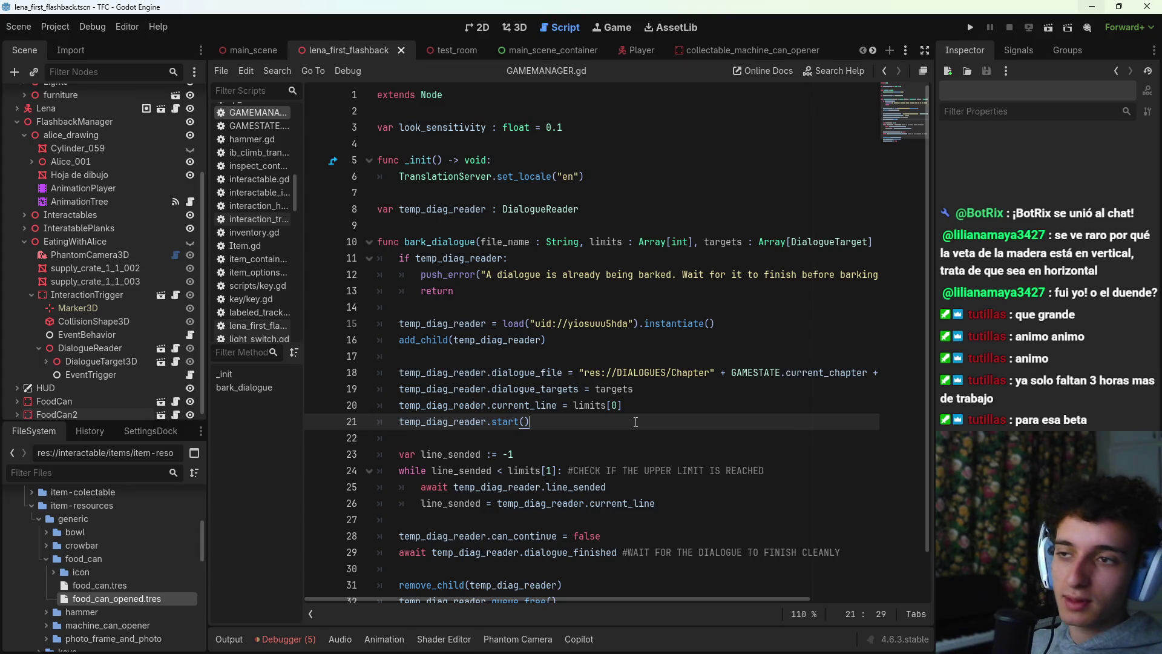
key("ctrl+s")
Step: Check lines 20–21 against the Excel dialogue sheet, then open EventBehavior's script
left_click(644, 402)
mouse_move(568, 599)
left_mouse_down()
mouse_move(775, 602)
mouse_move(545, 600)
left_mouse_up()
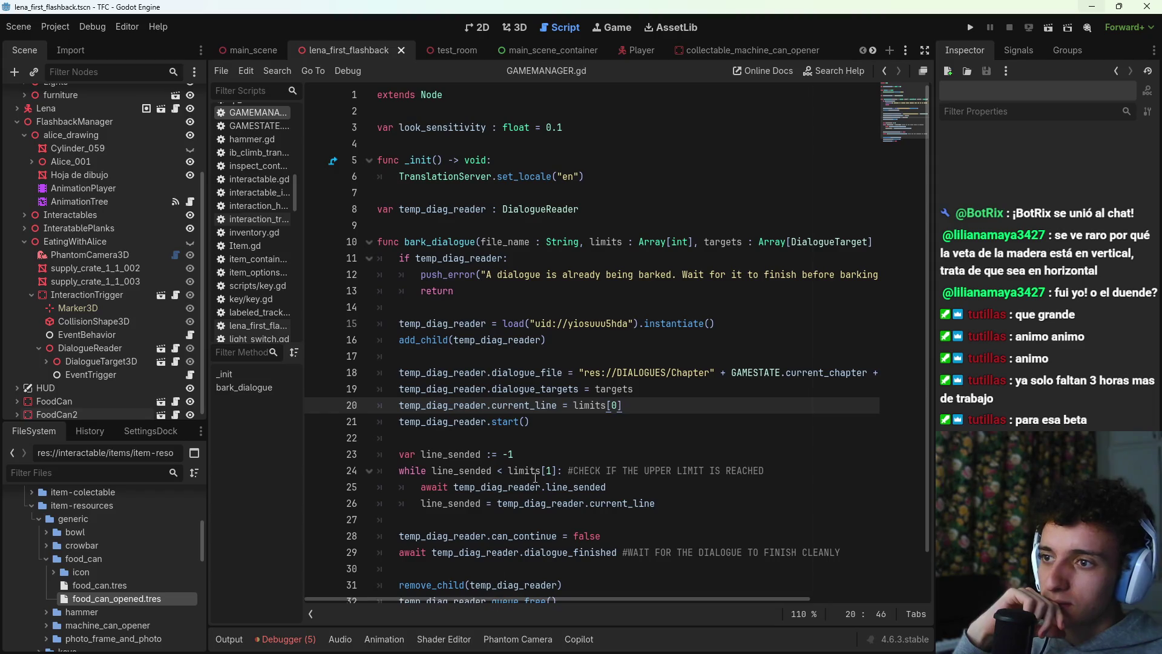
left_click(556, 423)
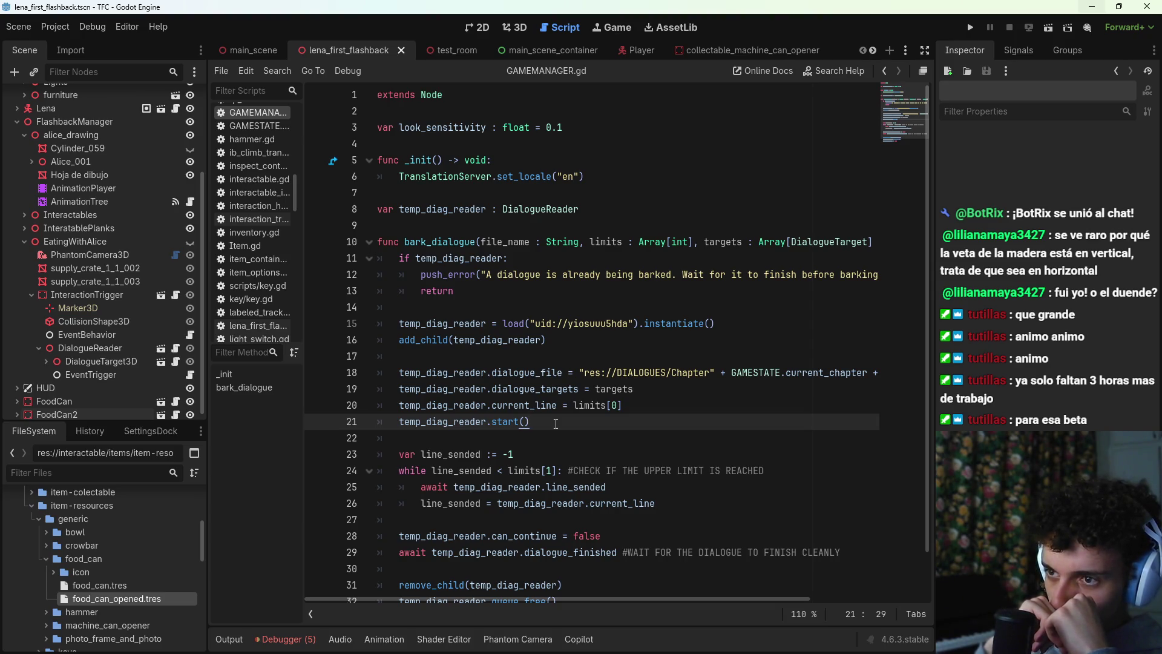
left_click(629, 405)
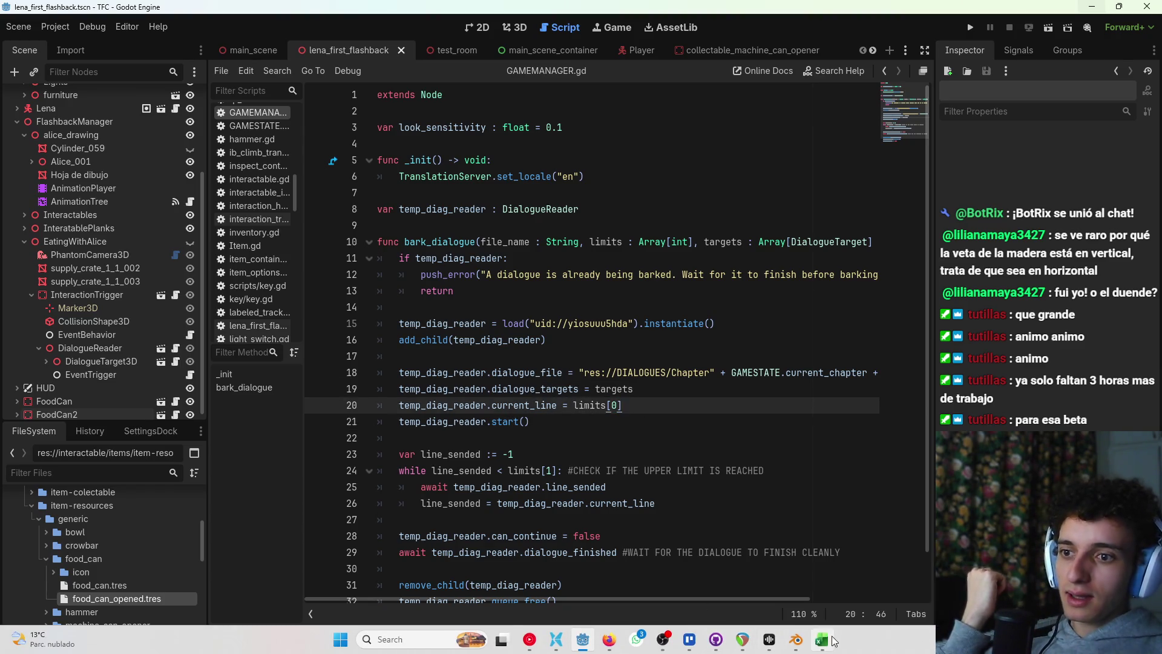
left_click(829, 638)
left_click(829, 638)
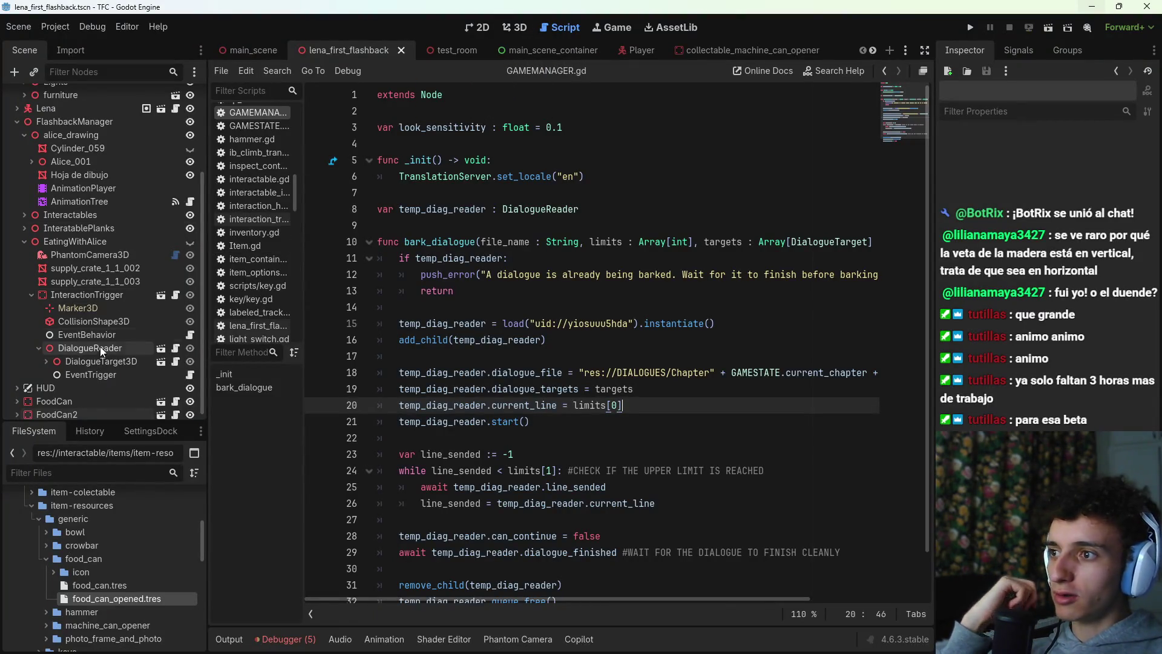
left_click(189, 335)
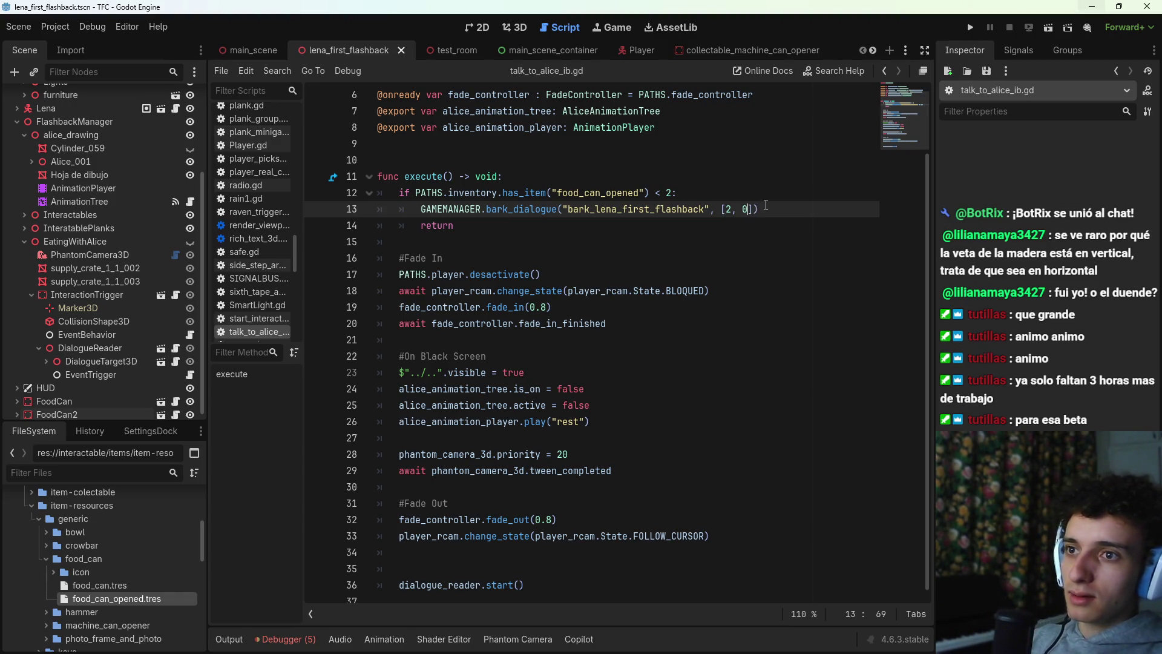
Step: Playtest the bark, save with the range at [2, 2], then jump to bark_dialogue's definition
key("ctrl+s")
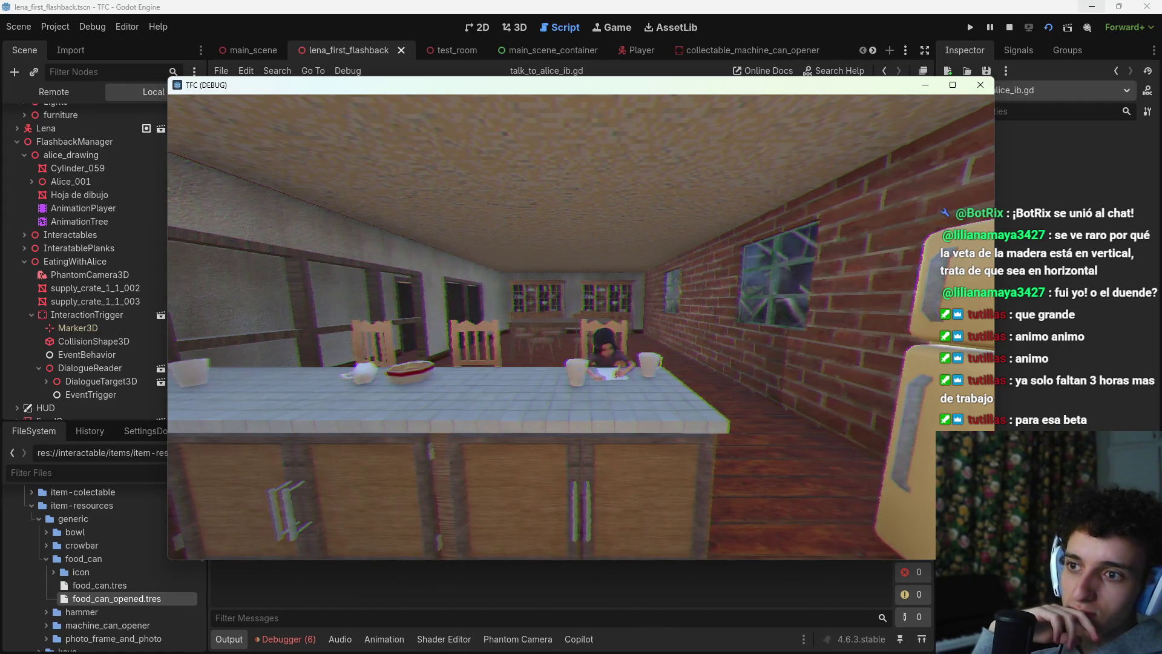
key("F8")
key("ctrl+s")
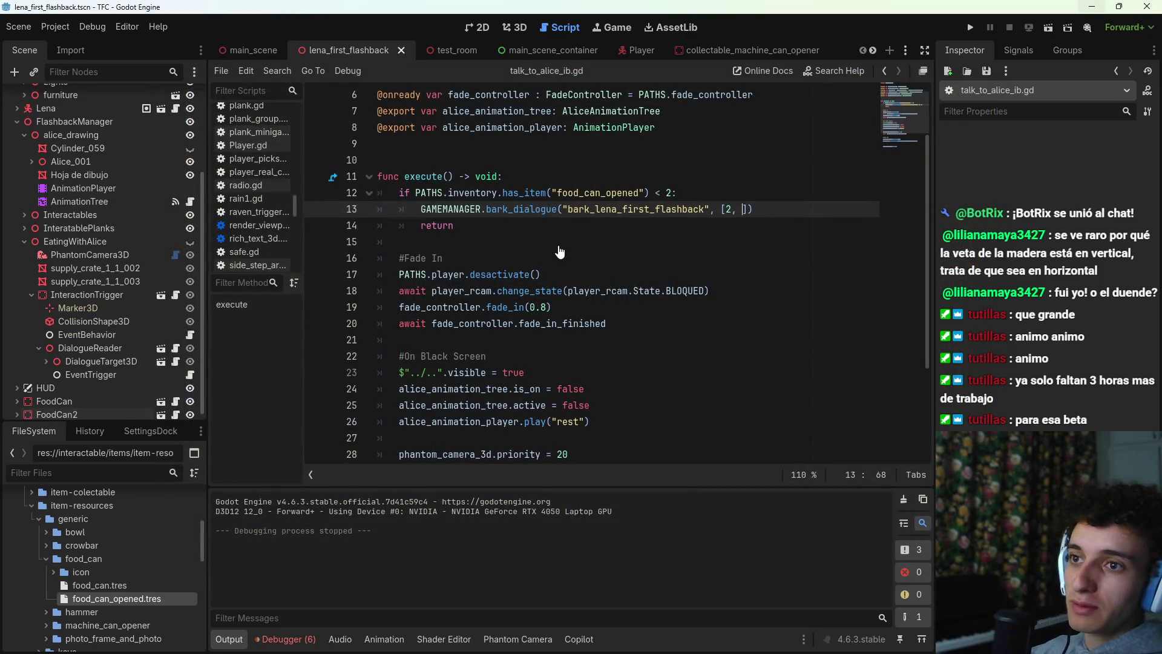
type("2")
key("ctrl+s")
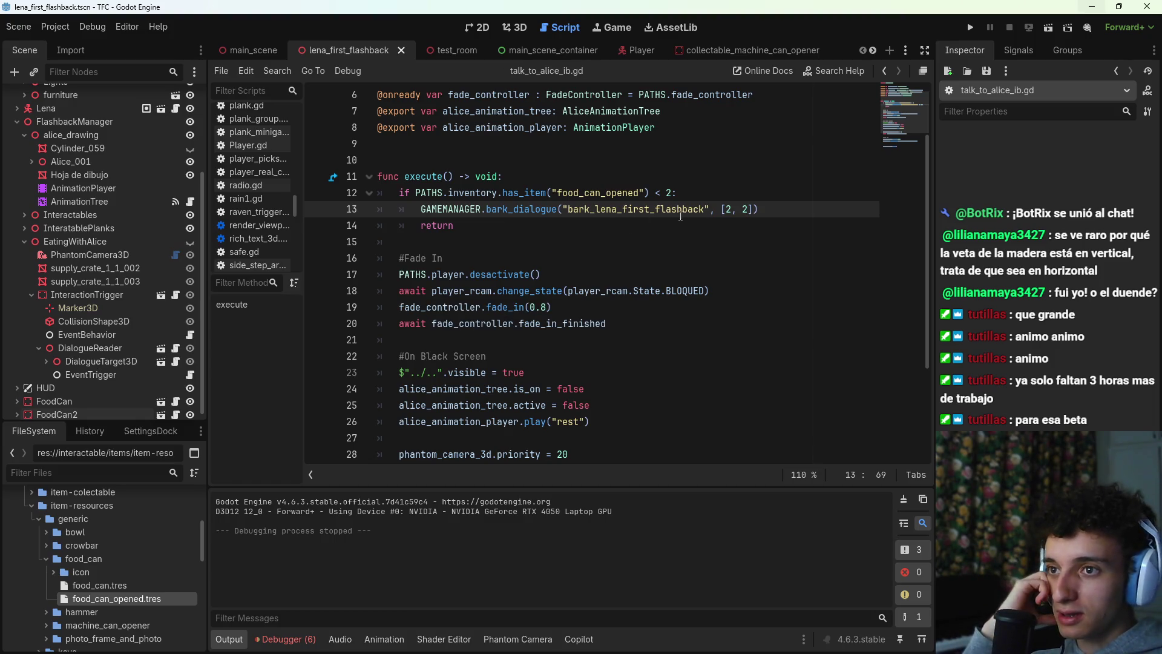
left_click(733, 209)
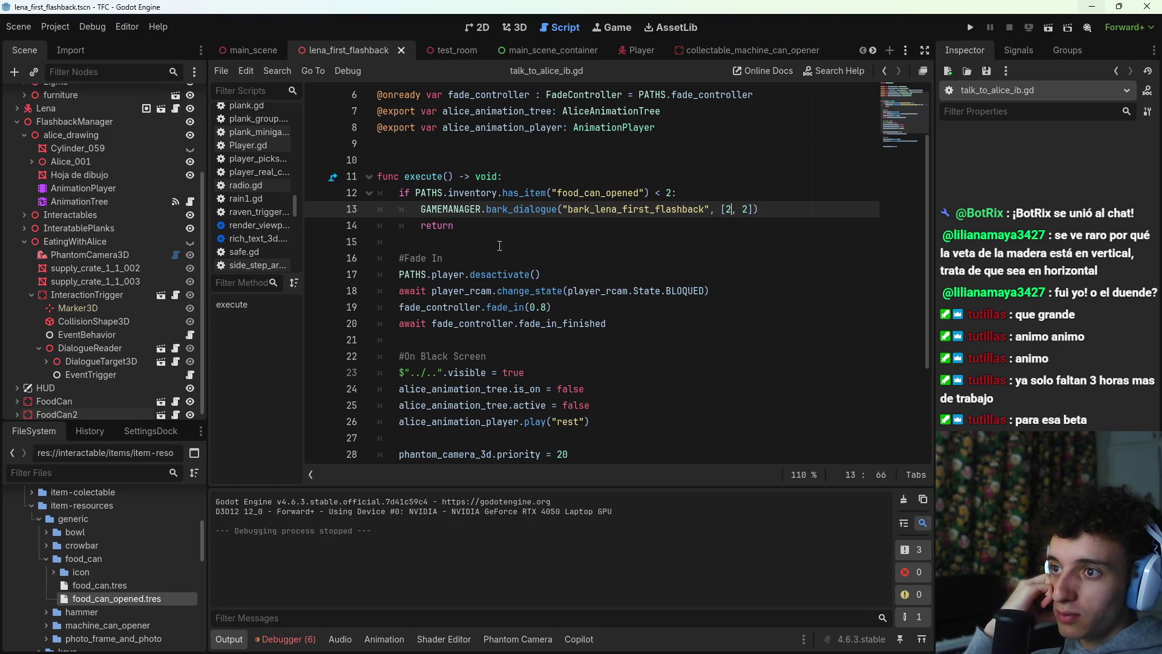
left_click(524, 213, "ctrl")
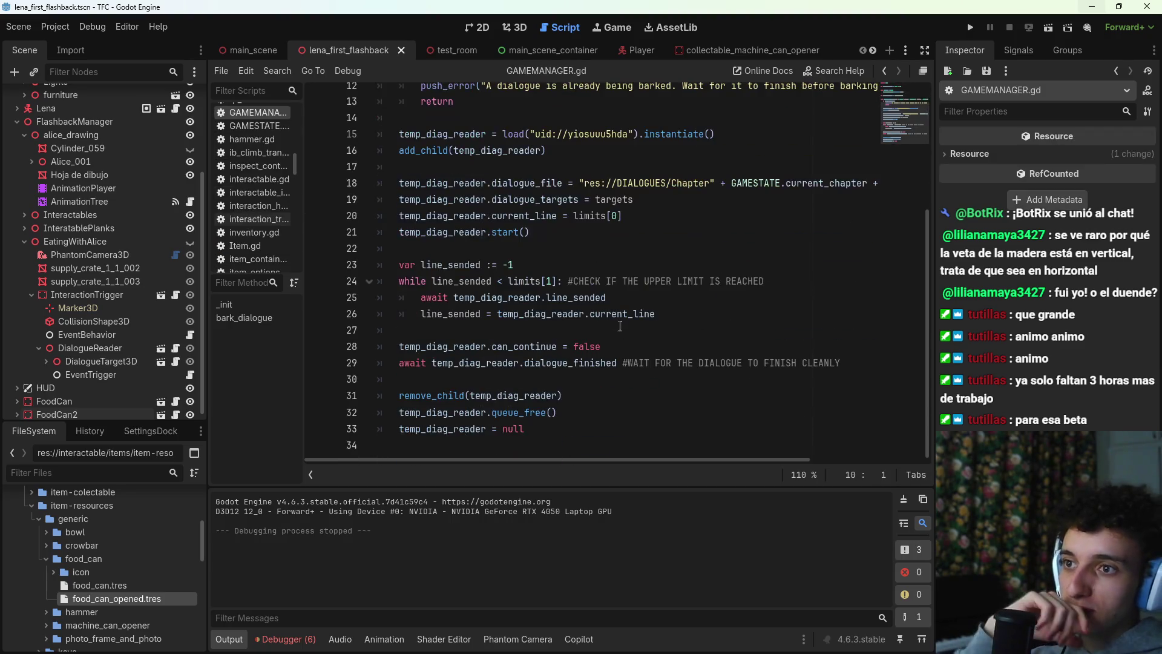
Step: Look over the limits[0] assignment on line 20 of GAMEMANAGER.gd
left_click(654, 218)
mouse_move(657, 212)
left_mouse_down()
mouse_move(399, 215)
mouse_move(590, 216)
mouse_move(575, 219)
left_mouse_up()
left_click(646, 216)
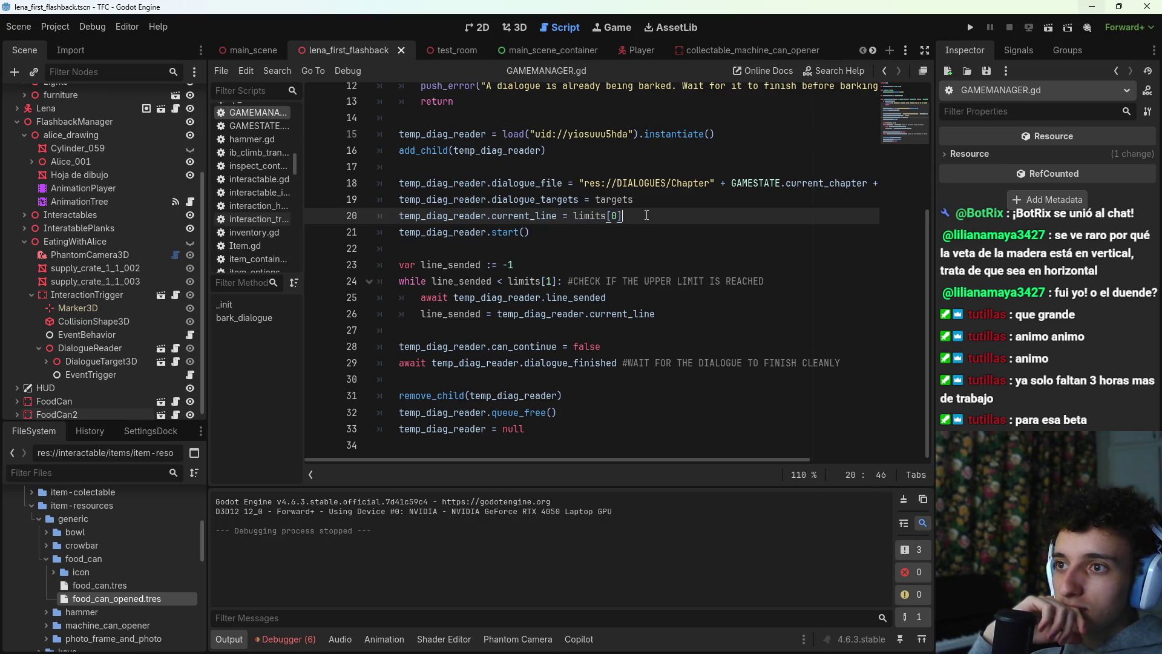
scroll(650, 244, "up", 1)
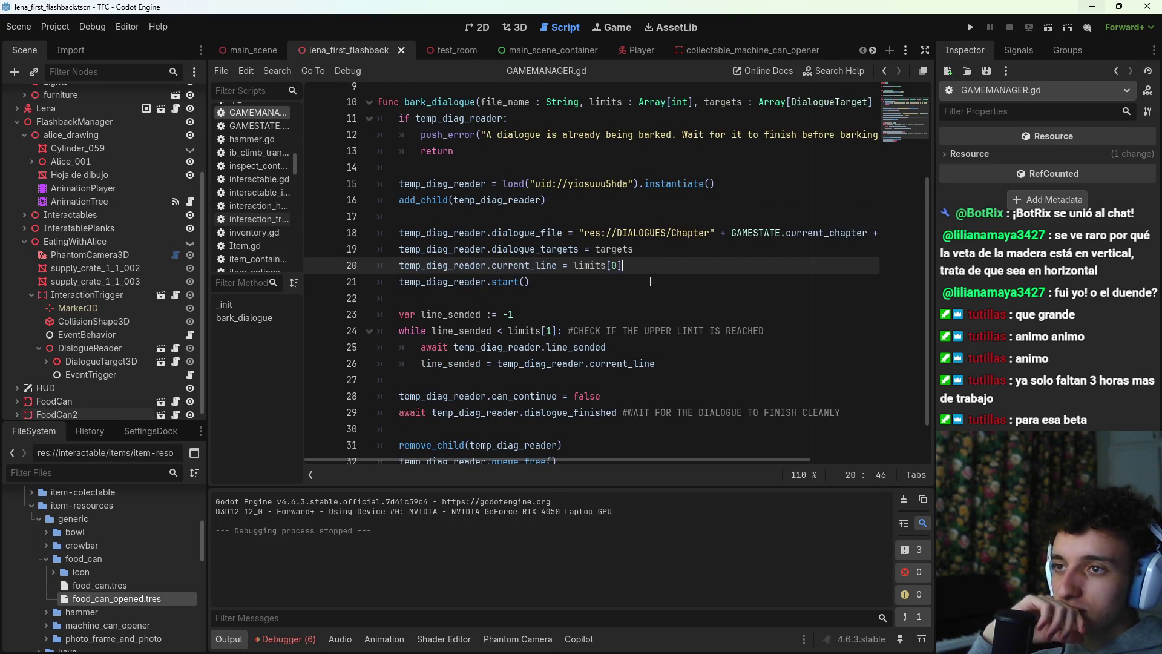
scroll(647, 295, "up", 1)
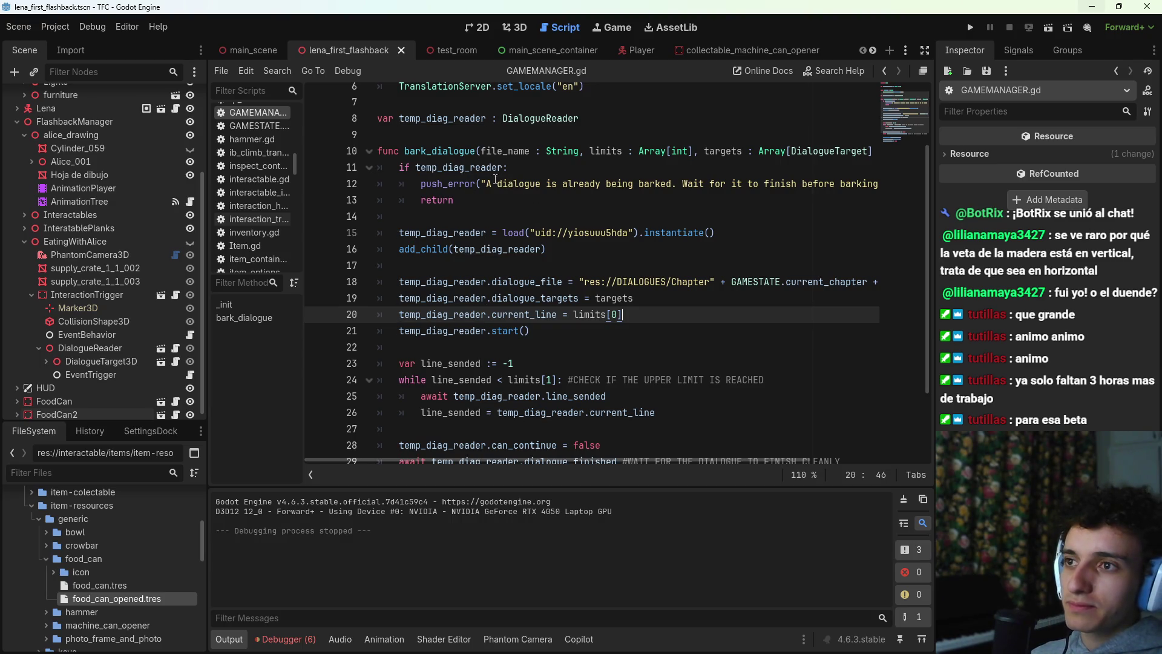
Step: Break on dialogue_reader.gd's line 63 line_id = keys[current_line] assignment and run the scene
left_click(540, 118, "ctrl")
scroll(558, 301, "down", 4)
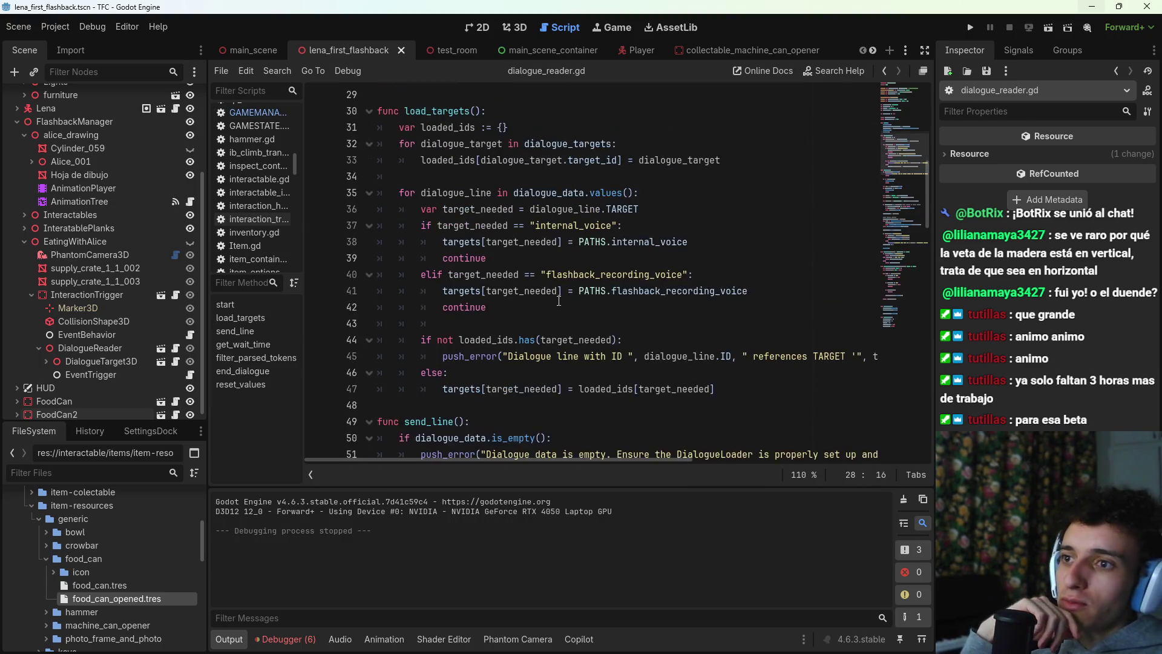
scroll(557, 308, "up", 2)
scroll(501, 195, "down", 8)
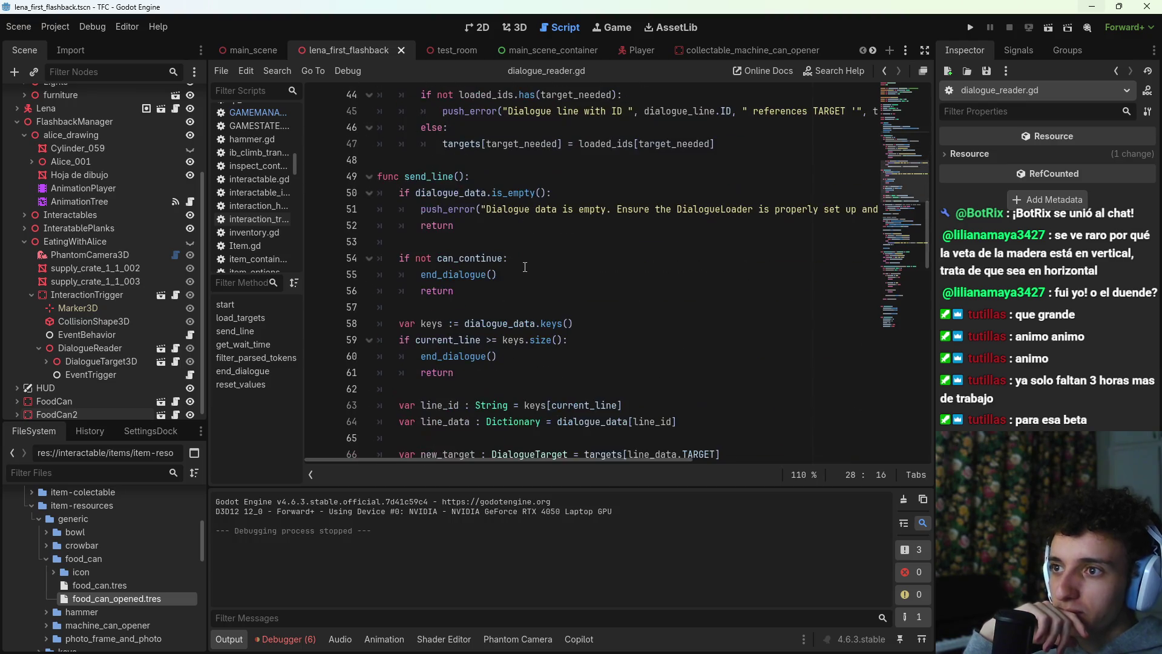
left_click(525, 225)
scroll(565, 242, "down", 1)
left_click(601, 240)
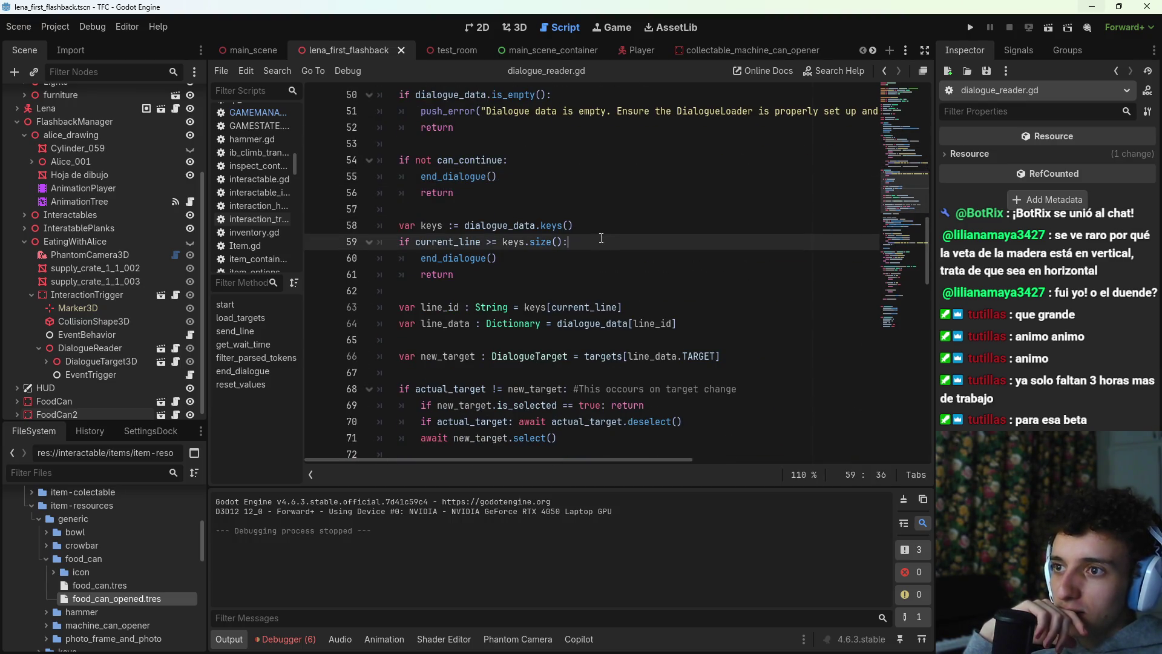
left_click(593, 252)
left_click(642, 309)
left_click_drag(516, 307, 622, 309)
left_click(643, 312)
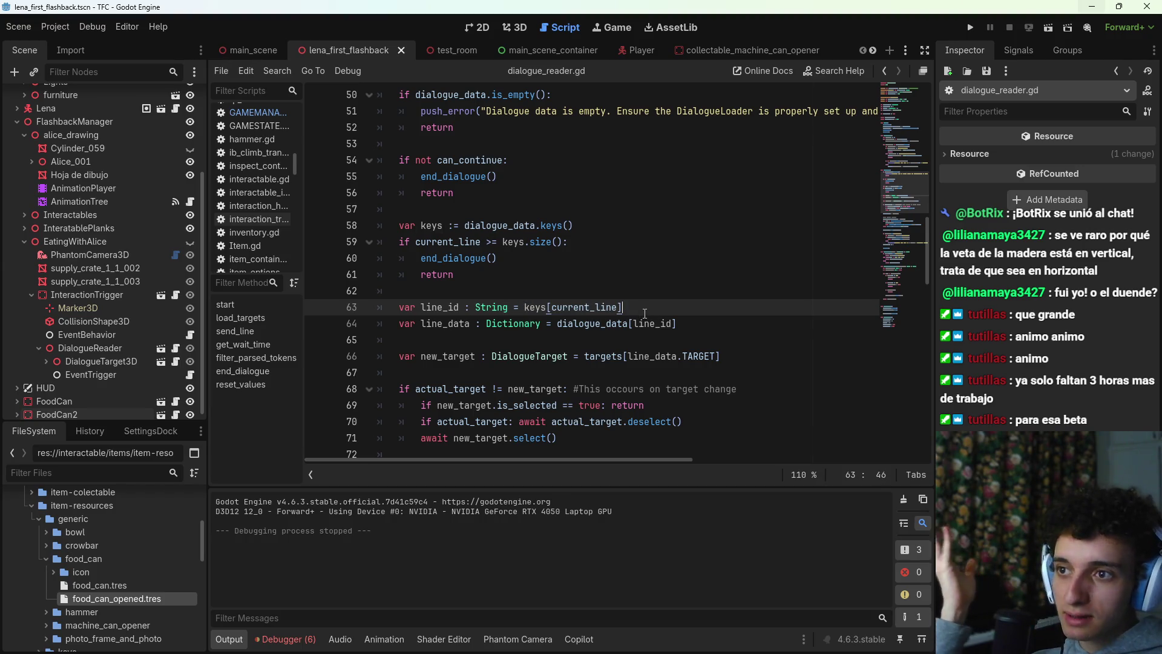
left_click(316, 307)
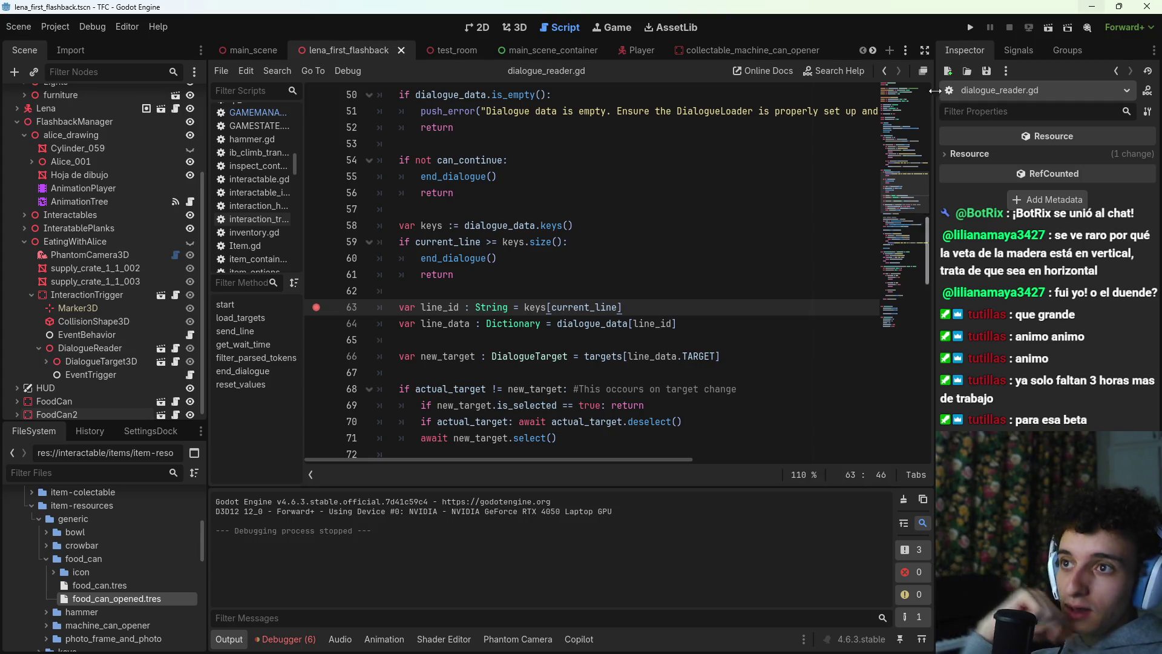
left_click(1048, 30)
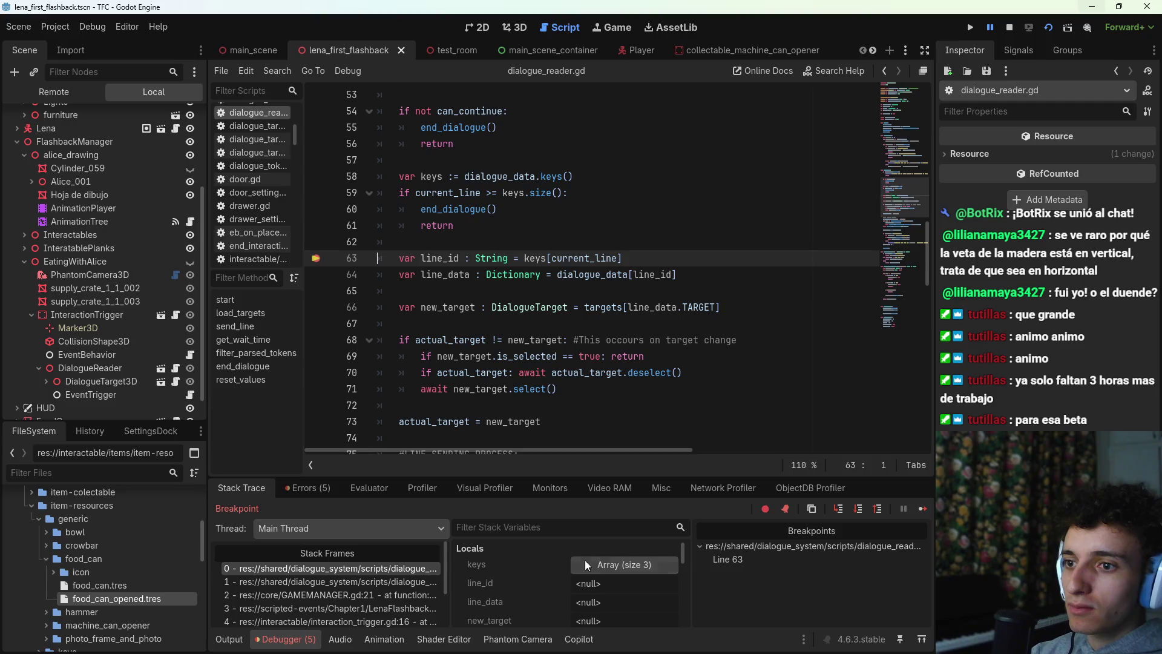
Step: Inspect dialogue_data in the Stack Variables, then stop the debug session
scroll(520, 573, "down", 6)
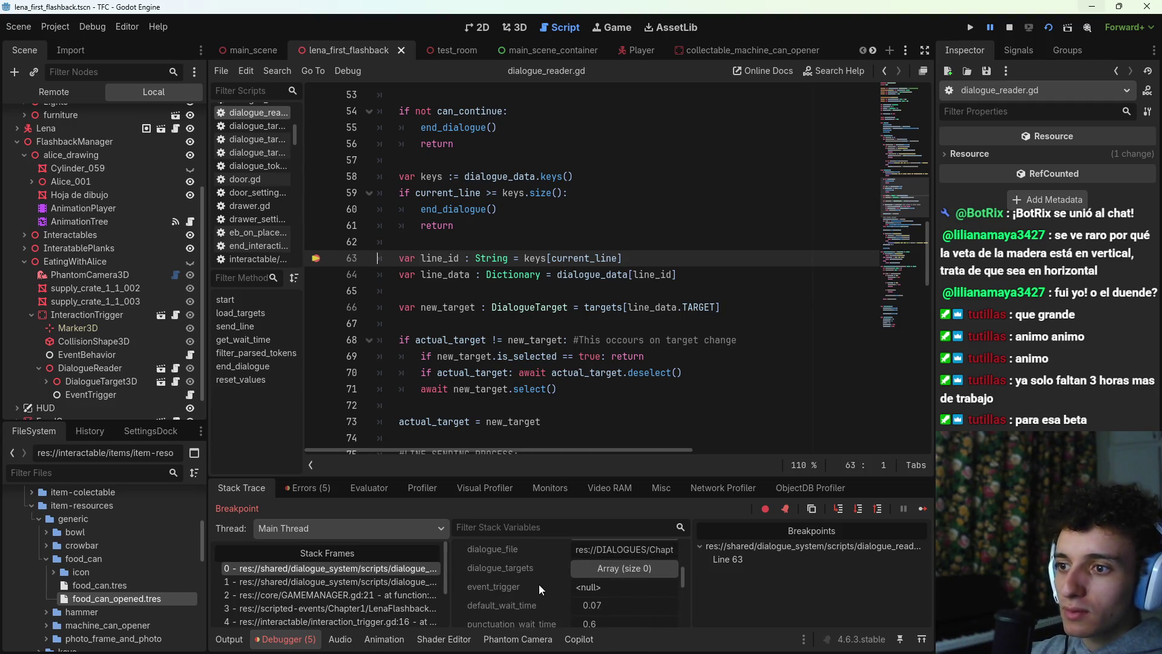
left_click(629, 545)
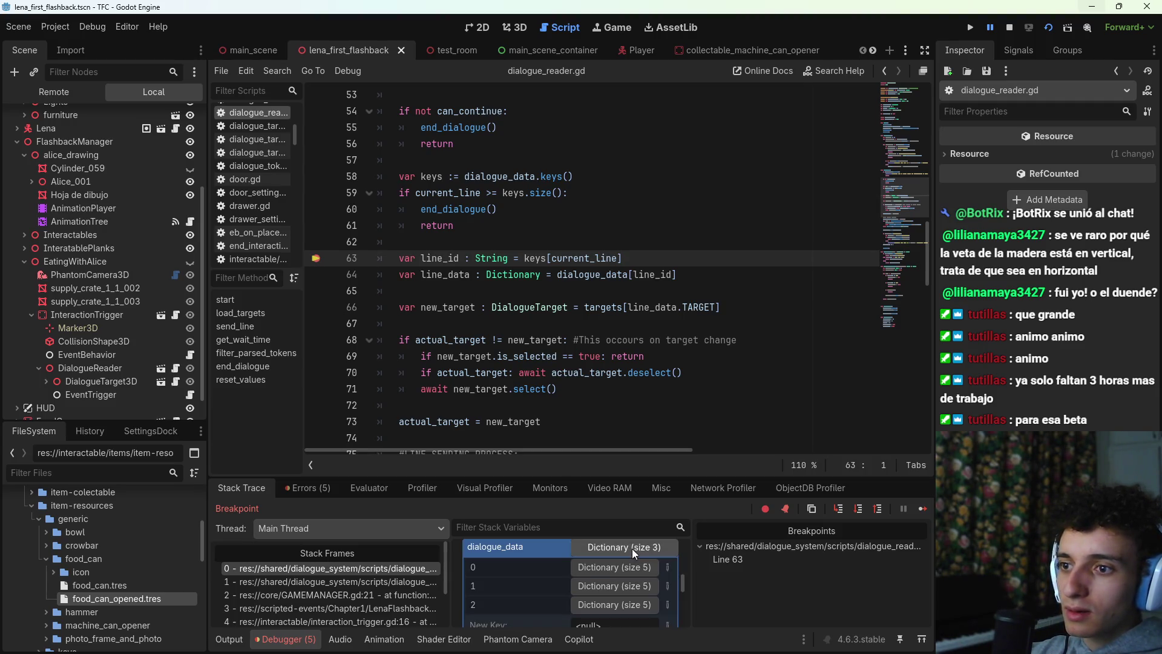
left_click(615, 556)
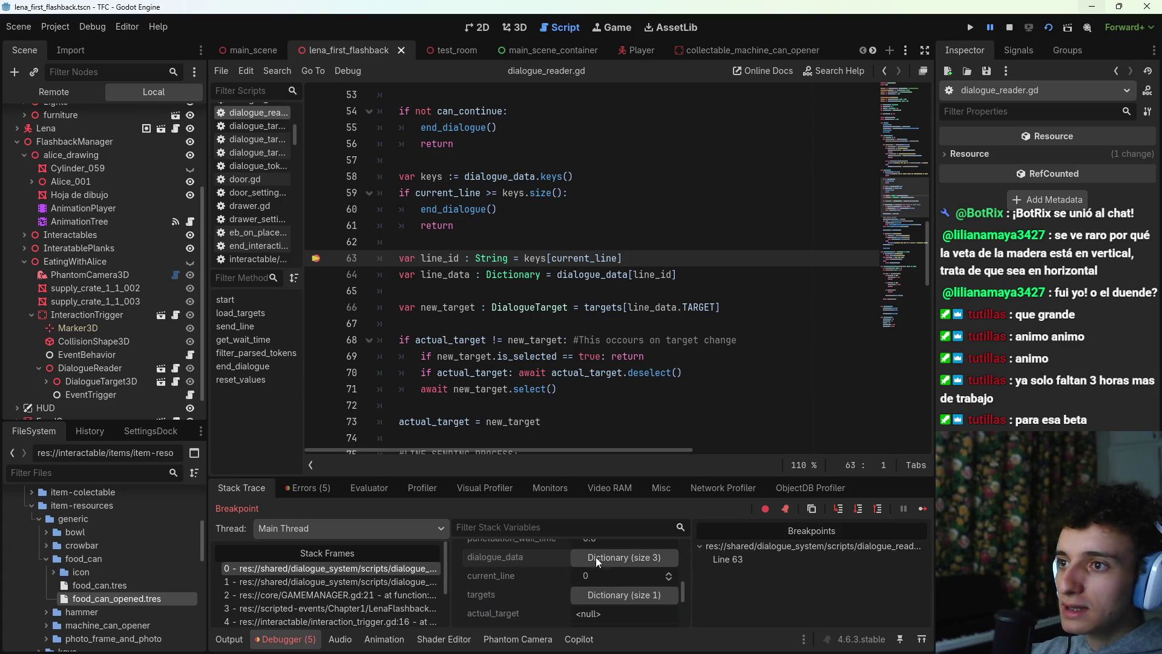
scroll(568, 393, "up", 4)
scroll(568, 393, "up", 8)
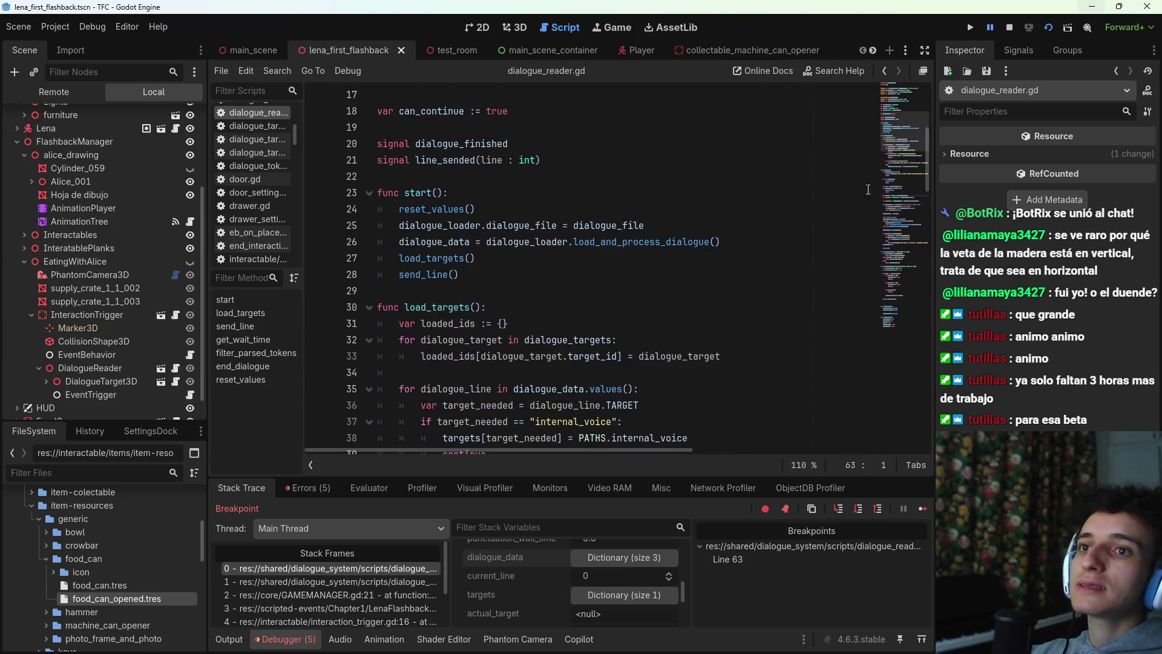
key("F8")
Step: Move reset_values() from start() to the end of end_dialogue(), save, and rerun the scene
left_click_drag(523, 216, 399, 209)
key("ctrl+c")
key("BackSpace")
key("BackSpace")
key("BackSpace")
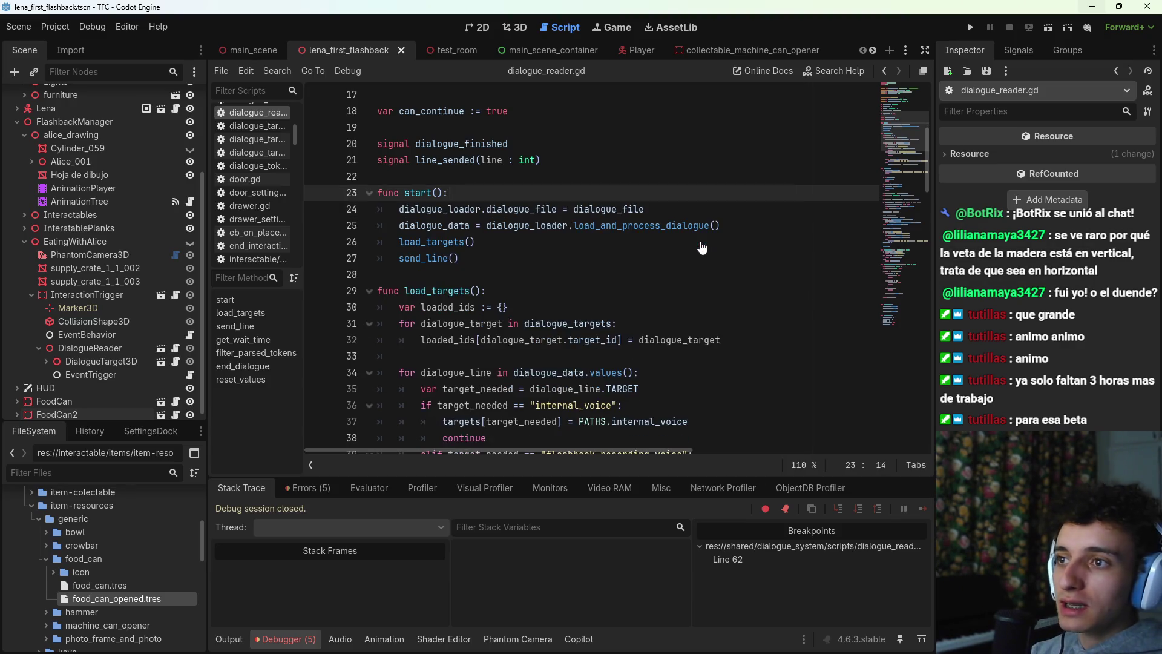
key("ctrl+s")
left_click(895, 302)
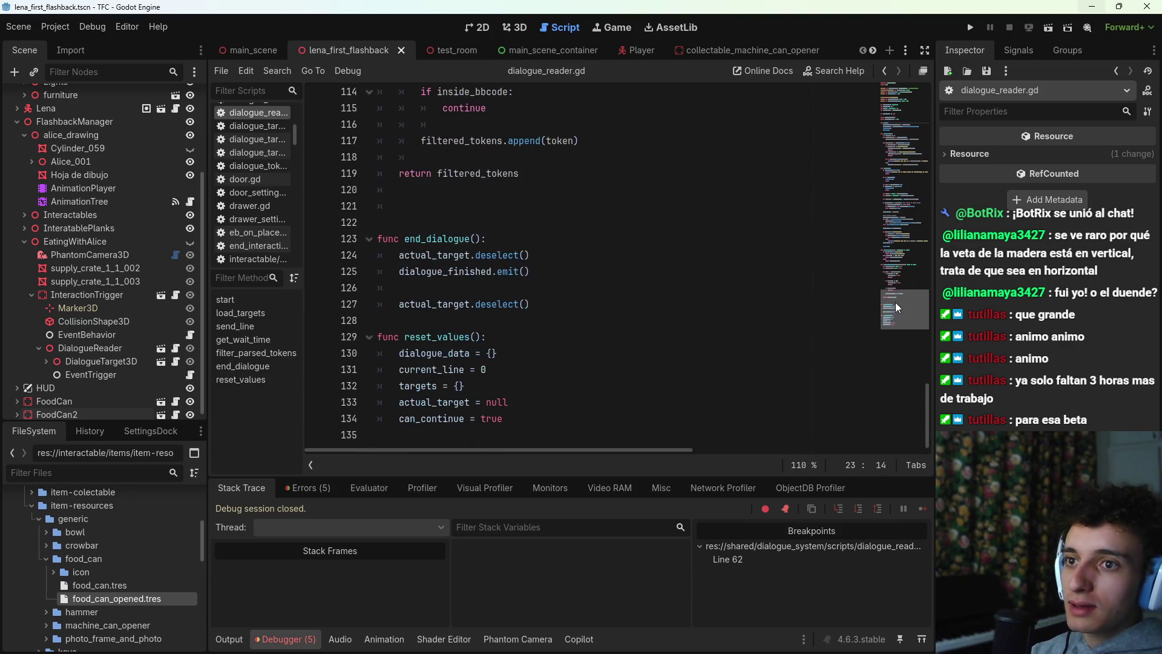
left_click(551, 296)
key("Return")
key("ctrl+v")
key("ctrl+s")
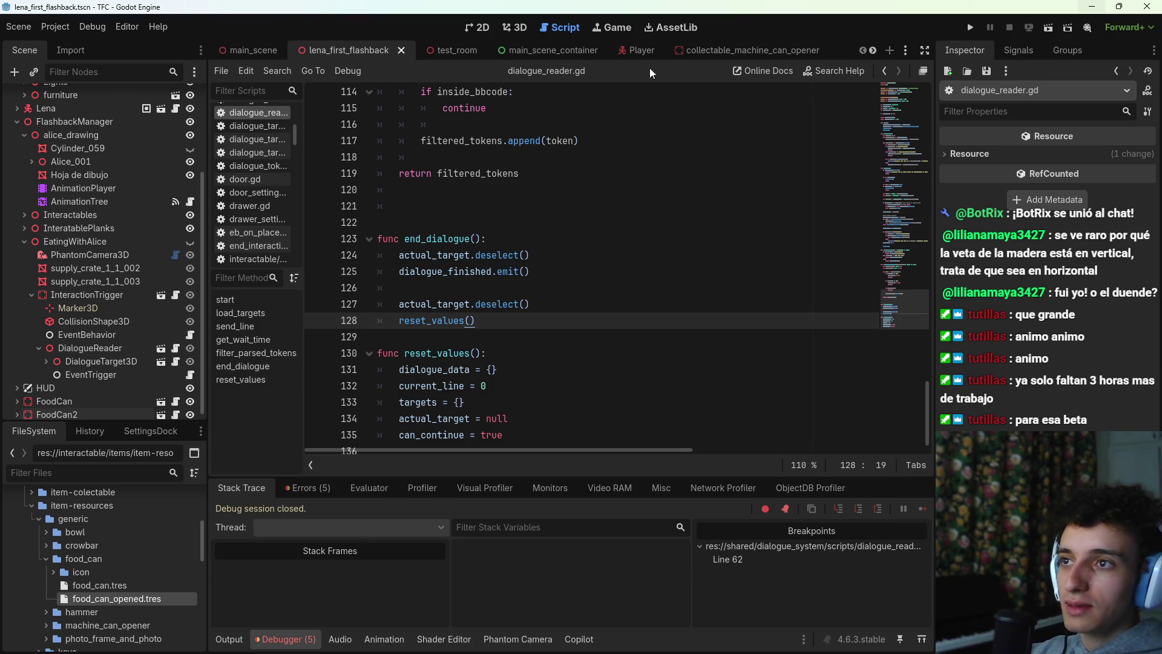
left_click(1049, 26)
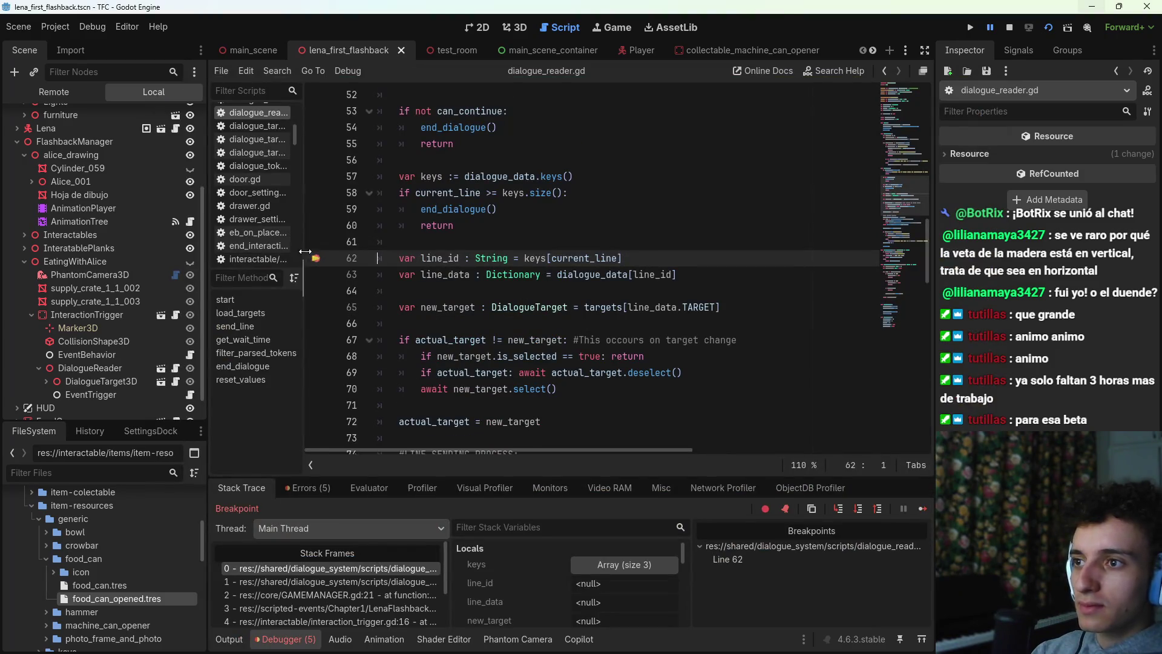
Step: Remove the line-62 breakpoint, resume, save, and playtest the scene once more
left_click(316, 258)
left_click(921, 509)
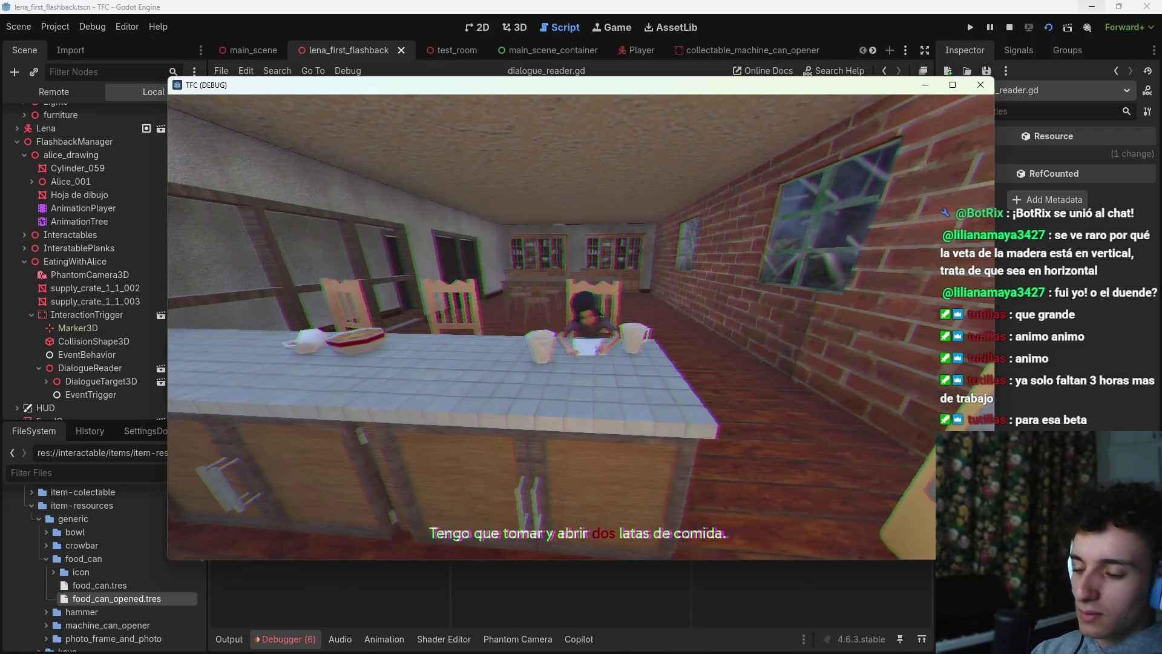
key("F8")
key("ctrl+s")
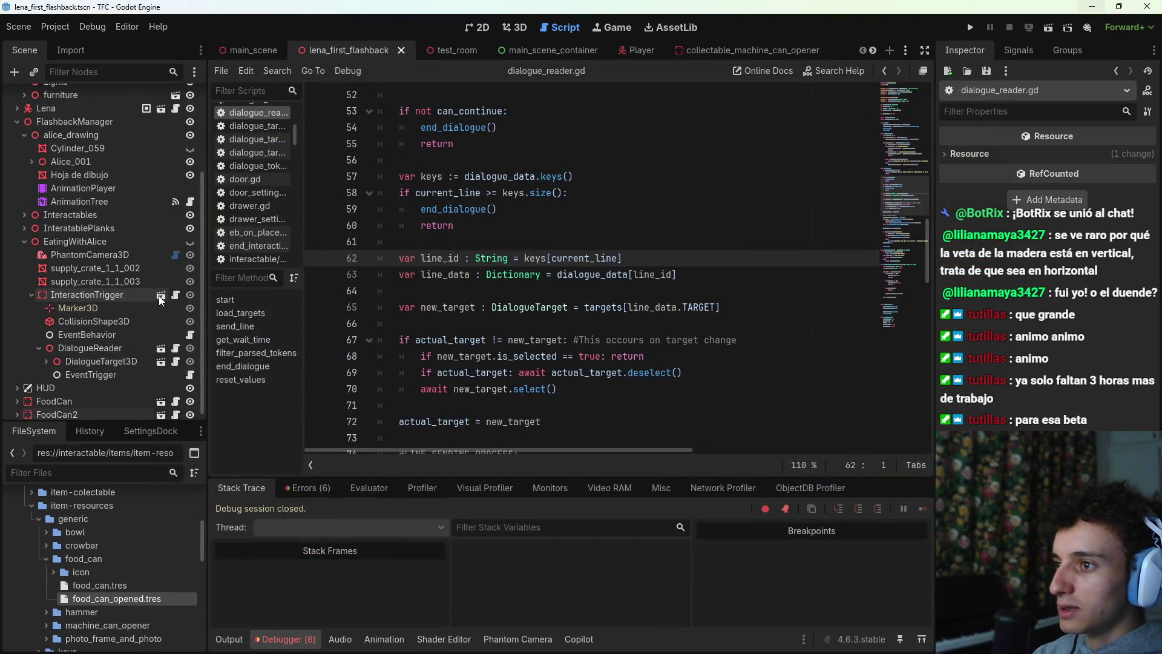
left_click(189, 336)
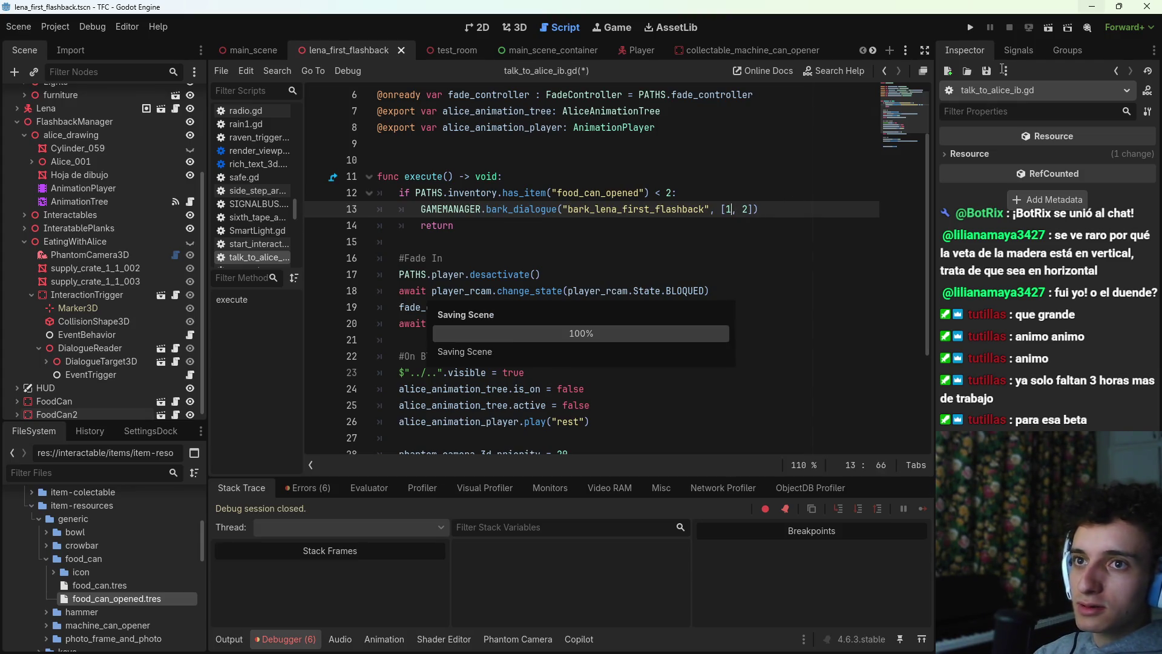
left_click(1053, 31)
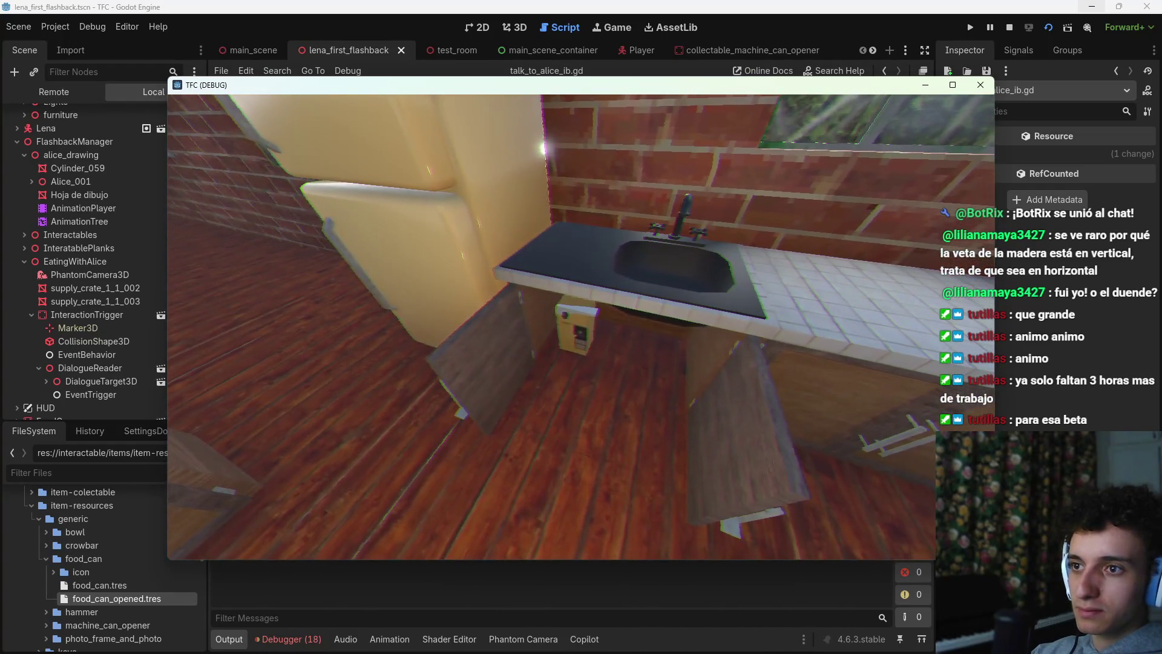
key("F8")
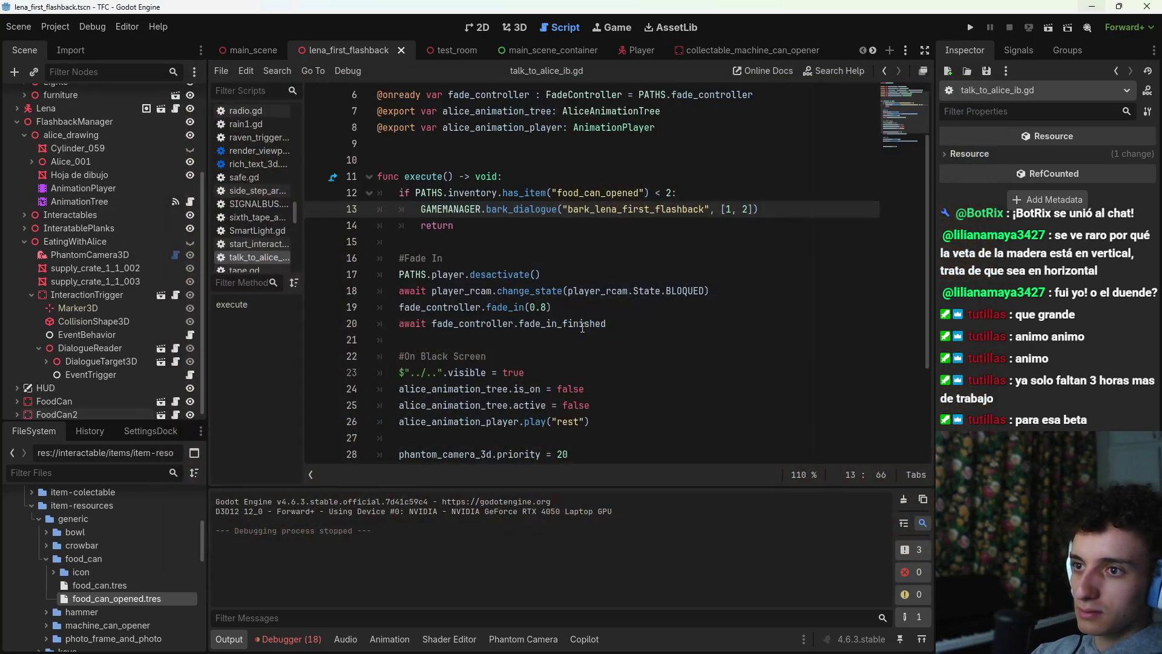
Step: In the 3D view, select the machine can opener and drag it about 0.164 along Z
left_click(514, 30)
right_click(561, 233)
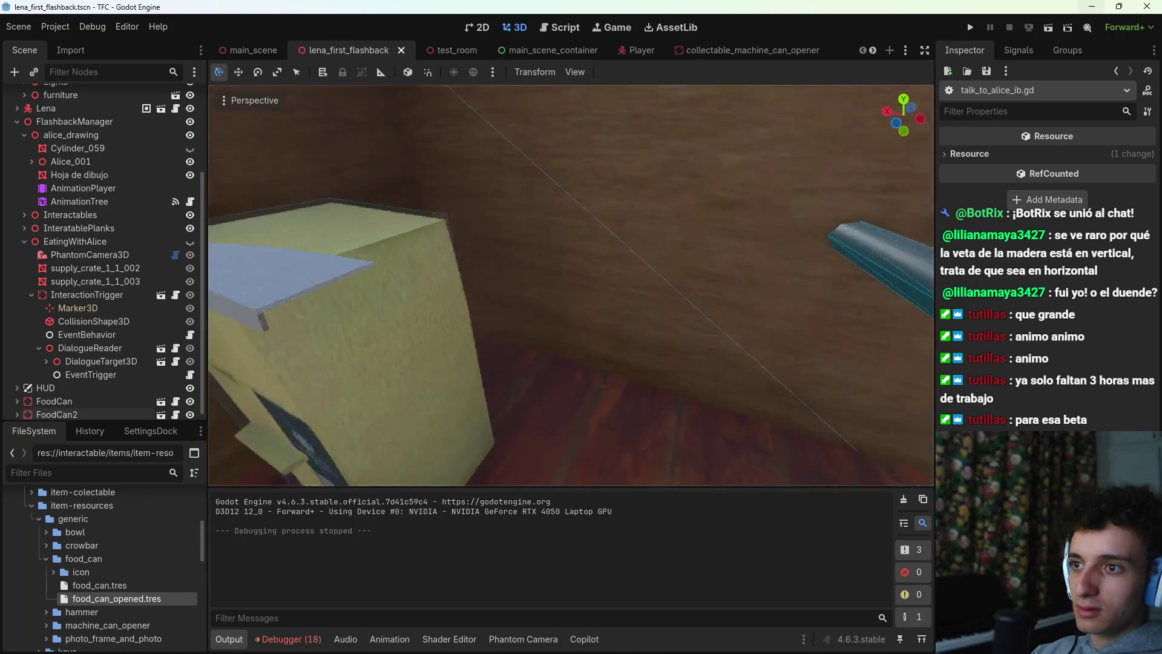
left_click(543, 330)
mouse_move(554, 440)
left_mouse_down()
mouse_move(547, 431)
mouse_move(506, 445)
left_mouse_up()
Step: Commit the can opener's move, save the scene, and run it to check the pickup
key("ctrl+s")
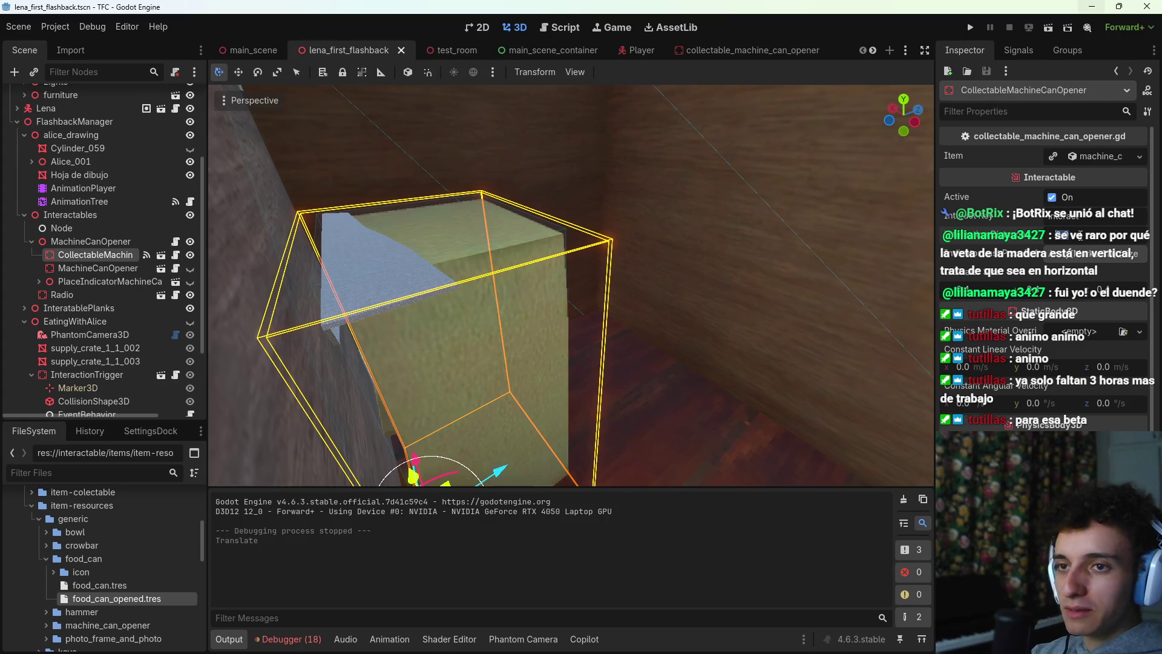
key("Return")
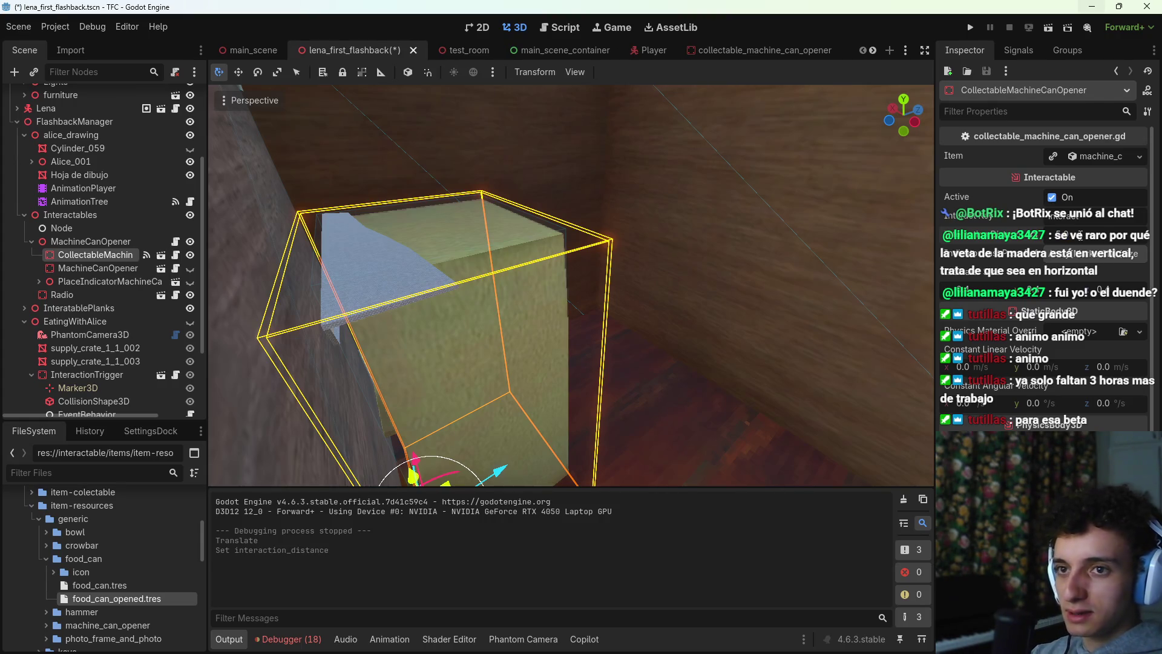
key("ctrl+s")
left_click(1050, 29)
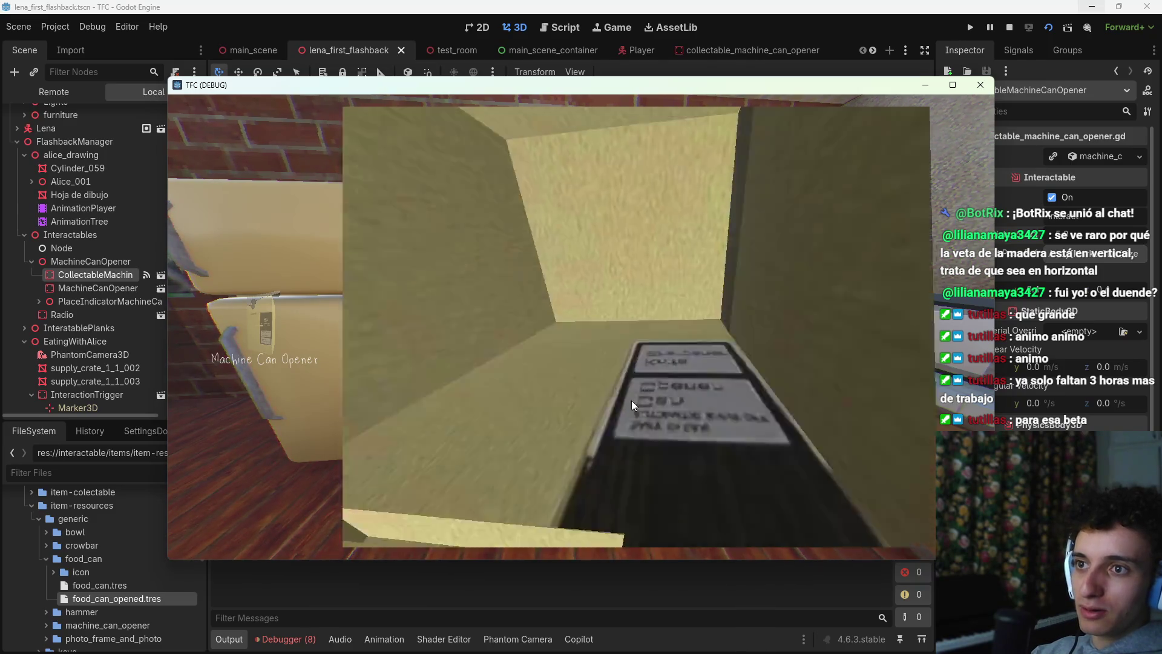
Step: Replay the can opener pickup, then open collectable_machine_can_opener.gd at its add_item line
left_click(982, 86)
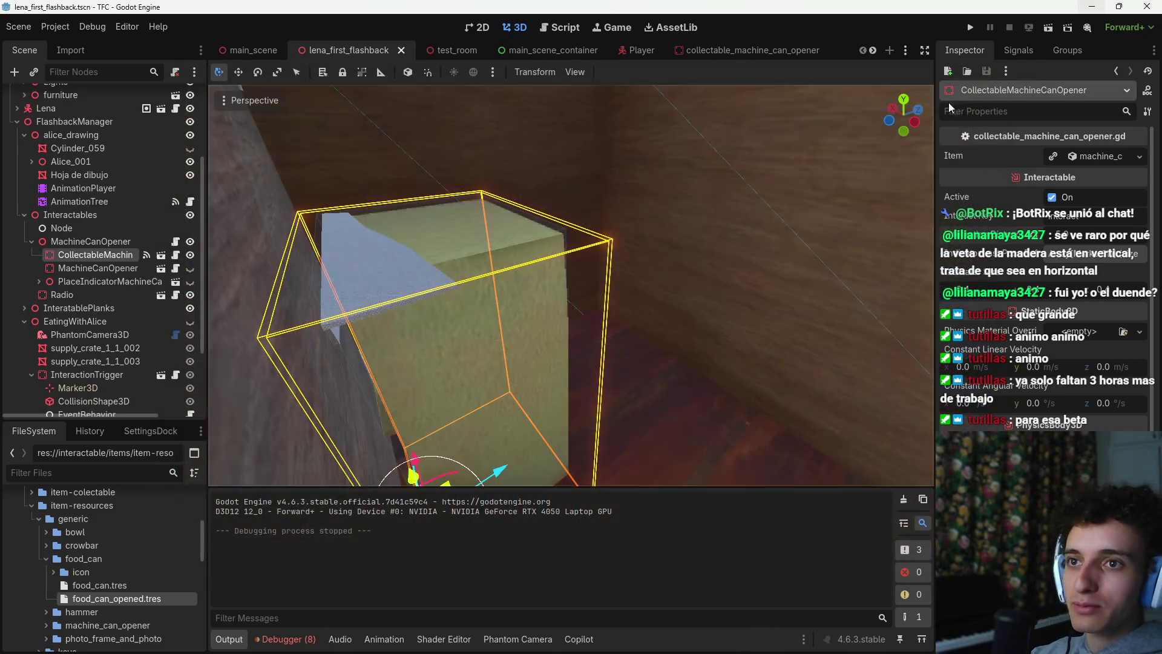
left_click(1048, 31)
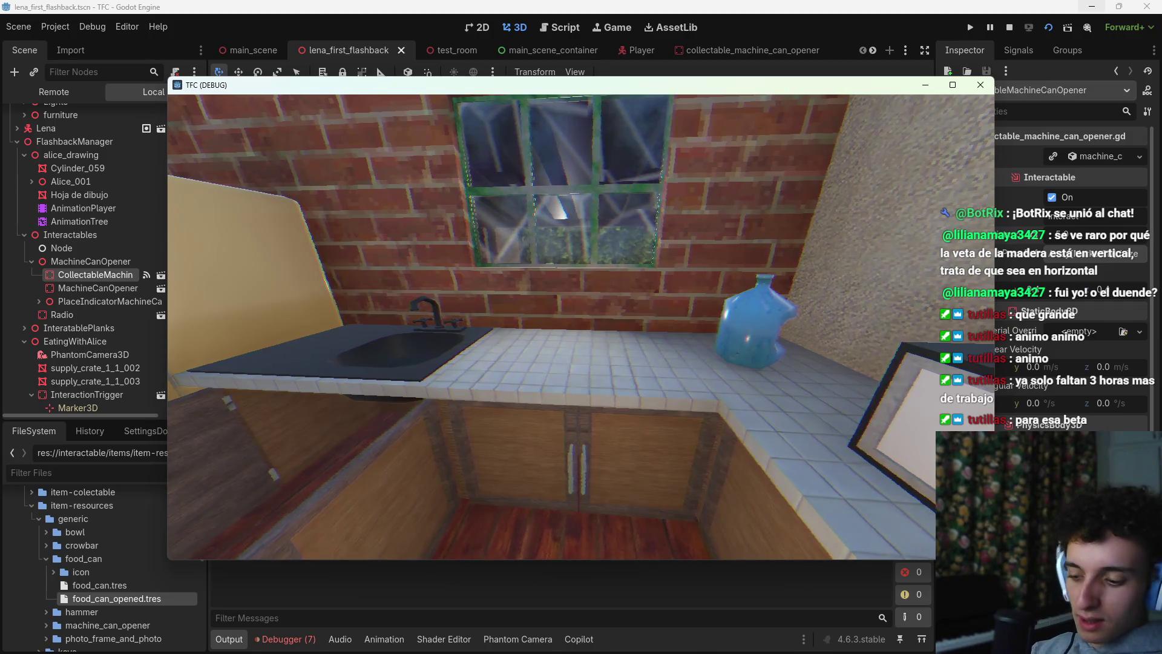
key("F8")
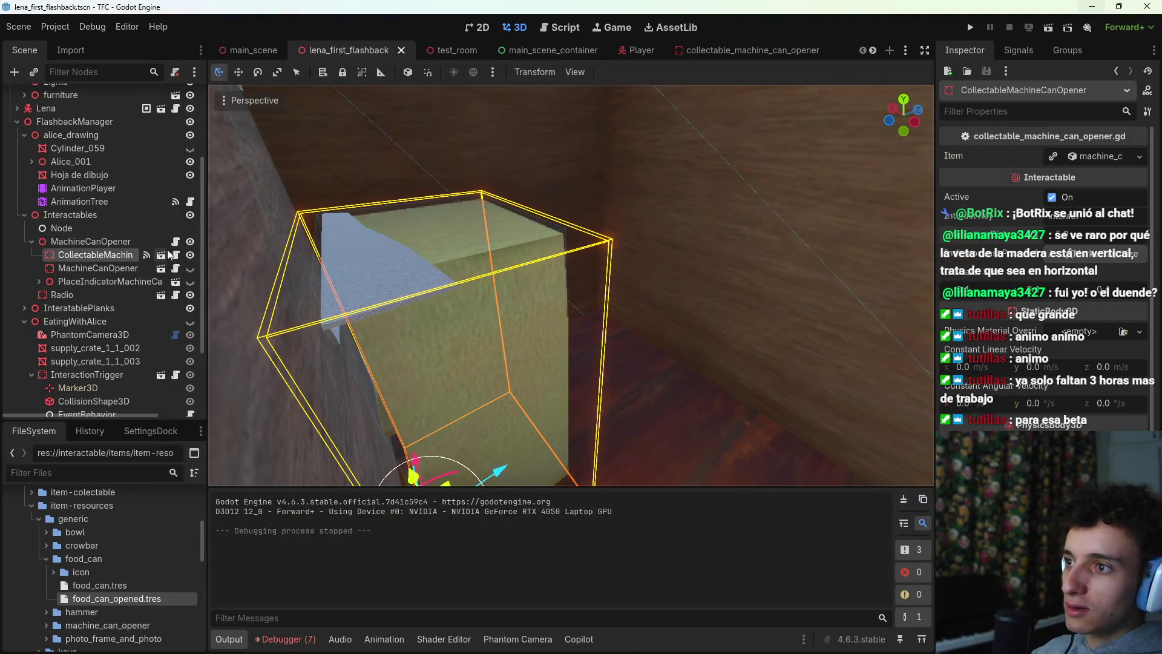
left_click(175, 254)
left_click(564, 227)
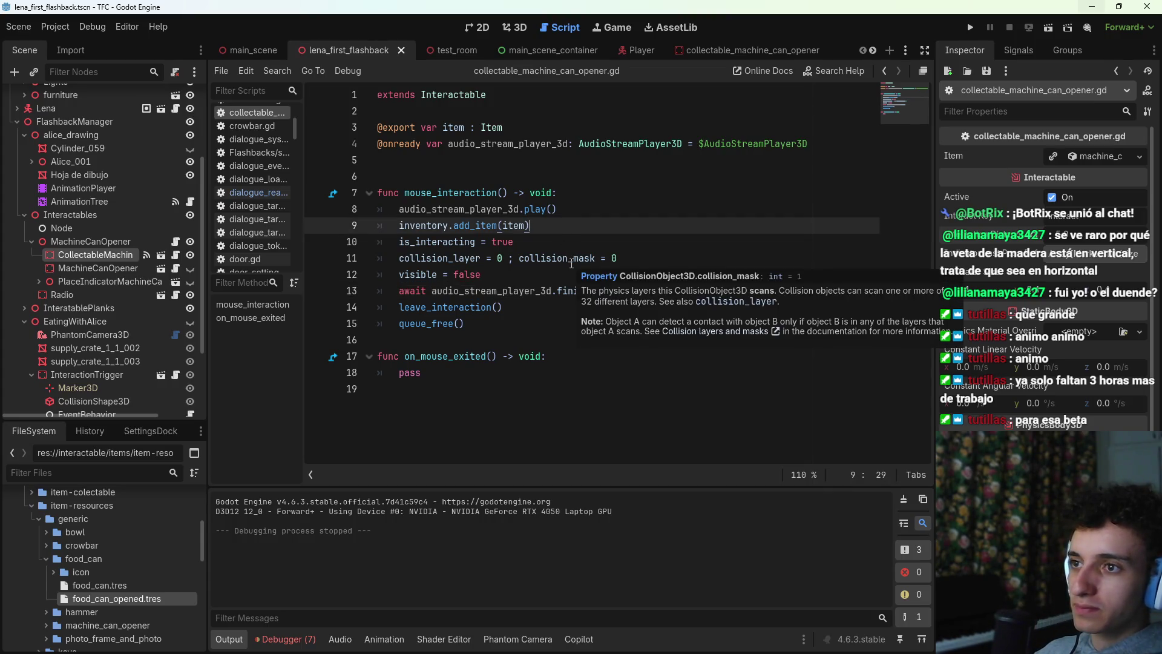
Step: Insert interacted.emit() as the first line of mouse_interaction(), save the script, and run the current scene
left_click(544, 241)
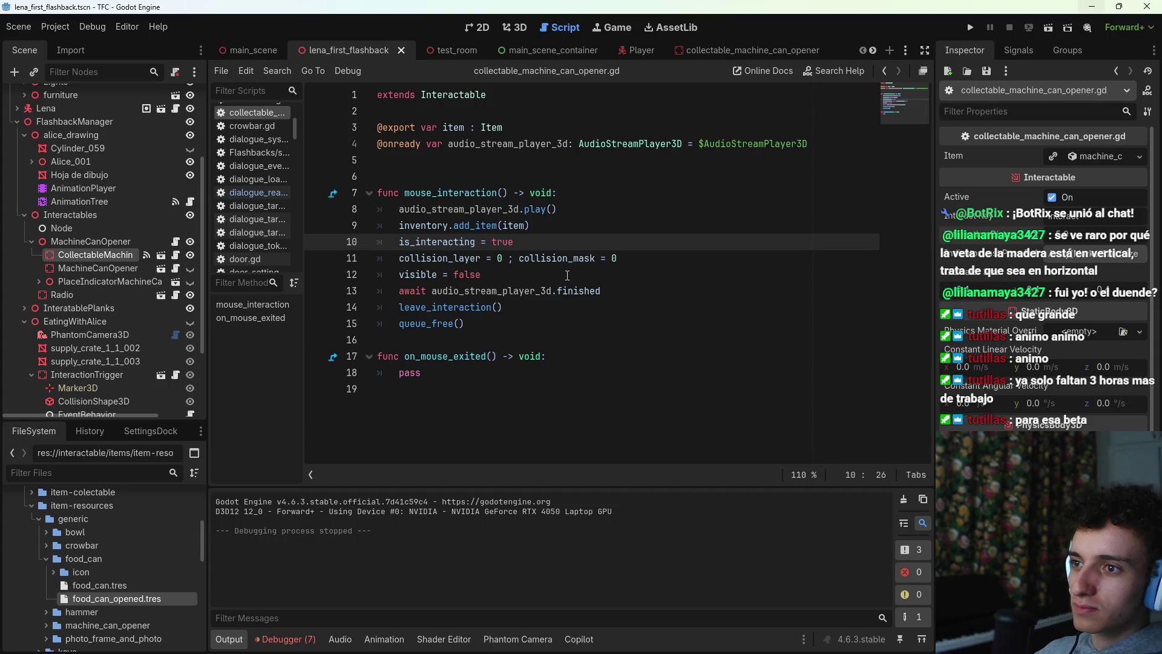
left_click(690, 194)
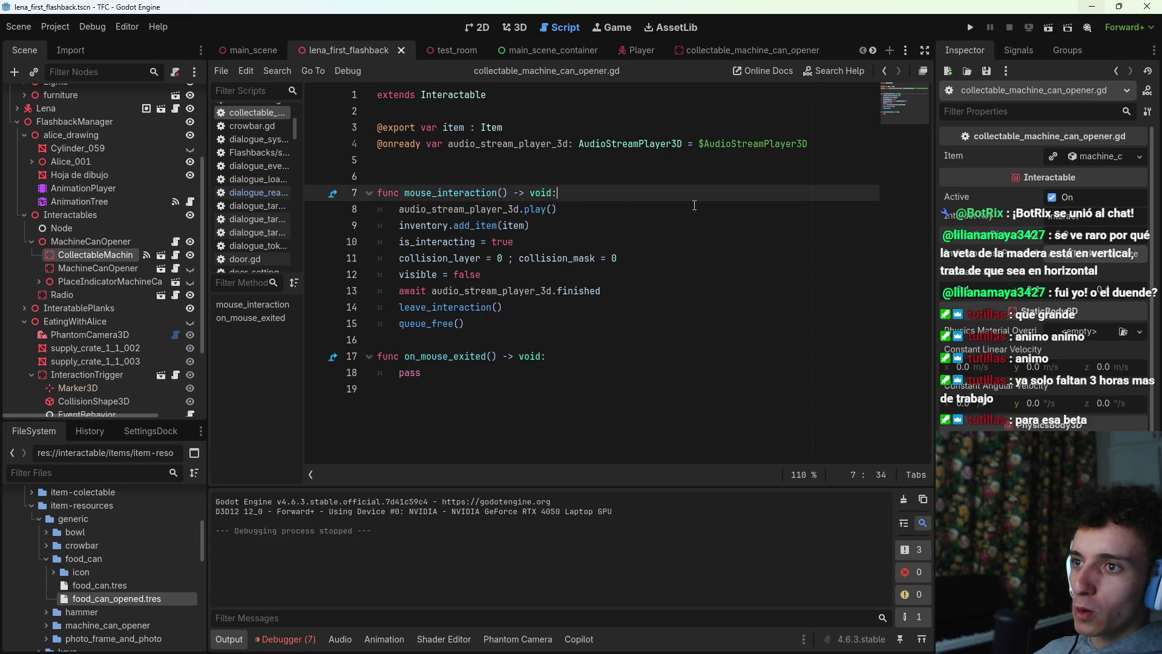
key("Return")
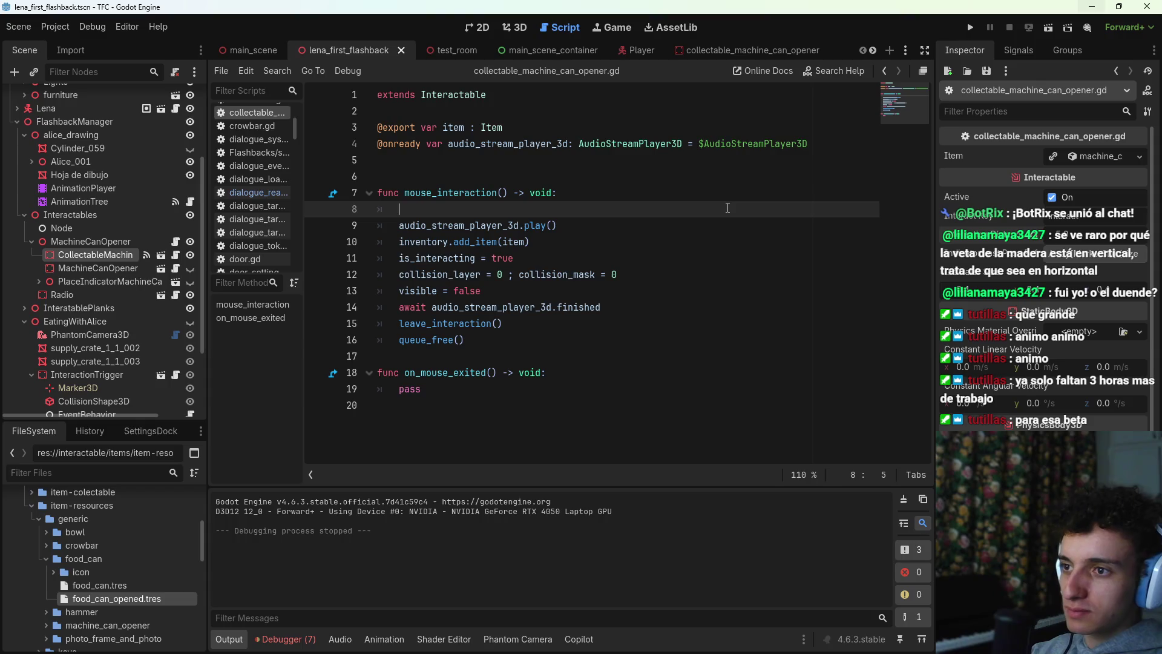
key("Tab")
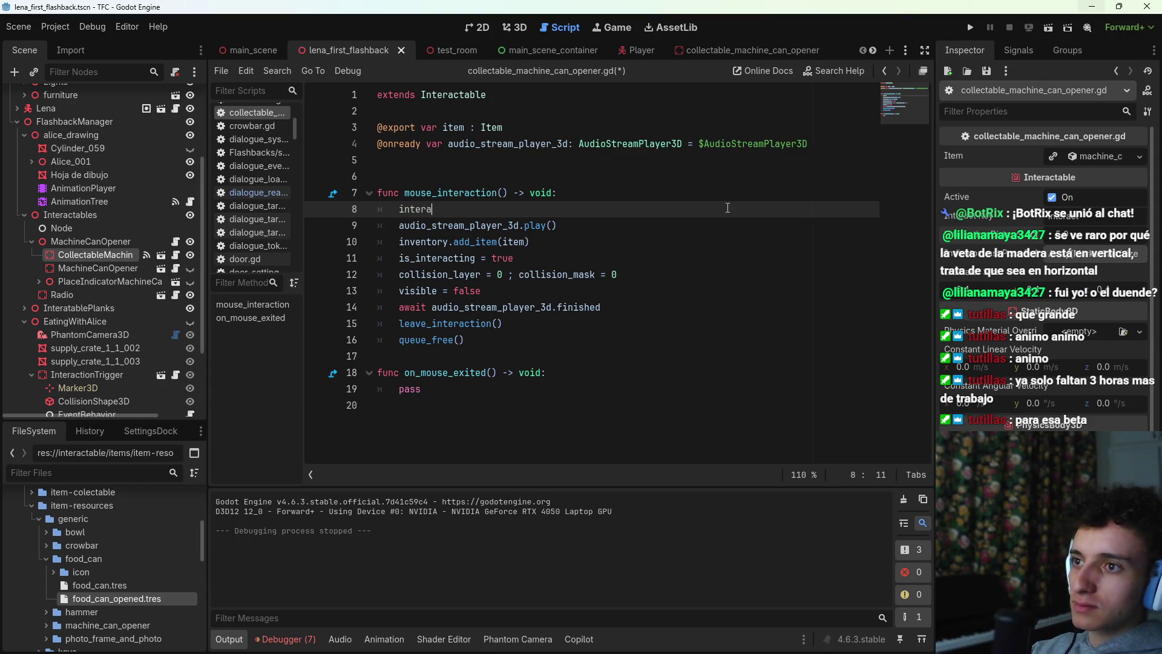
type("cted.")
type("enui")
key("BackSpace")
key("Return")
key("ctrl+s")
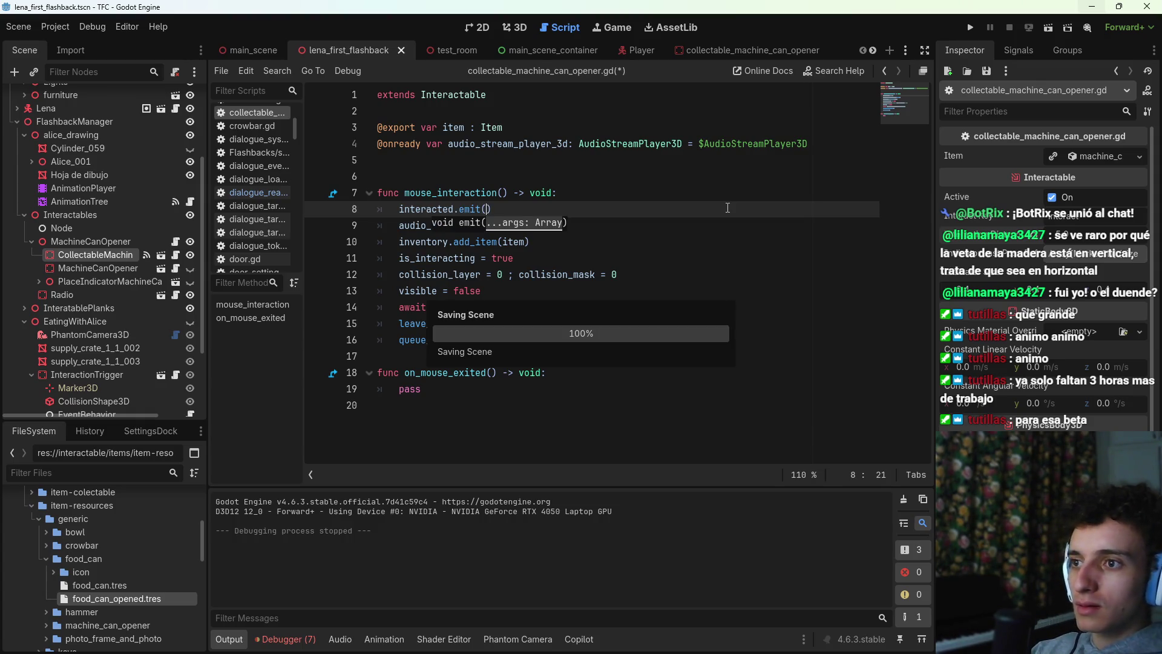
left_click(1048, 27)
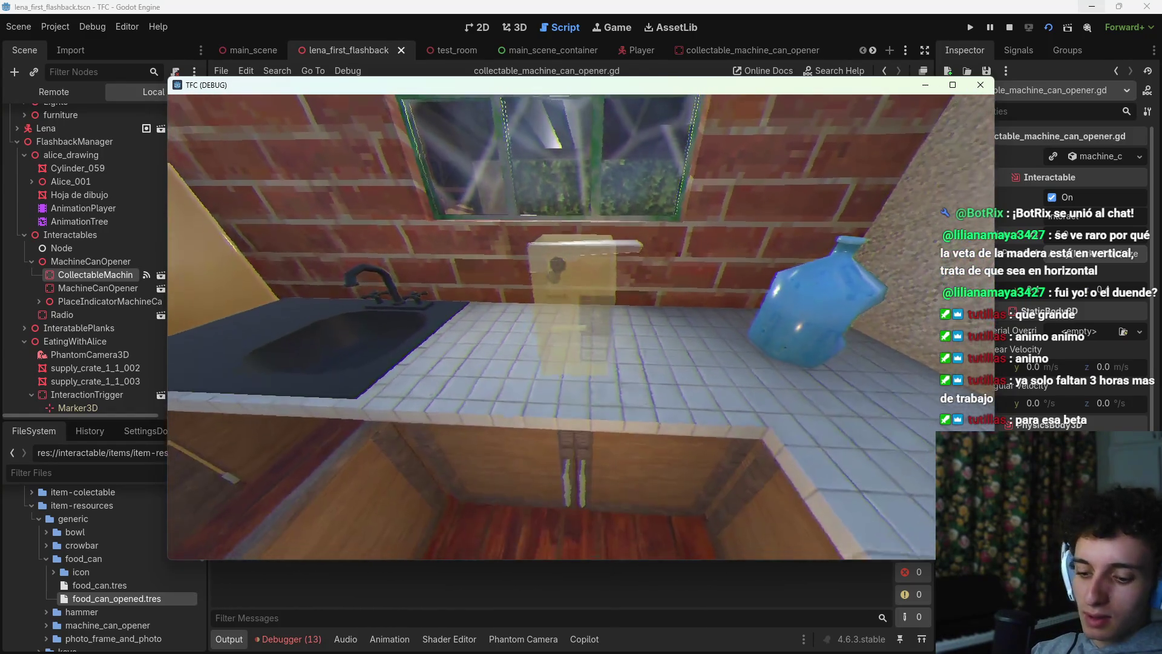
Step: Stop the test run with F8 and save the scene
key("F8")
key("ctrl+s")
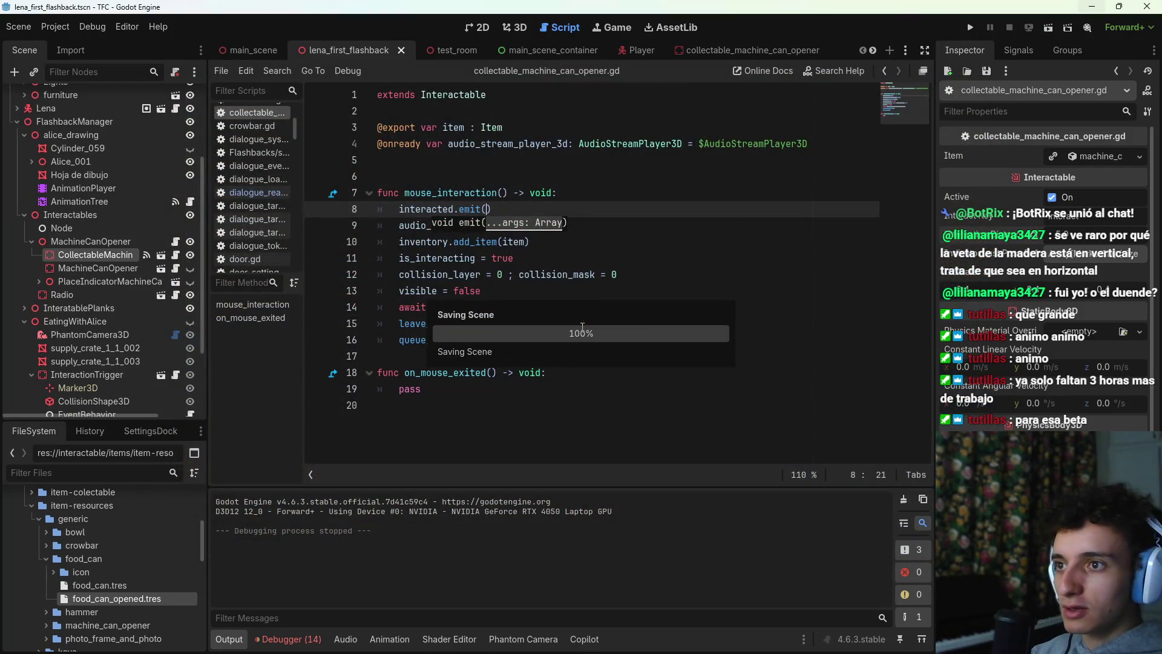
left_click(576, 262)
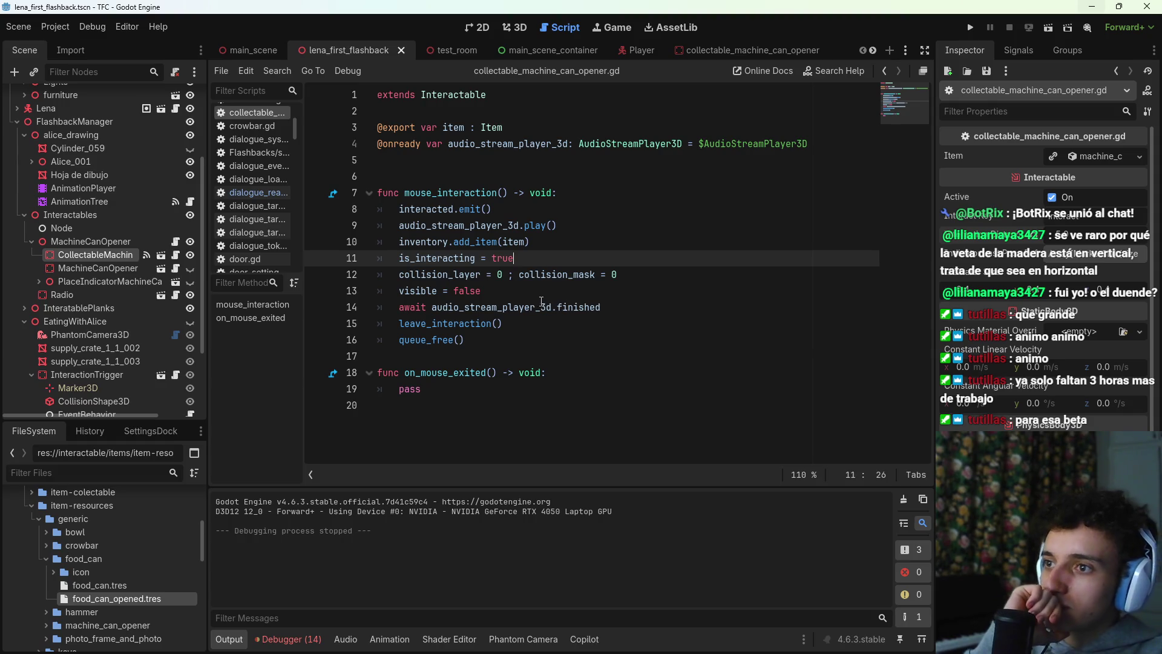
Step: Open machine_can_opener.gd and select lines 10–11 that show the place indicator and activate its trigger
left_click(176, 242)
mouse_move(692, 245)
left_mouse_down()
mouse_move(379, 247)
mouse_move(392, 248)
left_mouse_up()
mouse_move(580, 259)
left_mouse_down()
mouse_move(400, 272)
mouse_move(397, 259)
left_mouse_up()
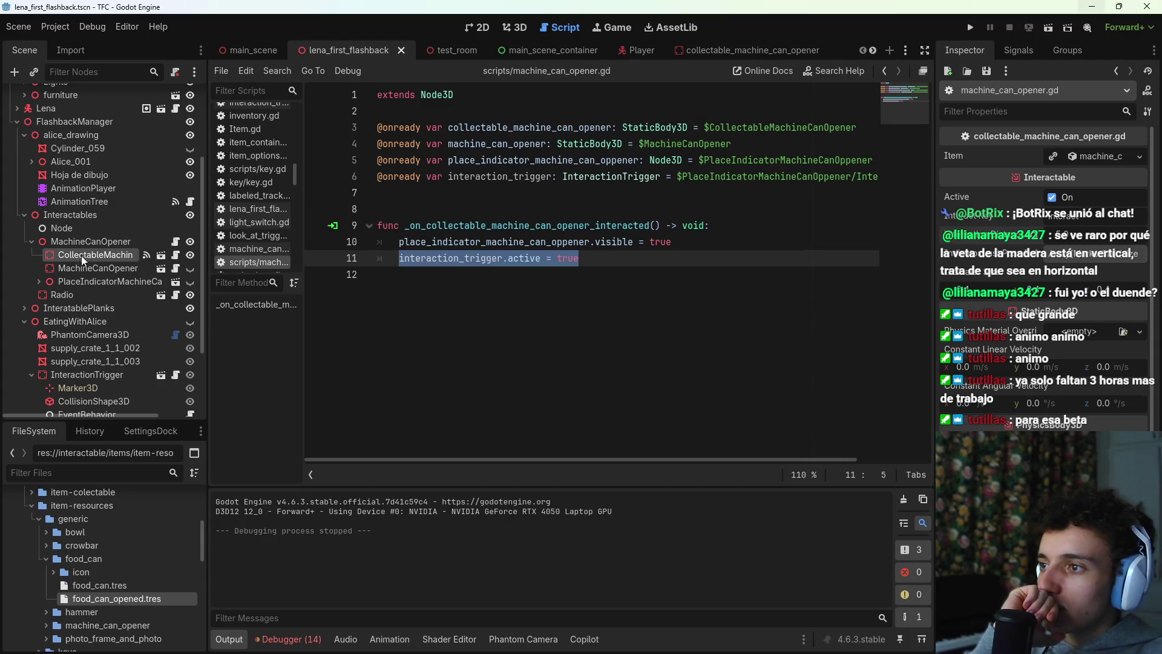
Step: Expand PlaceIndicator and select its InteractionTrigger node to inspect its properties
left_click(39, 282)
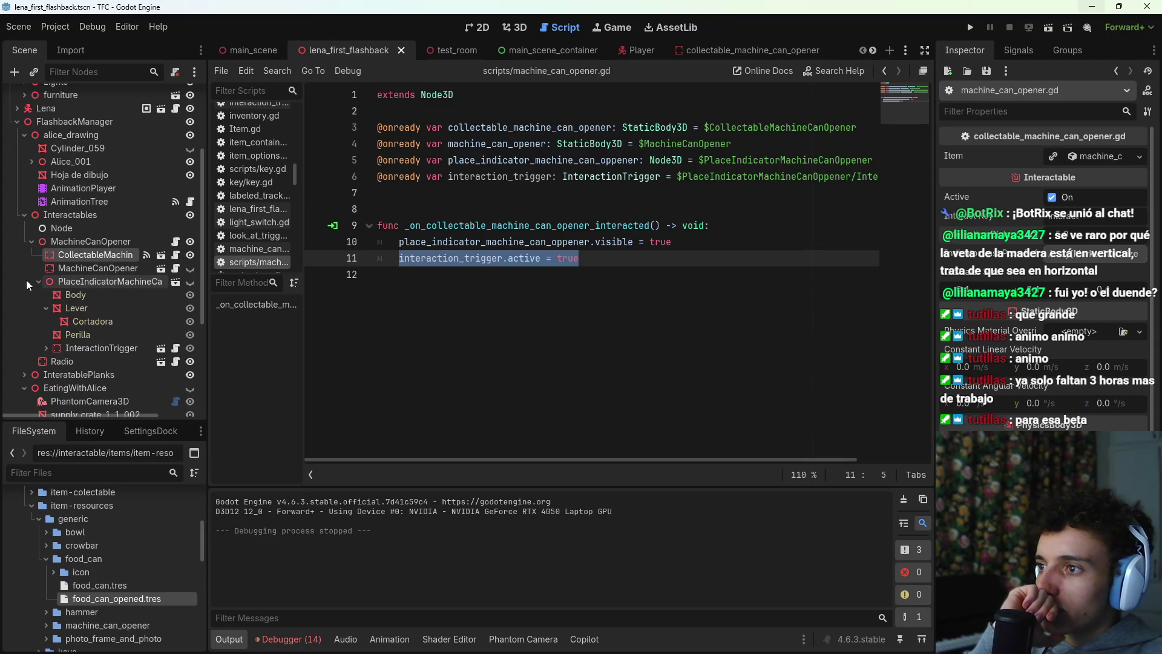
left_click(94, 347)
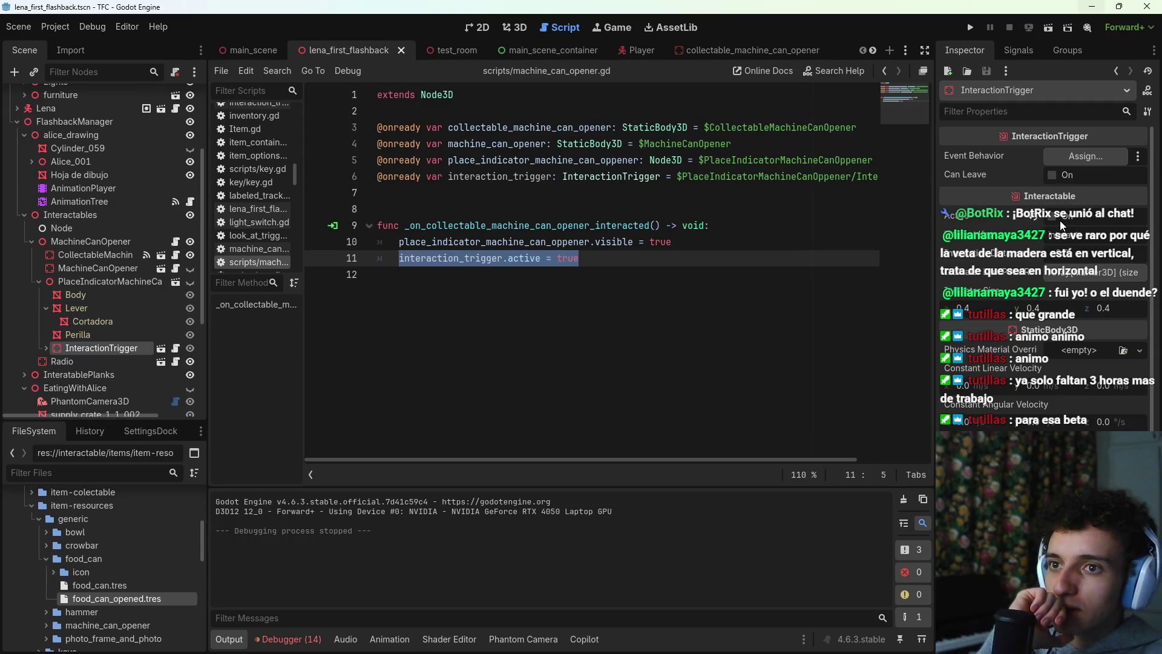
left_click(1087, 274)
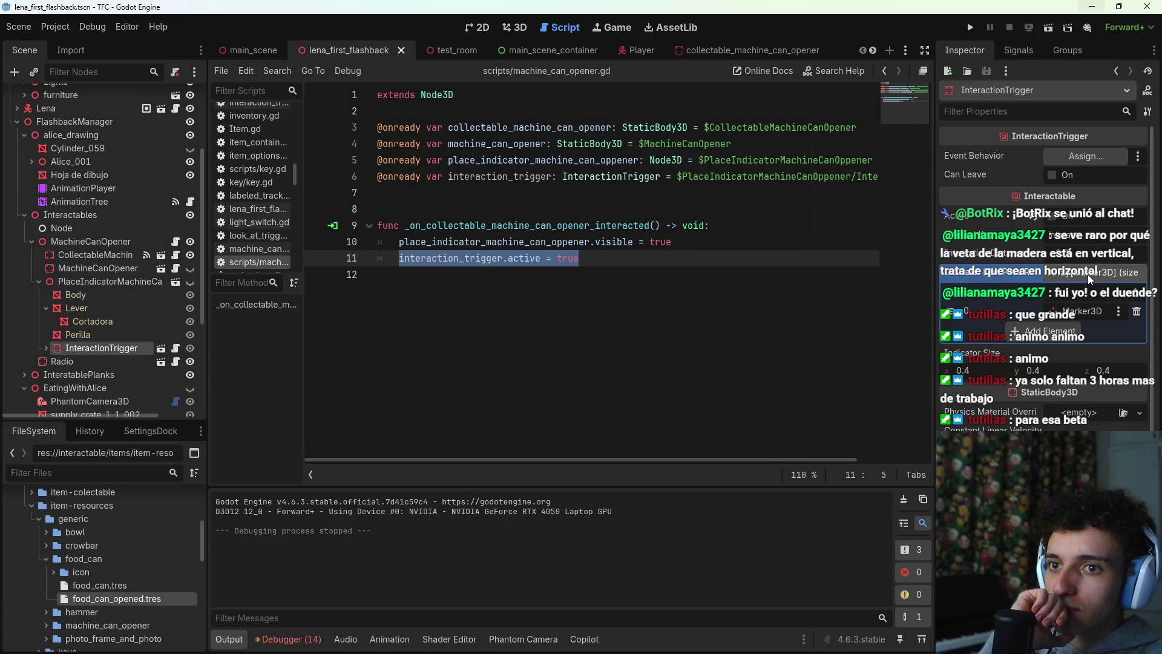
left_click(1094, 275)
left_click(1103, 274)
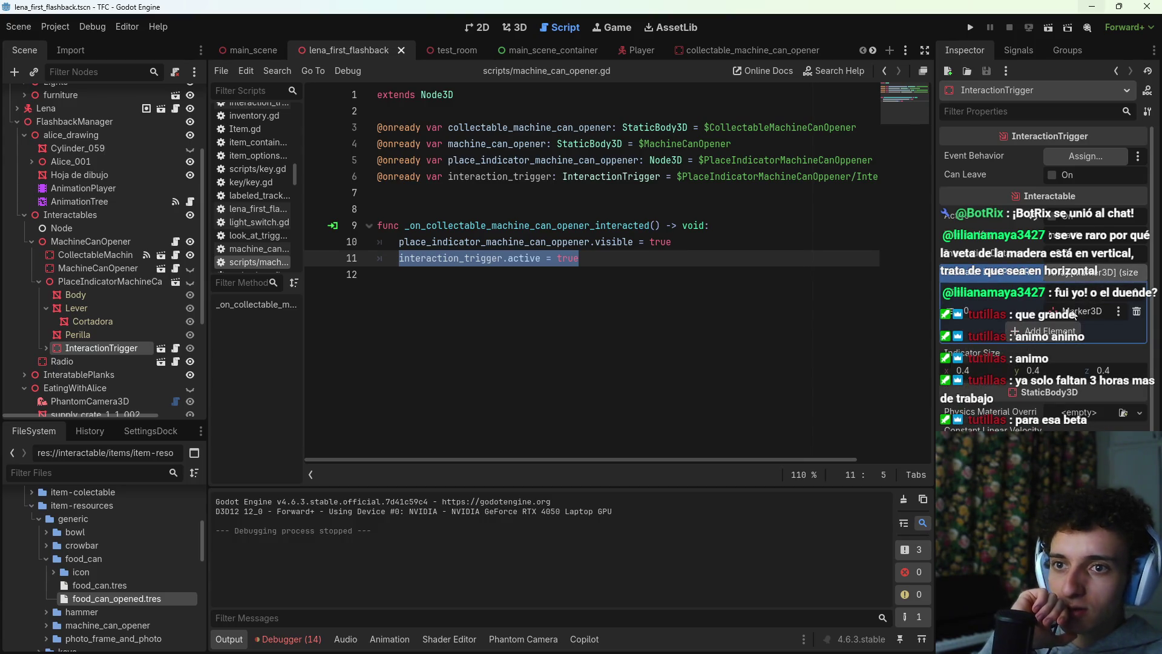
left_click(1088, 275)
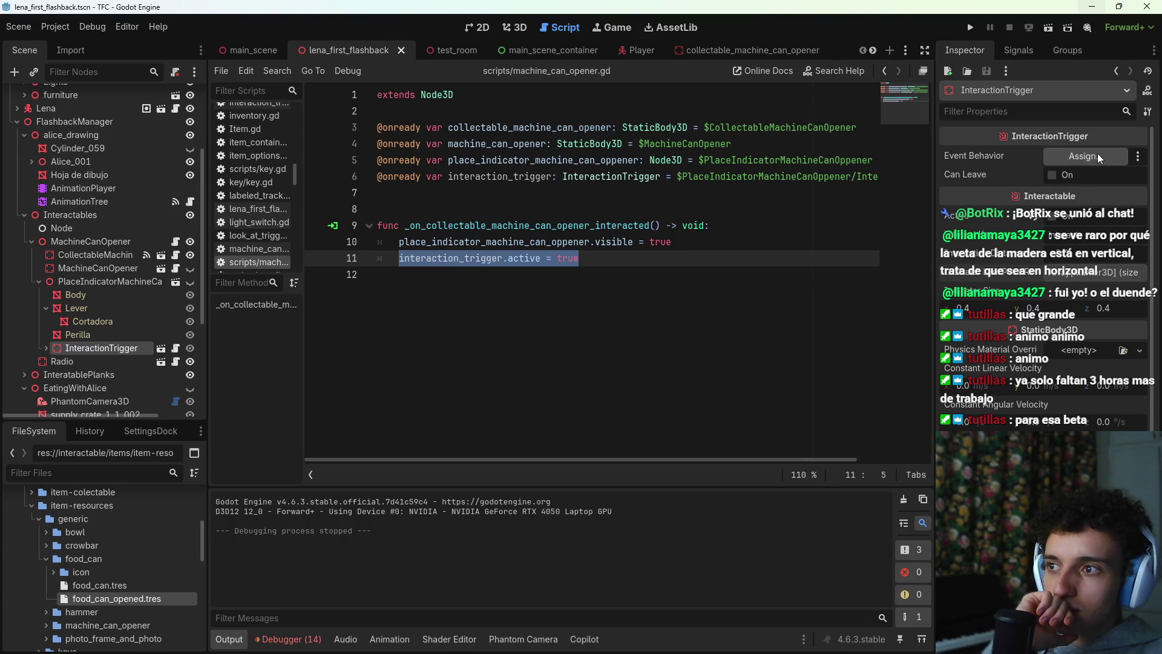
Step: Set EBOnPlaceIndicatorInteract as the InteractionTrigger's Event Behavior, save, and run the scene
left_click(46, 348)
scroll(115, 363, "down", 1)
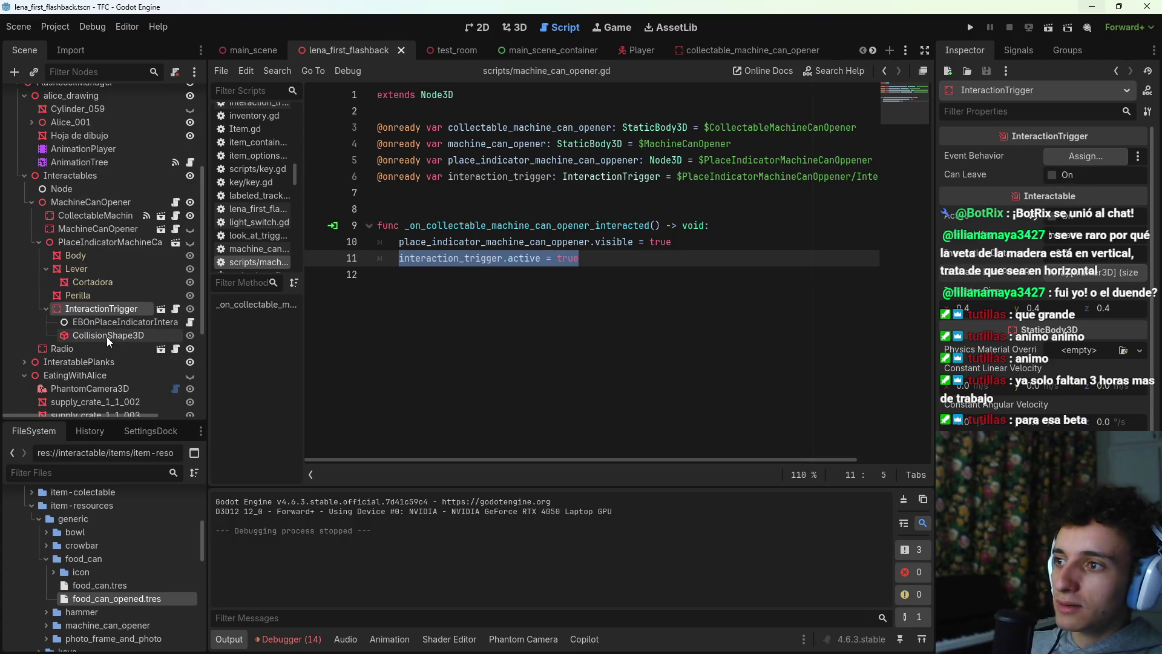
mouse_move(112, 326)
left_mouse_down()
mouse_move(709, 270)
mouse_move(1085, 157)
left_mouse_up()
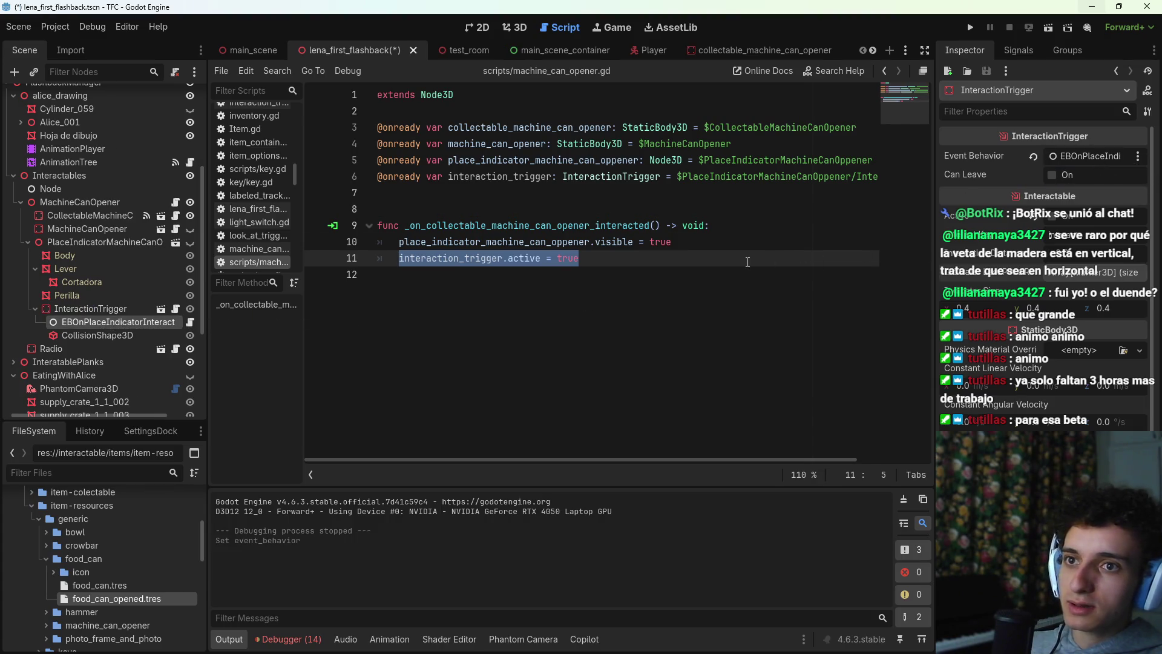
key("ctrl+s")
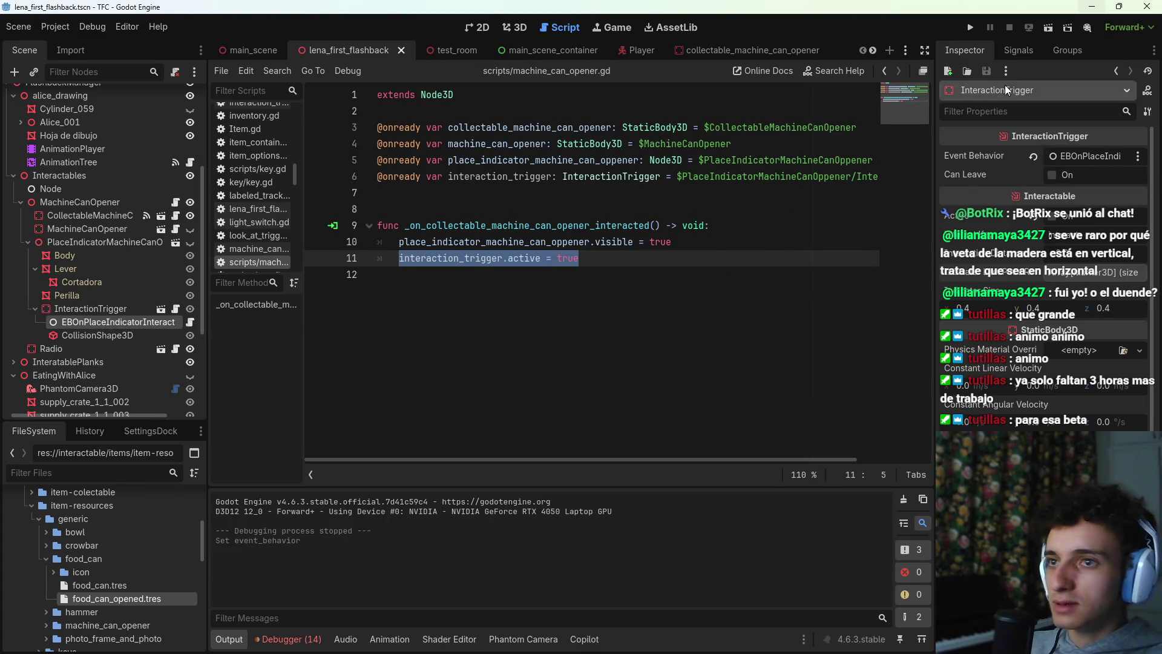
left_click(1050, 25)
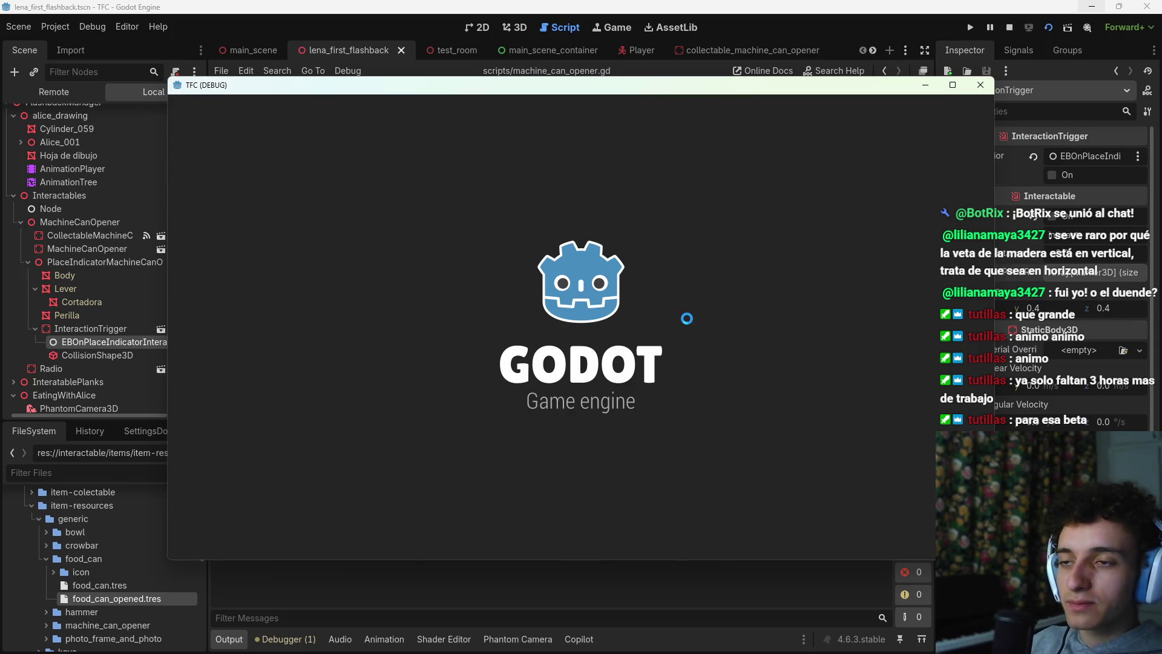
Step: Walk forward and back with W and S to view the kitchen counter, then stop the game
key("w")
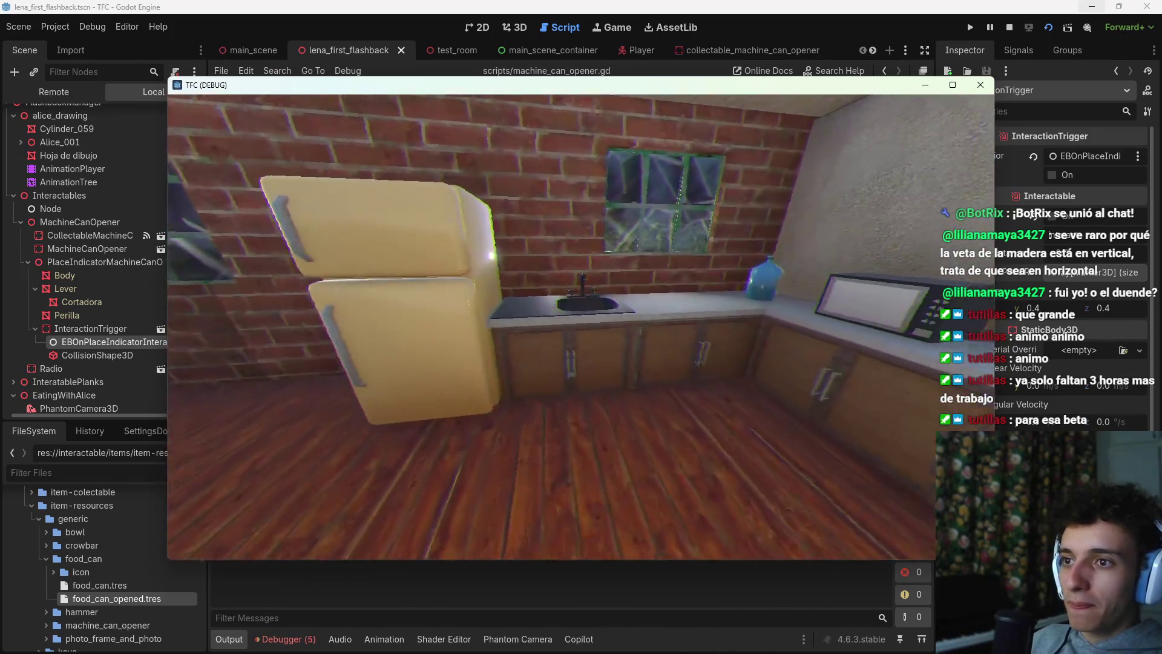
key("w")
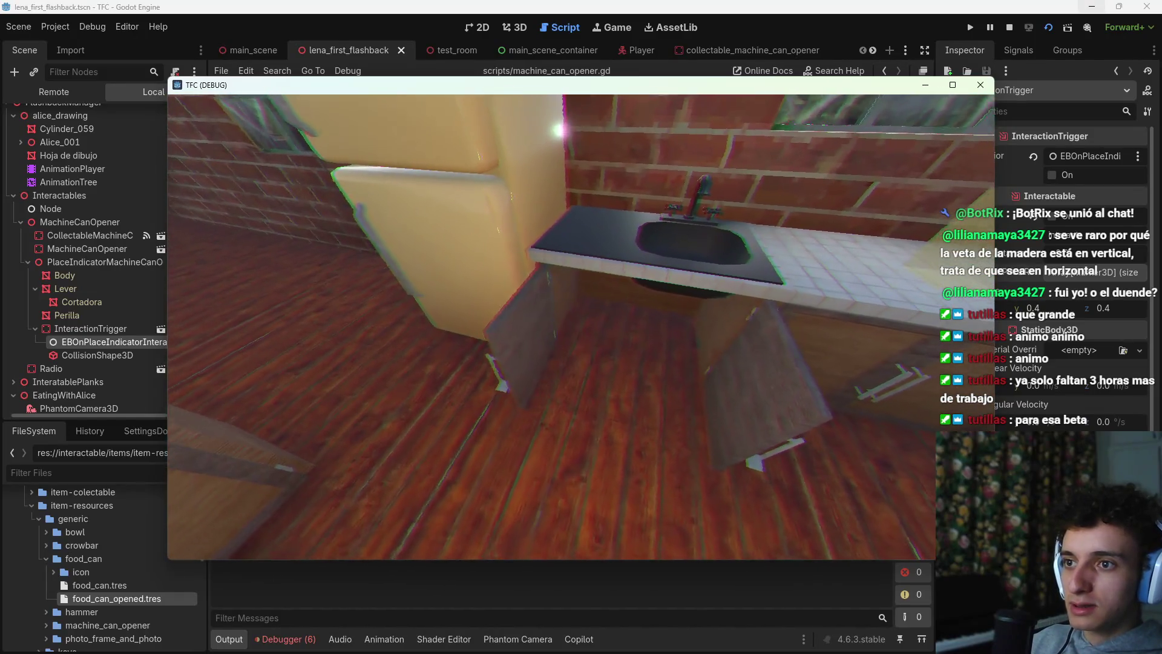
key("s")
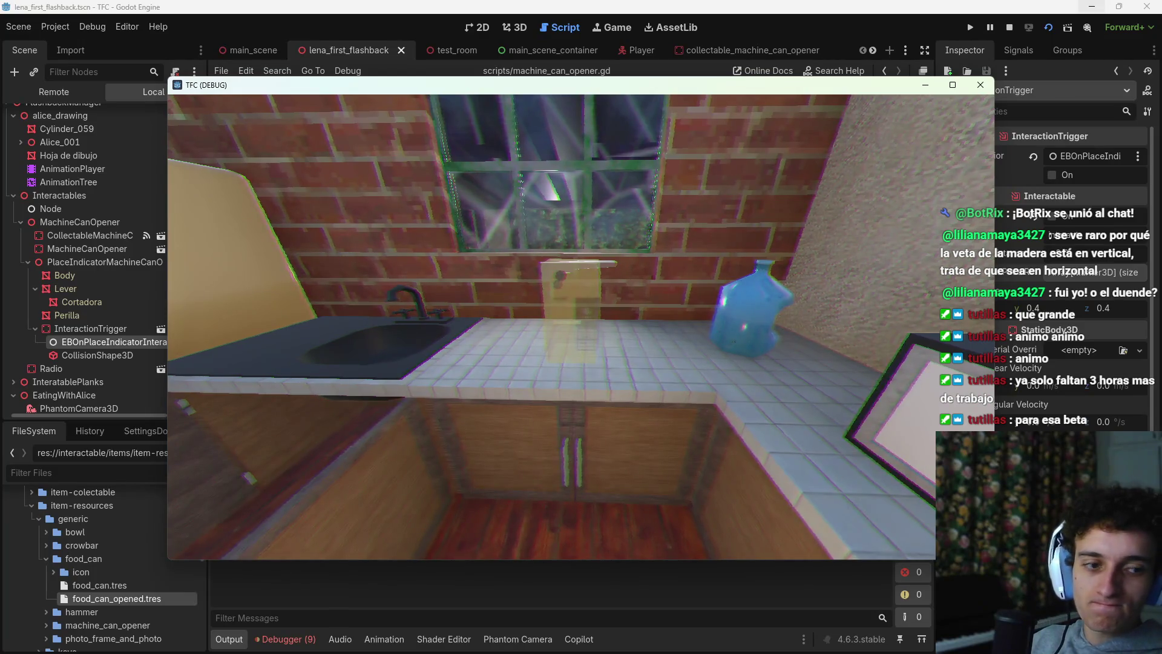
key("F8")
left_click(92, 26)
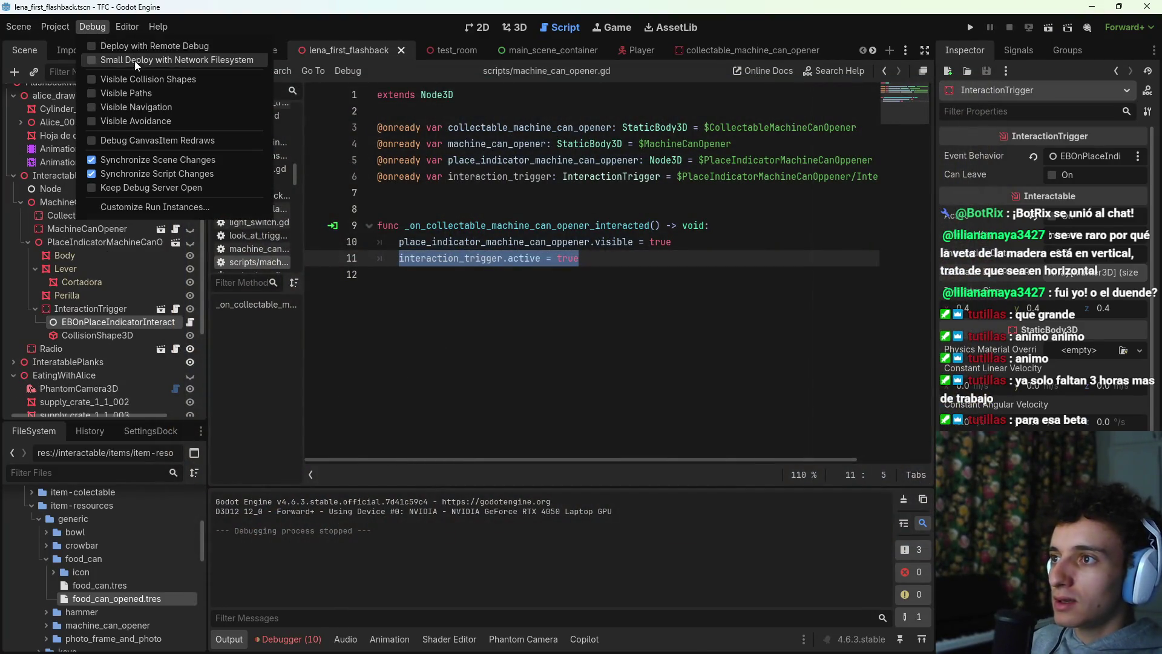
Step: Turn on Debug > Visible Collision Shapes, save, and move the 3D view toward the counter
left_click(157, 81)
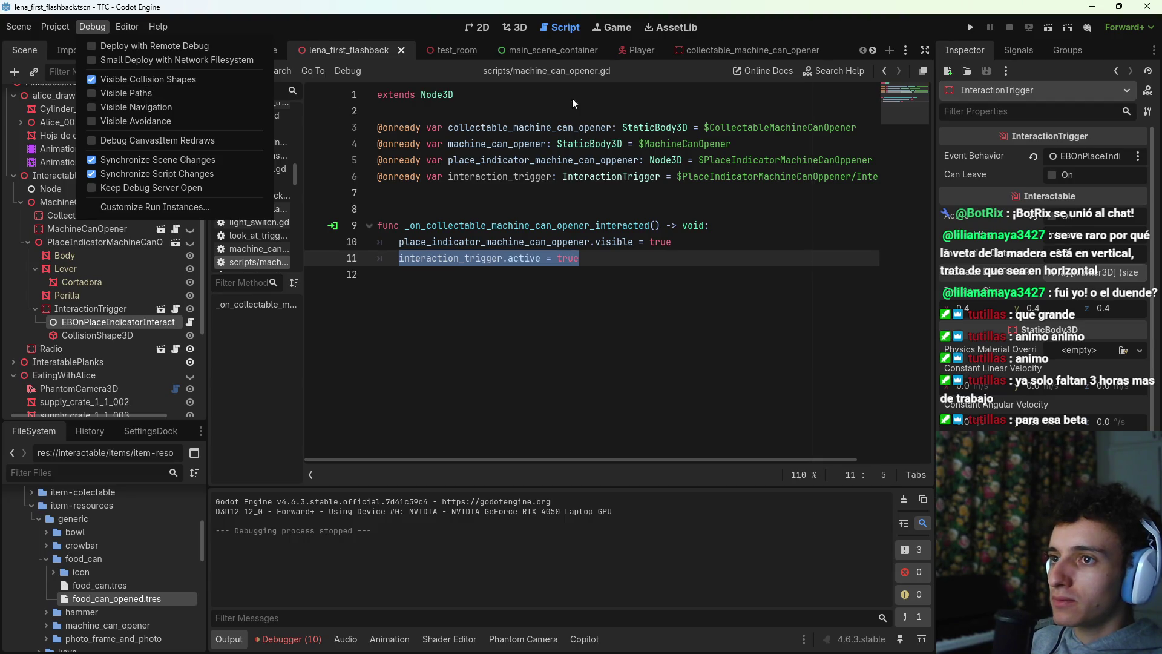
left_click(611, 251)
key("ctrl+s")
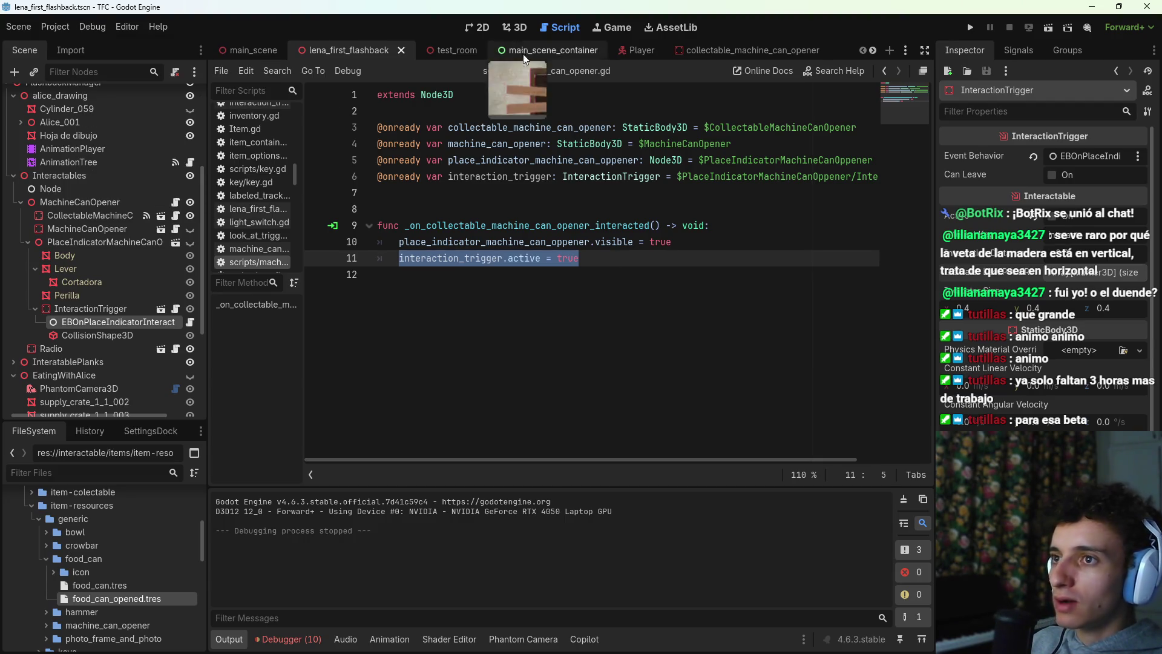
left_click(515, 27)
key("d")
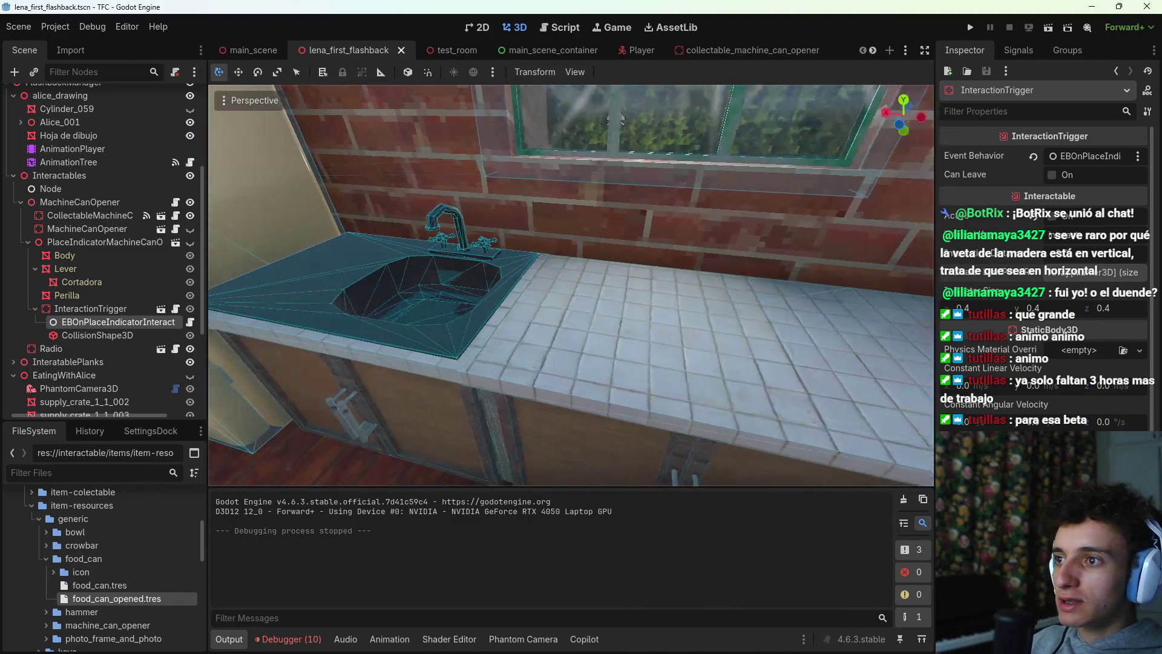
Step: Change the MachineCanOpener node's collision layer and mask in the Inspector and save the scene
left_click(175, 203)
left_click(622, 253)
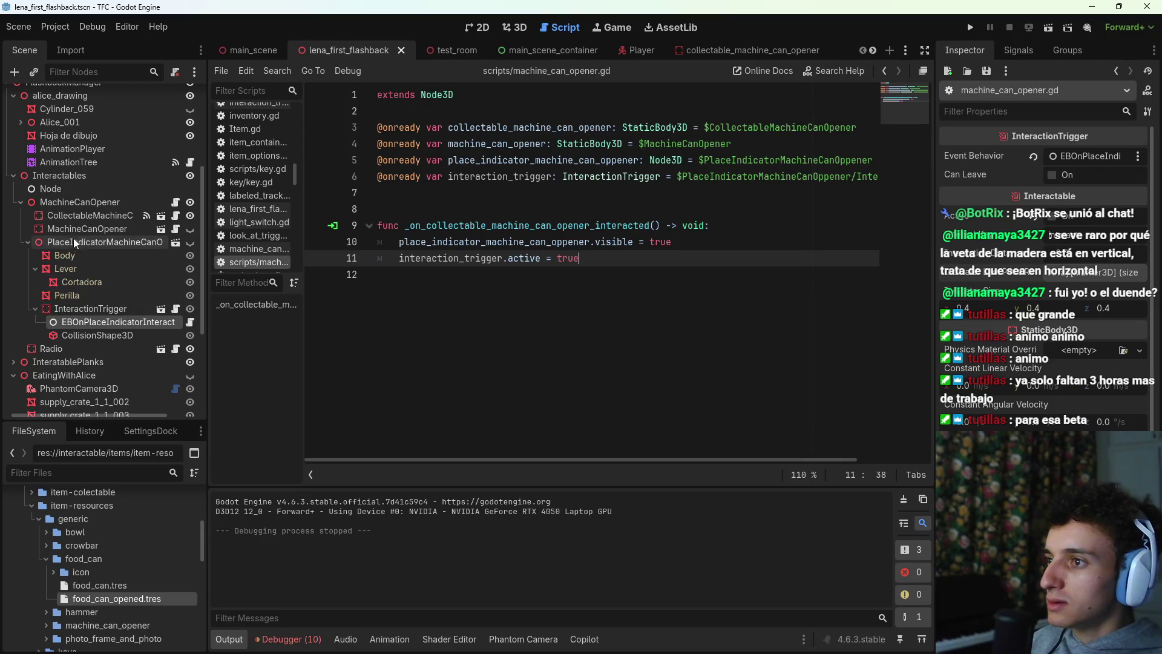
left_click(99, 231)
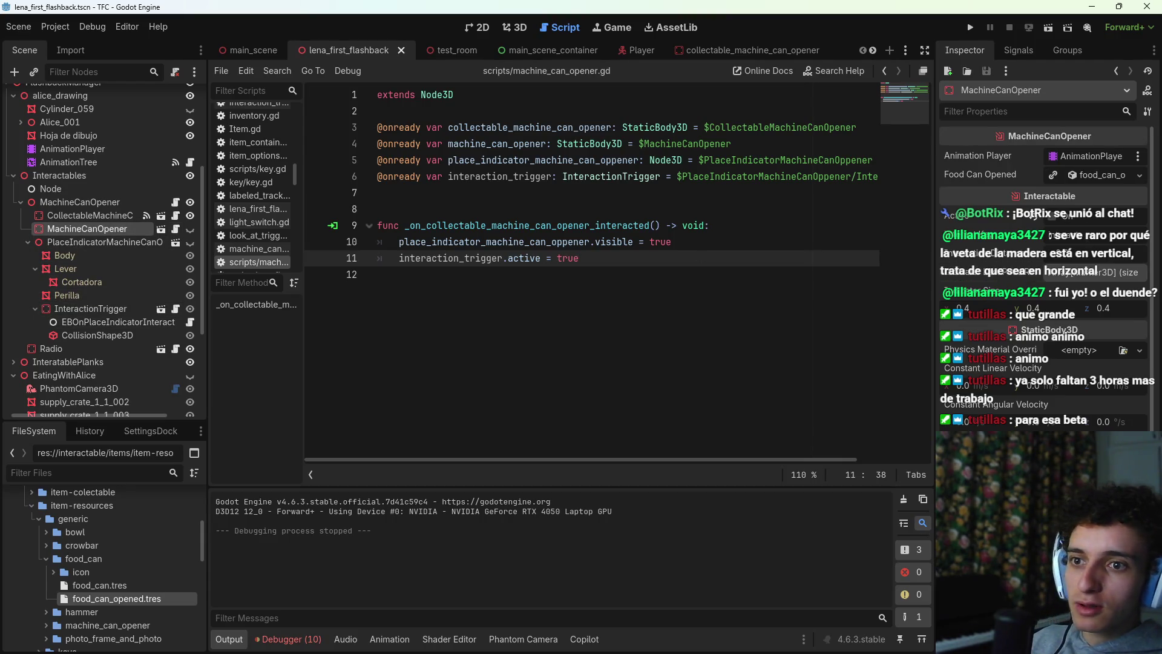
scroll(1045, 273, "down", 5)
left_click(958, 427)
key("ctrl+s")
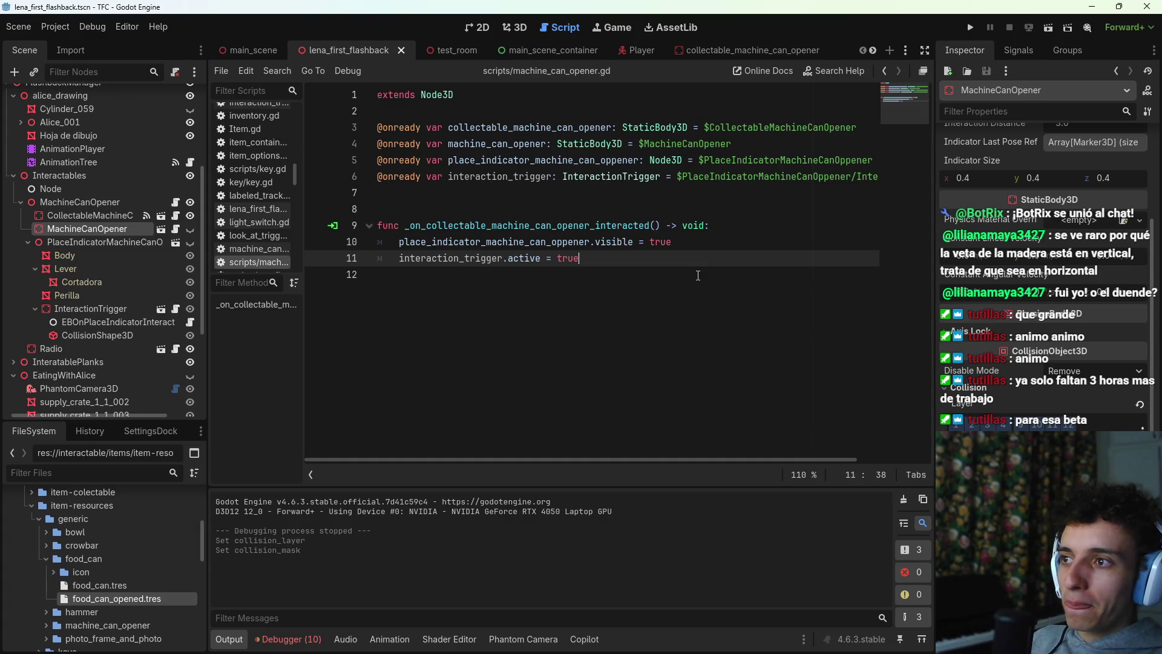
Step: Open the EBOnPlaceIndicatorInteract node's script from the place indicator
left_click(134, 242)
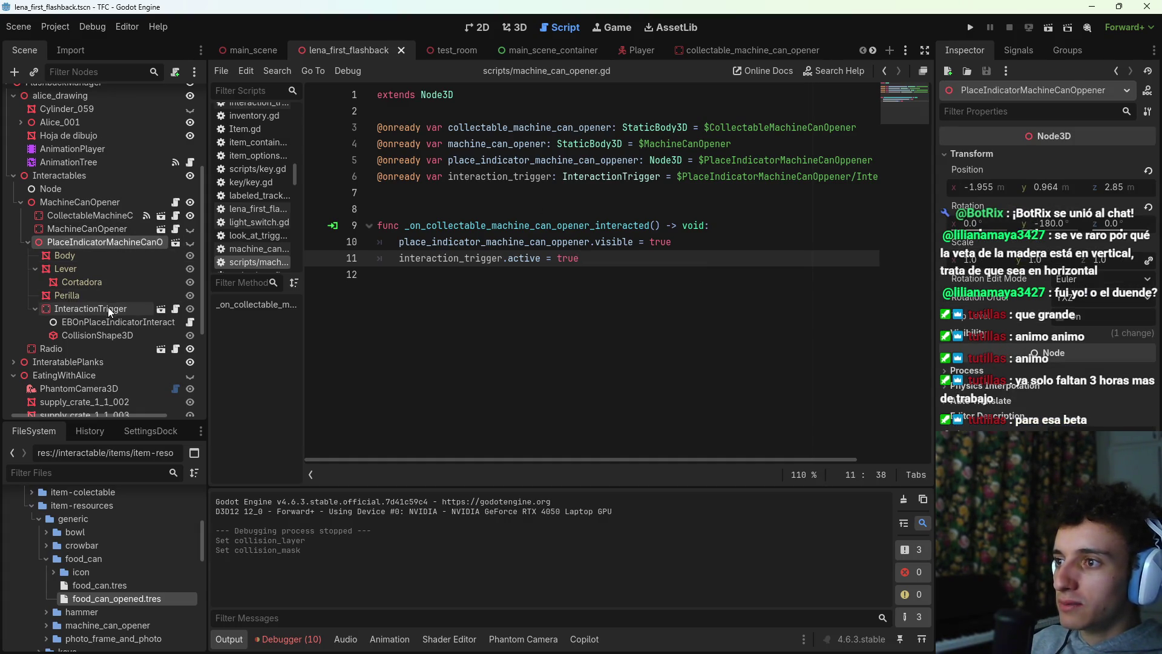
left_click(178, 325)
left_click(190, 321)
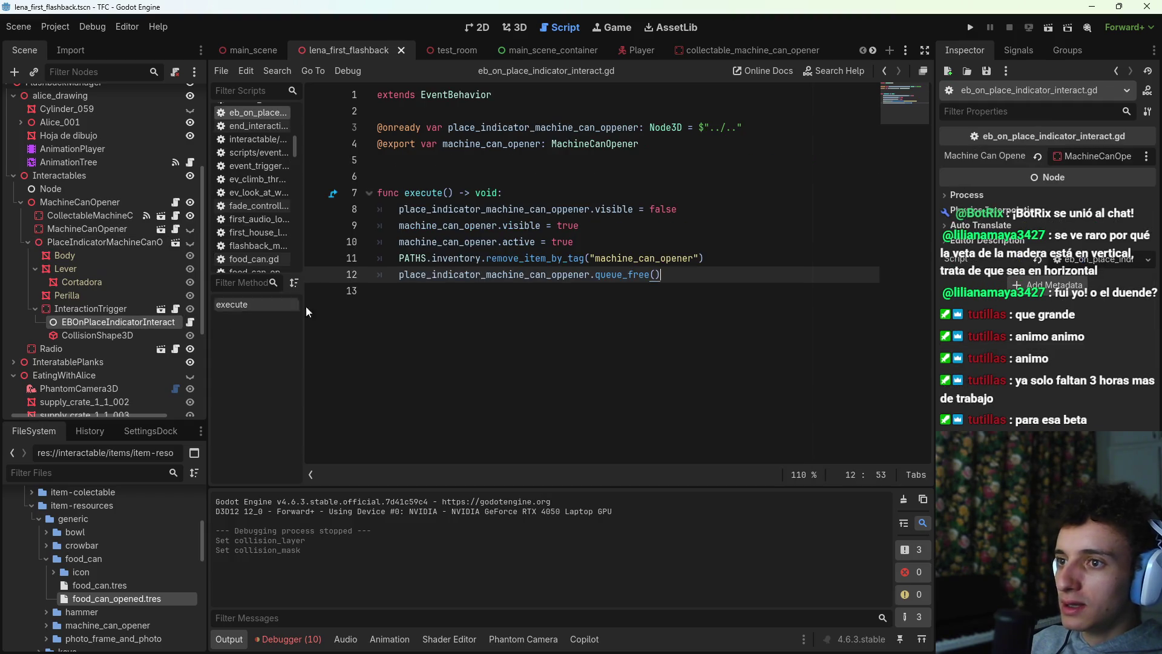
Step: Add machine_can_opener.collision_layer = 0b1 after line 10, remove the stray comma, save, and rerun the scene
left_click(678, 242)
type(",")
key("Return")
type("mach")
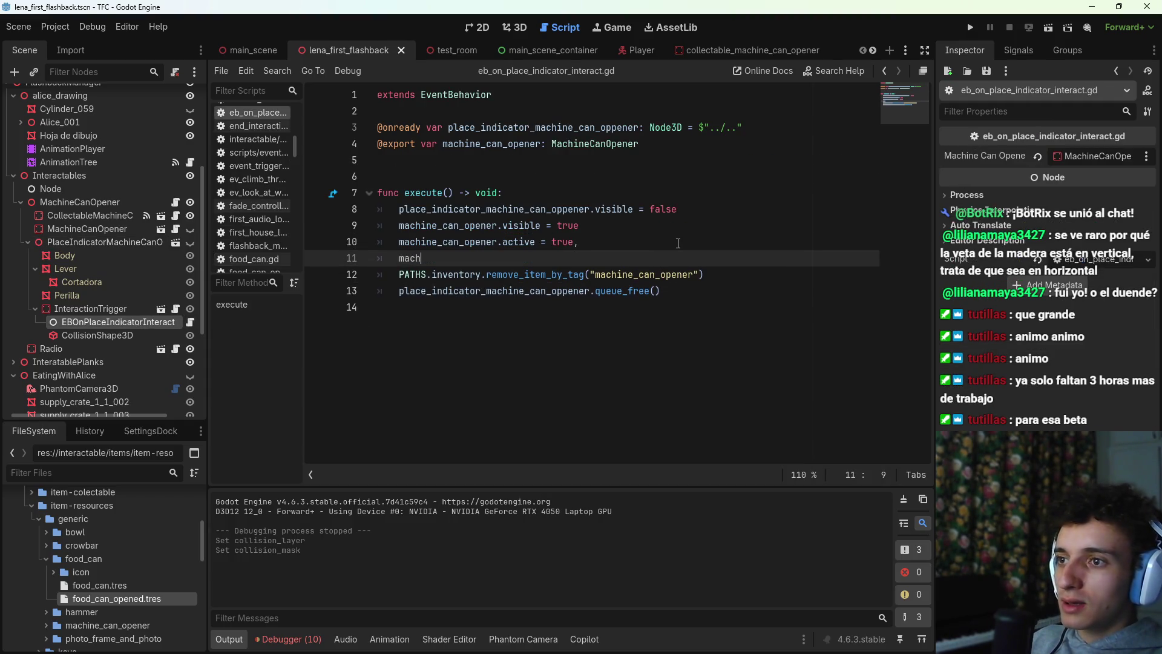
key("Return")
type(".la")
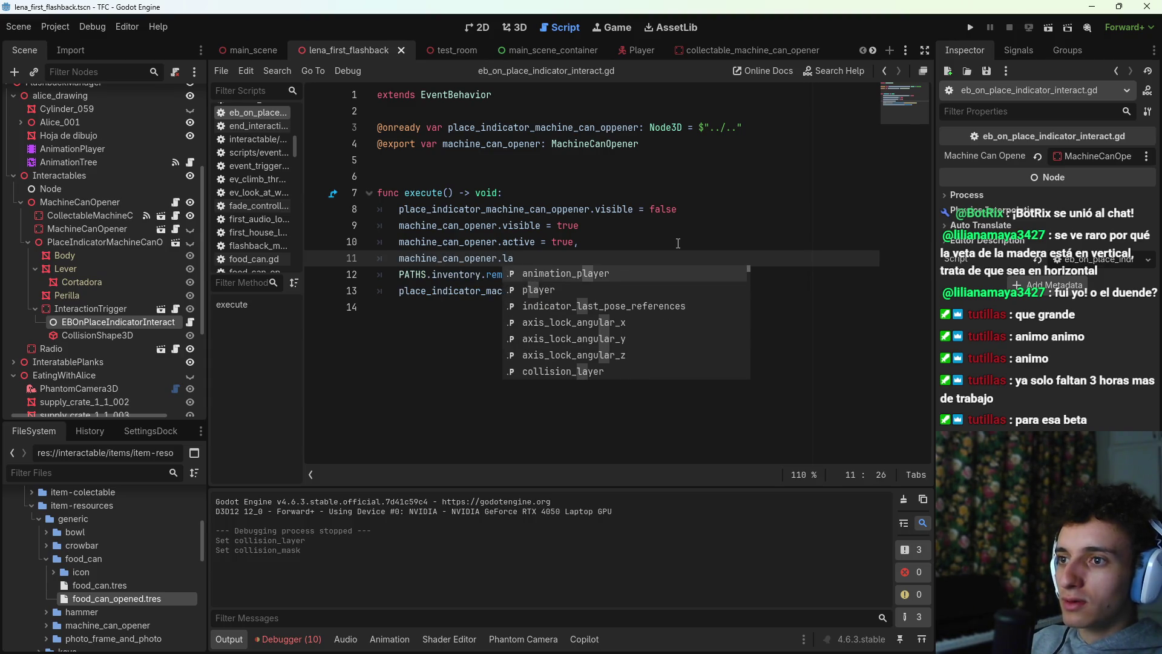
type("yer")
key("Down")
key("Down")
key("Return")
type("= 0b1")
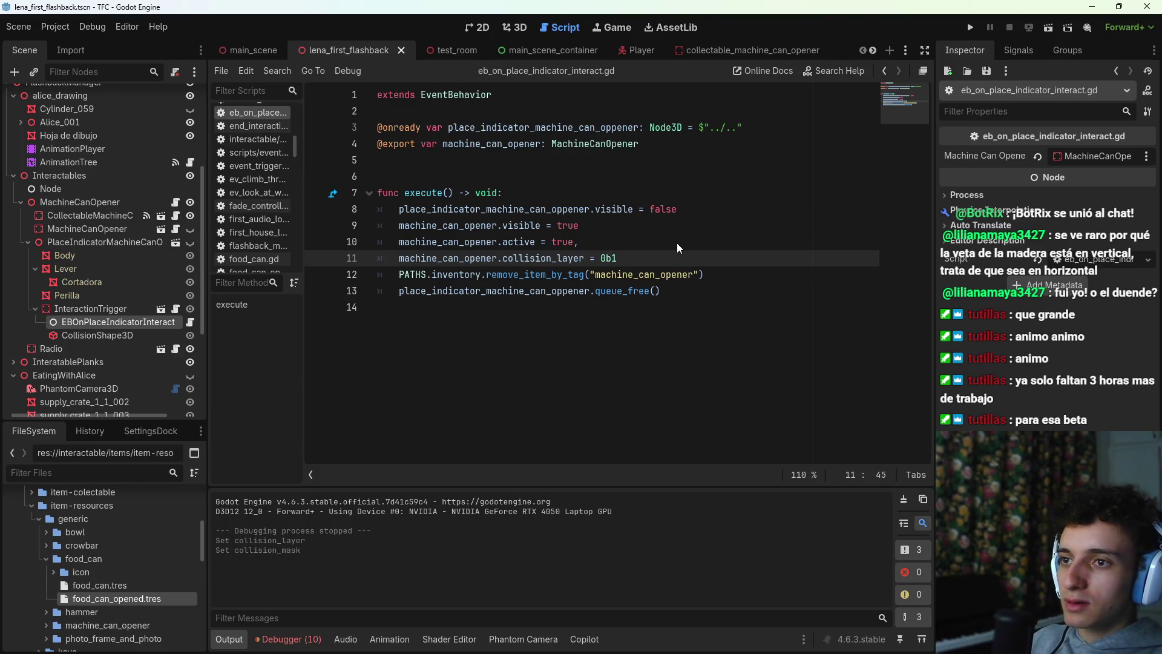
key("ctrl+s")
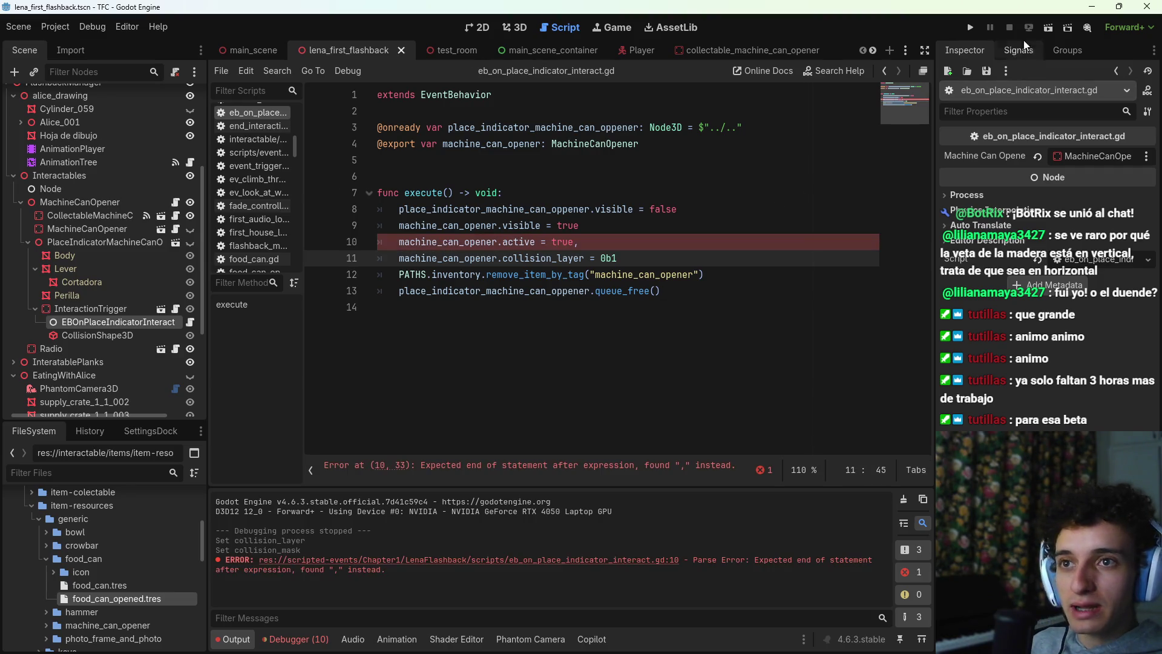
left_click(614, 237)
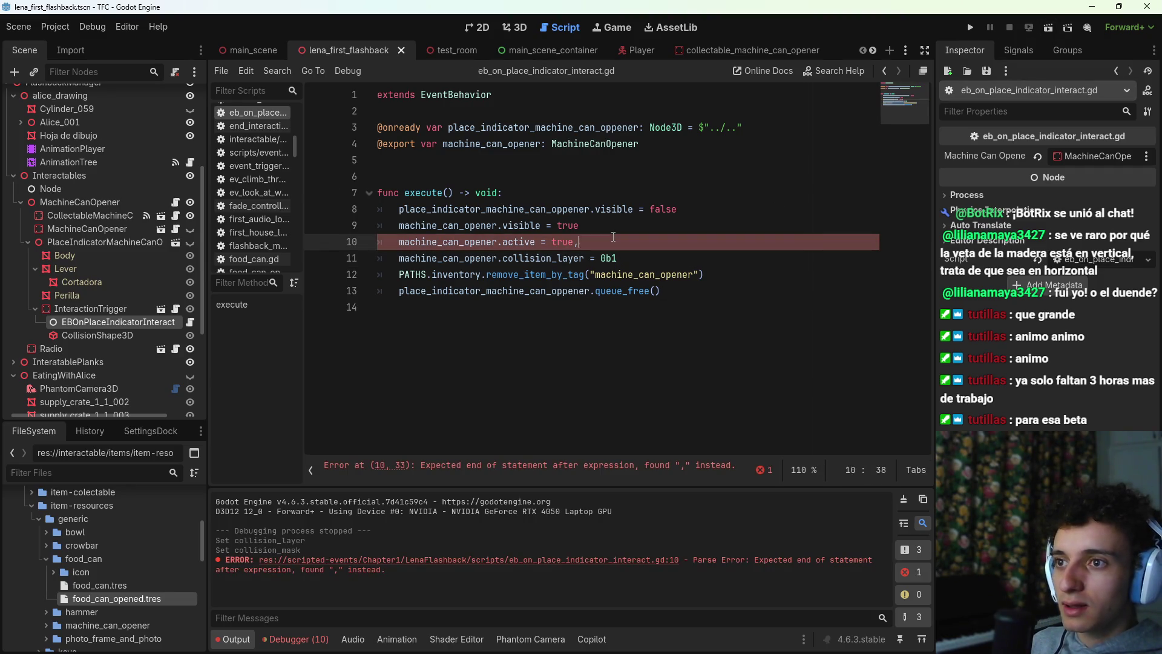
left_click(1049, 27)
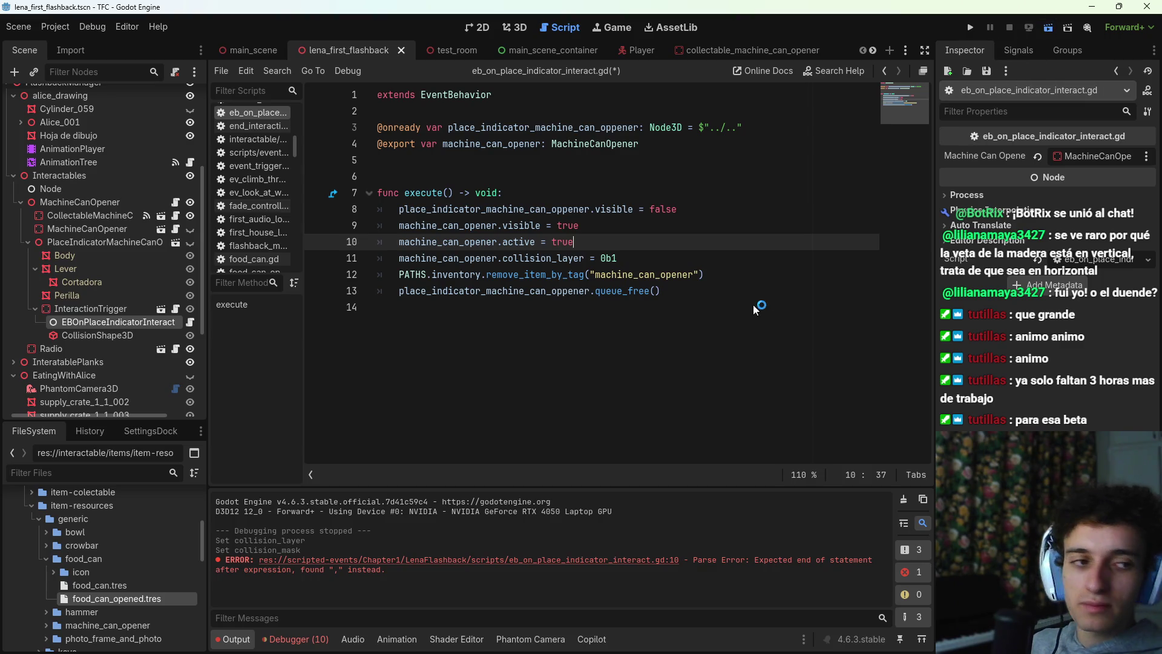
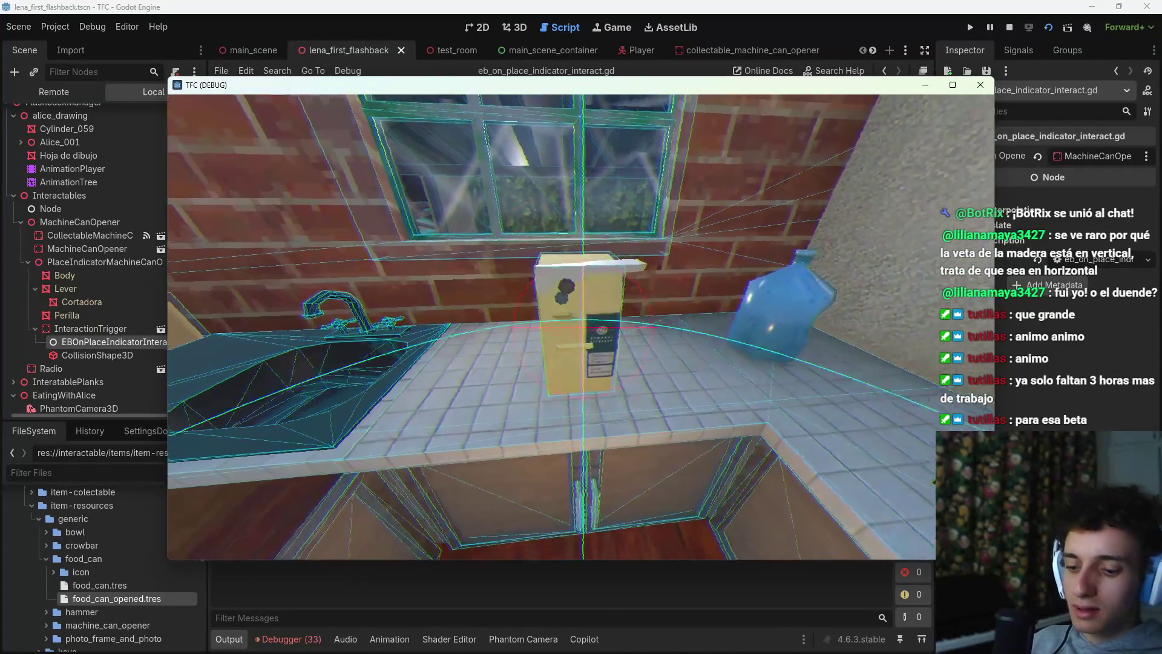
Step: Add leave_interaction() after the no-can bark line in machine_can_opener.gd, save, and rerun the scene
key("F8")
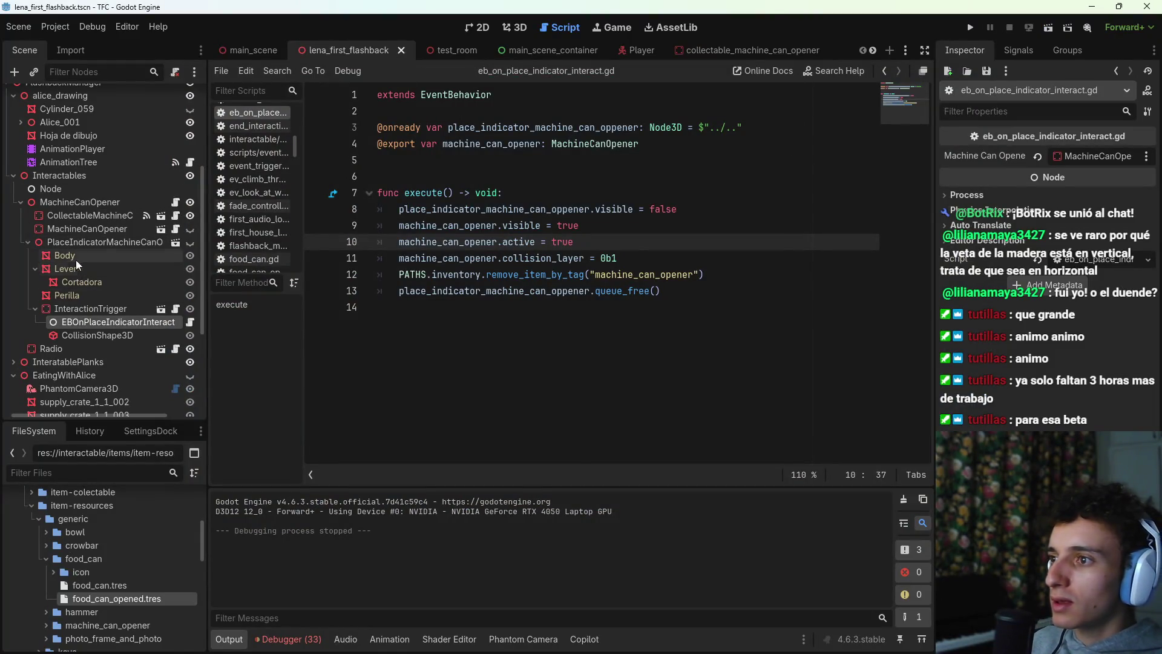
left_click(176, 228)
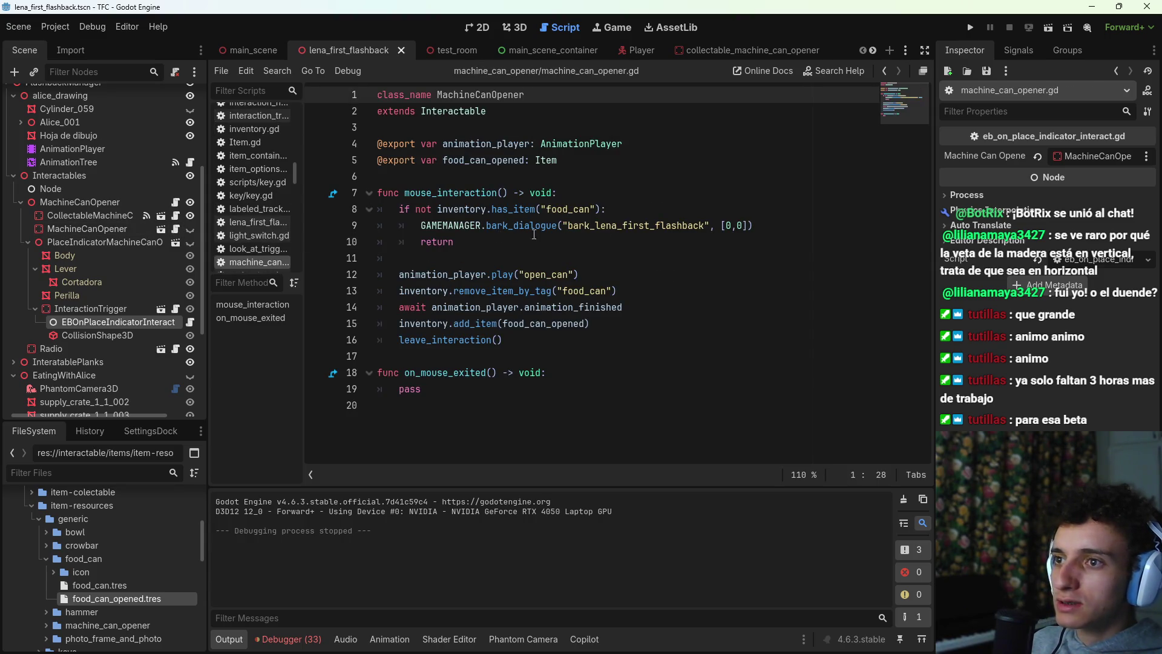
left_click(782, 222)
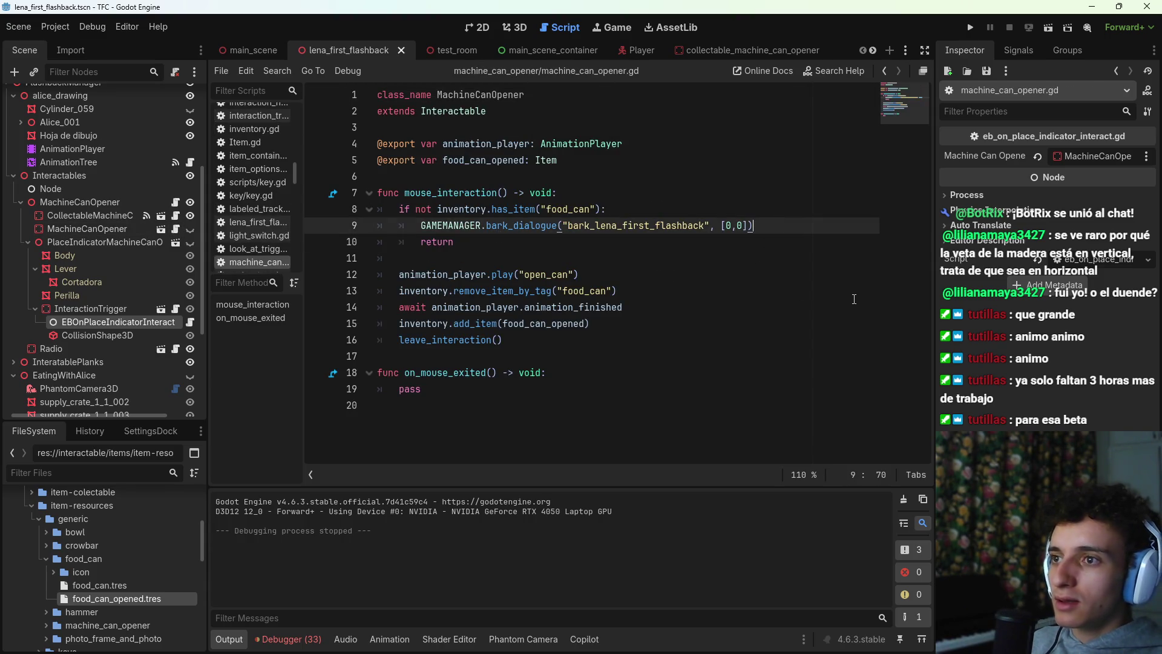
key("Return")
type("leav")
key("Return")
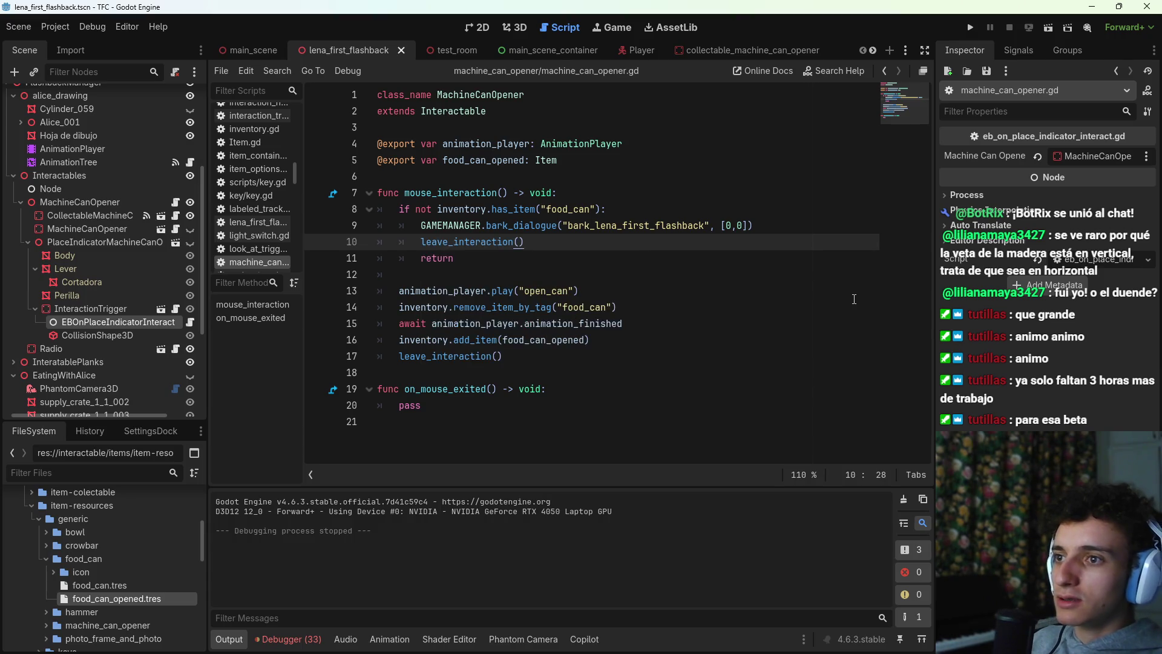
key("ctrl+s")
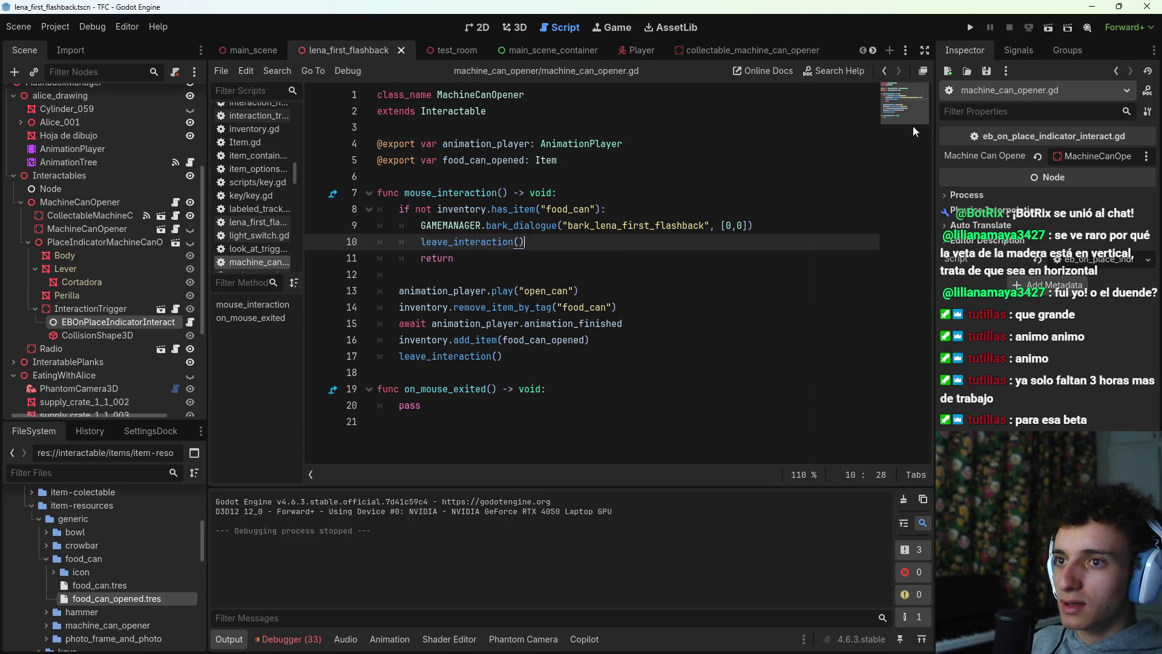
left_click(1045, 29)
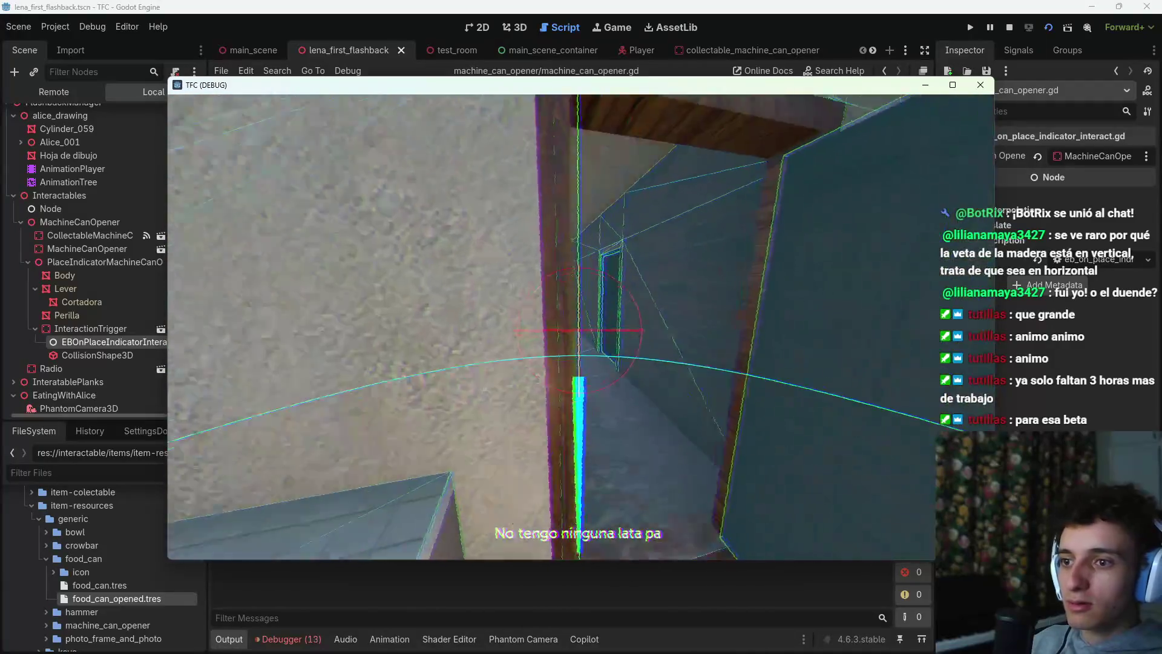
Step: Walk to the can-opener machine, open two food cans and pick up both opened soups
key("w")
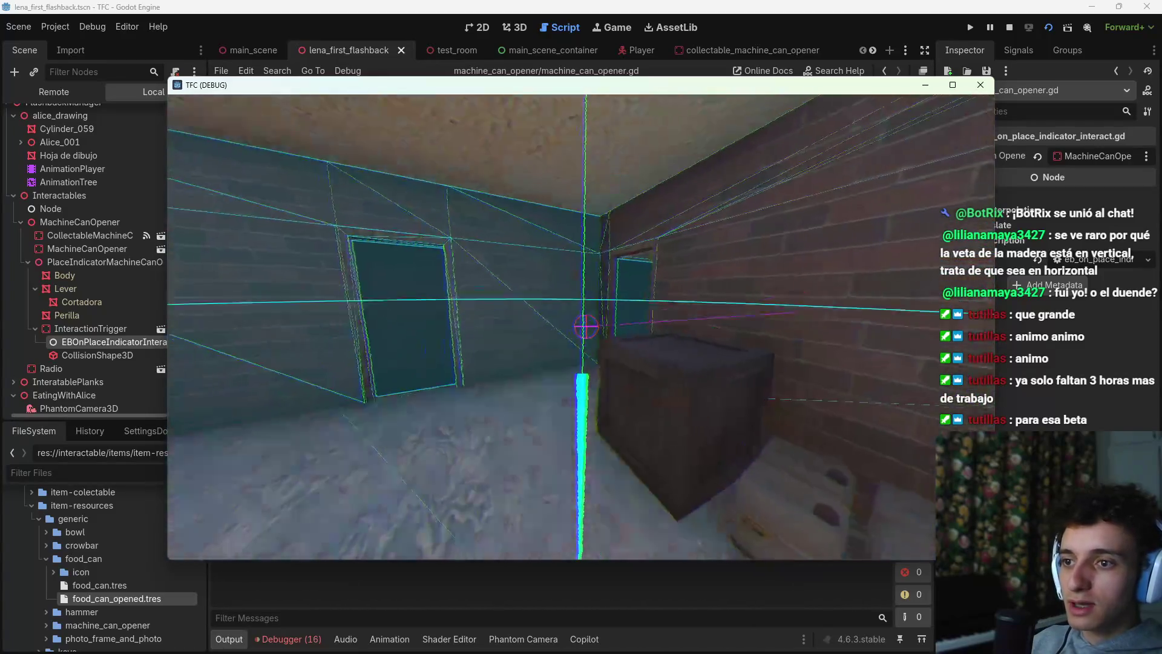
mouse_move(586, 327)
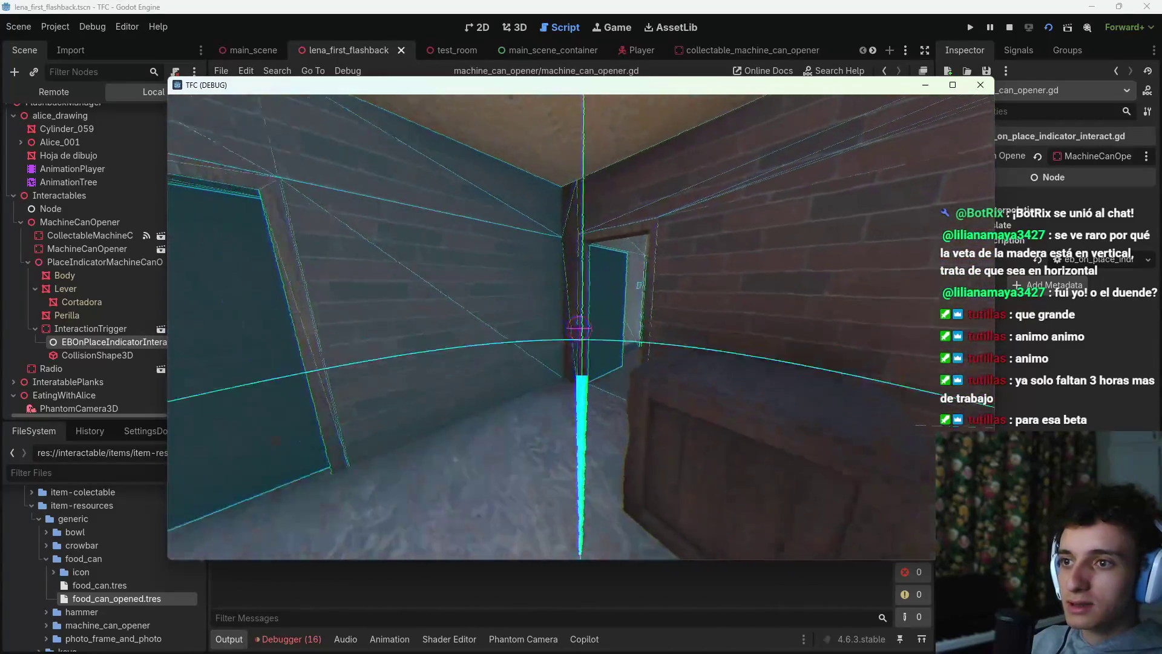
key("w")
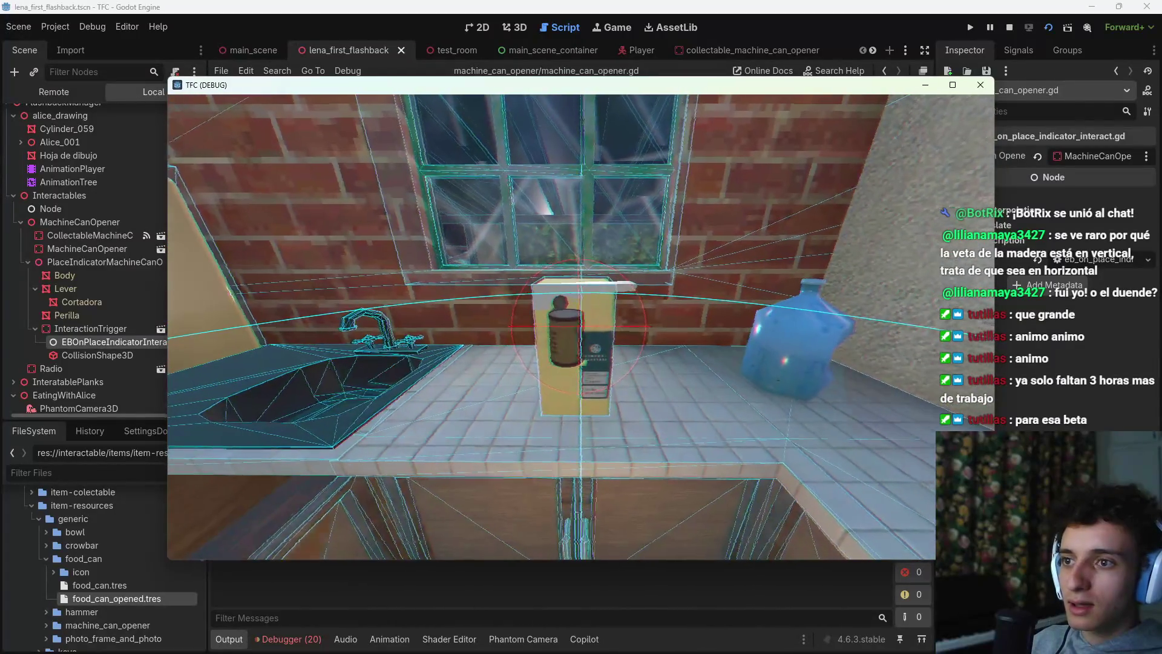
key("e")
key("e")
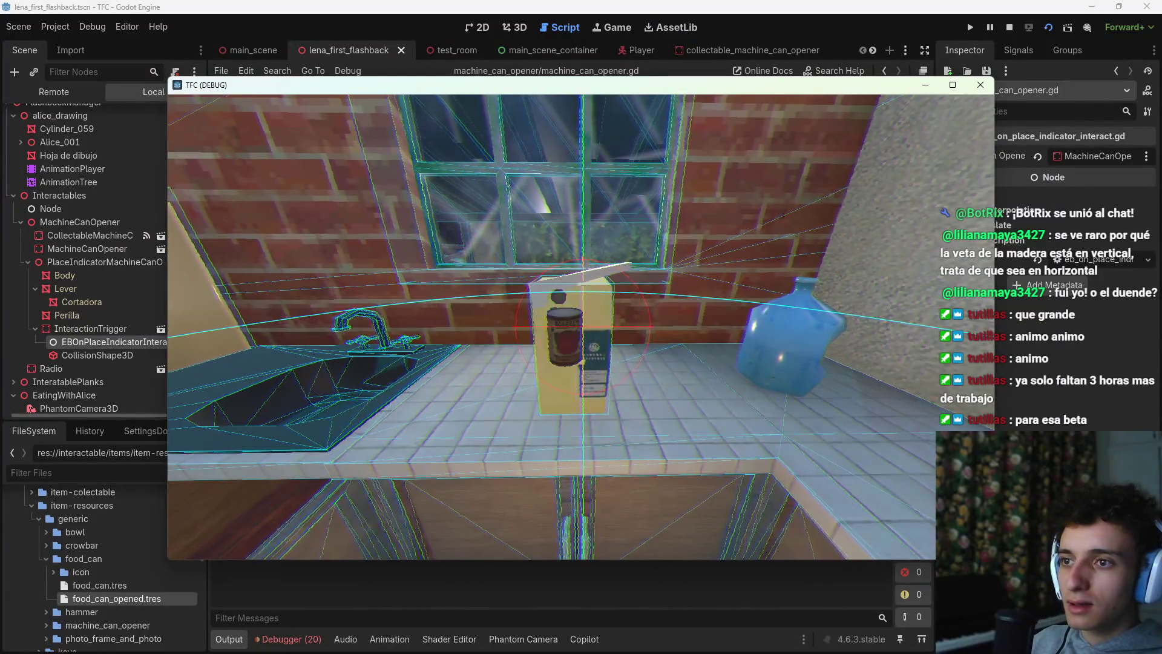
key("e")
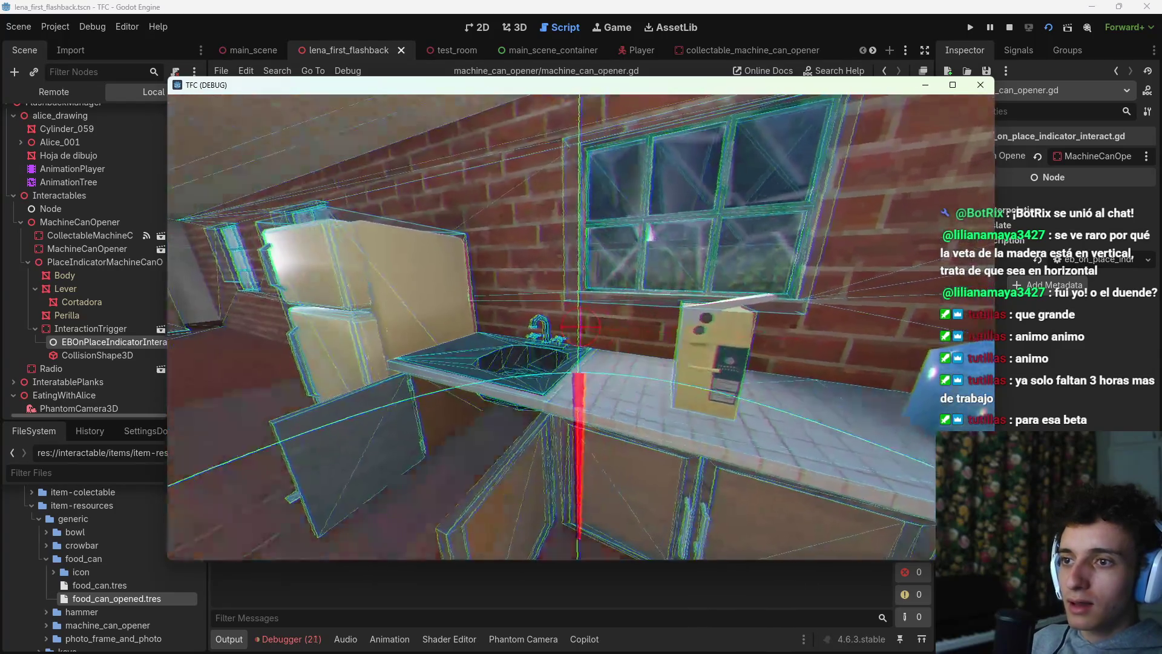
key("Tab")
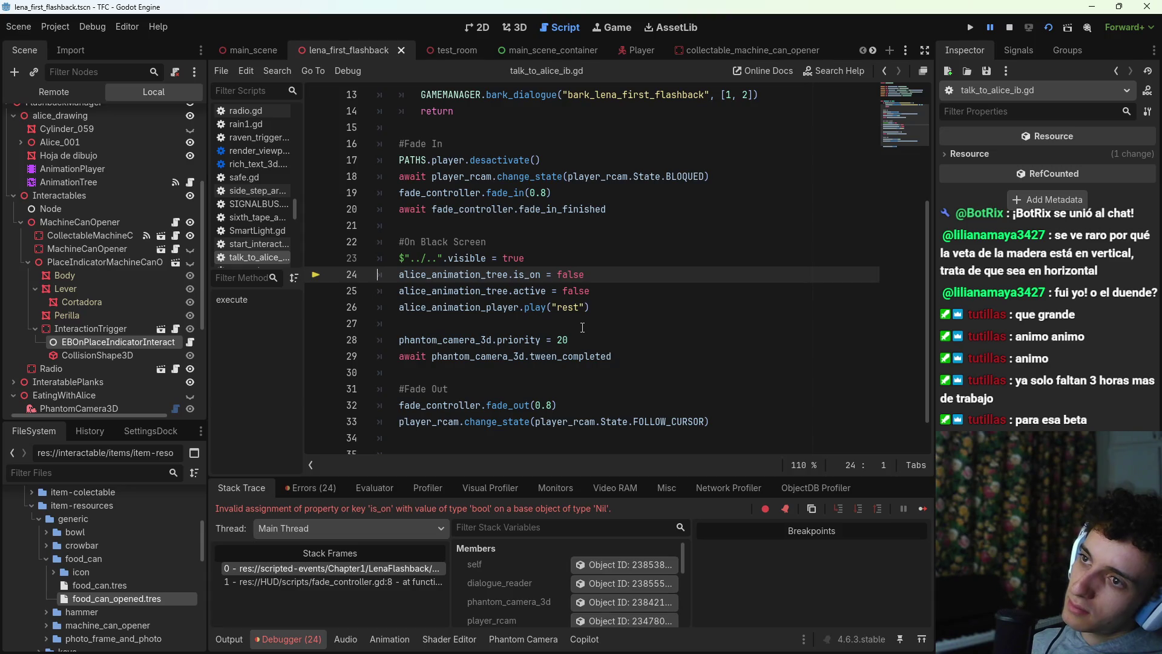
Step: Stop the crashed debug session and check the alice_animation_tree export declaration
left_click(1009, 27)
scroll(583, 201, "up", 4)
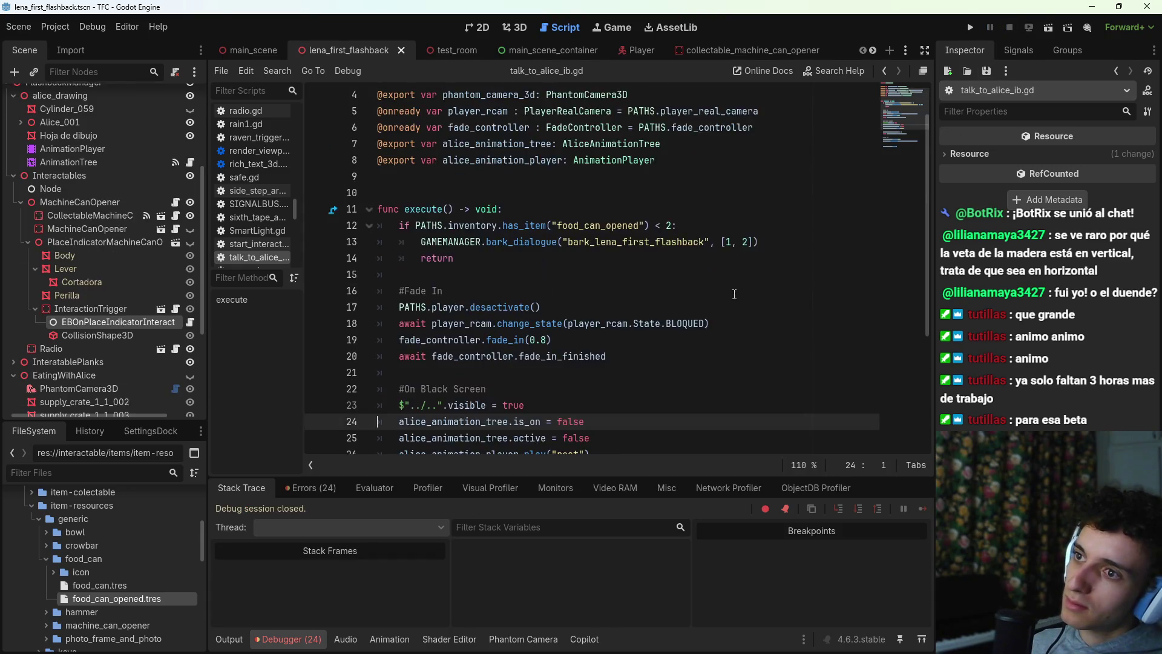
left_click(681, 194)
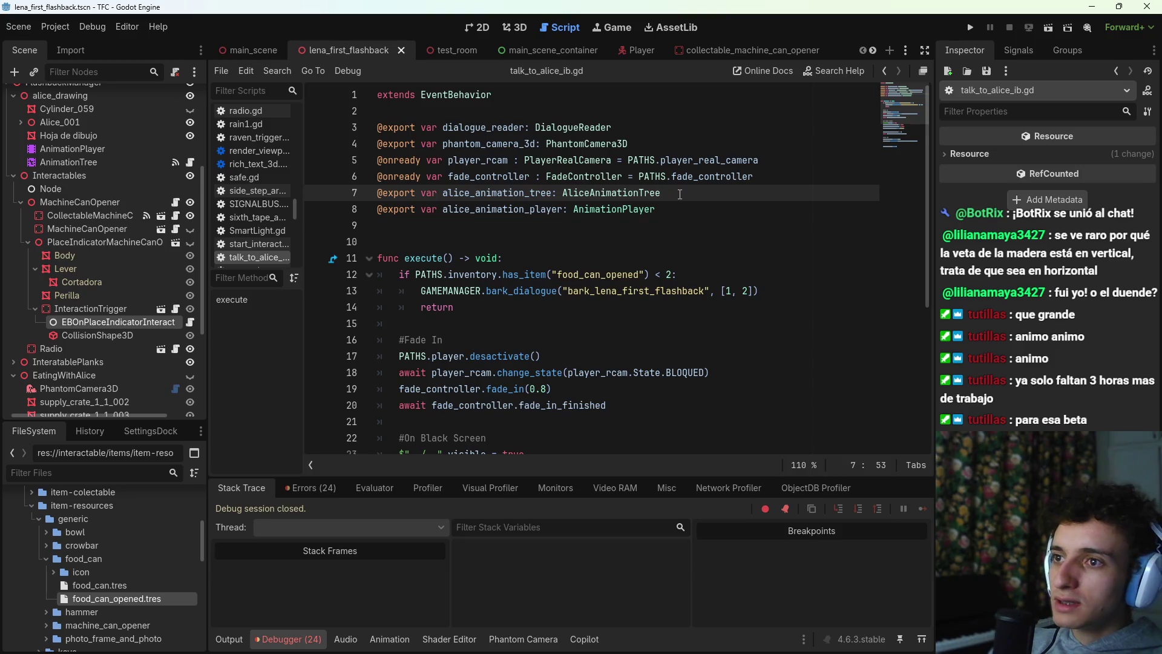
Step: In the 3D view, browse the Scene tree and select Alice's InteractionTrigger node
left_click(519, 28)
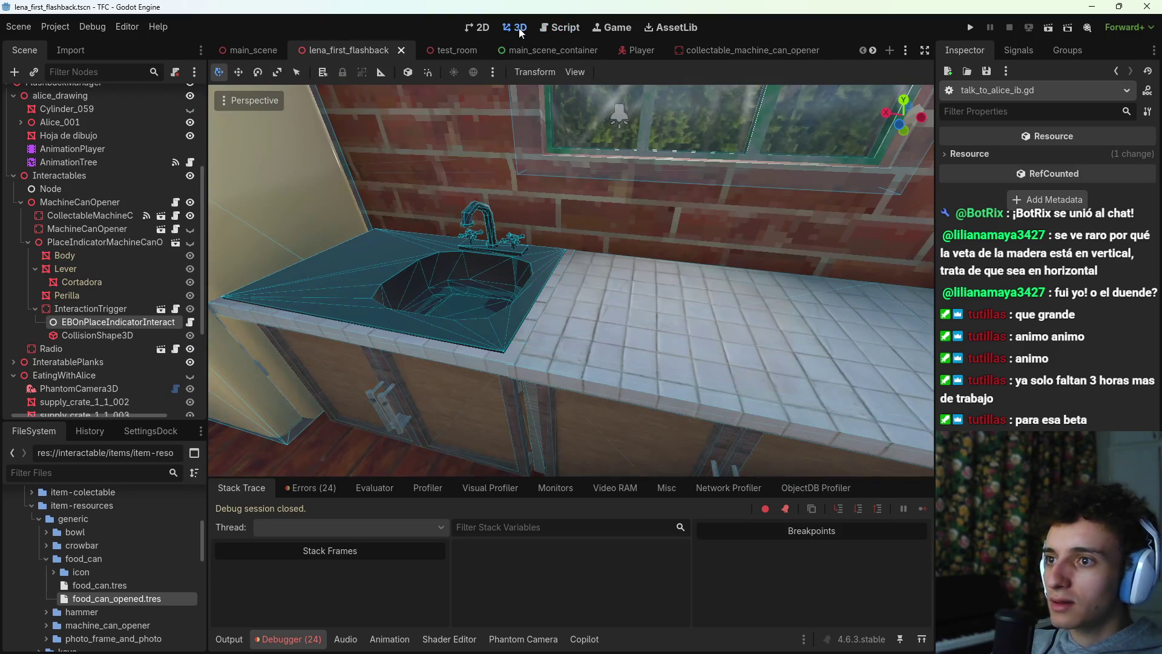
scroll(394, 325, "up", 5)
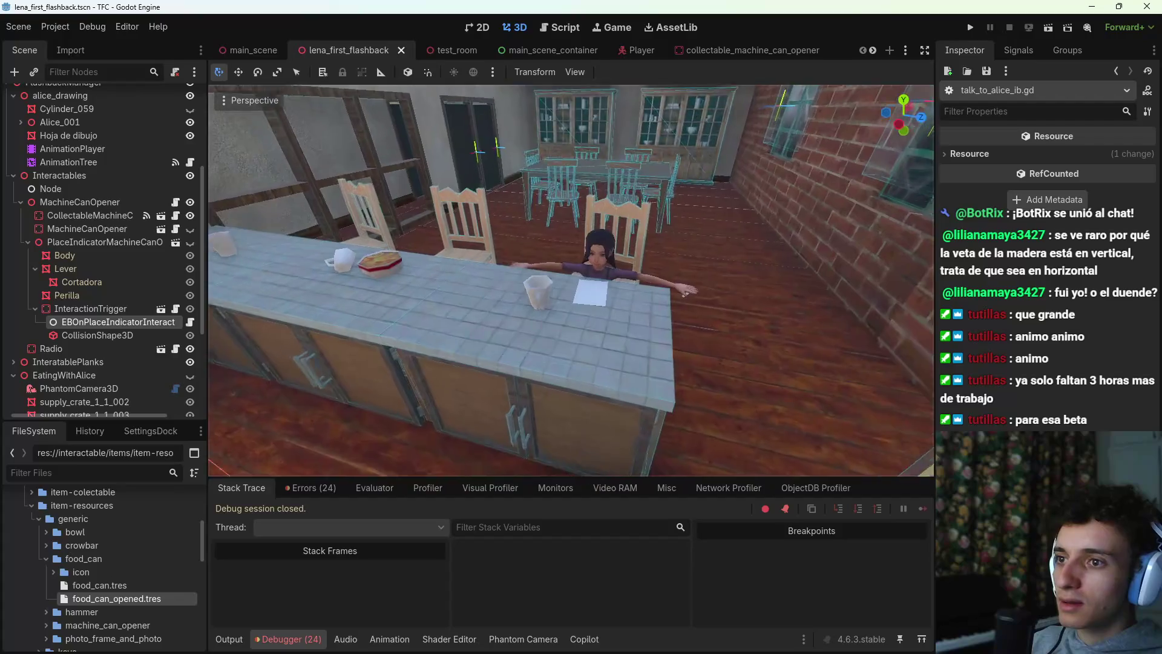
left_click(20, 309)
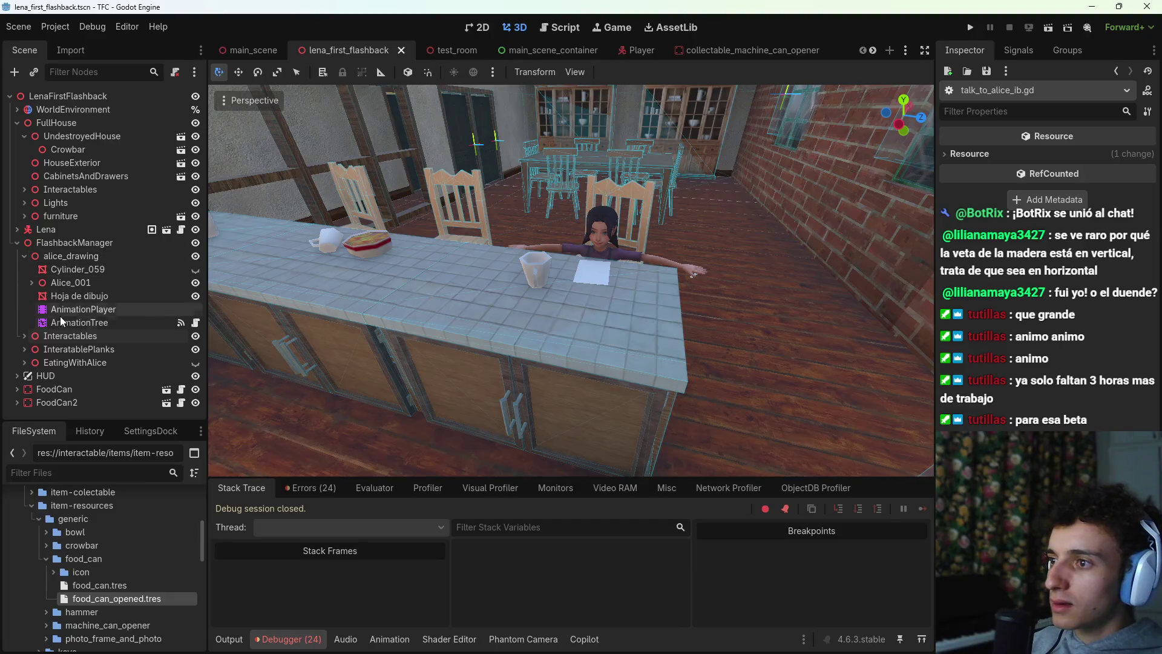
scroll(78, 381, "down", 3)
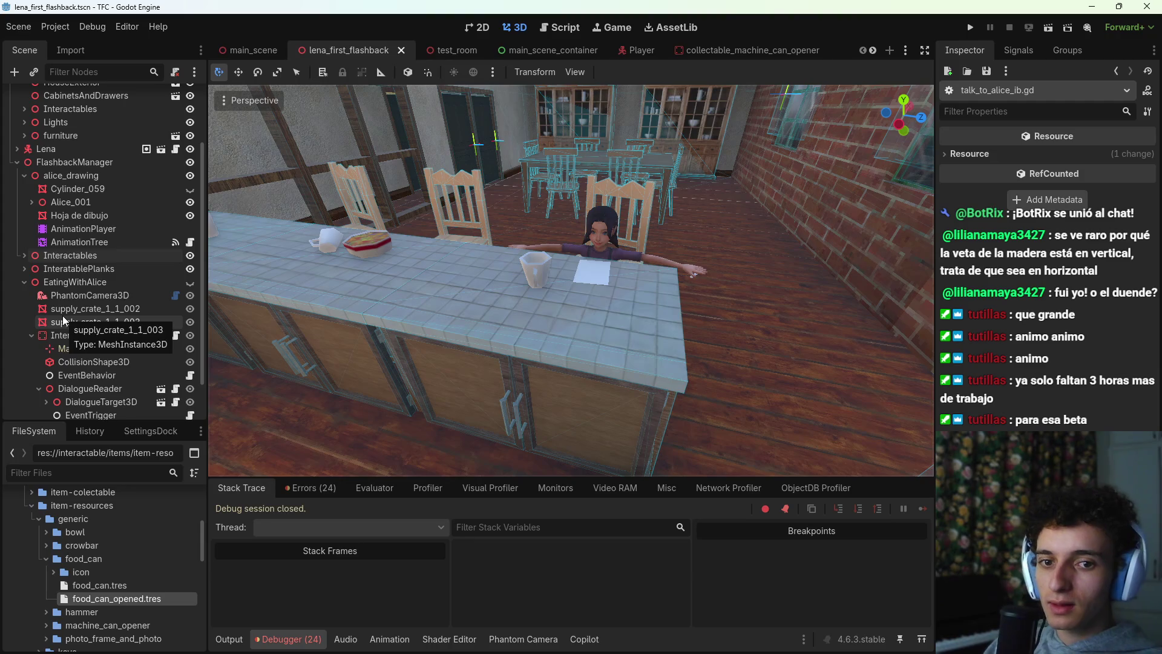
scroll(90, 321, "down", 2)
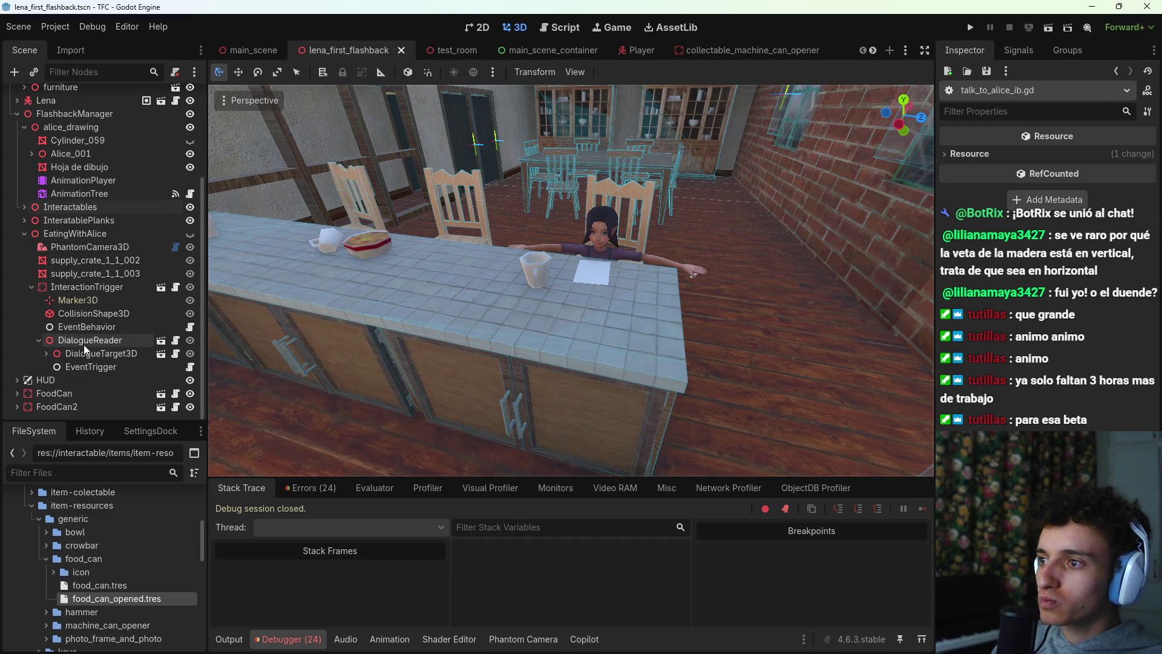
left_click(31, 288)
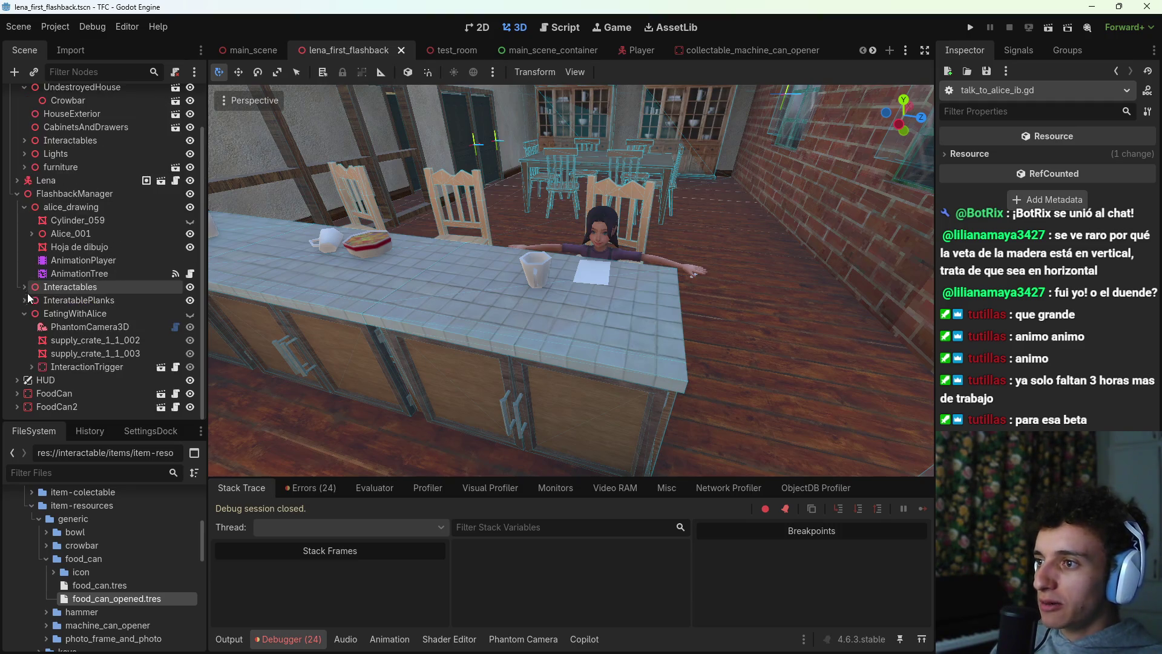
left_click(32, 366)
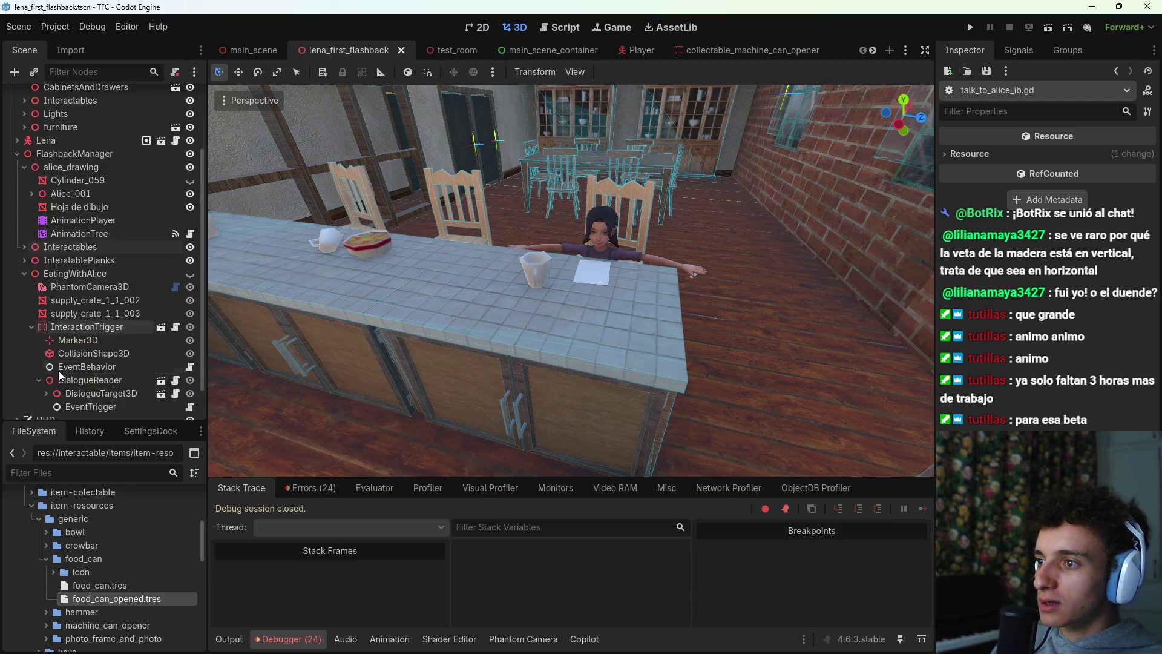
left_click(31, 274)
left_click(24, 300)
left_click(24, 300)
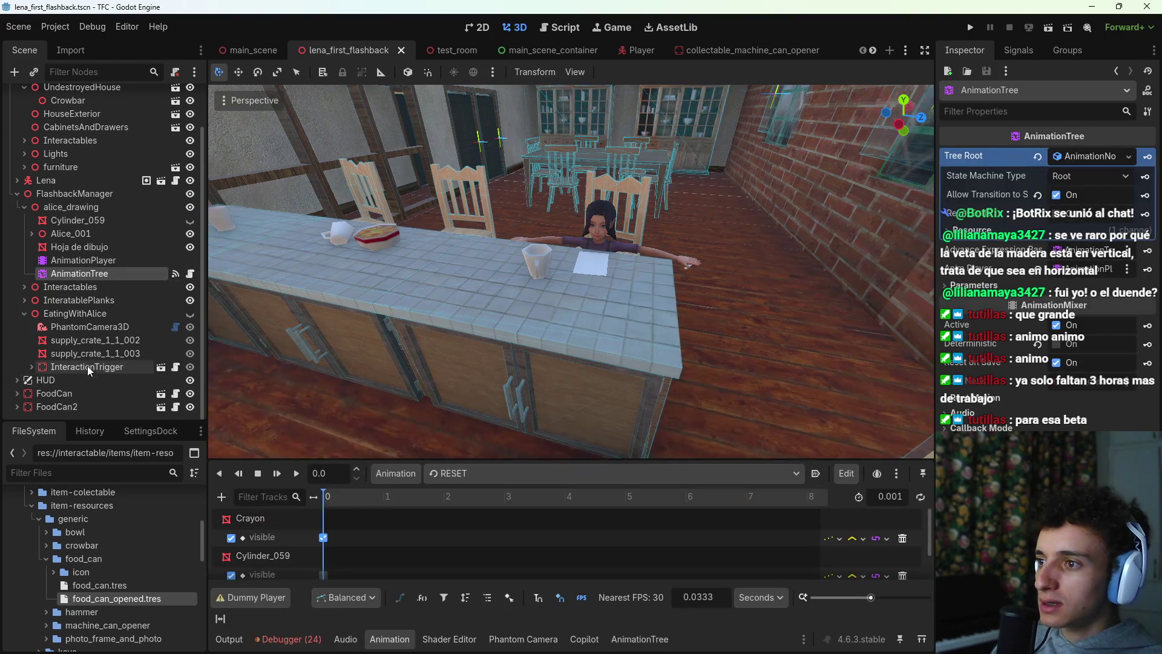
left_click(93, 367)
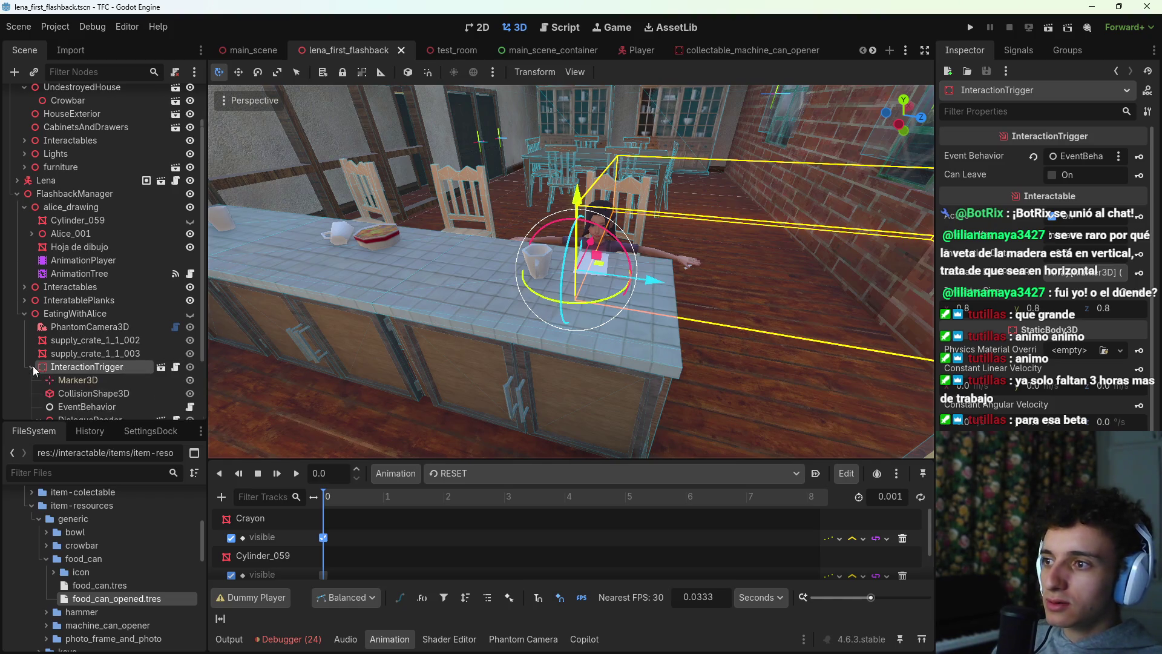
Step: Inspect InteractionTrigger's child nodes and bring up the EventBehavior's talk-to-Alice properties
left_click(32, 367)
left_click(107, 367)
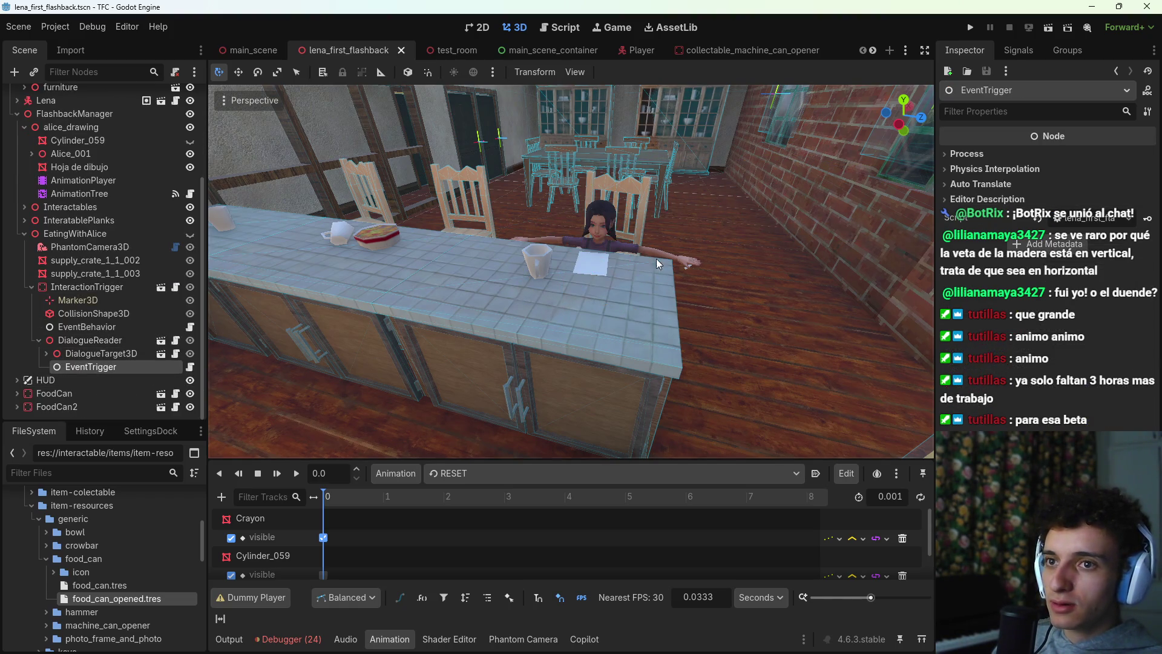
left_click(109, 353)
left_click(97, 341)
left_click(104, 366)
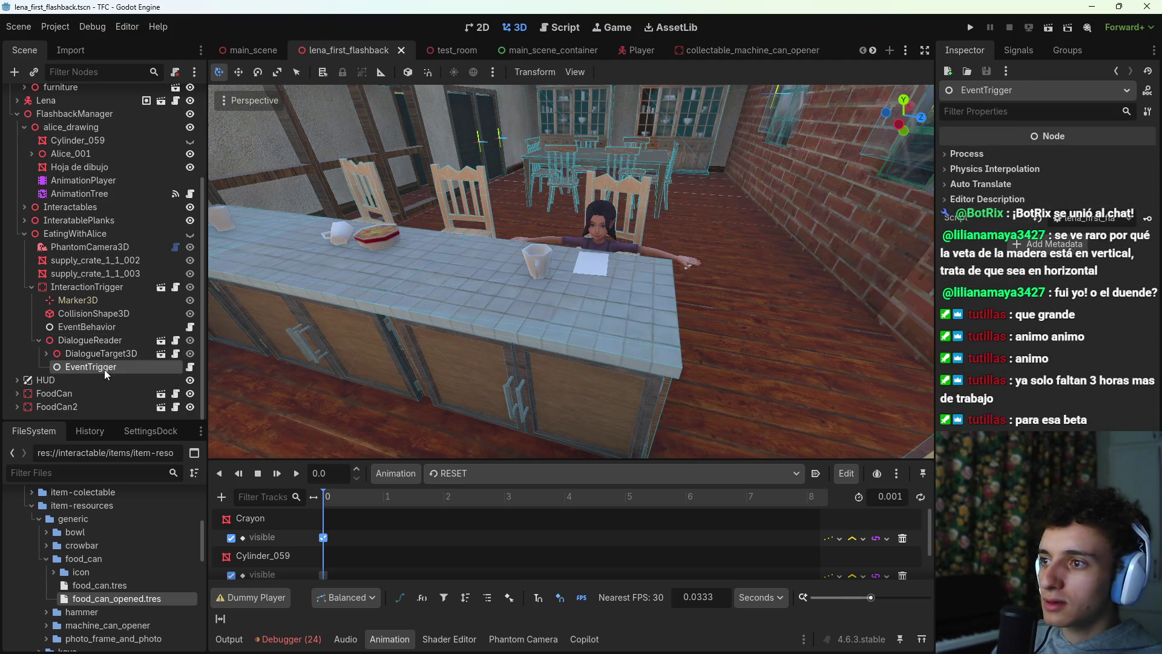
left_click(190, 367)
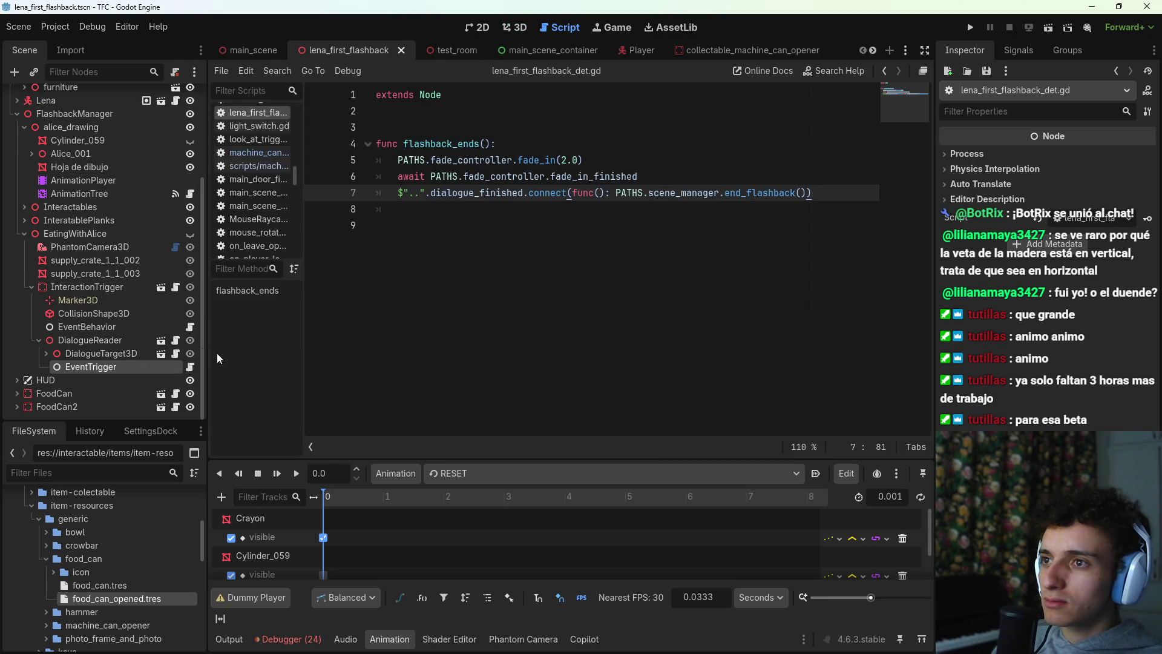
left_click(190, 328)
left_click(120, 322)
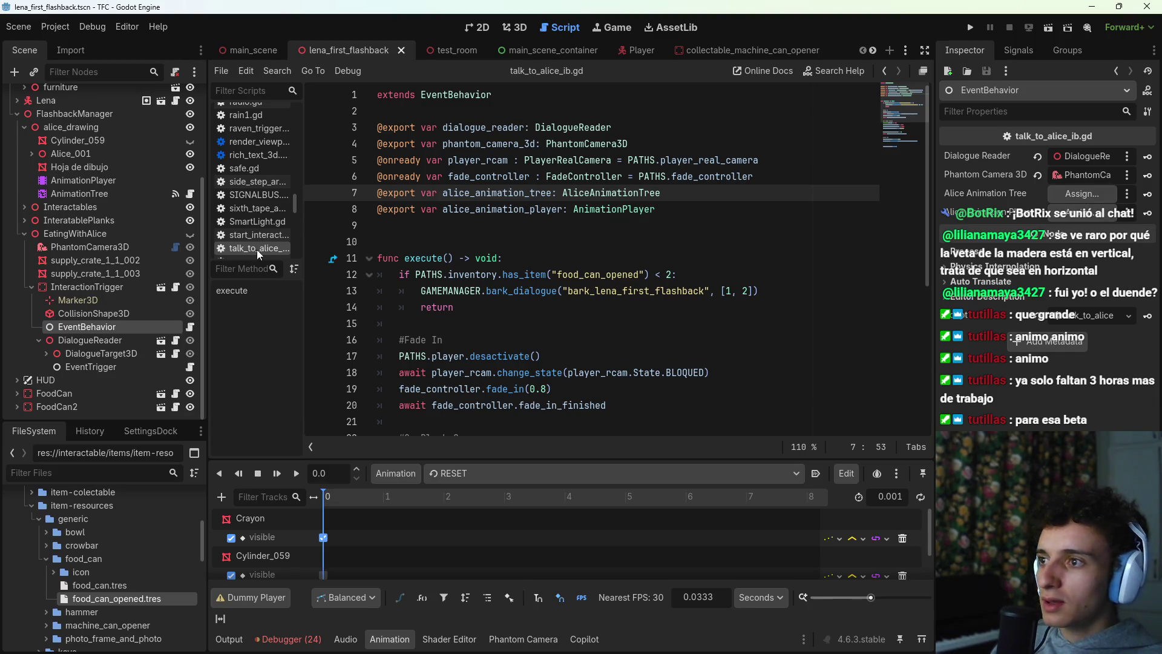
Step: Assign Alice's AnimationTree and AnimationPlayer to the EventBehavior exports, save, and run again
left_click_drag(87, 193, 653, 227)
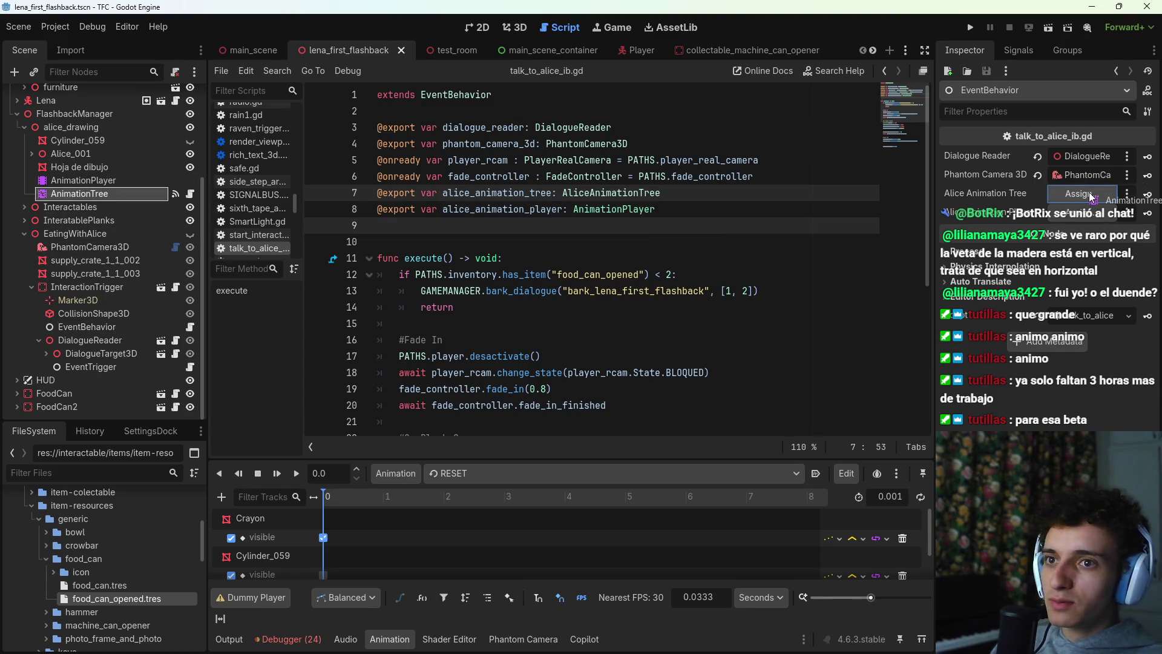
left_click_drag(1092, 197, 1091, 197)
mouse_move(84, 181)
left_mouse_down()
mouse_move(605, 239)
mouse_move(1103, 218)
left_mouse_up()
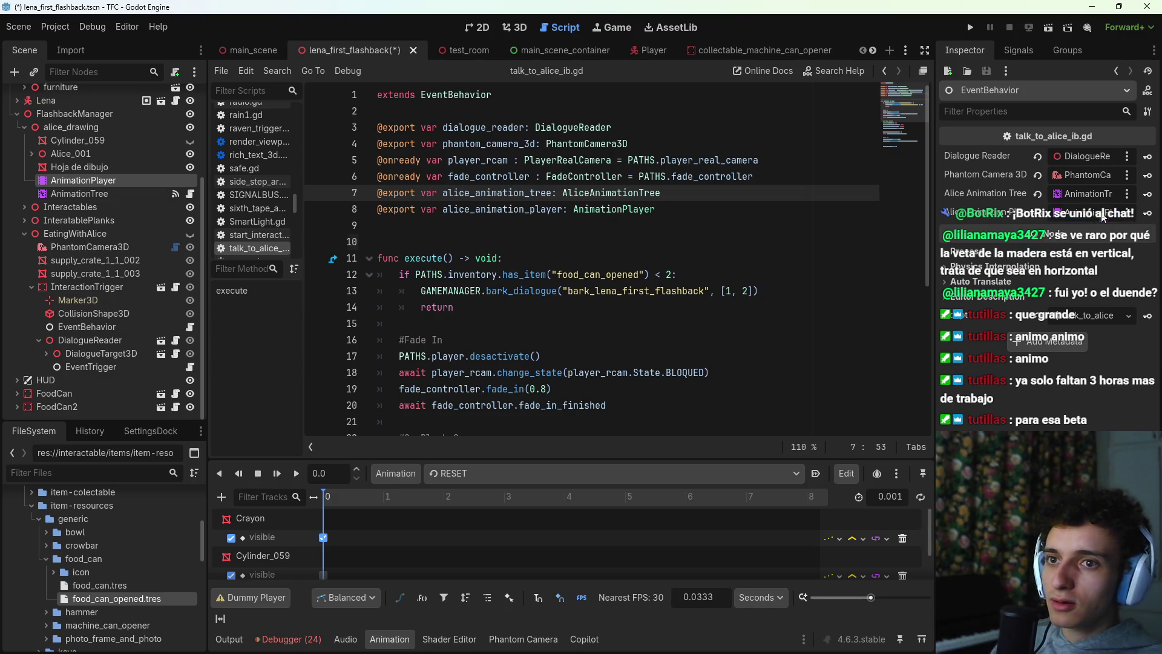
key("ctrl+s")
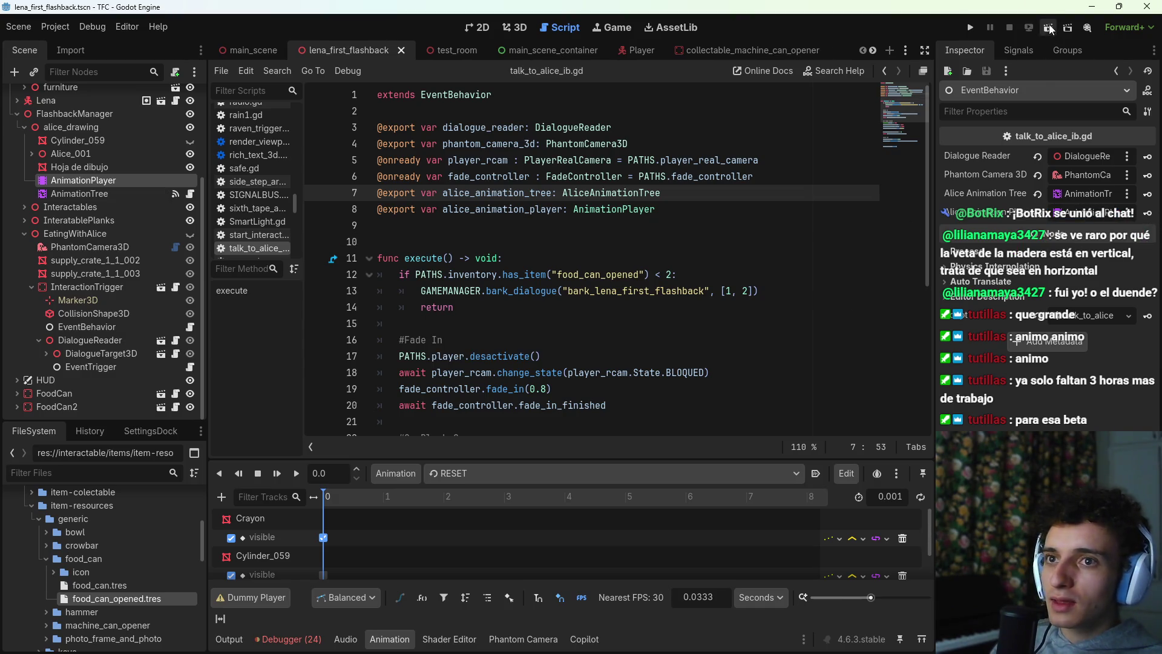
left_click(1049, 26)
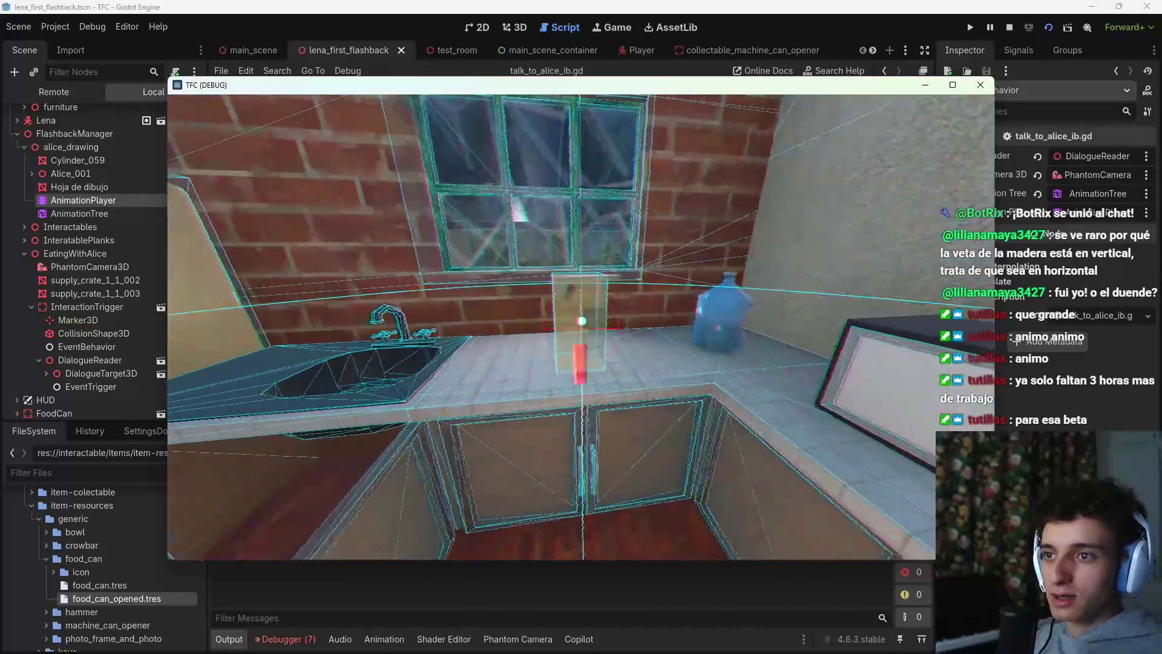
Step: Turn toward the doorway and play the flashback until the end_flashback null-instance error
left_click_drag(581, 321, 727, 321)
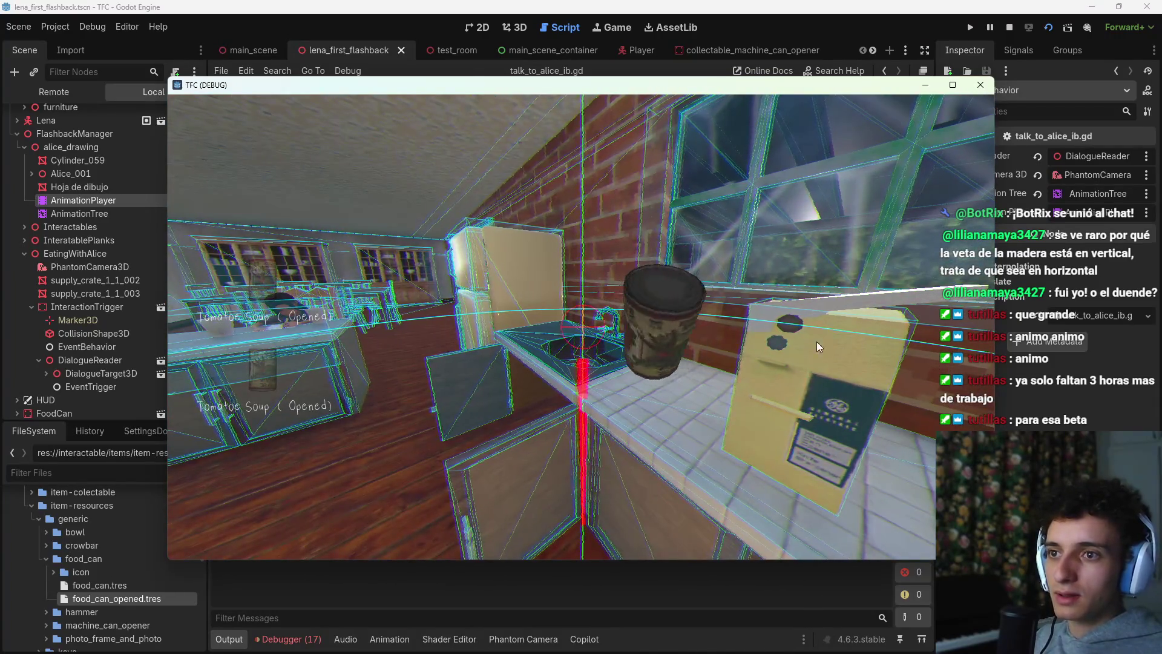
left_click(822, 383)
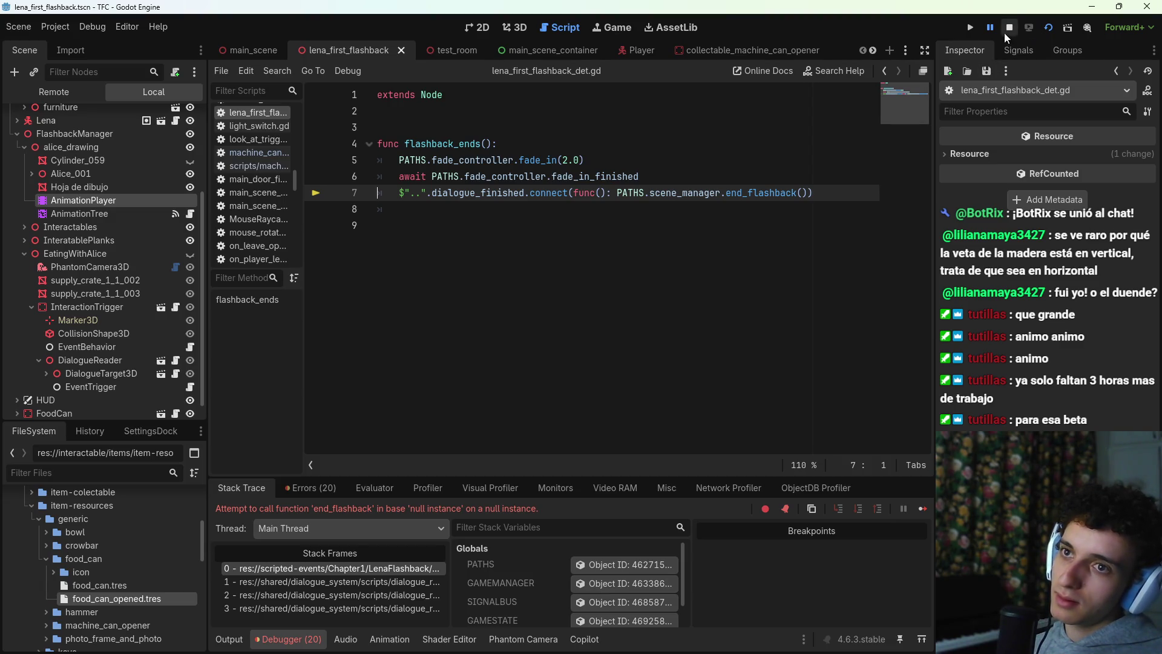
Step: Stop the running game with F8 and switch over to the Trello board
key("F8")
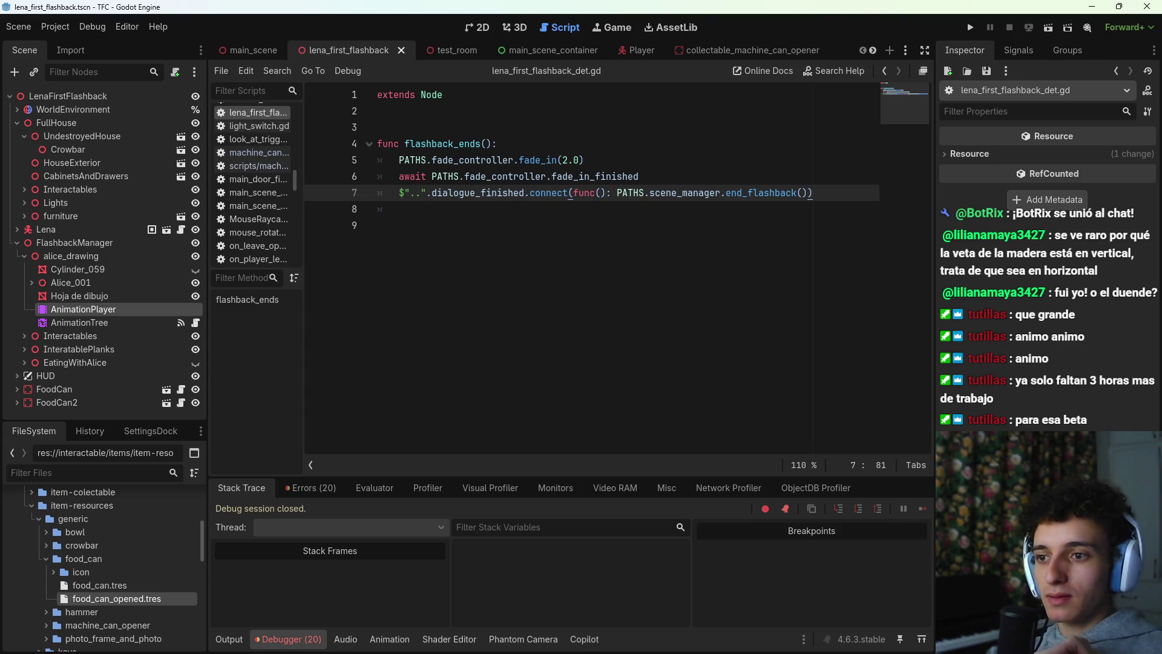
left_click(689, 640)
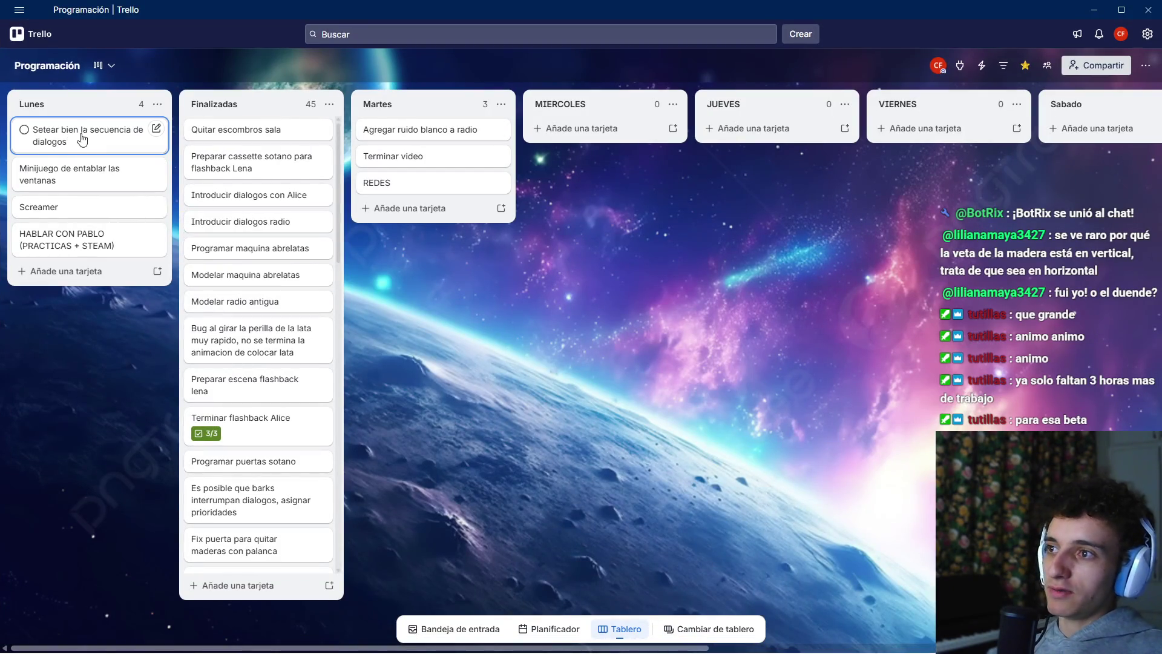
Step: Move the 'Minijuego de entablar las ventanas' card to Finalizadas, then return to Godot's 3D view
mouse_move(60, 175)
left_mouse_down()
mouse_move(262, 127)
mouse_move(254, 133)
left_mouse_up()
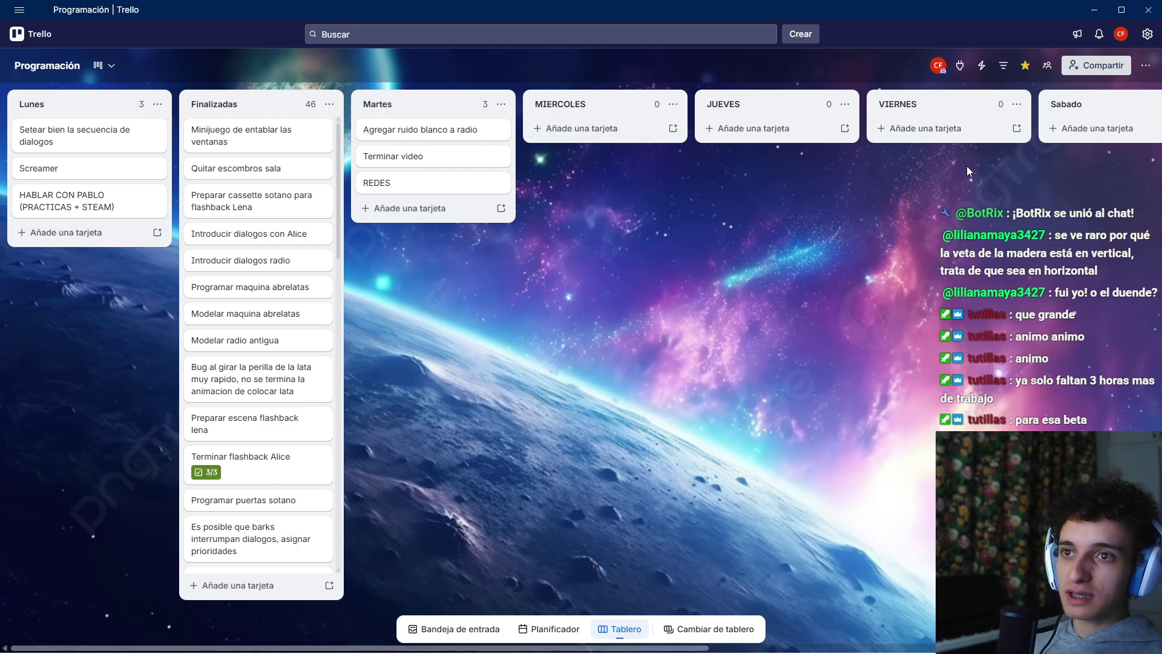
mouse_move(986, 325)
left_mouse_down()
mouse_move(522, 336)
mouse_move(981, 342)
left_mouse_up()
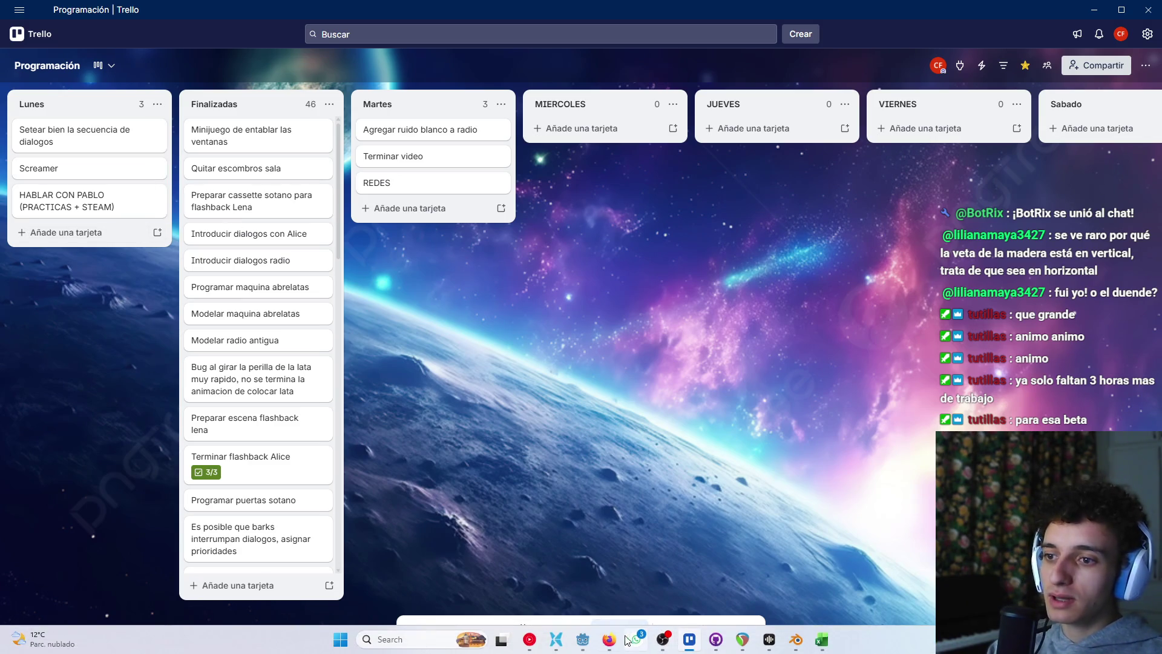
left_click(584, 640)
key("ctrl+F2")
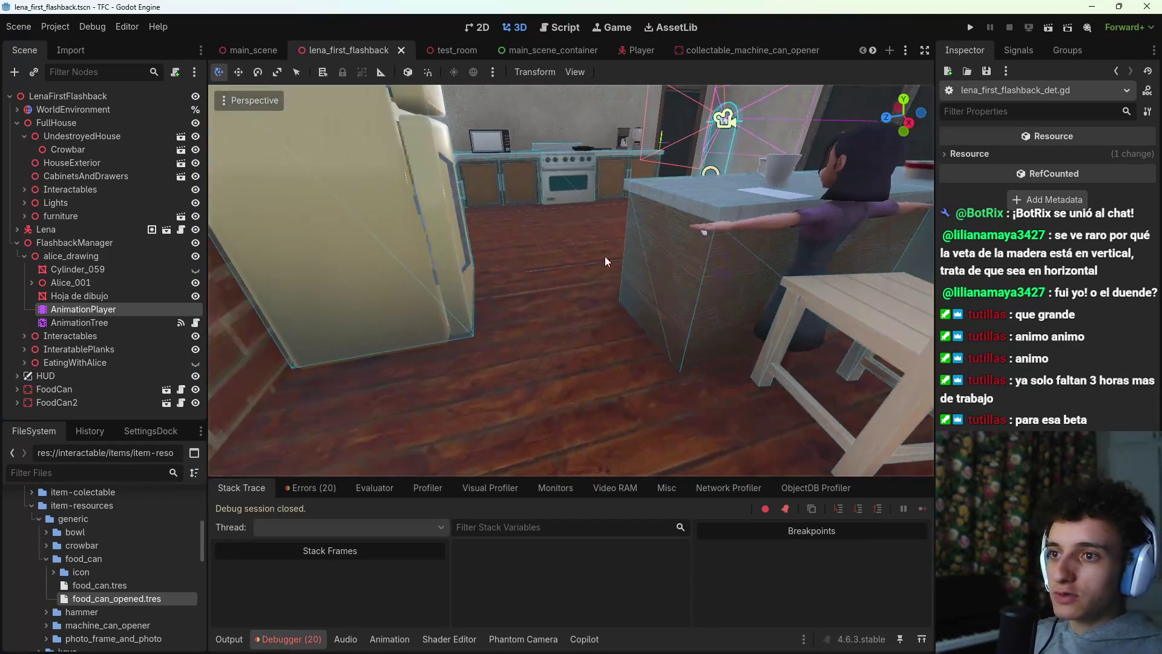
Step: Create a new inherited scene from the UndestroyedHouse model and start saving it
left_click(519, 313)
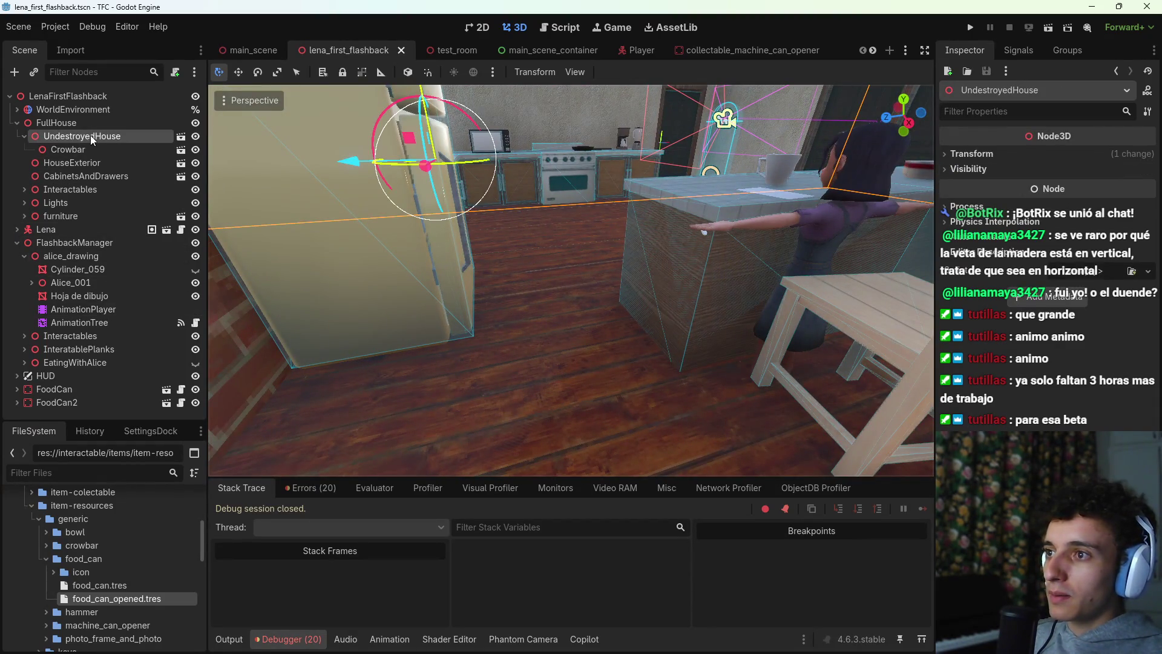
left_click(181, 136)
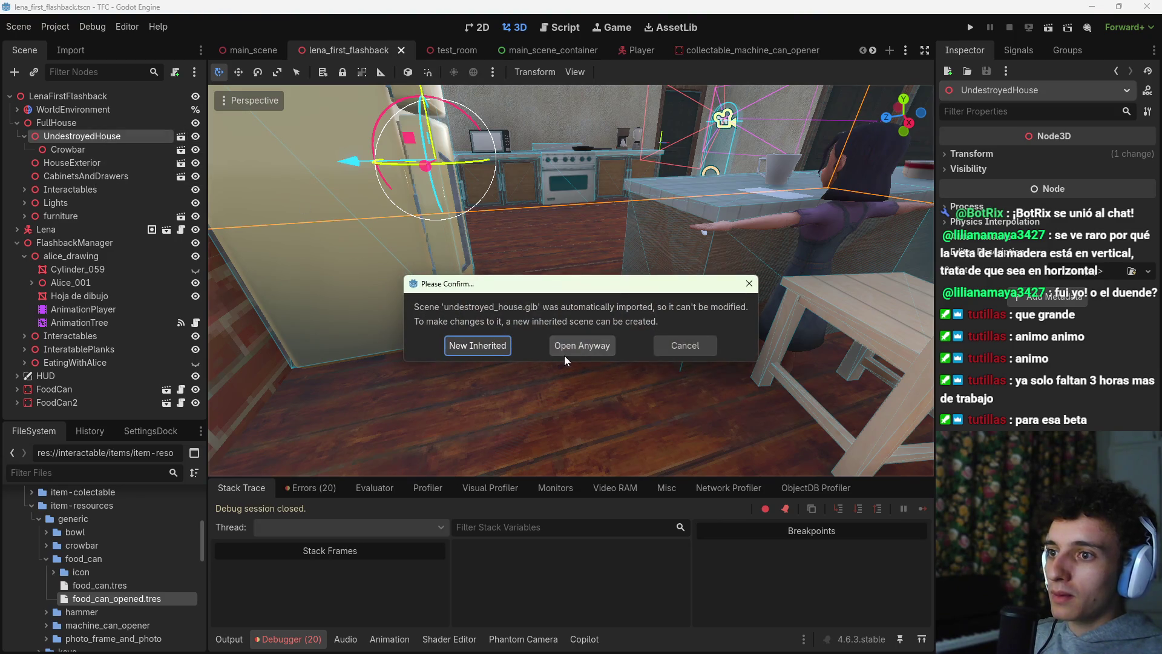
left_click(484, 347)
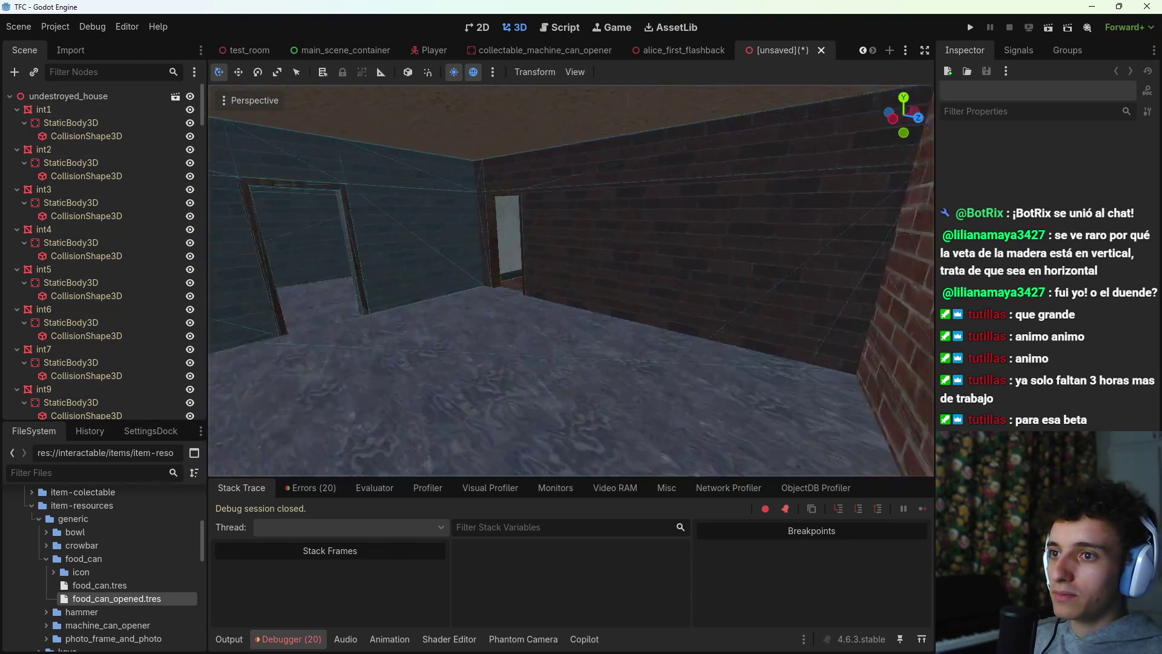
key("ctrl+s")
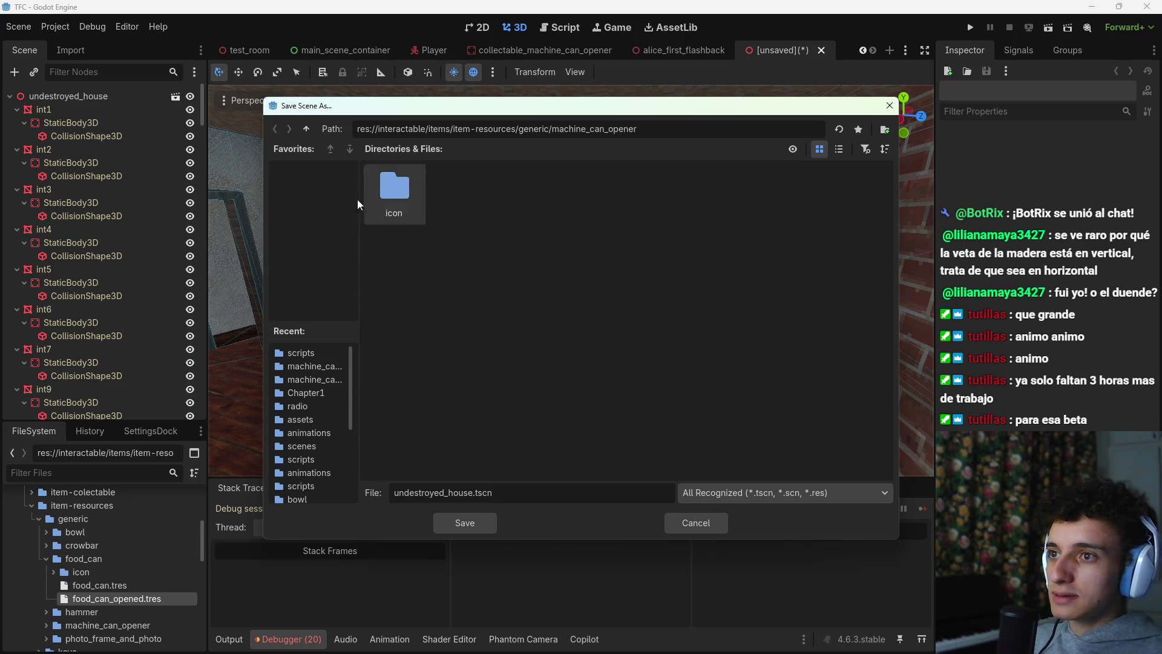
Step: Save it as undestroyed_house.tscn in a new scenery/undestroyed_house/scenes folder
left_click(305, 129)
left_click(305, 129)
left_click(305, 129)
left_click(306, 130)
left_click(305, 130)
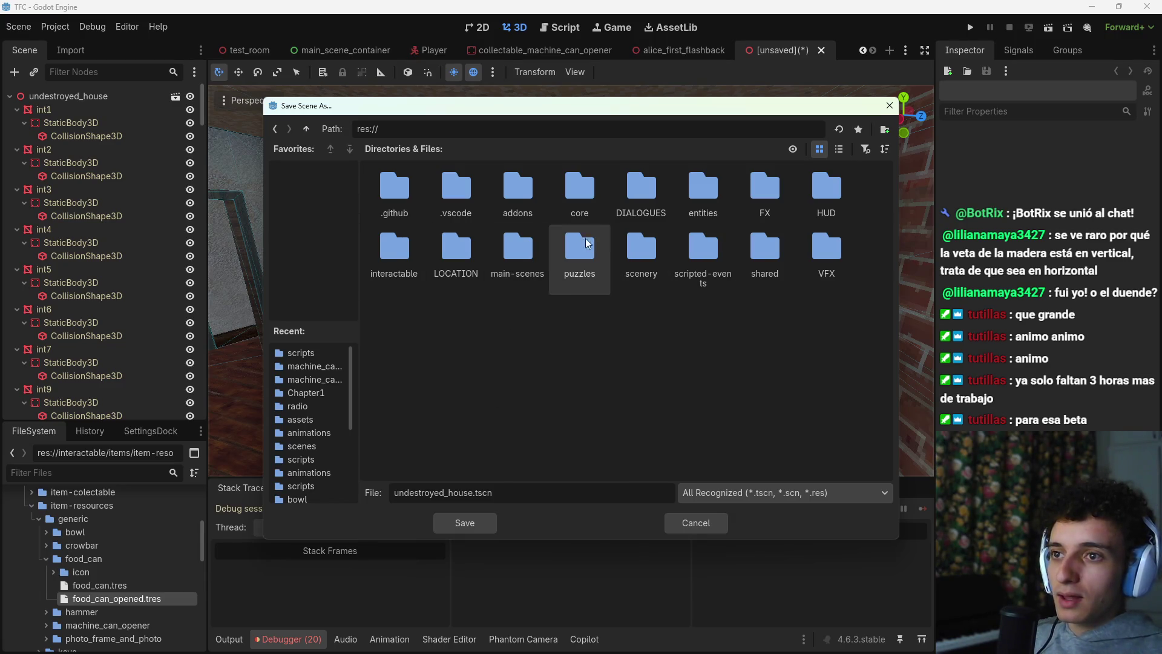
double_click(643, 253)
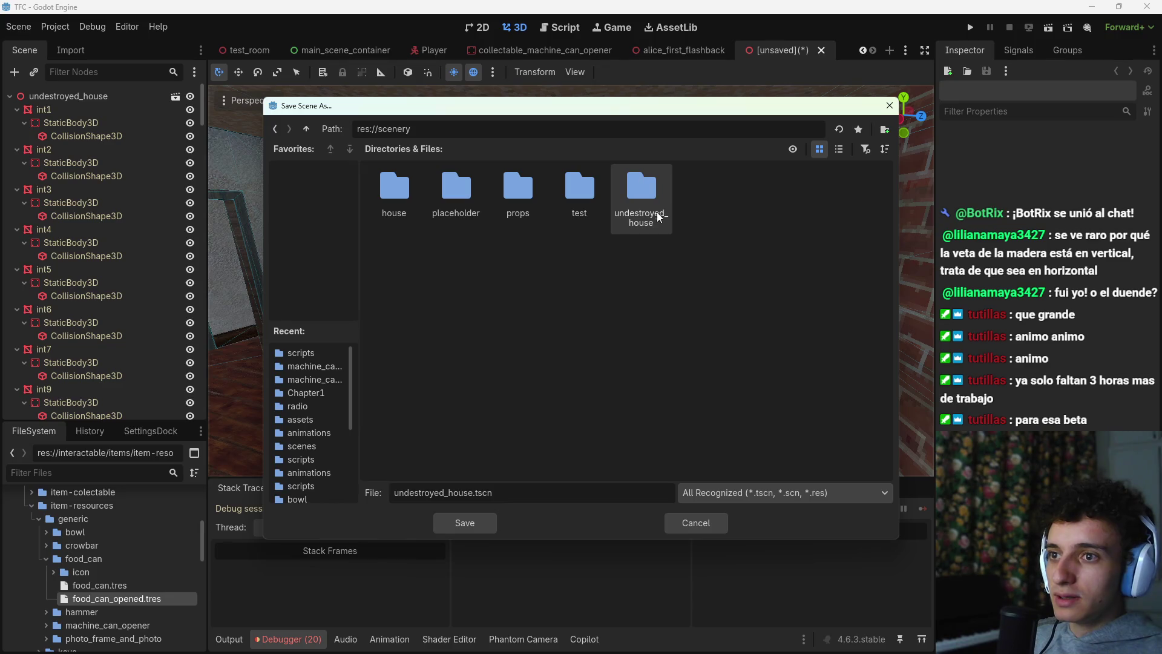
double_click(641, 198)
right_click(480, 241)
left_click(524, 248)
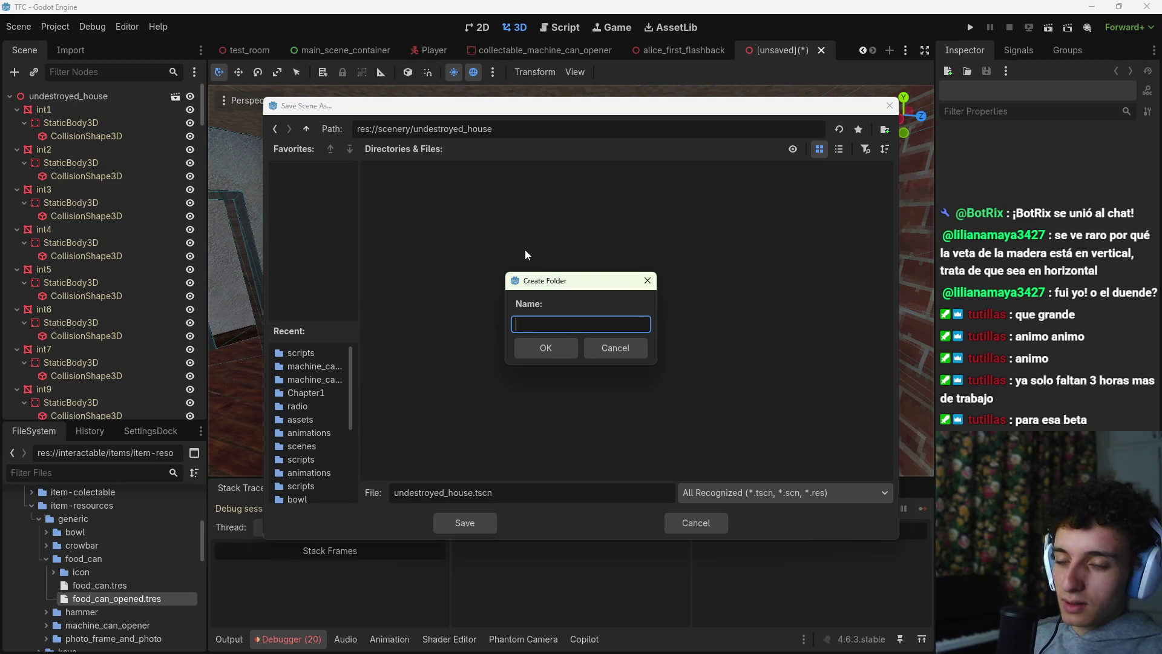
type("scee")
key("BackSpace")
type("nes")
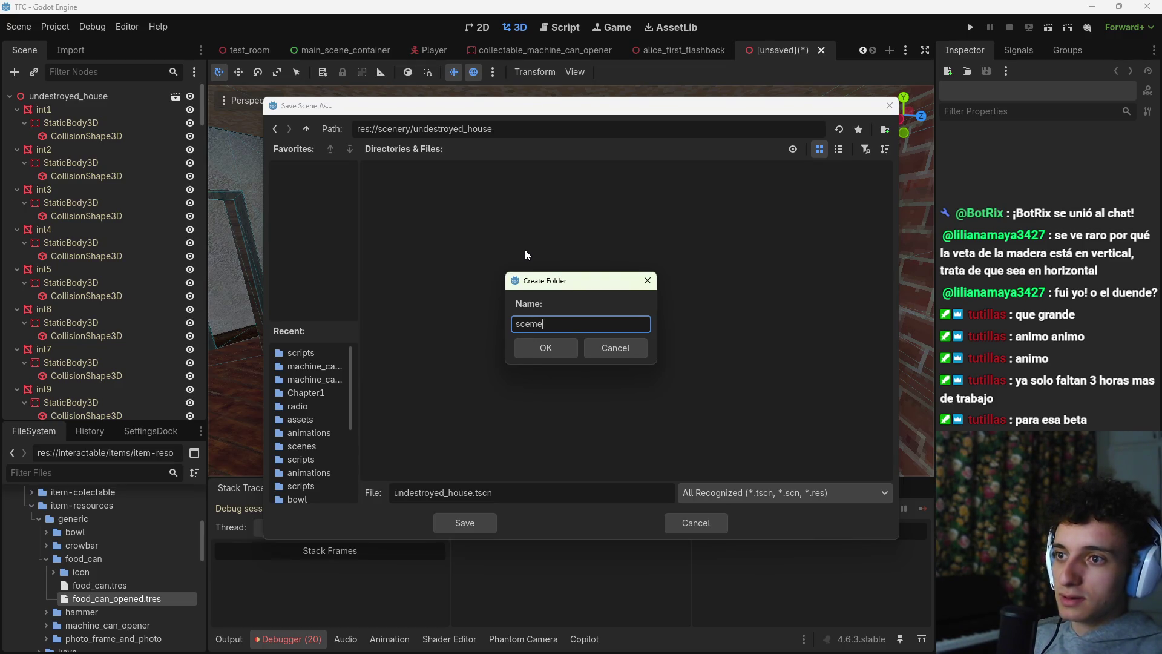
key("Return")
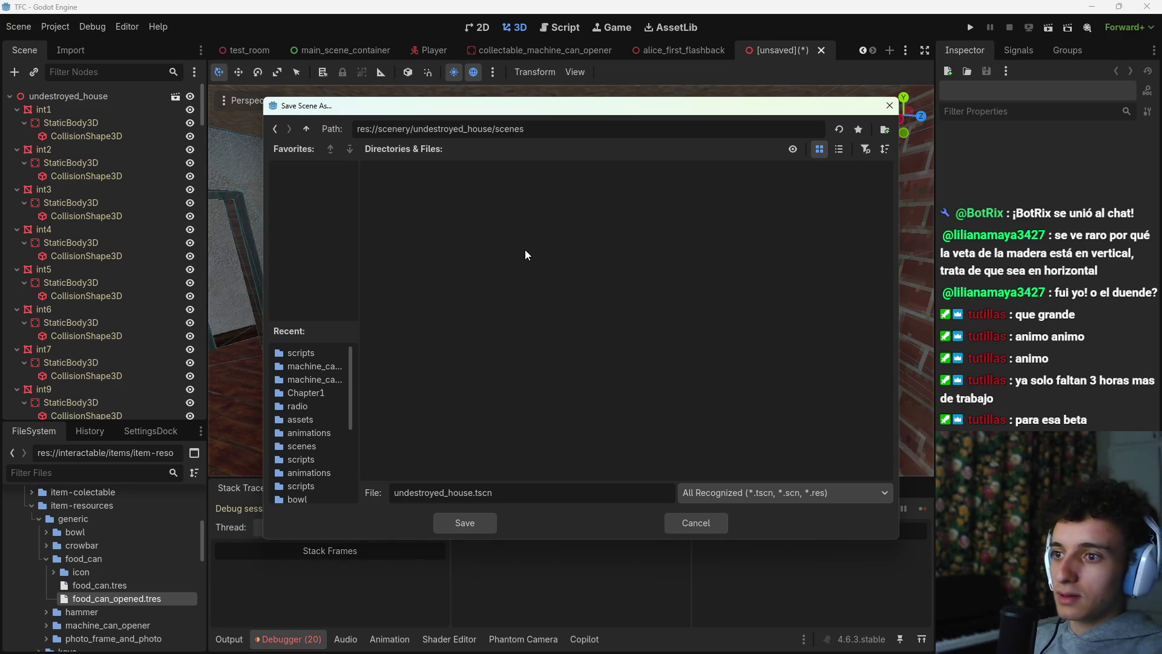
left_click(480, 524)
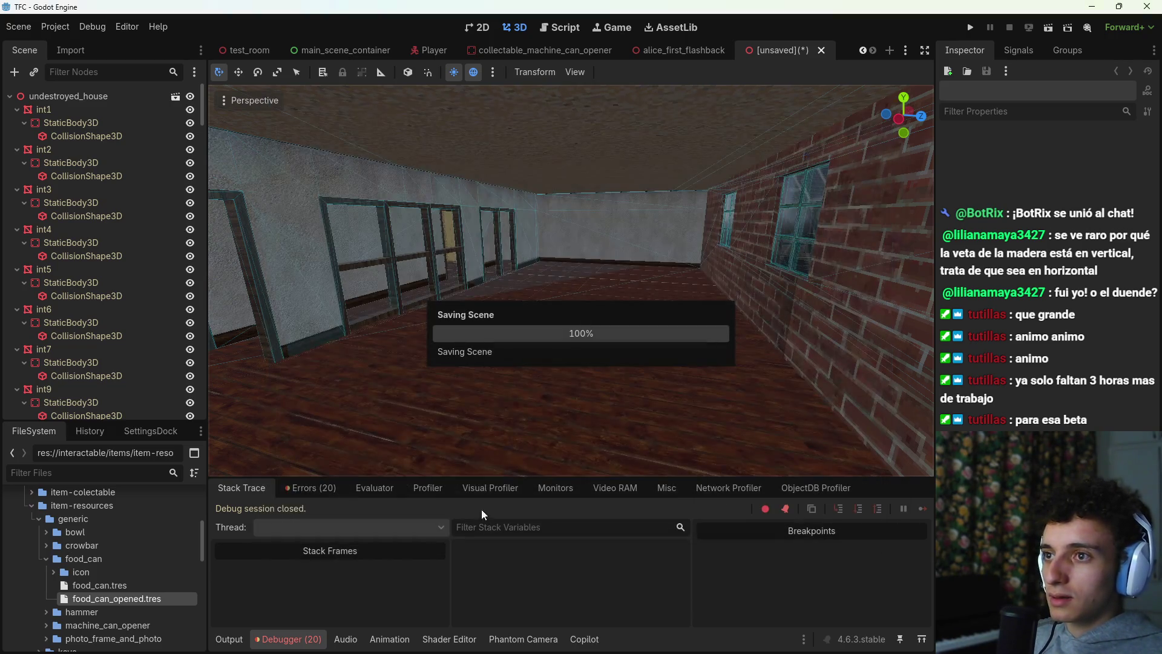
Step: Save the house scene again and cycle the scene tabs back to lena_first_flashback
left_click_drag(558, 394, 484, 339)
key("ctrl+s")
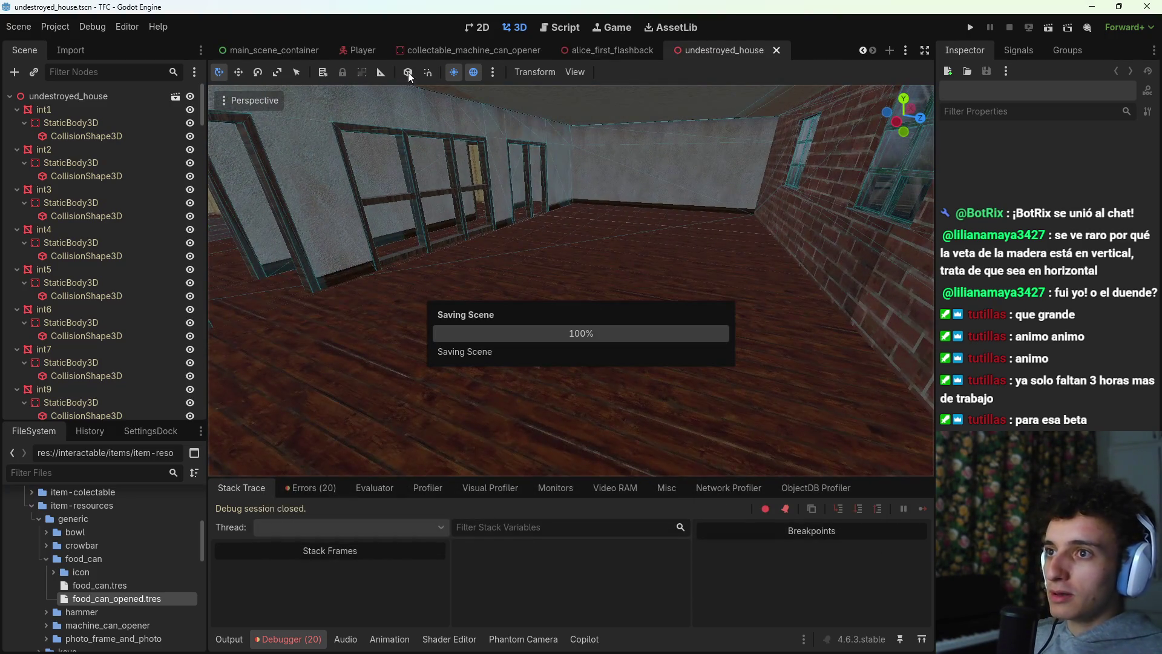
left_click(457, 49)
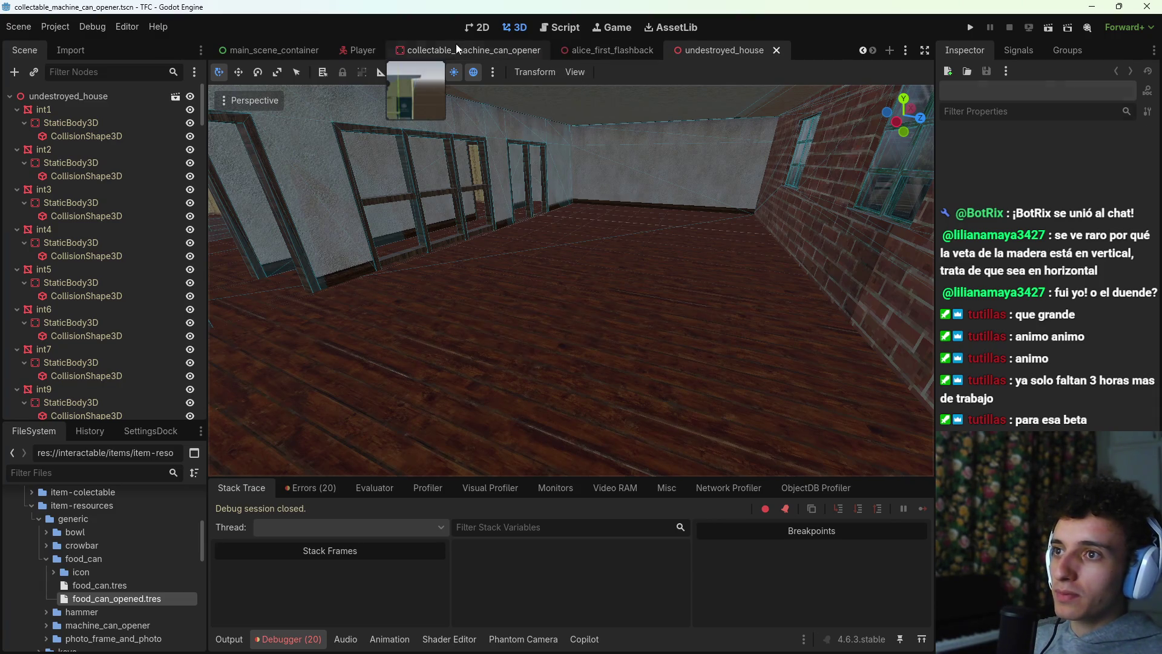
left_click(610, 51)
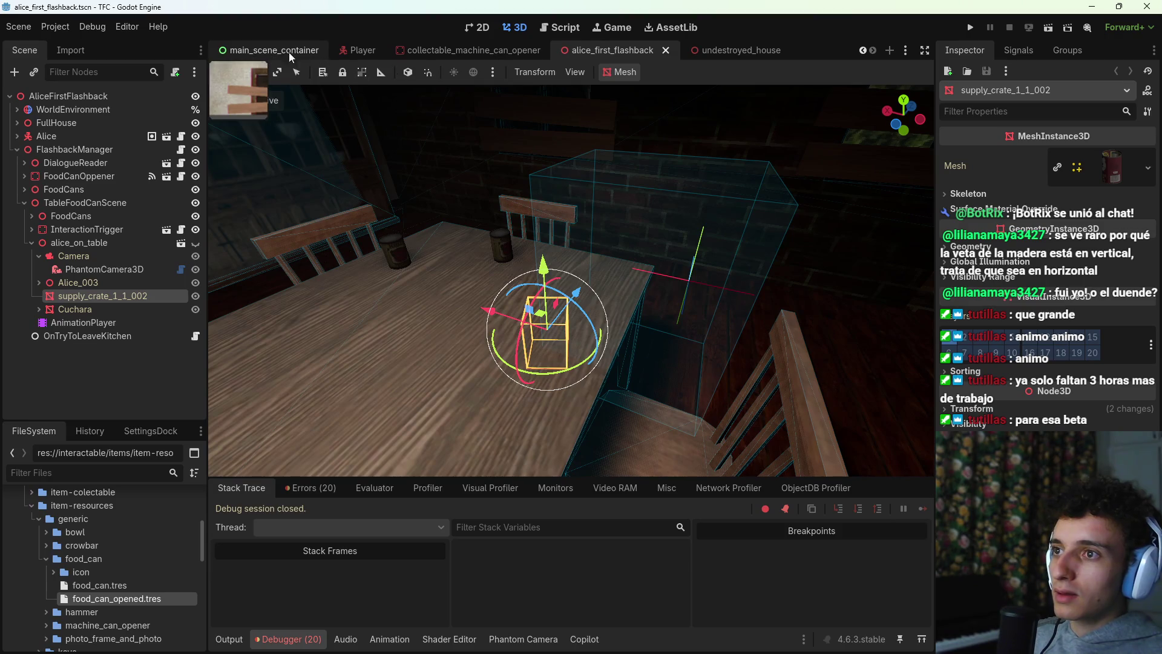
left_click(289, 52)
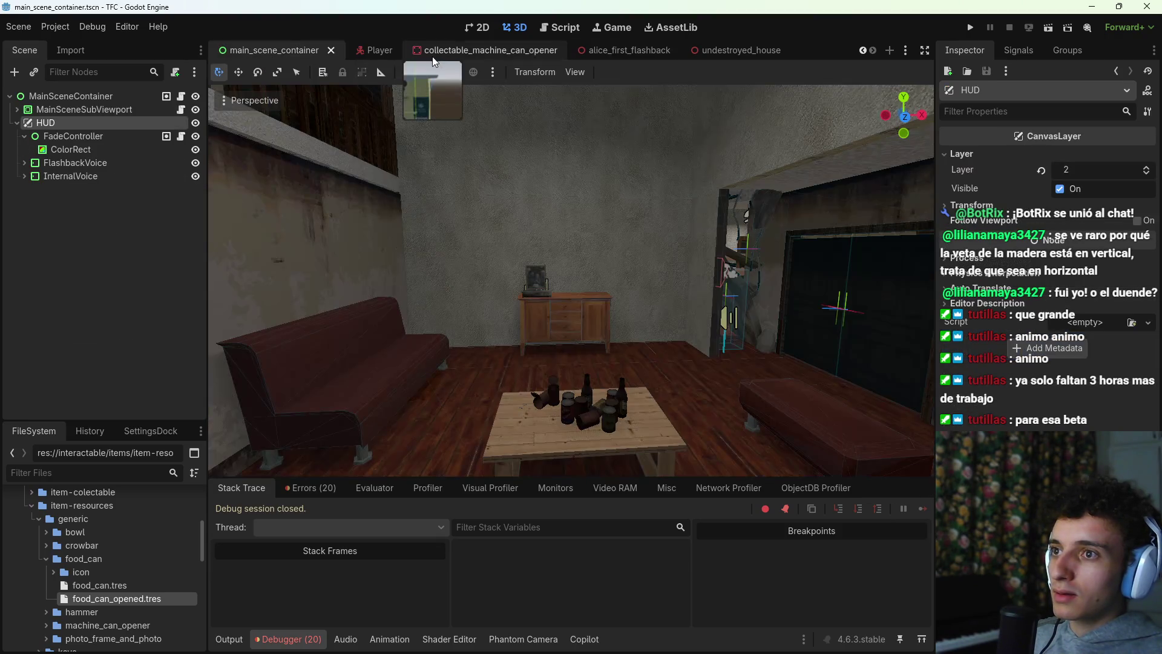
left_click(336, 51)
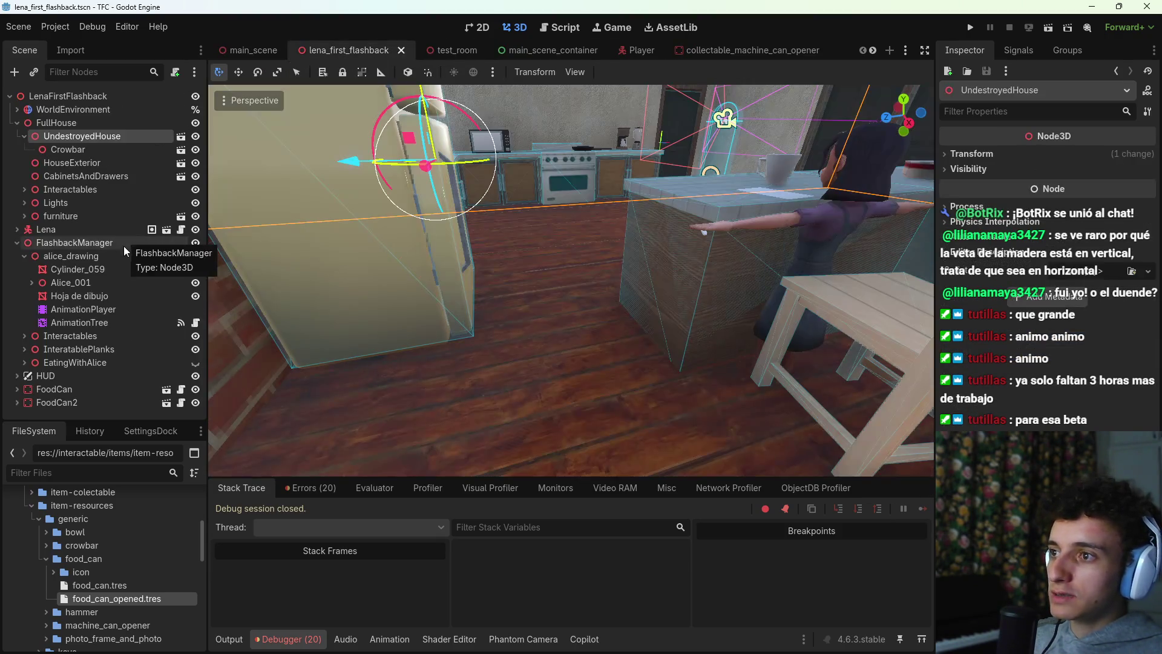
Step: Try opening the existing UndestroyedHouse node and its actions menu, dismissing both without changes
left_click(181, 137)
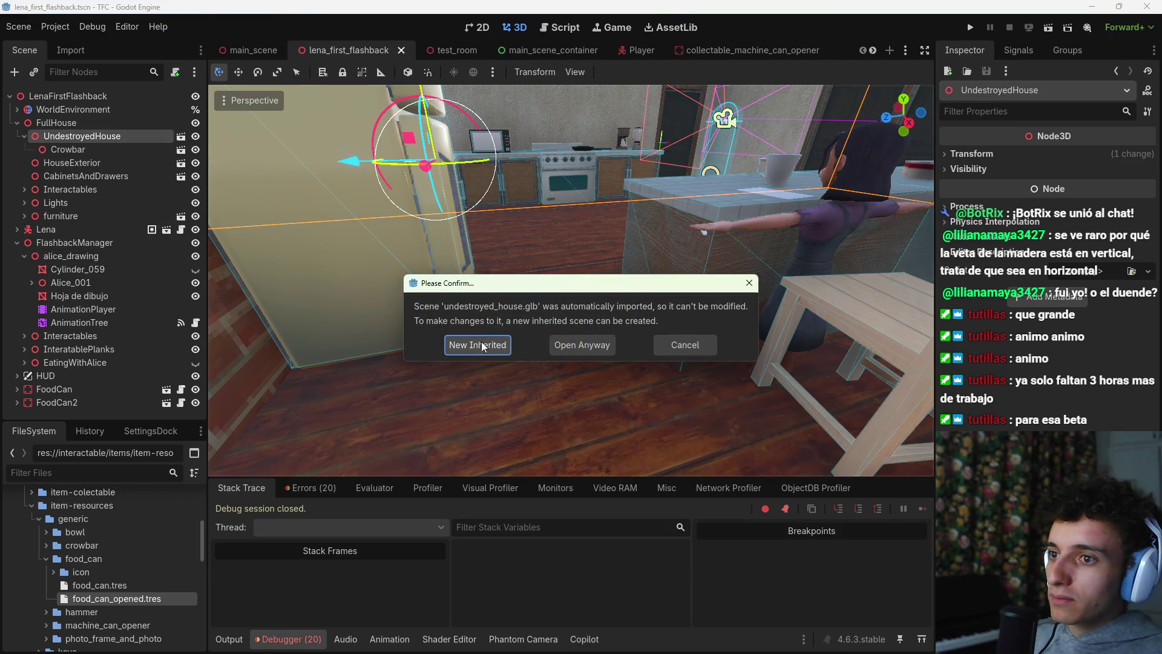
left_click(702, 346)
right_click(79, 137)
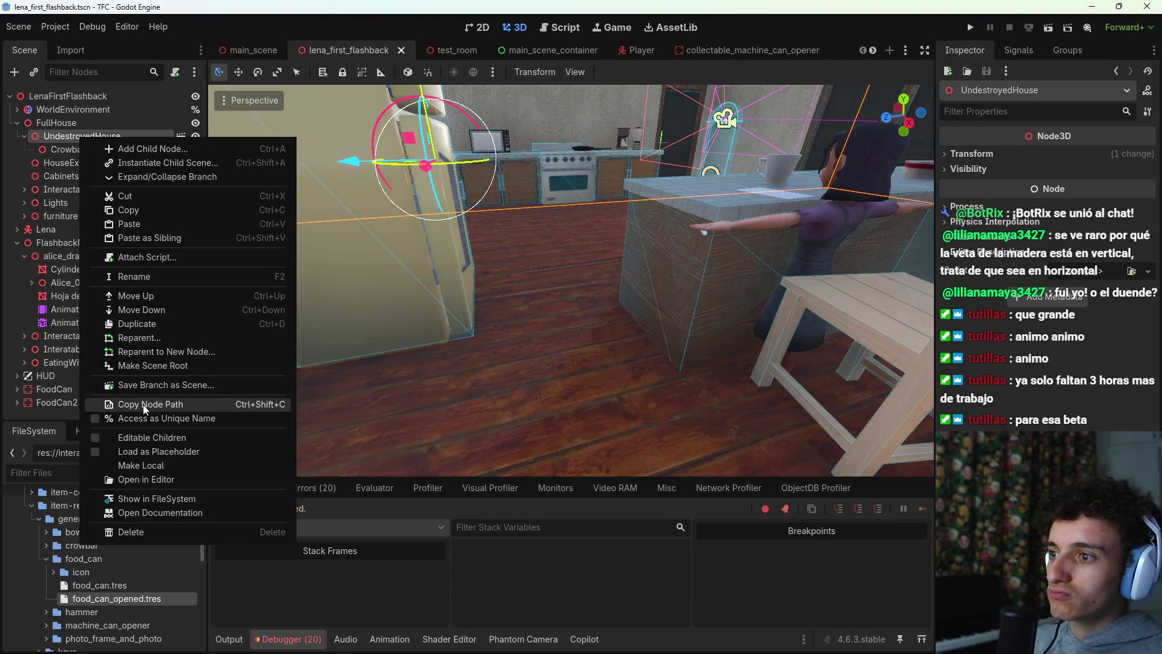
left_click(26, 147)
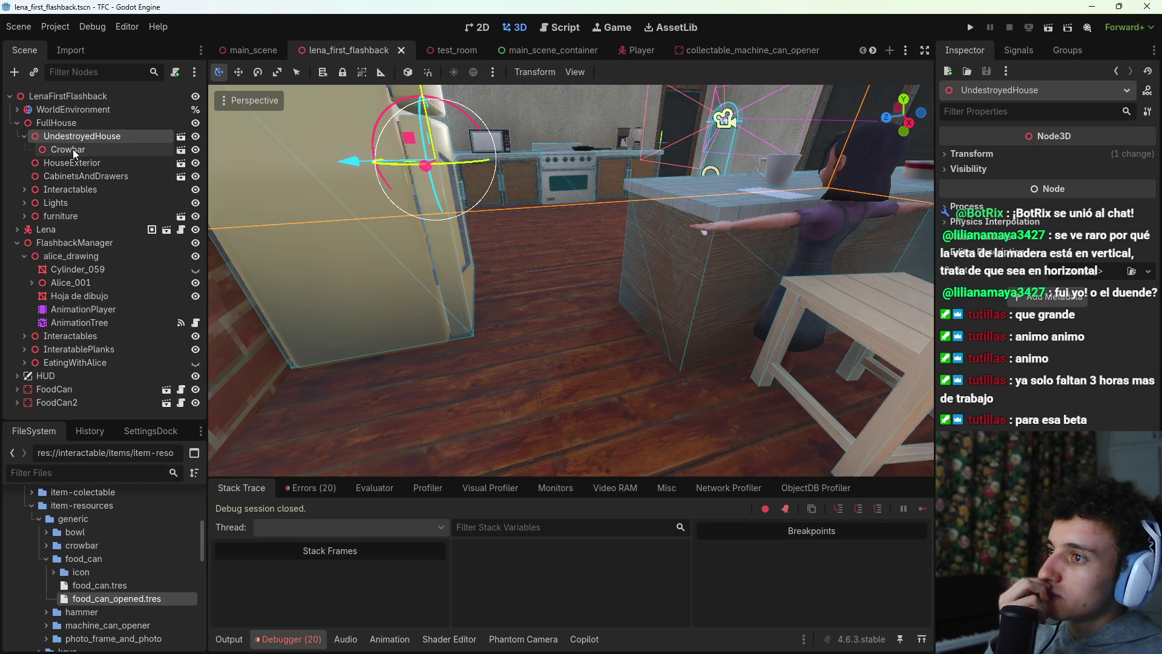
Step: Instance undestroyed_house.tscn into the level and place it directly under FullHouse
key("ctrl+shift+o")
type("undestro")
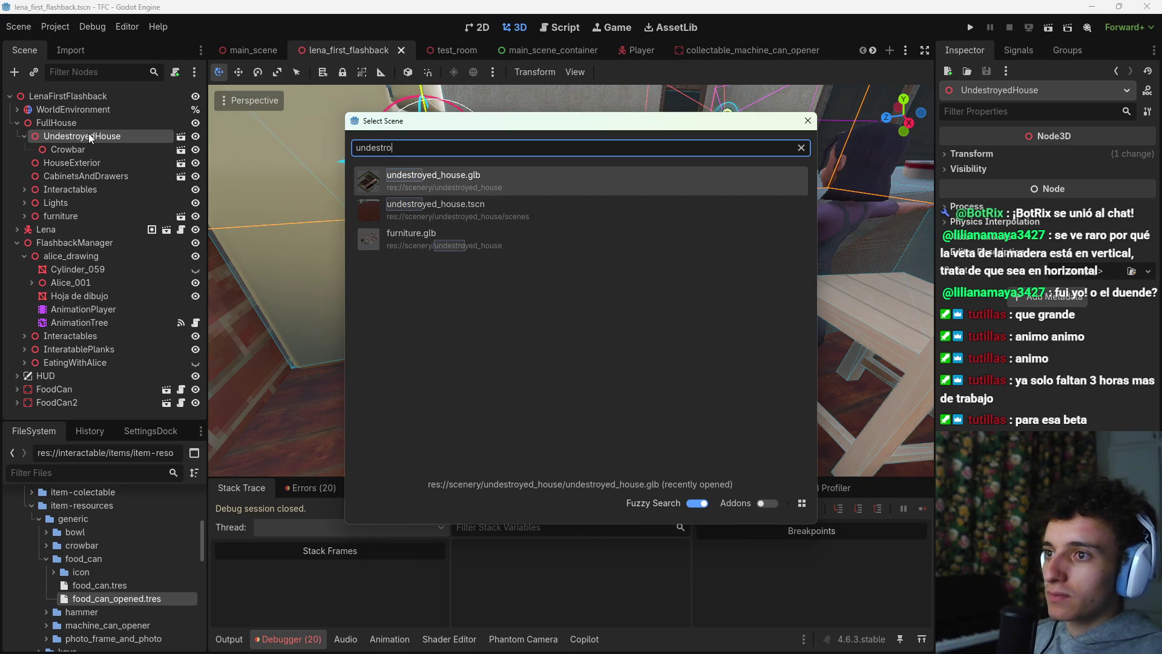
key("Return")
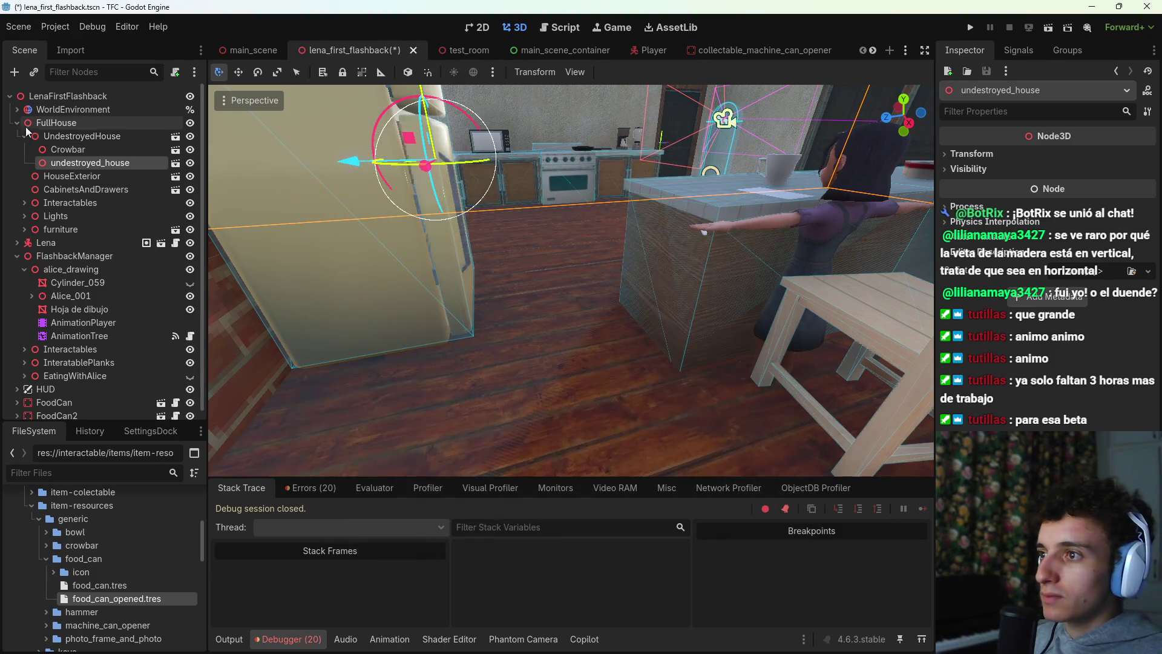
left_click_drag(75, 164, 67, 129)
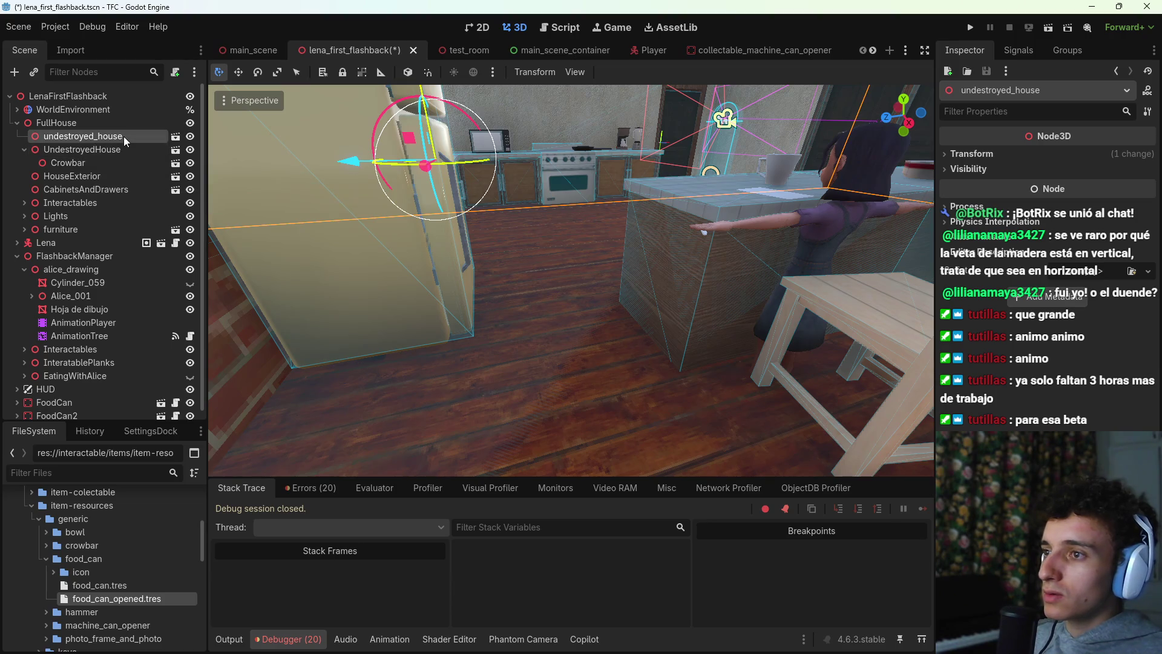
scroll(696, 53, "down", 2)
Step: Rename the undestroyed_house scene's root to UndestroyedHouse, save, and close that scene
left_click(763, 53)
double_click(59, 96)
type("Undest")
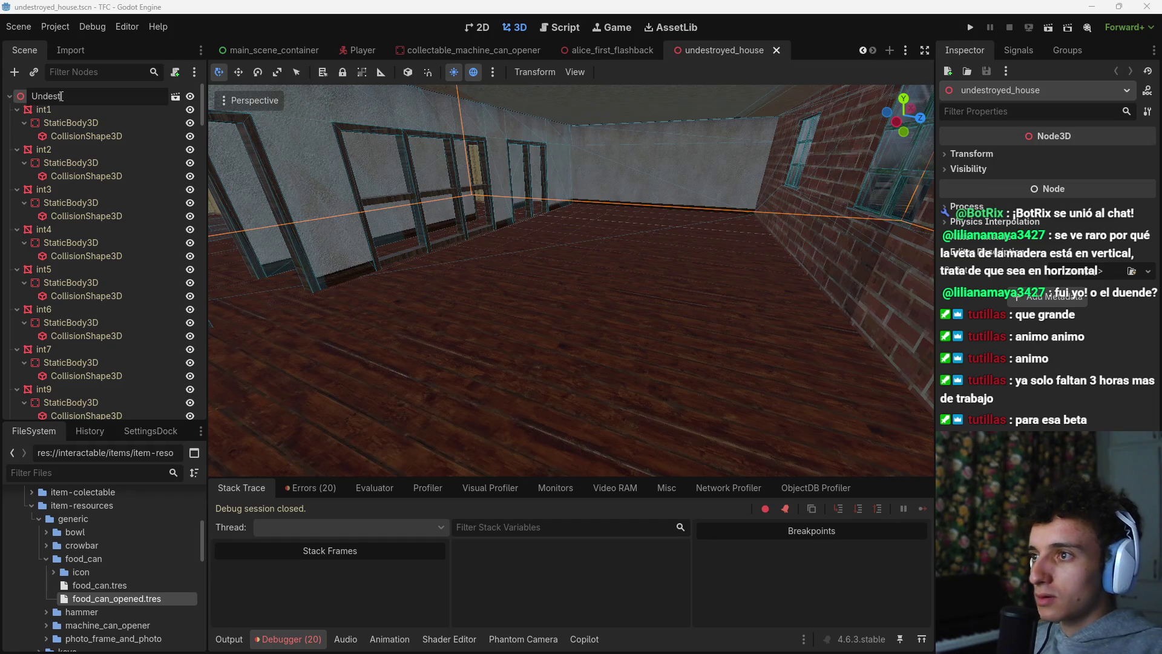
type("royedHouse")
key("Return")
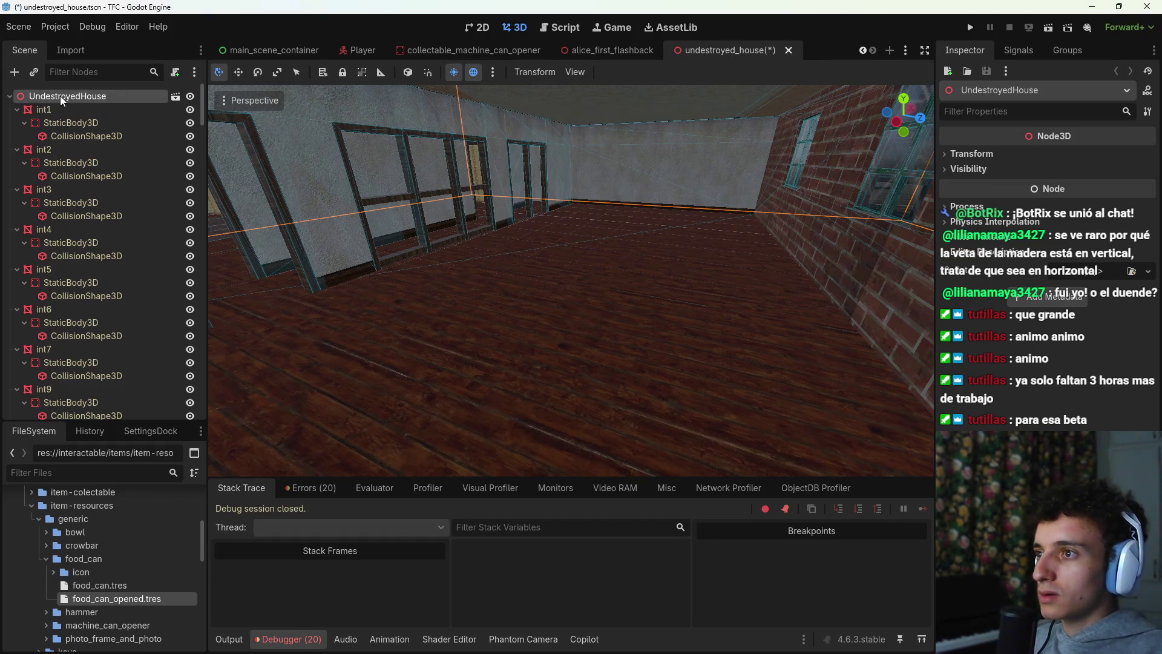
key("ctrl+s")
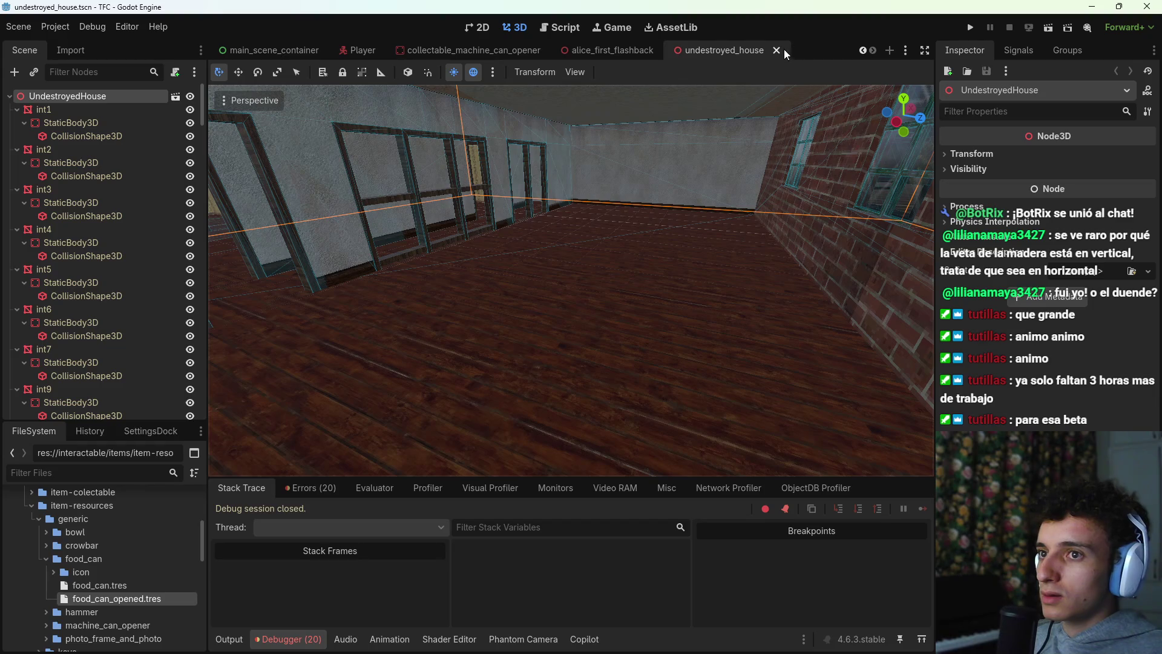
left_click(776, 50)
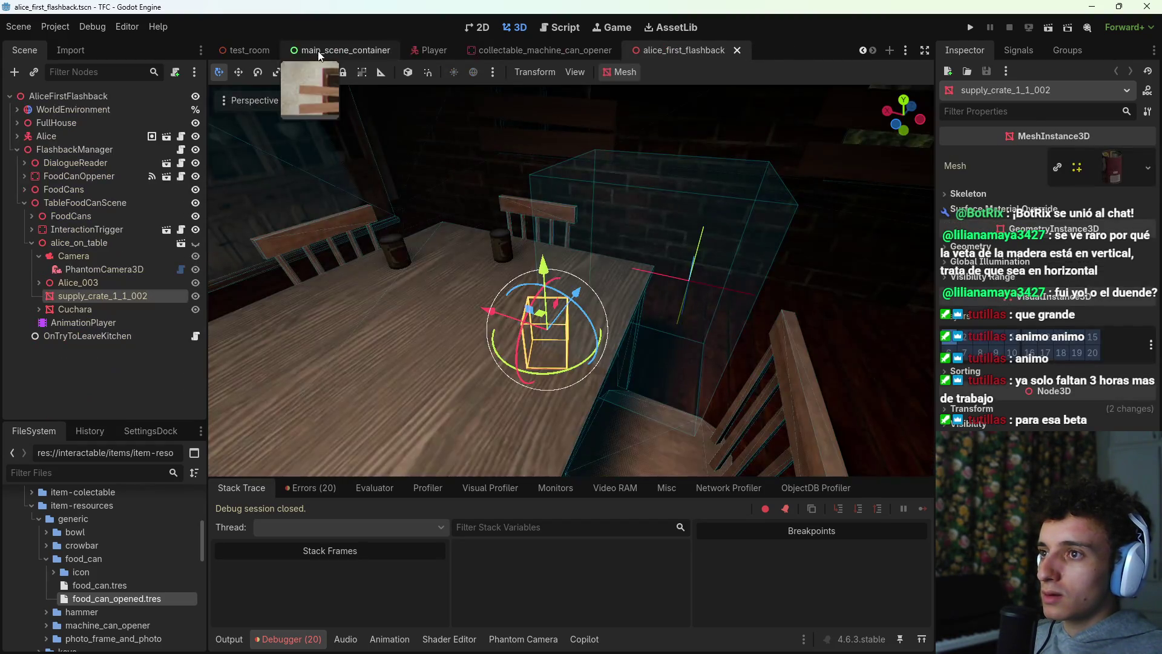
Step: In lena_first_flashback, rename the undestroyed_house instance to UndestroyedHouse, fixing a typo
left_click(296, 49)
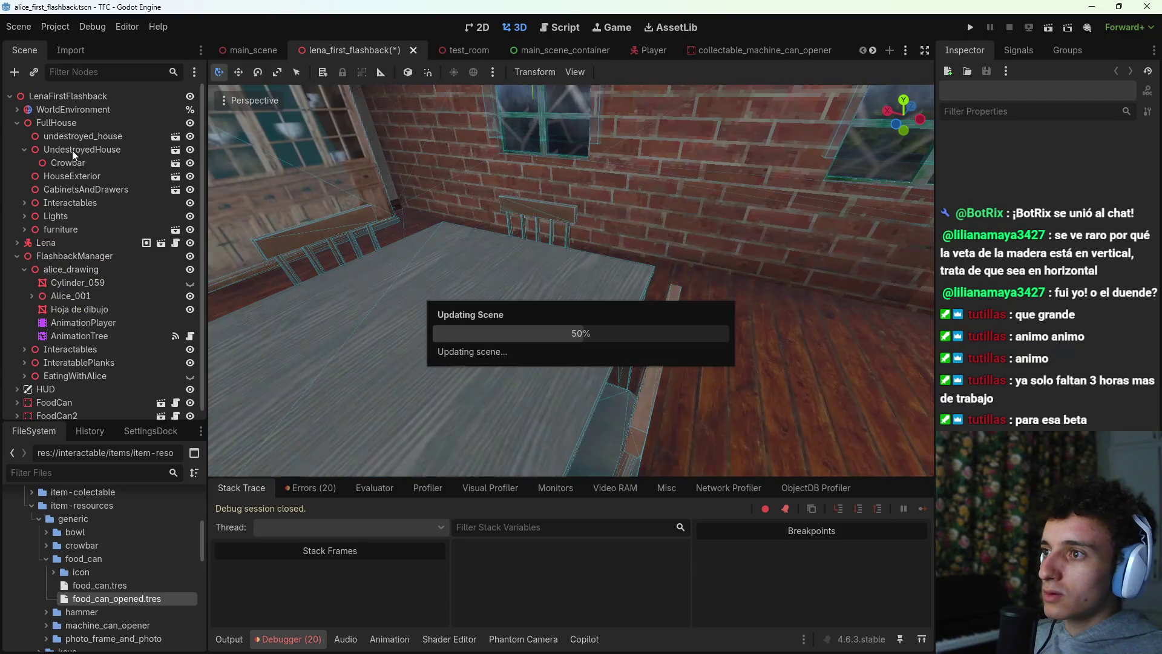
left_click(83, 136)
left_click(83, 136)
type("UndestroyedHoyse")
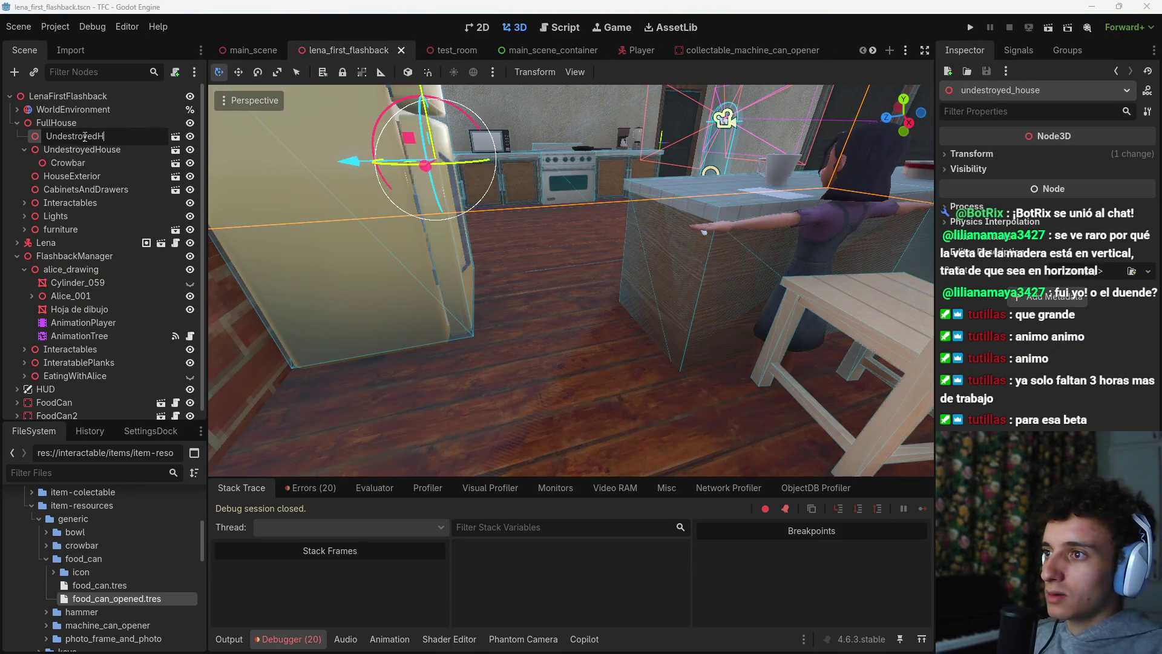
key("Return")
left_click(110, 138)
key("BackSpace")
type("use")
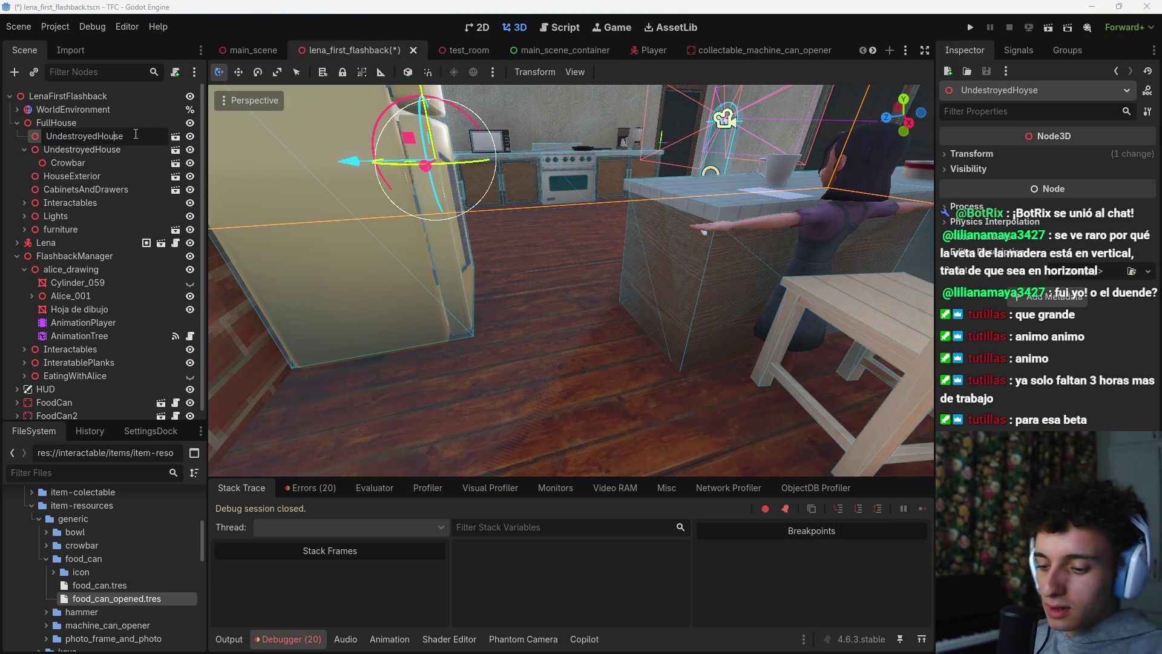
key("Return")
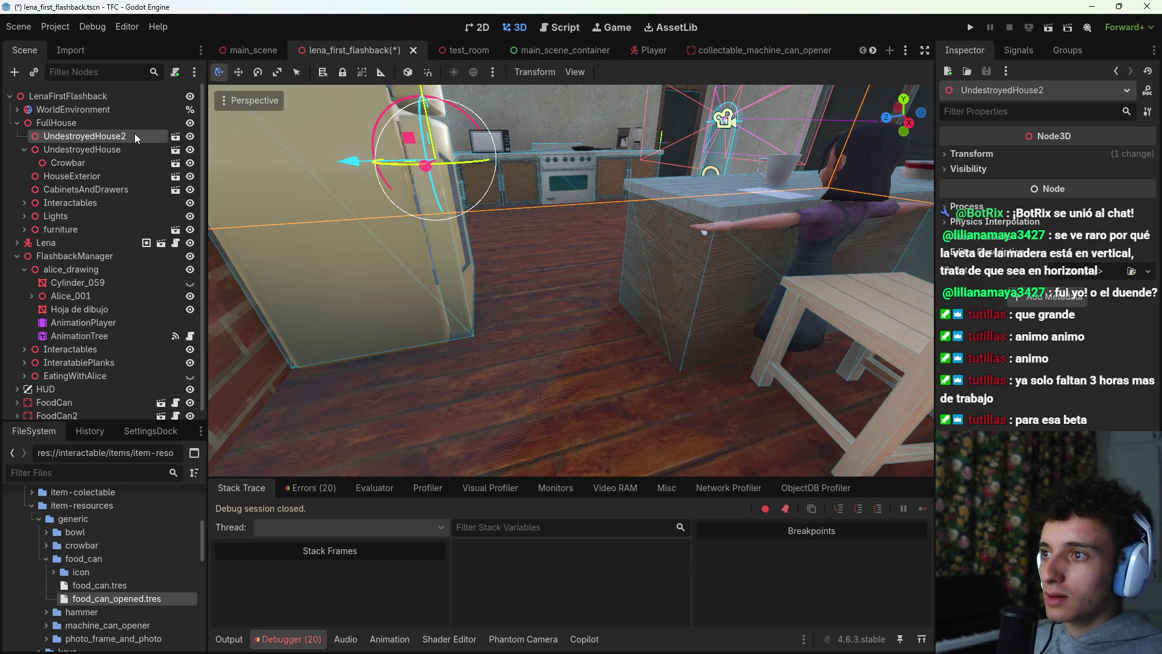
Step: Move Crowbar under the new instance, delete the old UndestroyedHouse node, and save
left_click_drag(72, 163, 58, 141)
left_click(29, 163)
key("Delete")
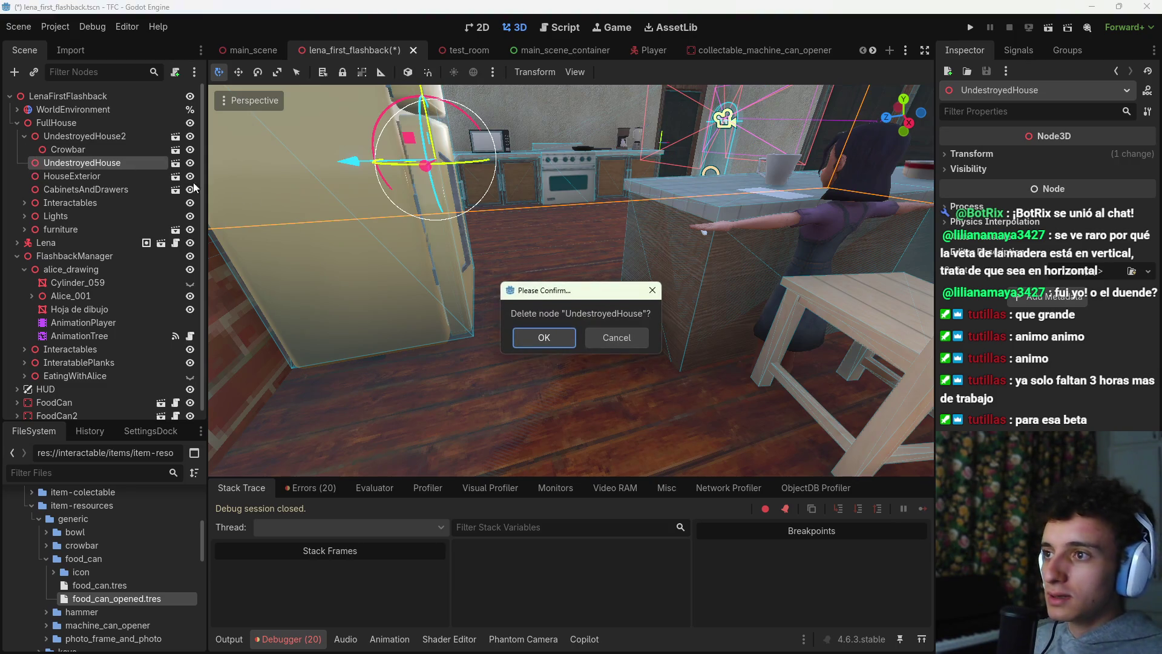
left_click(547, 337)
key("ctrl+s")
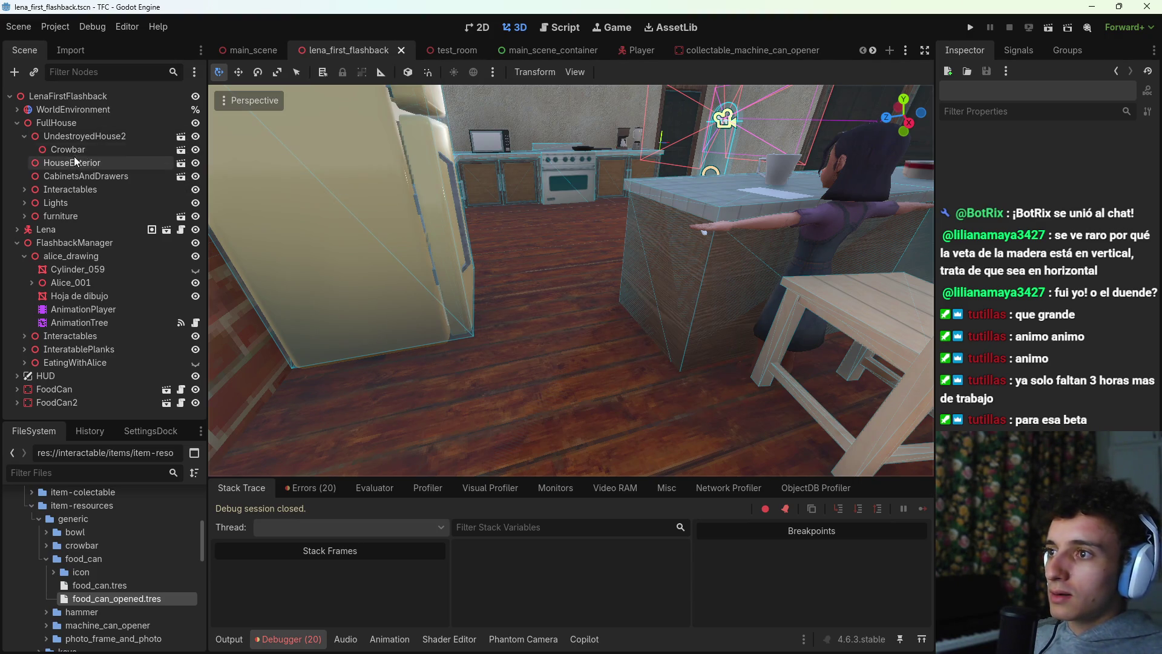
Step: Rename UndestroyedHouse2 to UndestroyedHouse and save the scene
left_click(136, 135)
double_click(136, 135)
key("BackSpace")
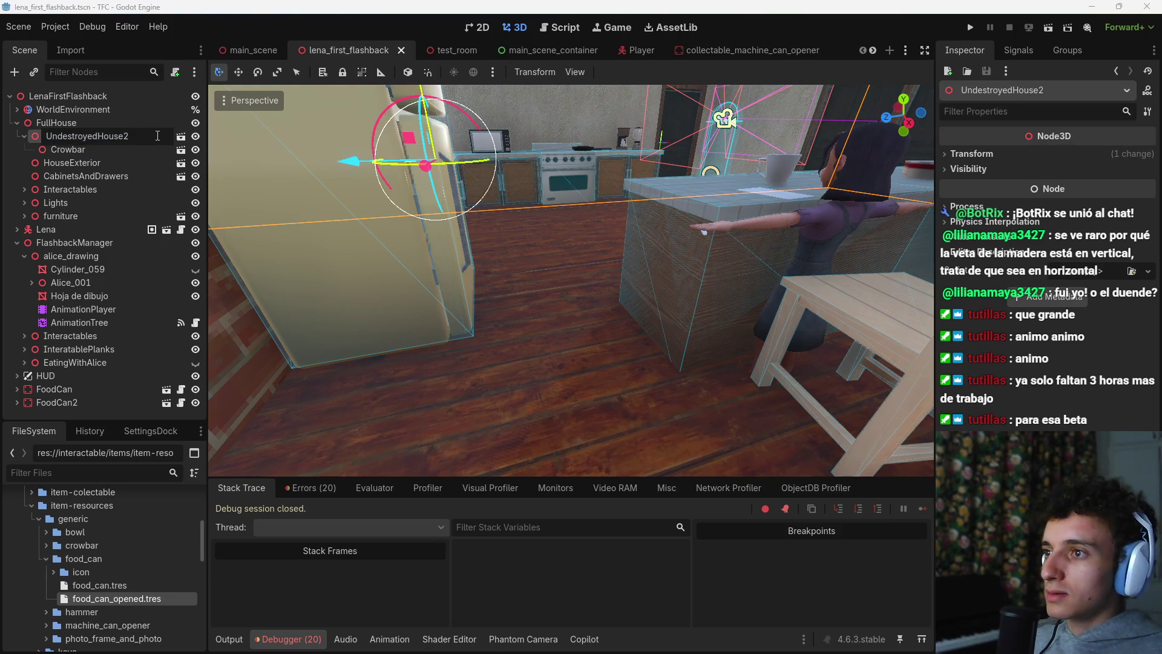
key("Return")
key("ctrl+s")
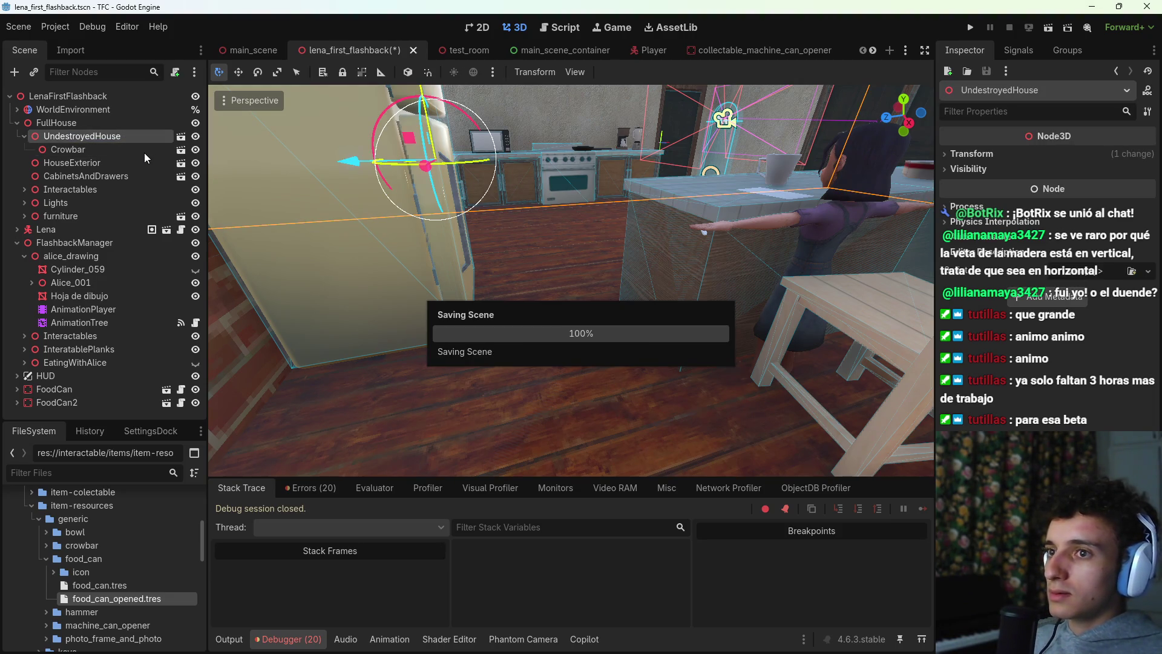
Step: Turn on the Door setting for Door11 in the Inspector and save the scene
key("w")
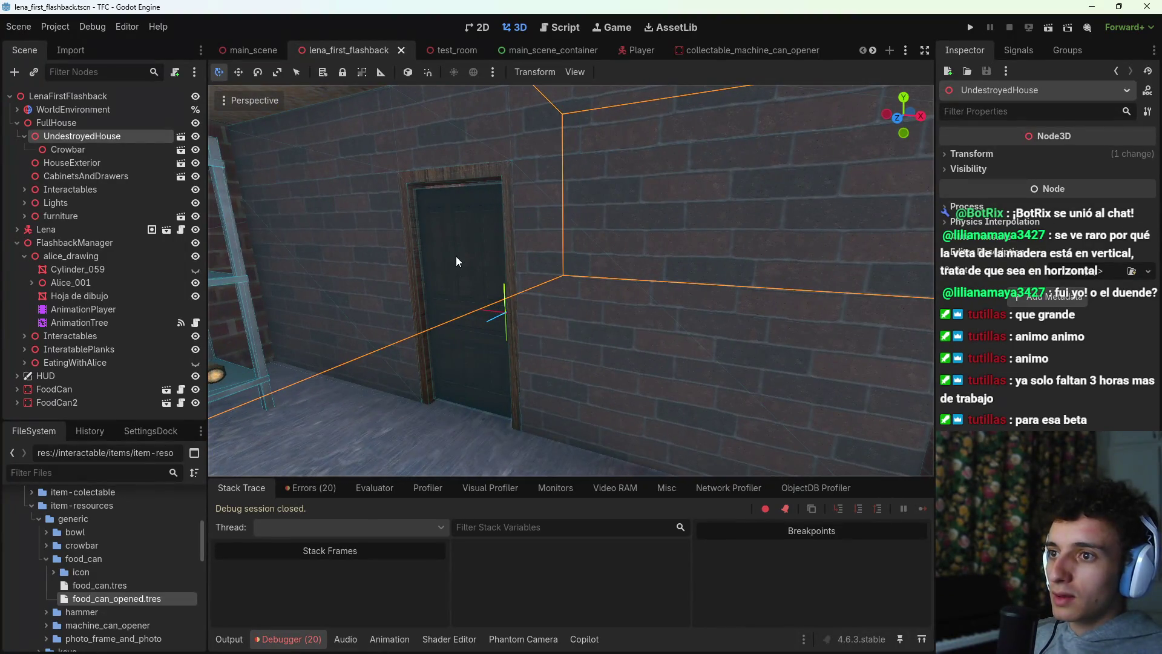
left_click(456, 262)
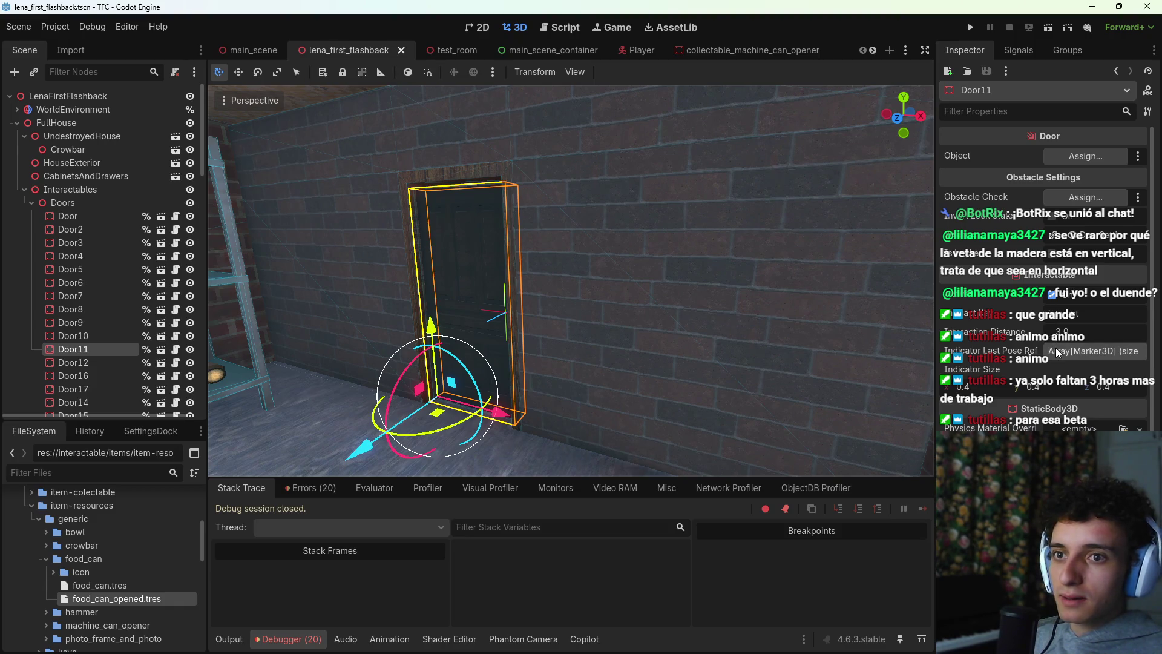
left_click(1052, 253)
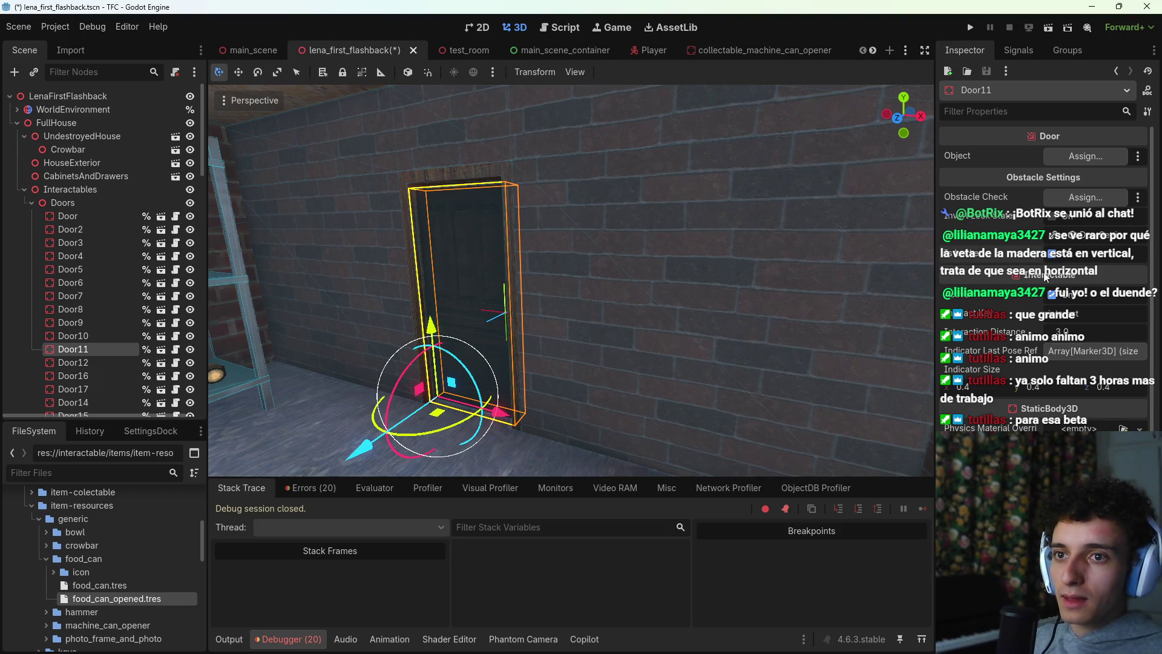
key("ctrl+s")
Step: Select Door6 through Door9 inside the house and turn their Door setting off
right_click(235, 224)
key("w")
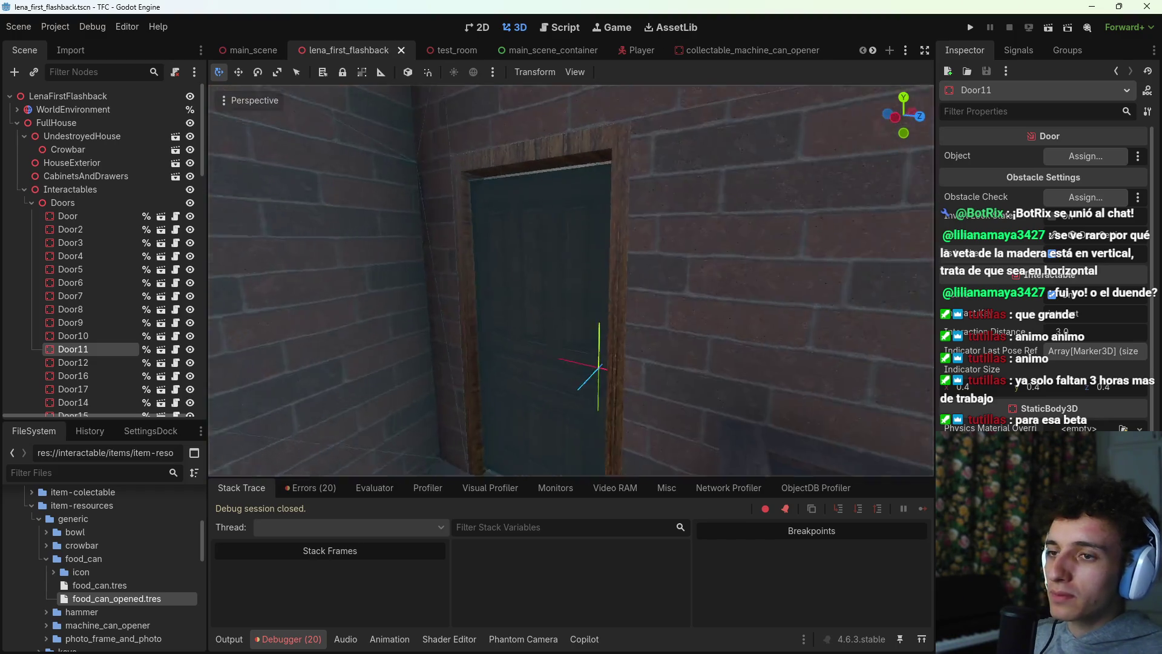
left_click(593, 277)
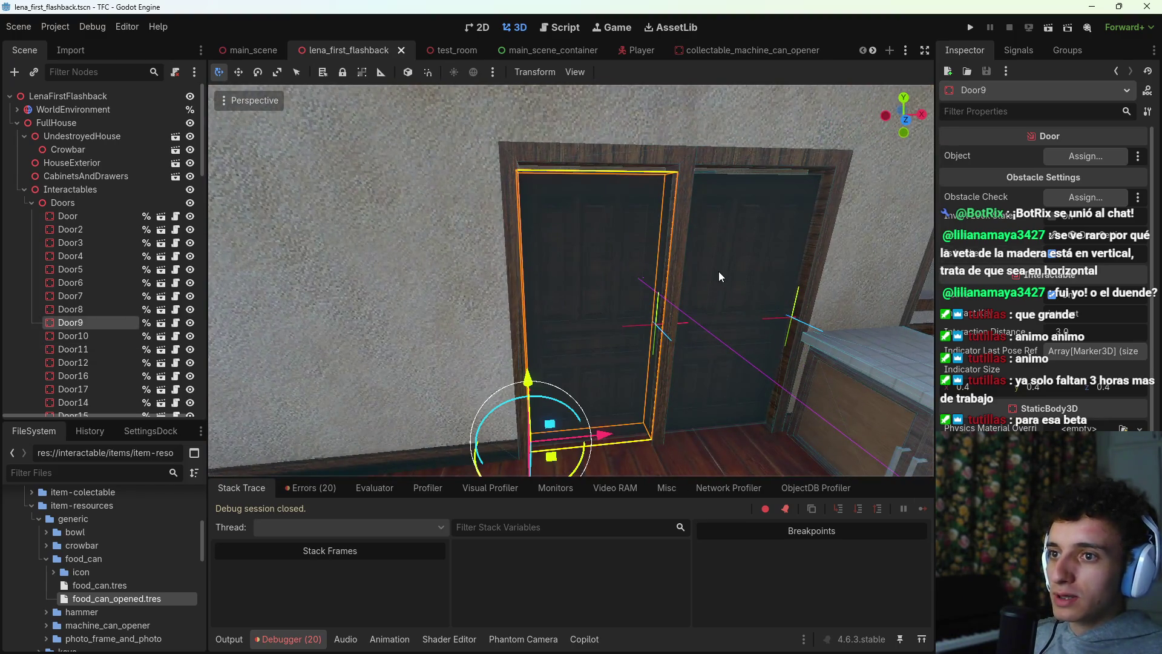
left_click(718, 274, "shift")
right_click(710, 310)
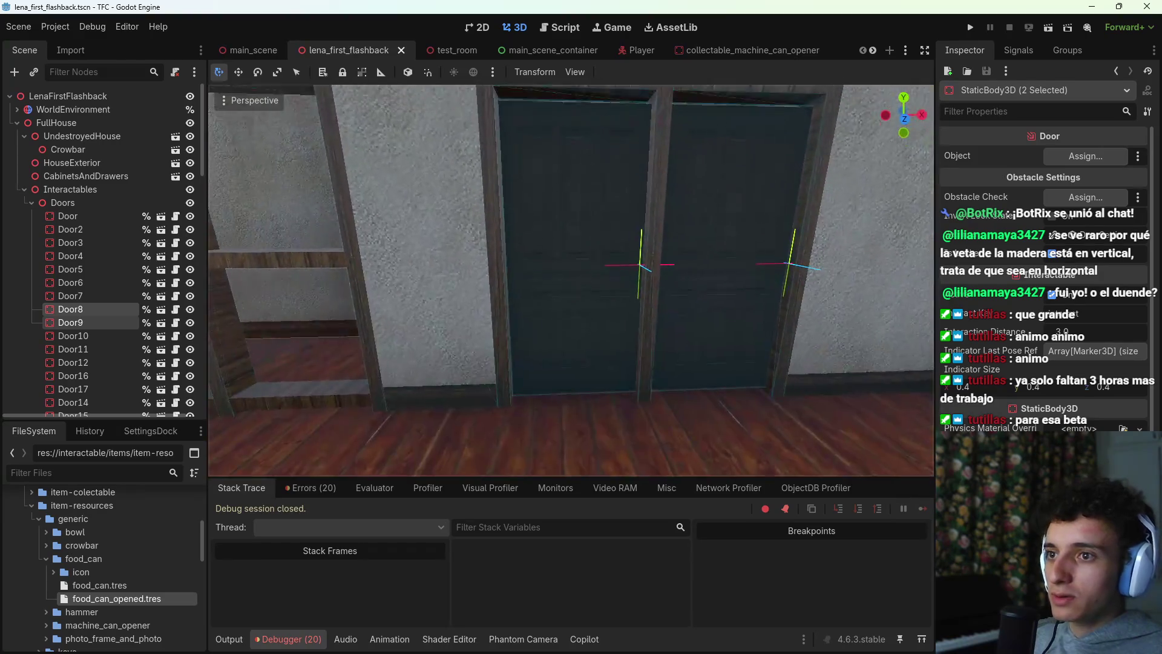
left_click(649, 321, "shift")
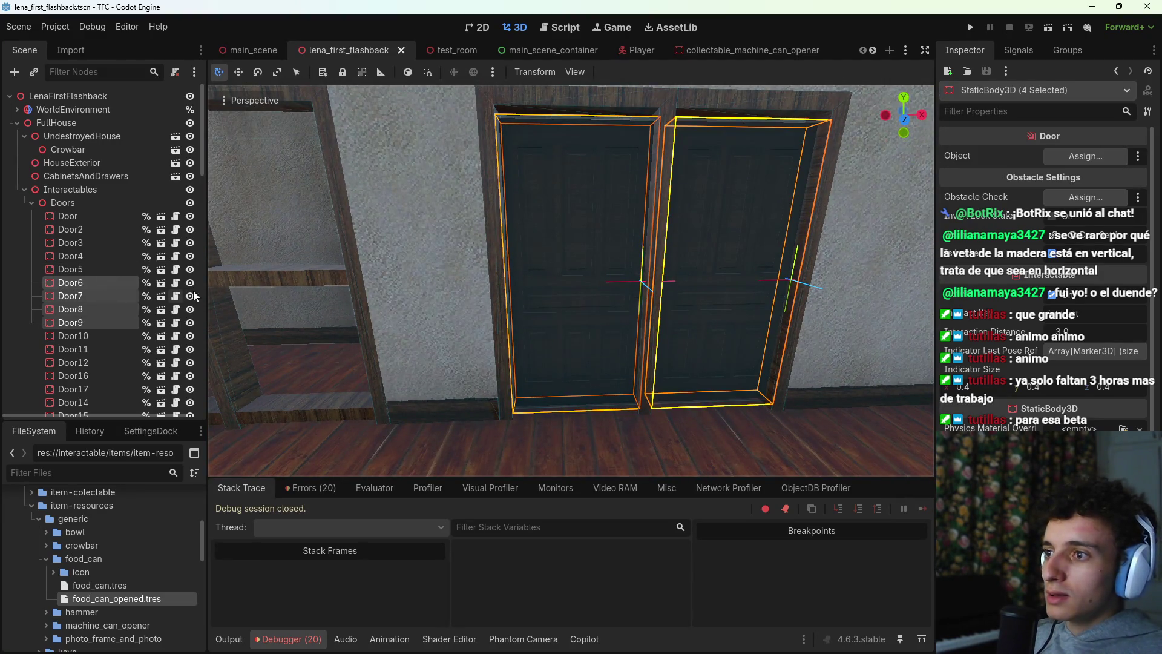
left_click(1053, 255)
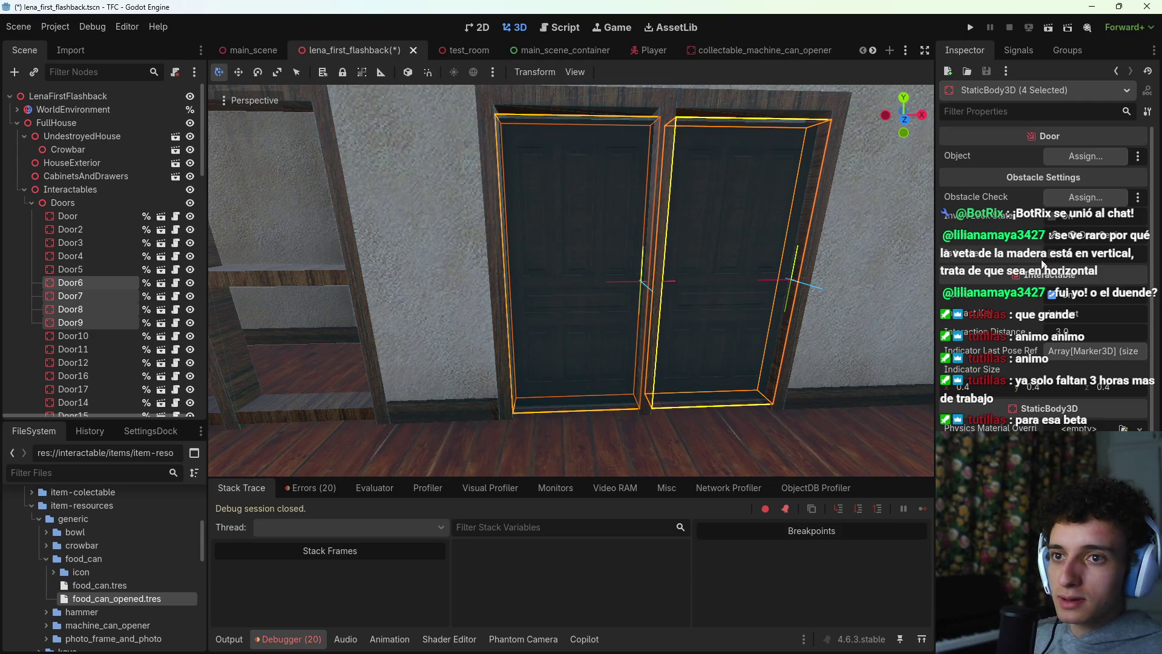
Step: Fly down the hallway to inspect Door16 and Door17
key("w")
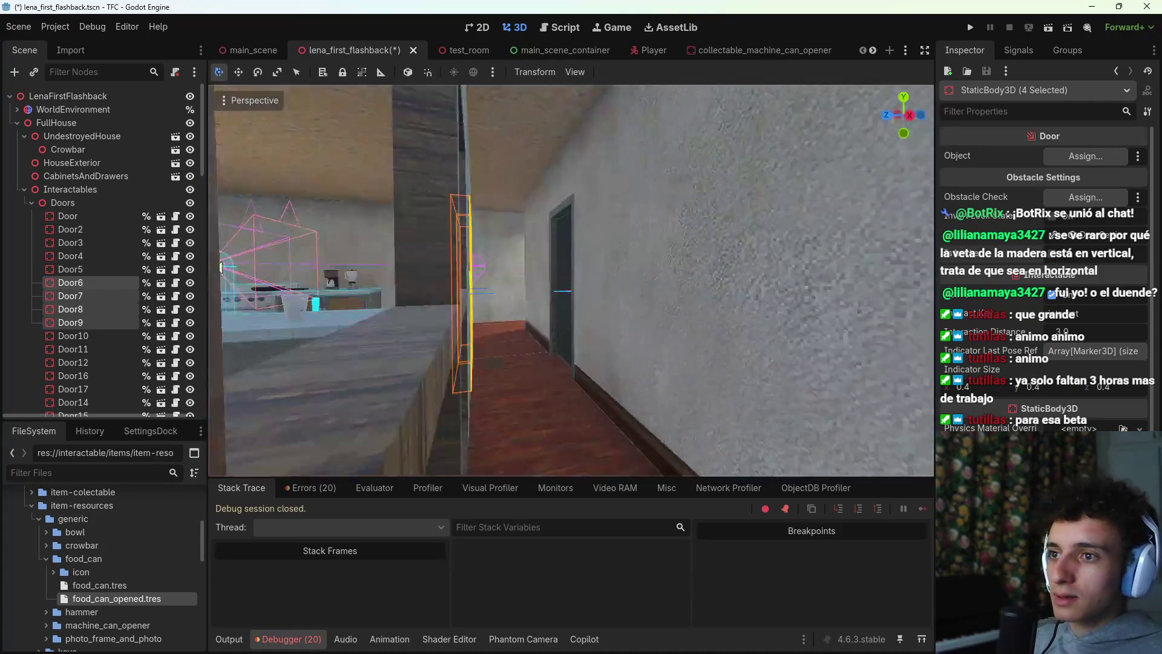
key("w")
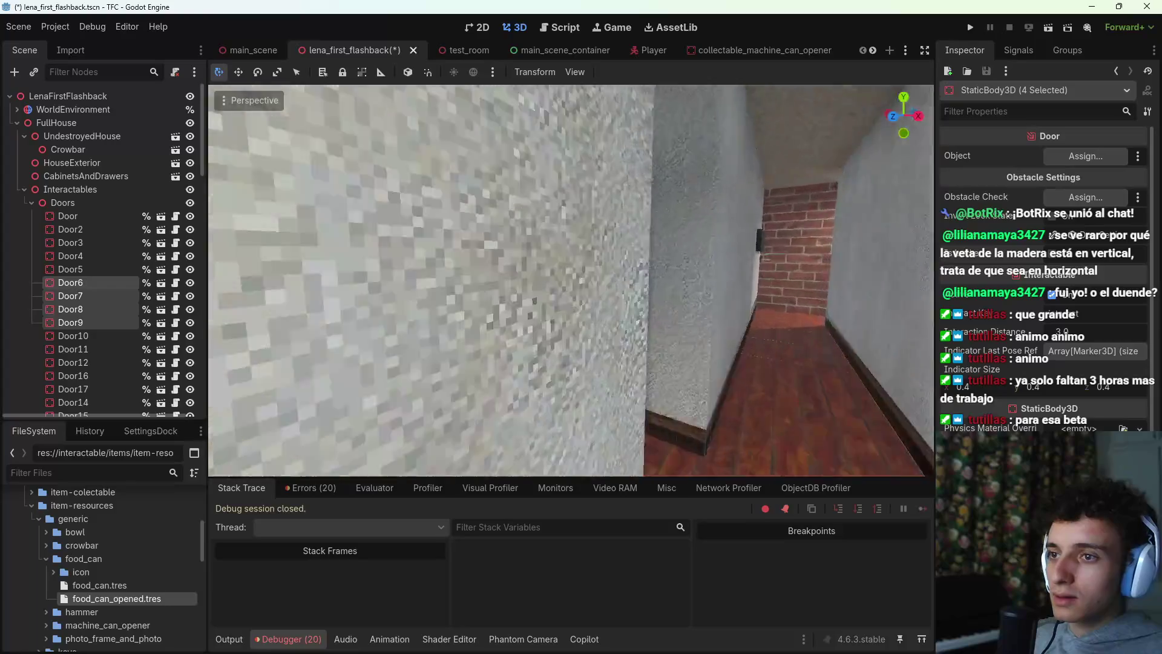
key("s")
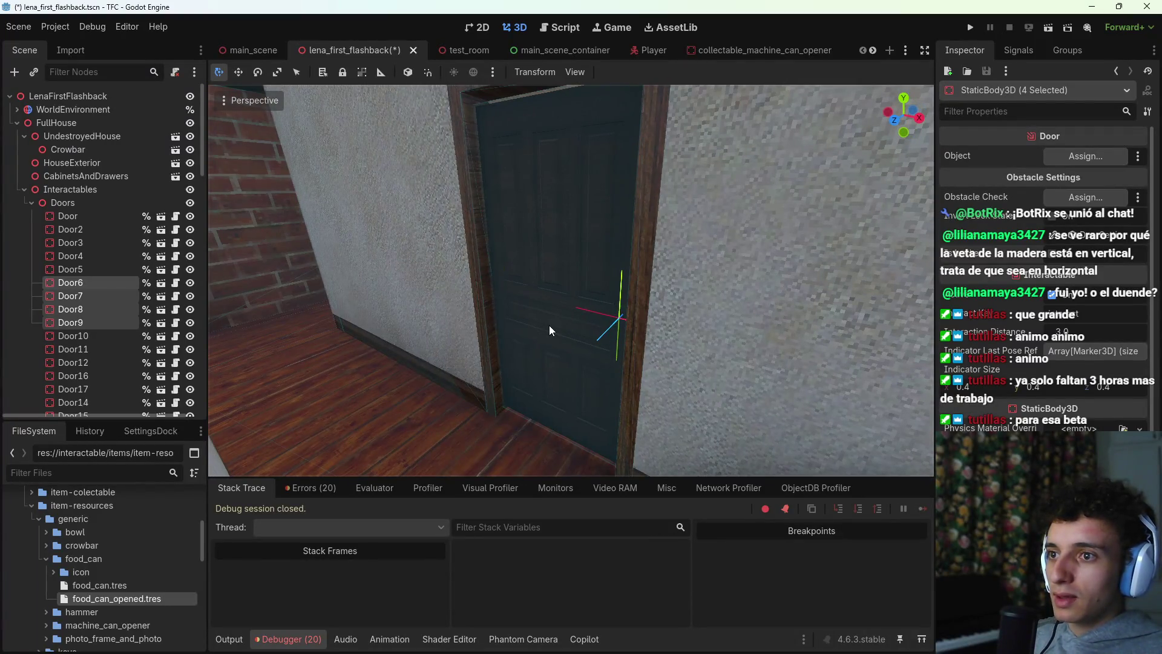
left_click(550, 327)
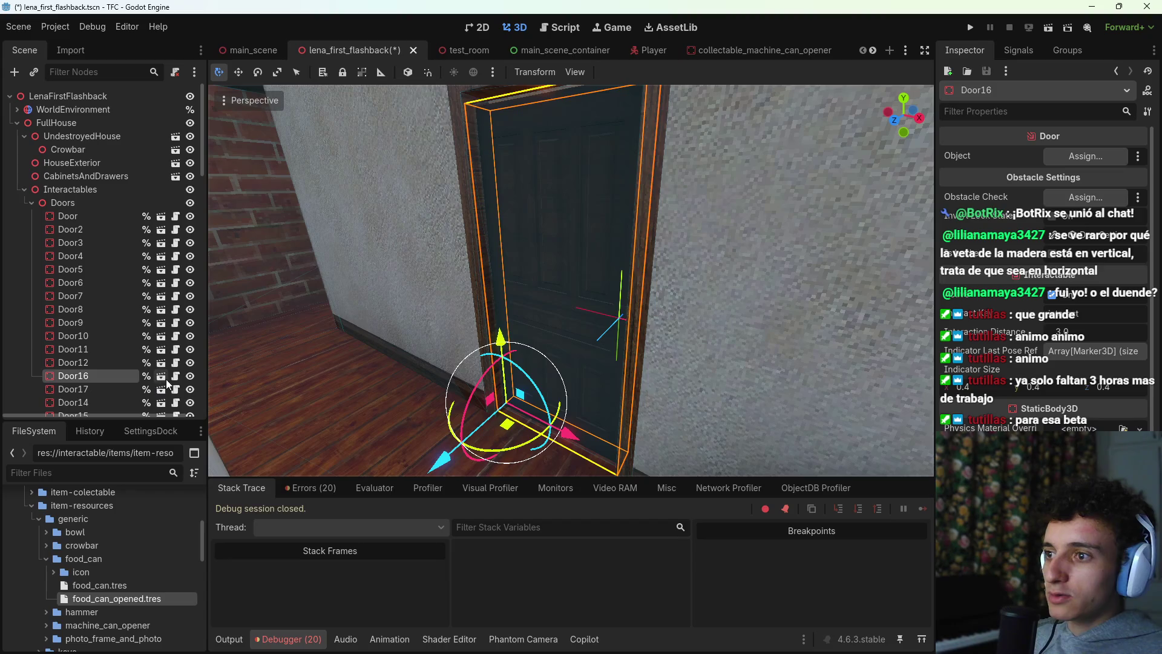
key("s")
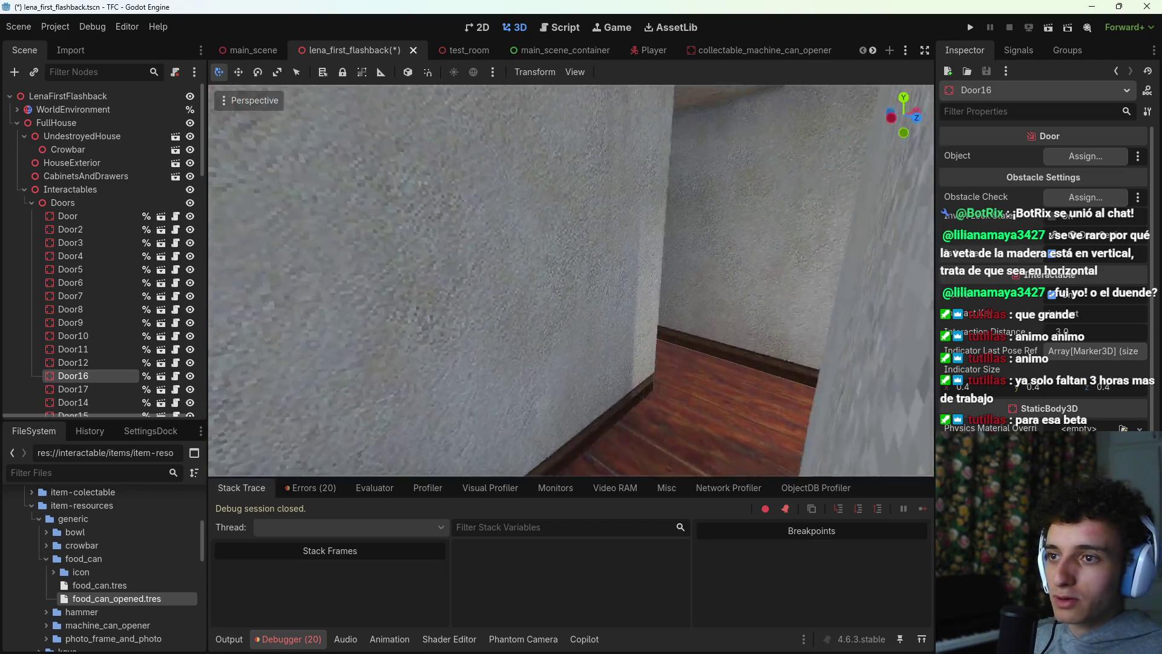
left_click(518, 316)
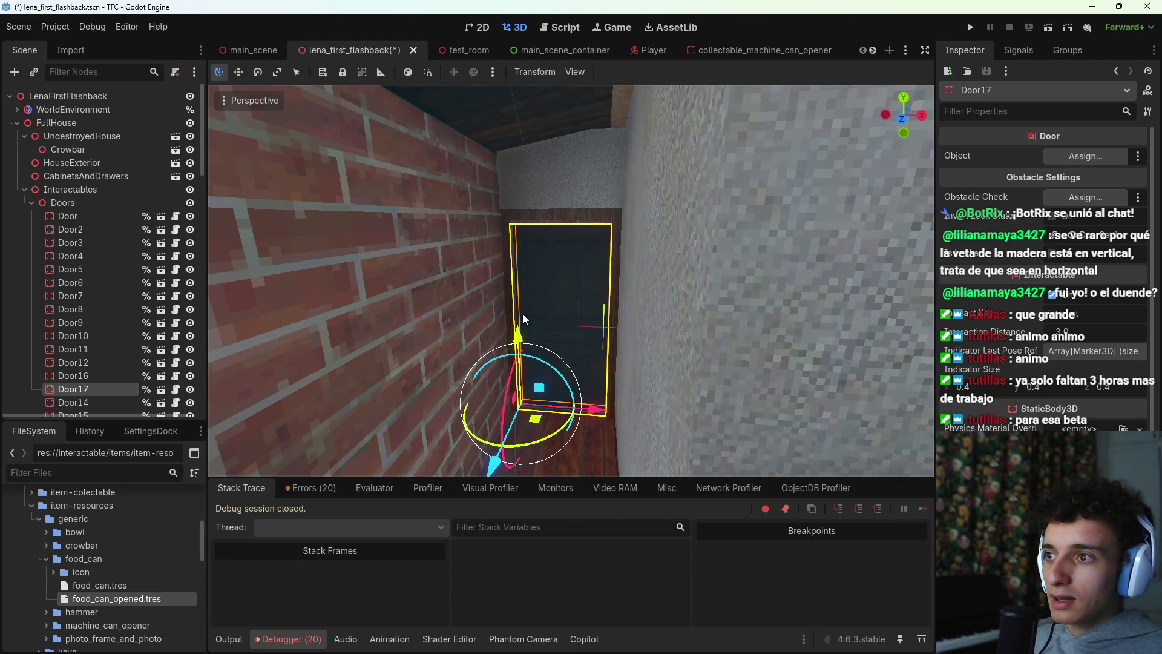
key("w")
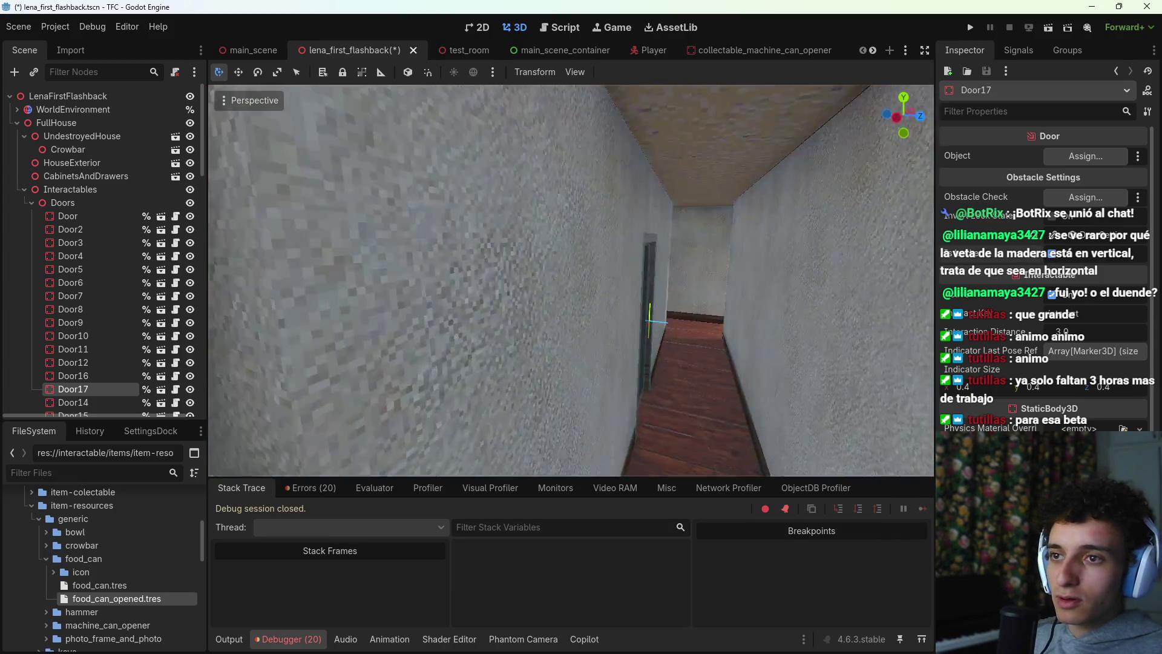
key("s")
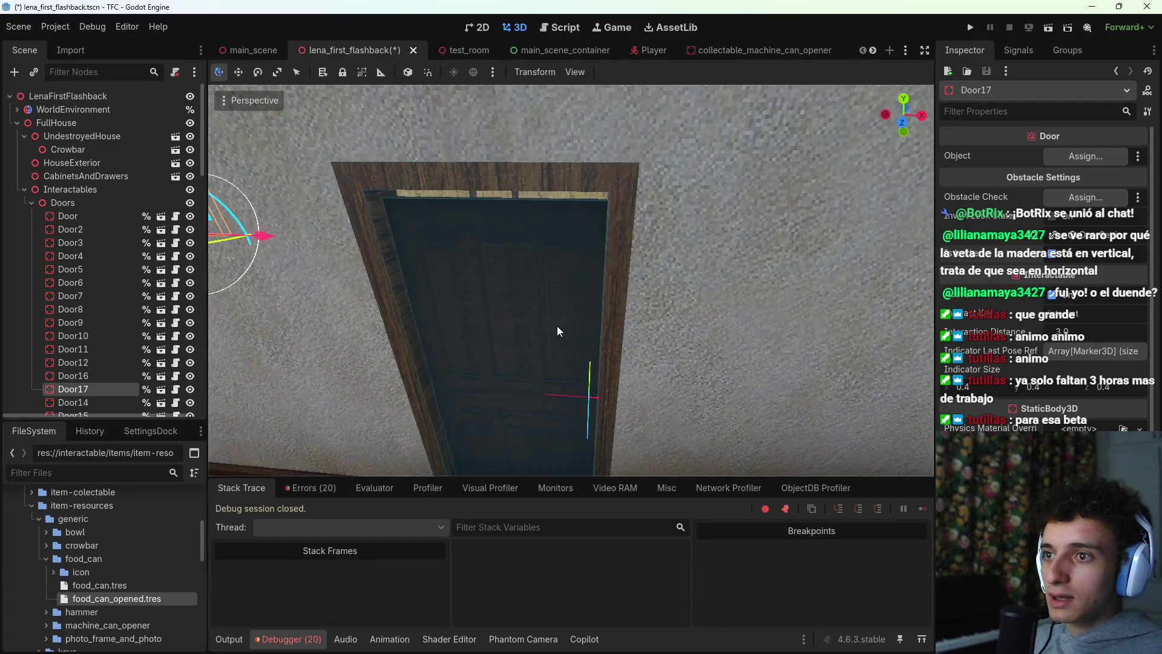
Step: Check Door12, the double door leaves and the boarded-up doorway, ending on UndestroyedHouse
left_click(557, 331)
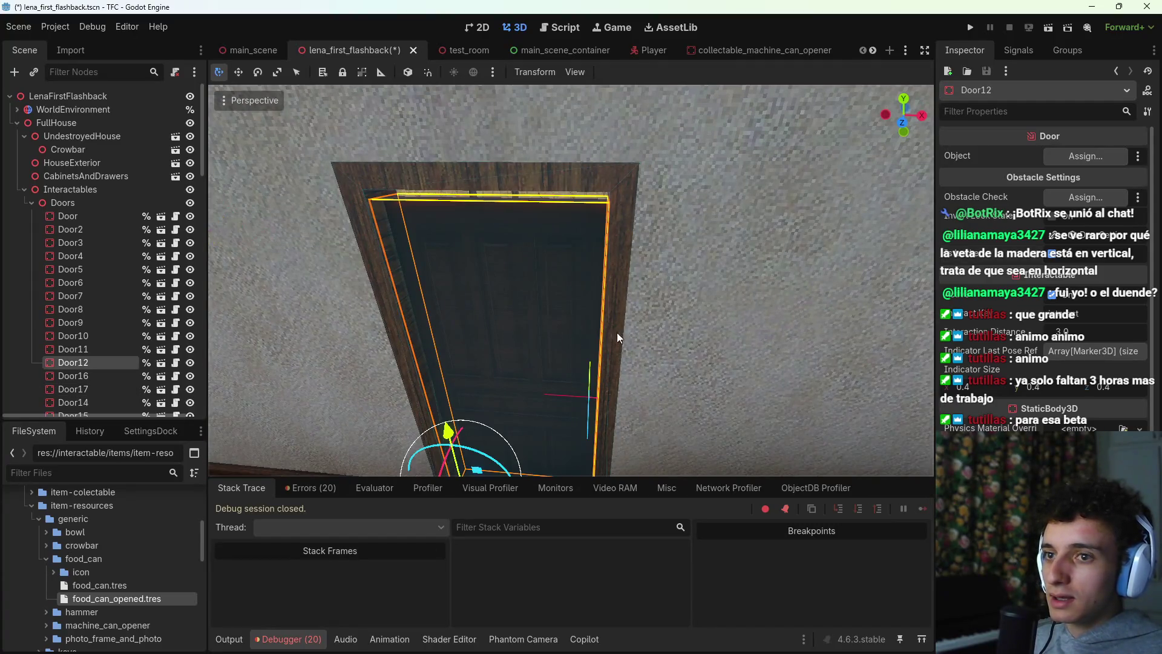
key("s")
left_click(647, 325, "shift")
key("w")
key("s")
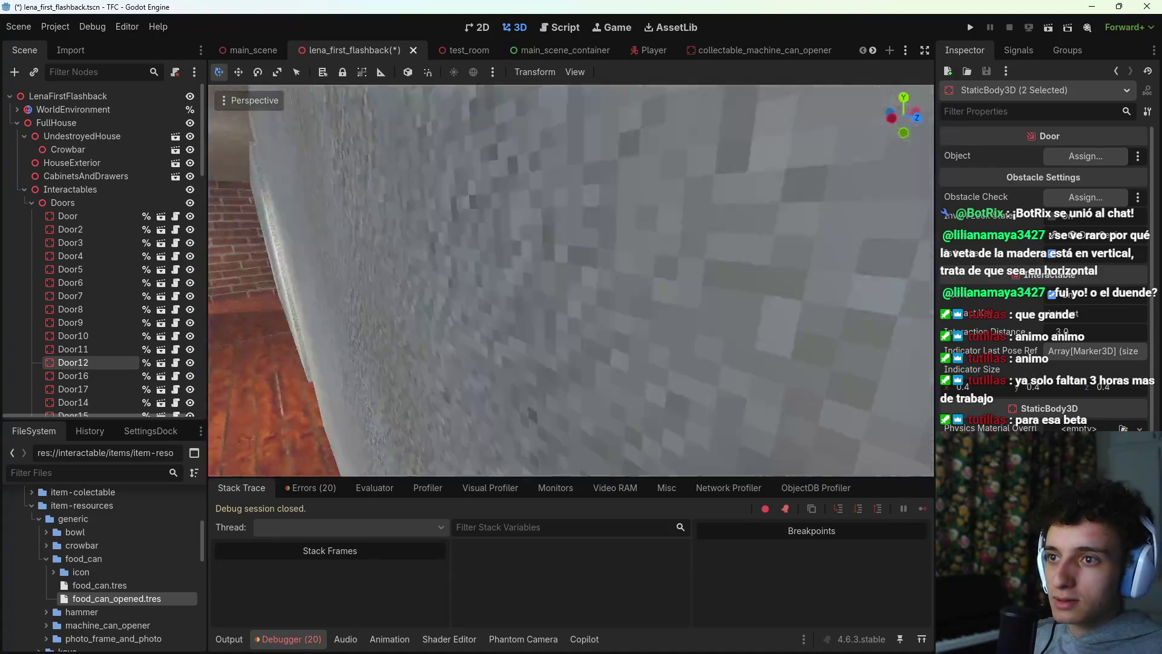
left_click(544, 328)
left_click(641, 326, "shift")
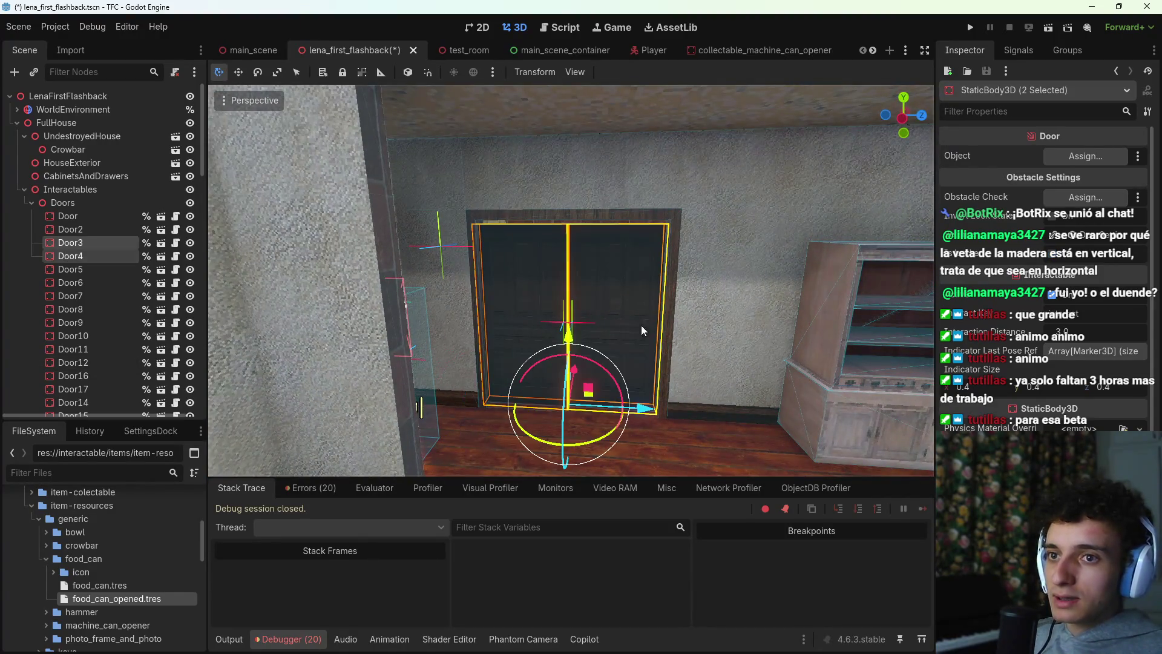
key("w")
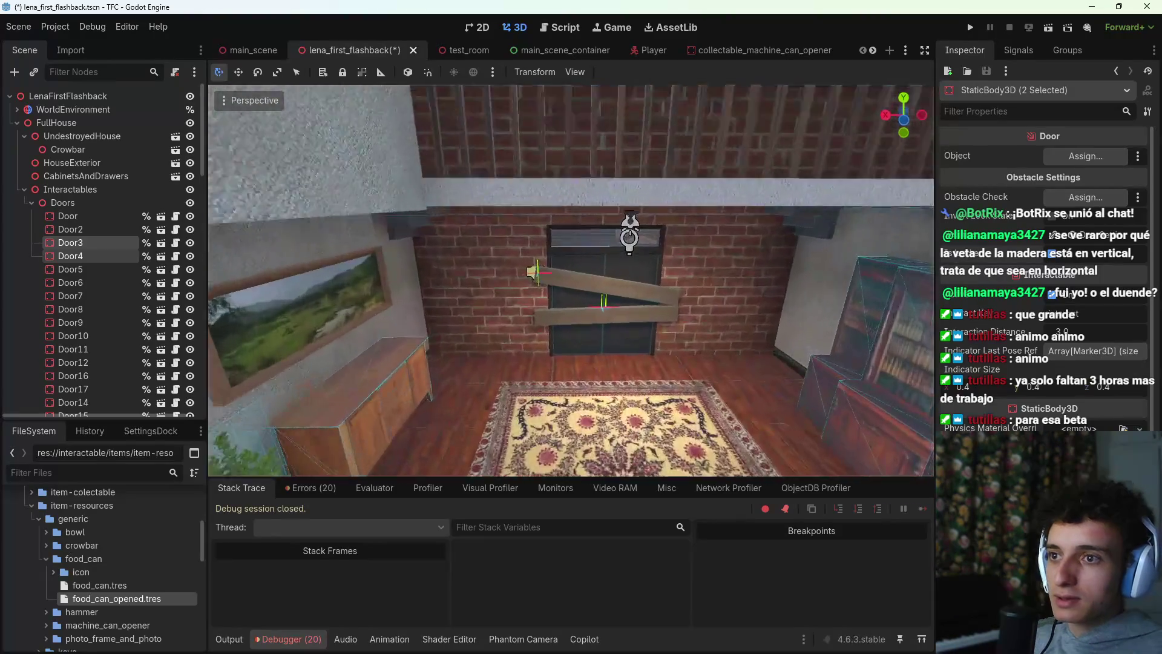
left_click(572, 275)
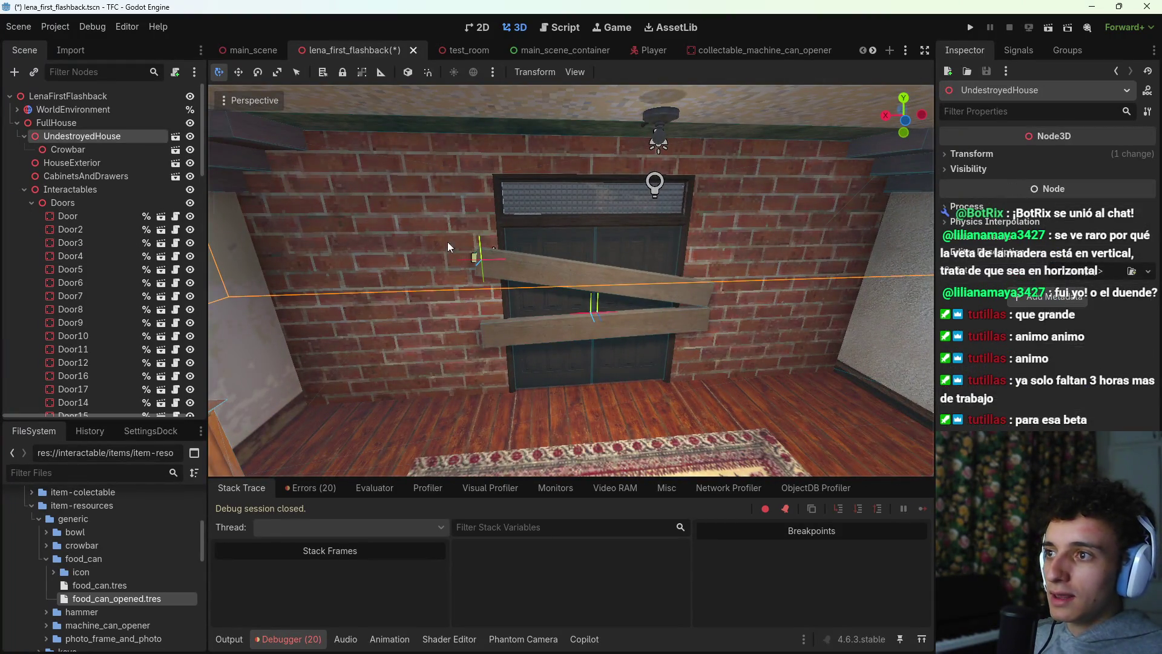
Step: Open the undestroyed_house scene and select the Tablas planks over the window
right_click(98, 136)
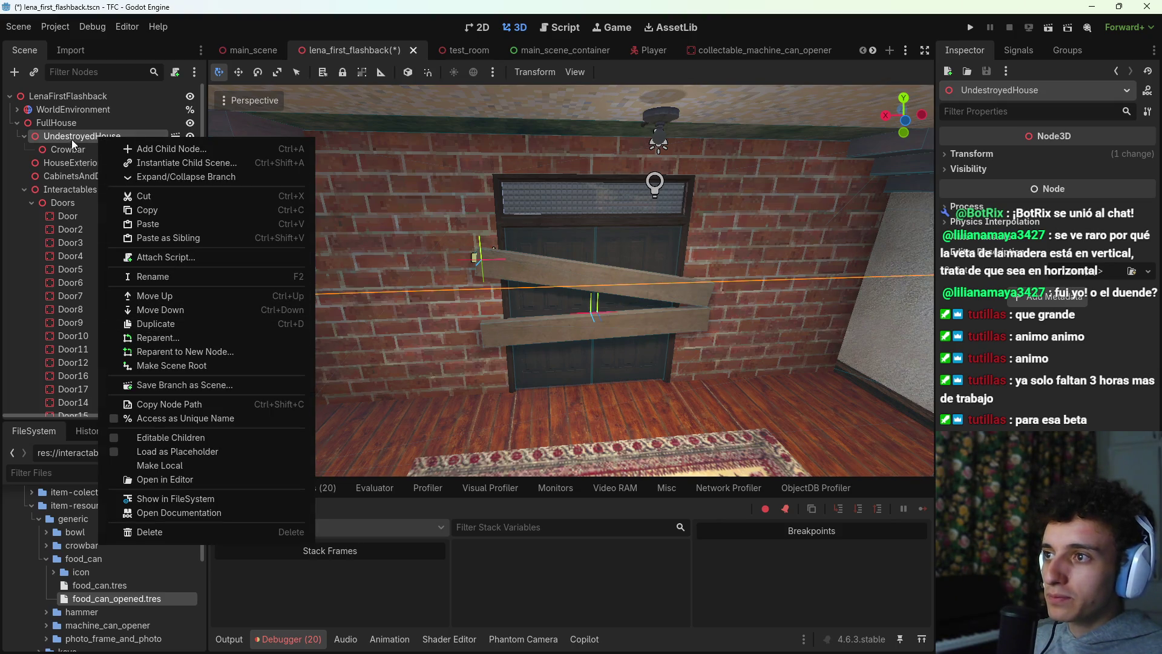
key("Escape")
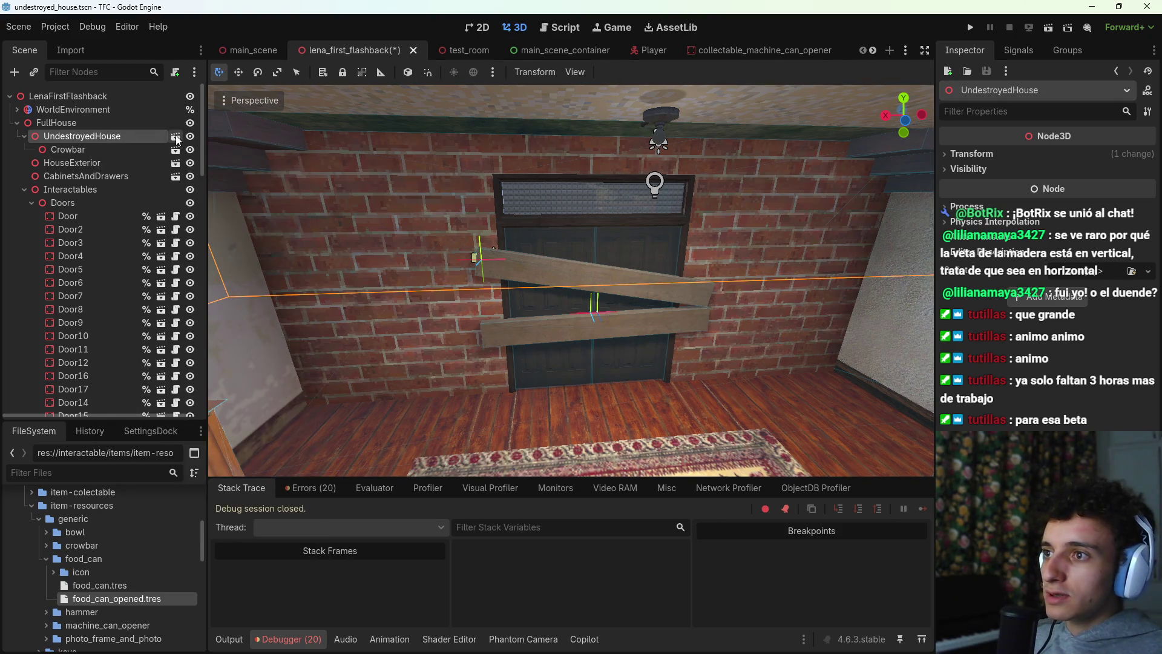
left_click(176, 137)
scroll(571, 280, "up", 1)
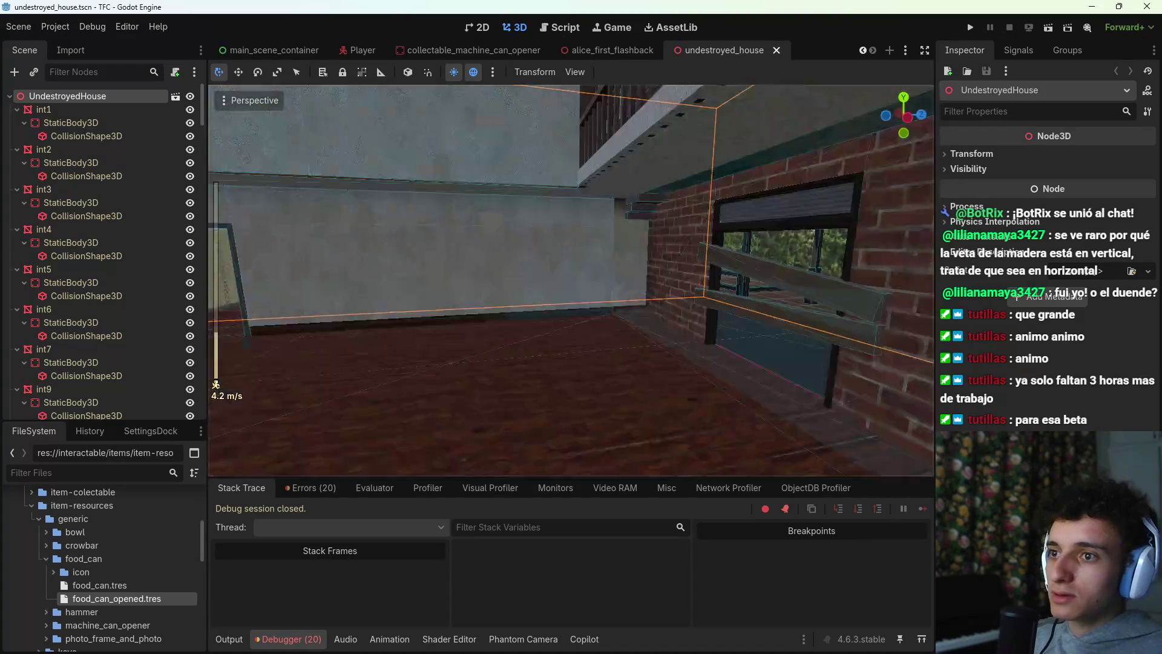
left_click(572, 259)
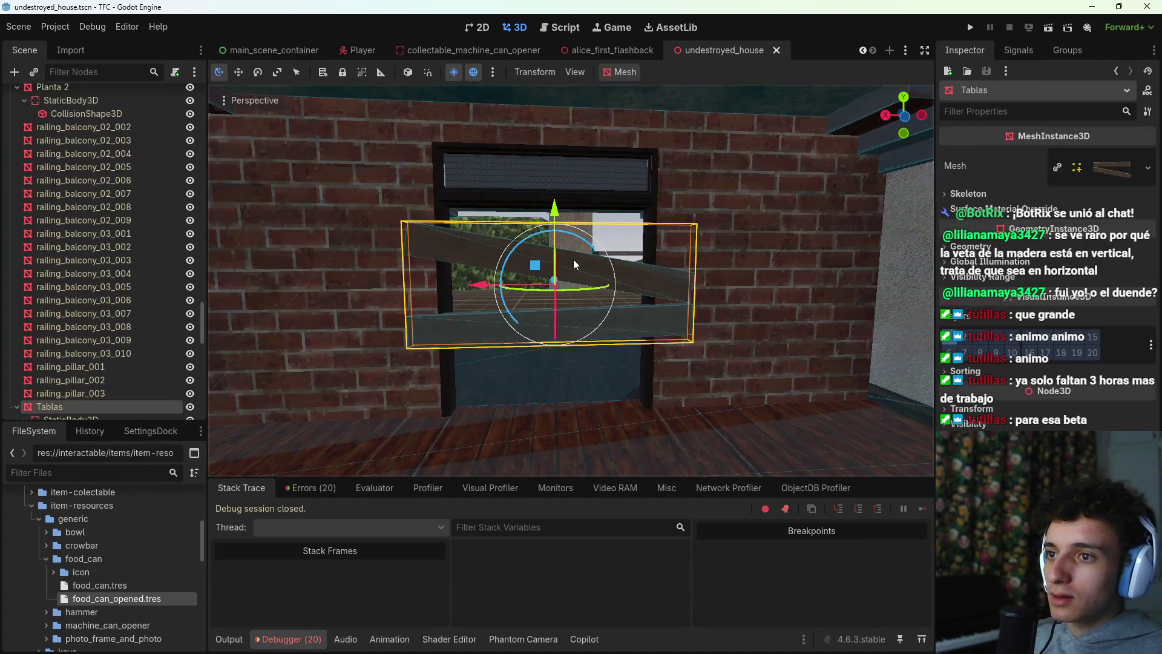
key("Delete")
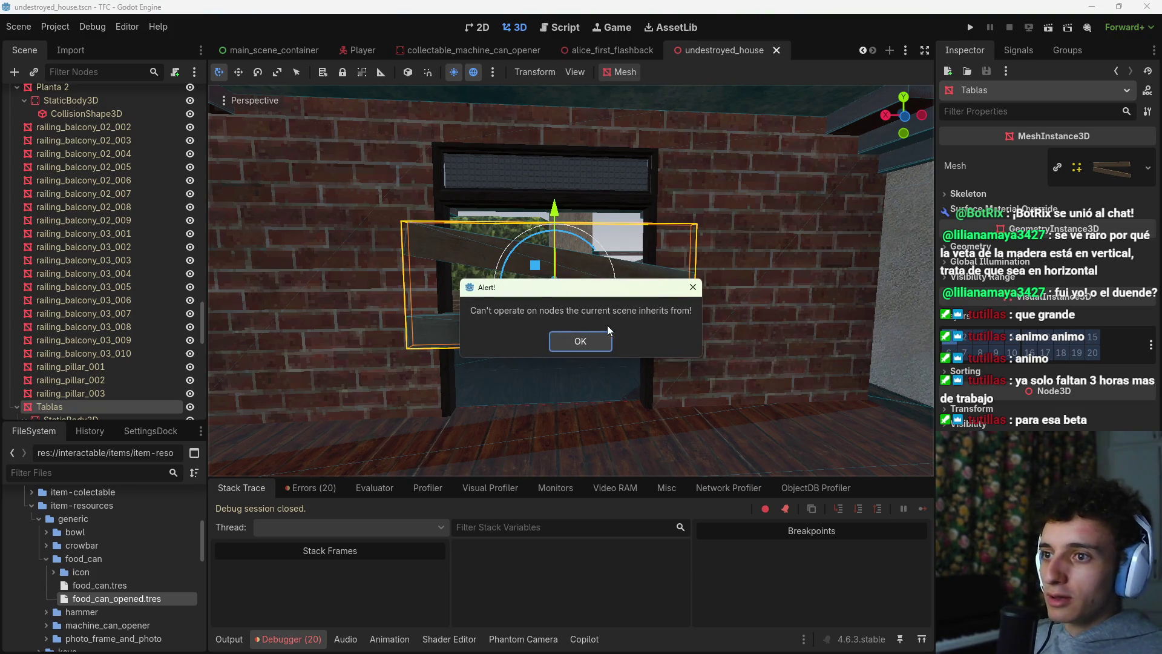
left_click(581, 337)
Step: Hide Tablas in the Scene dock and save the undestroyed_house scene
scroll(166, 369, "down", 1)
left_click(194, 366)
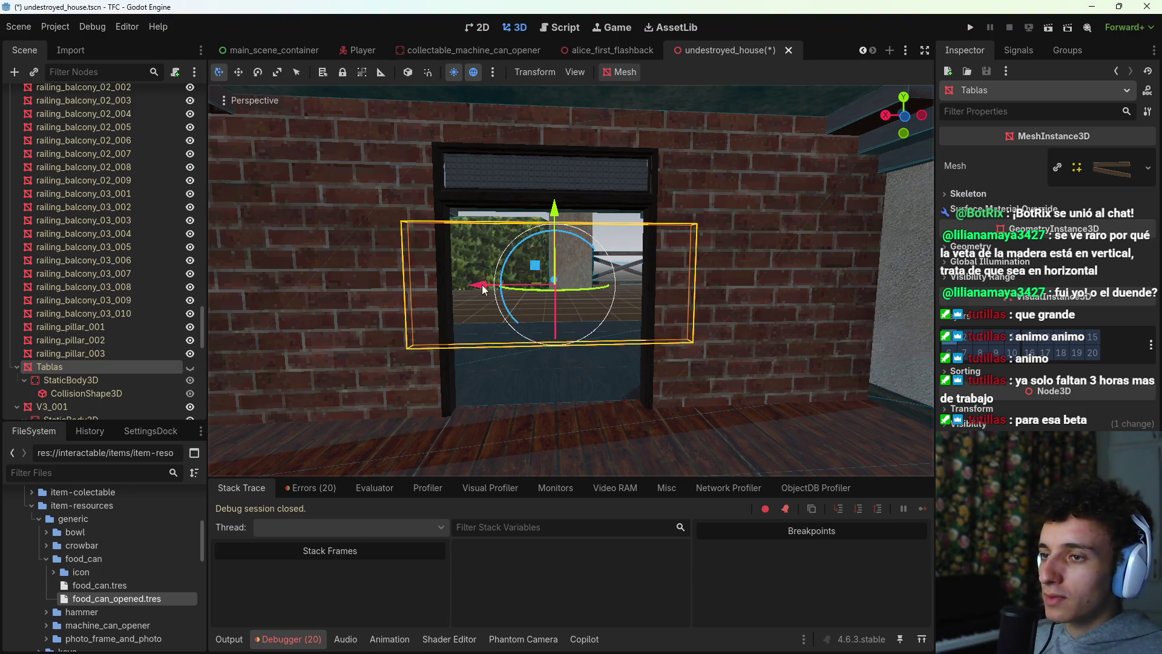
key("ctrl+s")
scroll(288, 53, "up", 3)
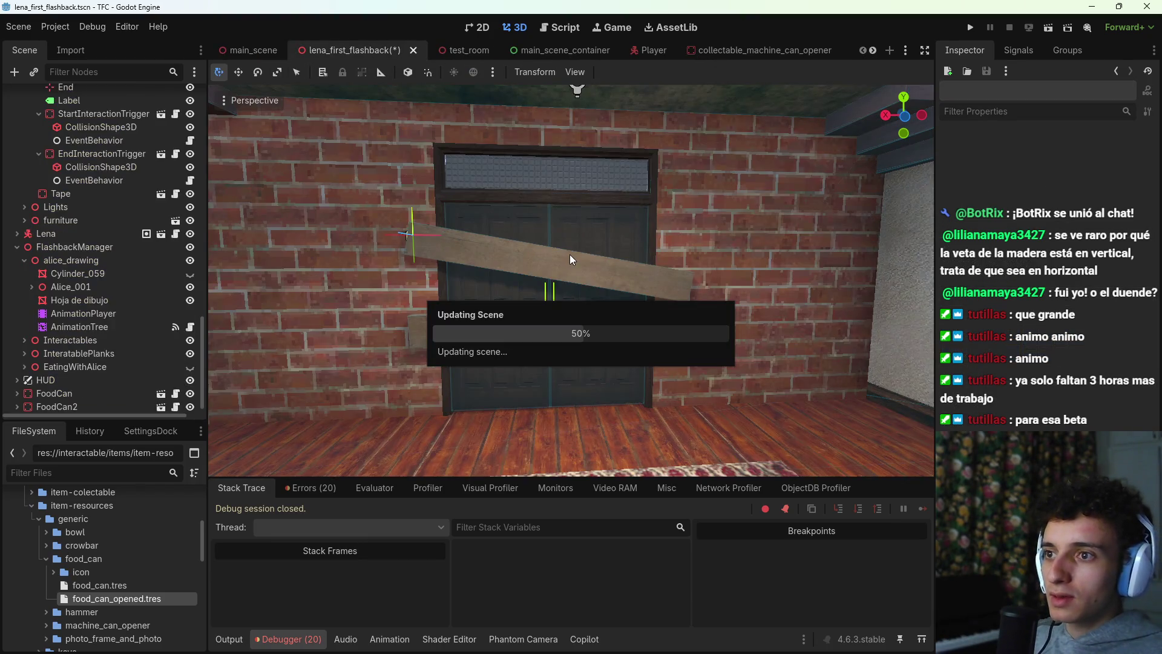
Step: Save the flashback scene and duplicate a front door for the bedroom with Ctrl+D
key("ctrl+s")
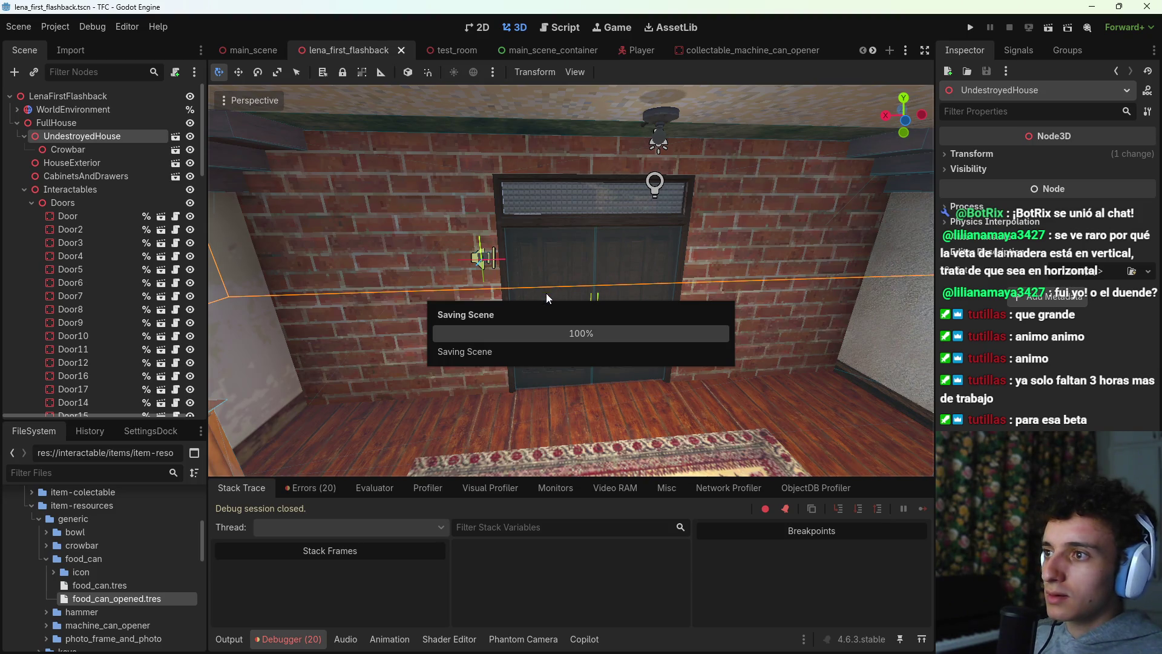
left_click(547, 310)
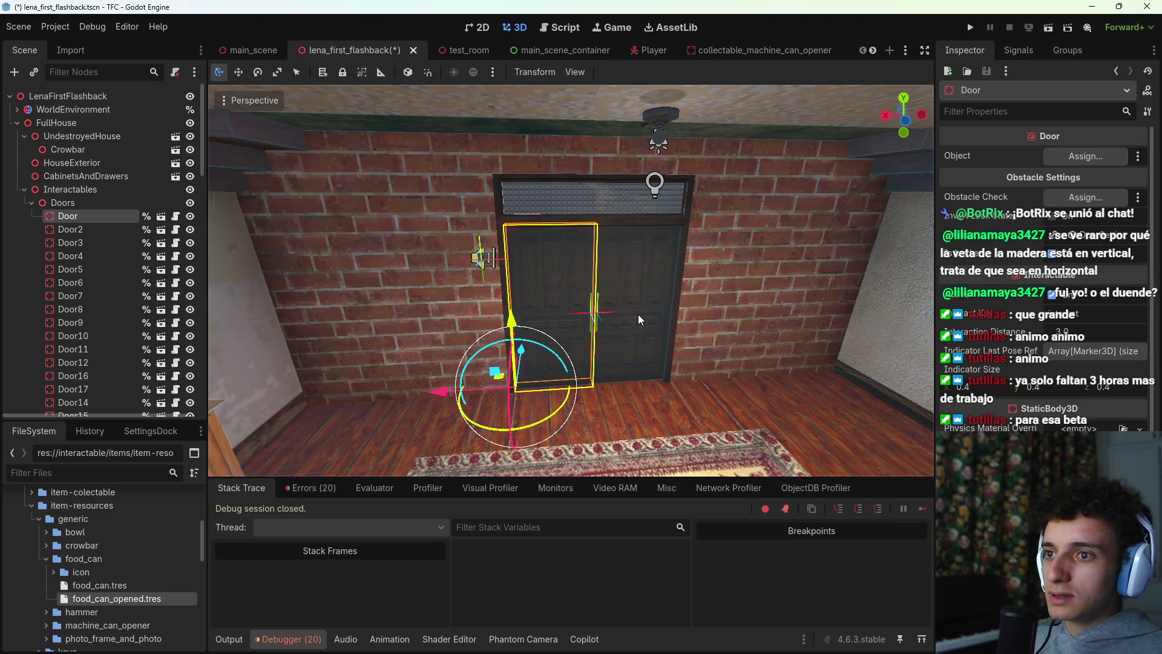
left_click(632, 314, "shift")
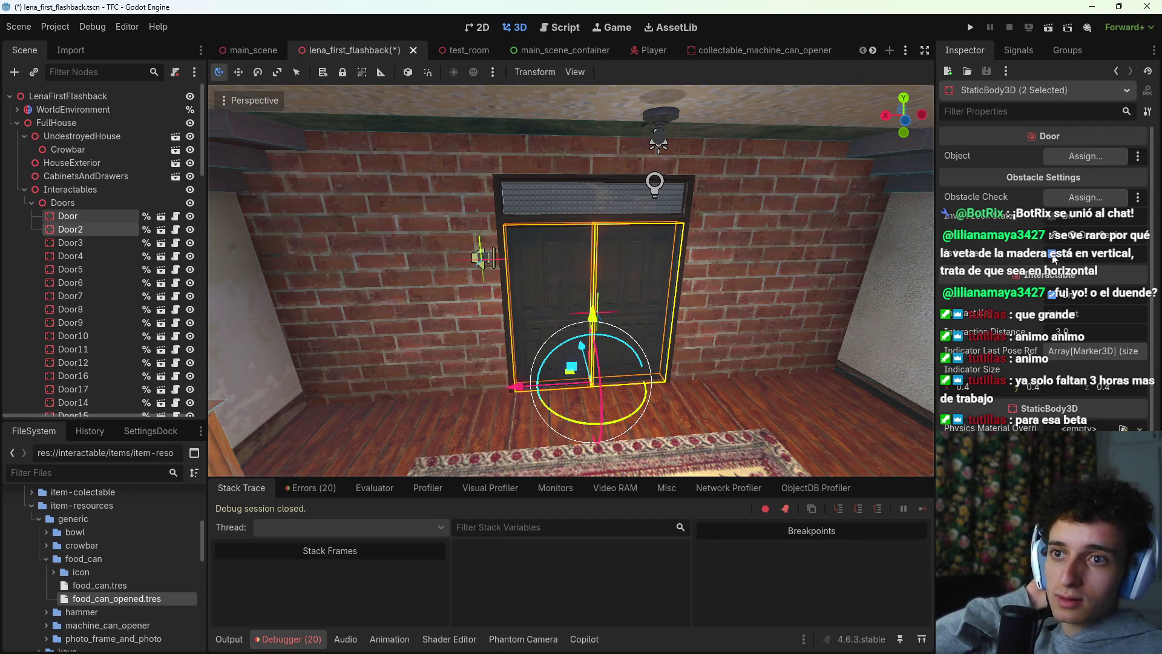
mouse_move(545, 278)
left_mouse_down()
mouse_move(617, 278)
mouse_move(545, 284)
mouse_move(617, 278)
mouse_move(582, 291)
mouse_move(565, 349)
left_mouse_up()
left_click(441, 320)
mouse_move(442, 321)
left_mouse_down()
mouse_move(413, 338)
mouse_move(493, 302)
mouse_move(496, 278)
mouse_move(433, 314)
left_mouse_up()
key("ctrl+d")
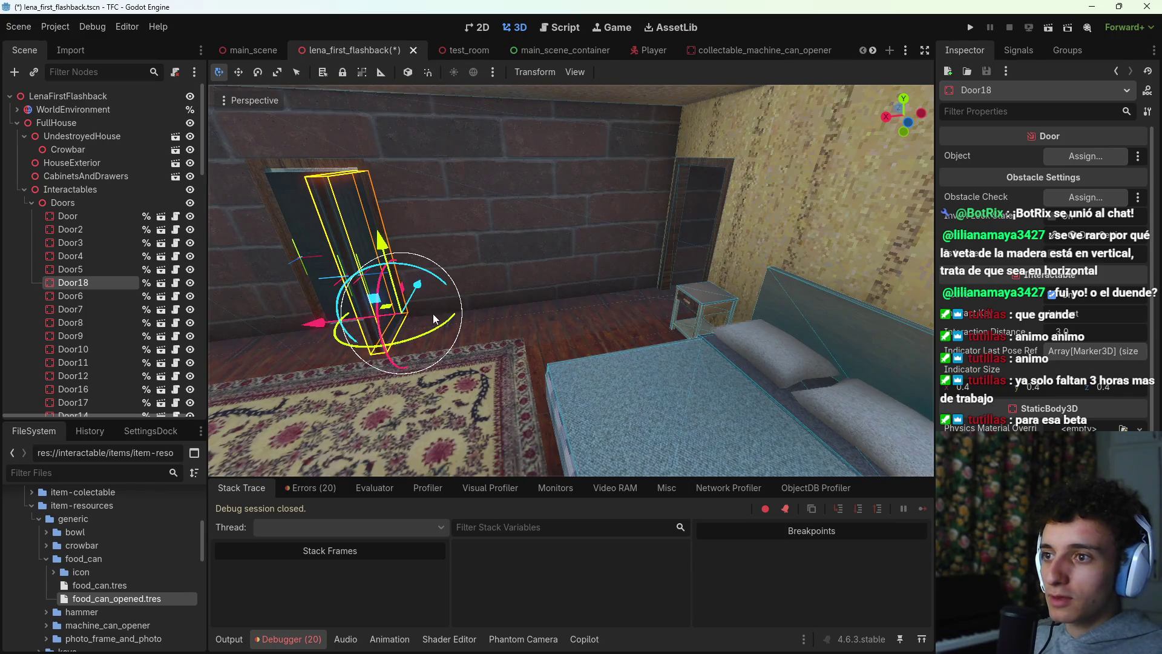
Step: Rotate and move Door18 and Door19 into the bedroom's two doorways beside the bed
left_click_drag(285, 318, 613, 293)
scroll(614, 292, "up", 3)
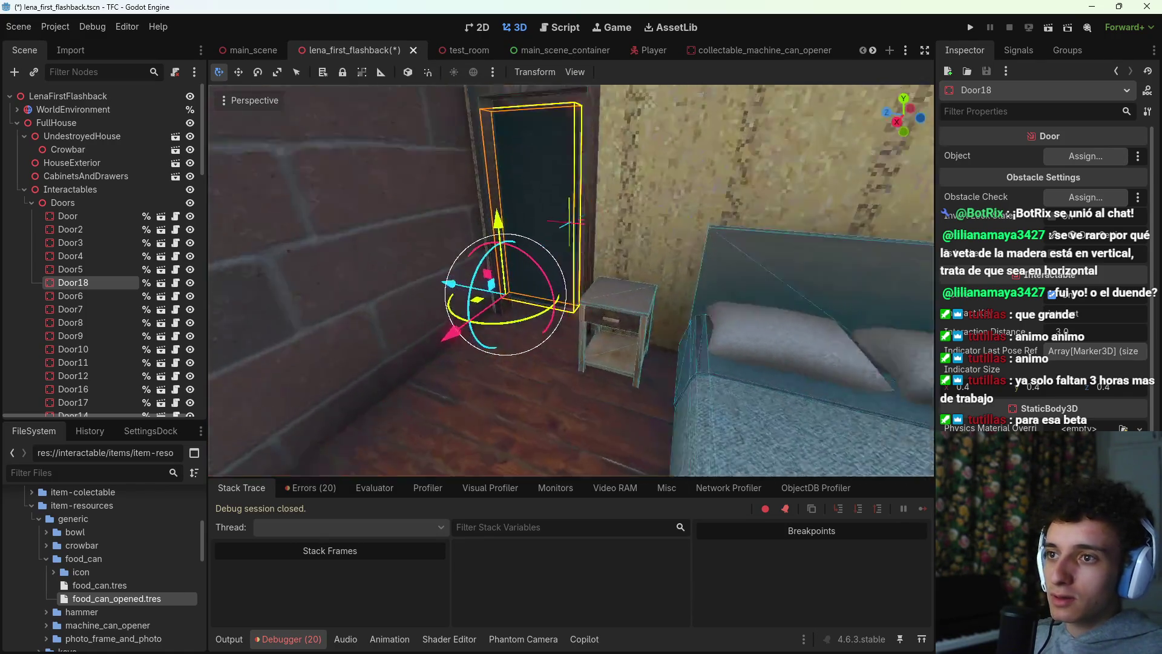
left_click_drag(432, 350, 412, 386)
left_click_drag(413, 312, 410, 315)
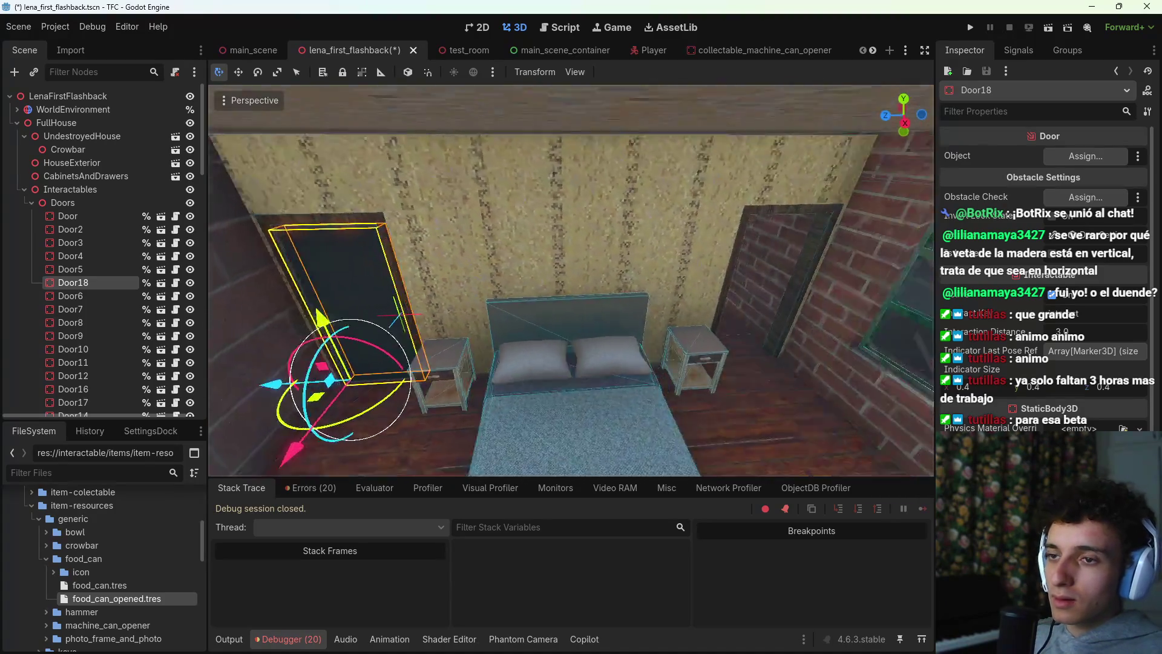
mouse_move(253, 289)
left_mouse_down()
mouse_move(595, 313)
mouse_move(580, 318)
left_mouse_up()
left_click(278, 198, "shift")
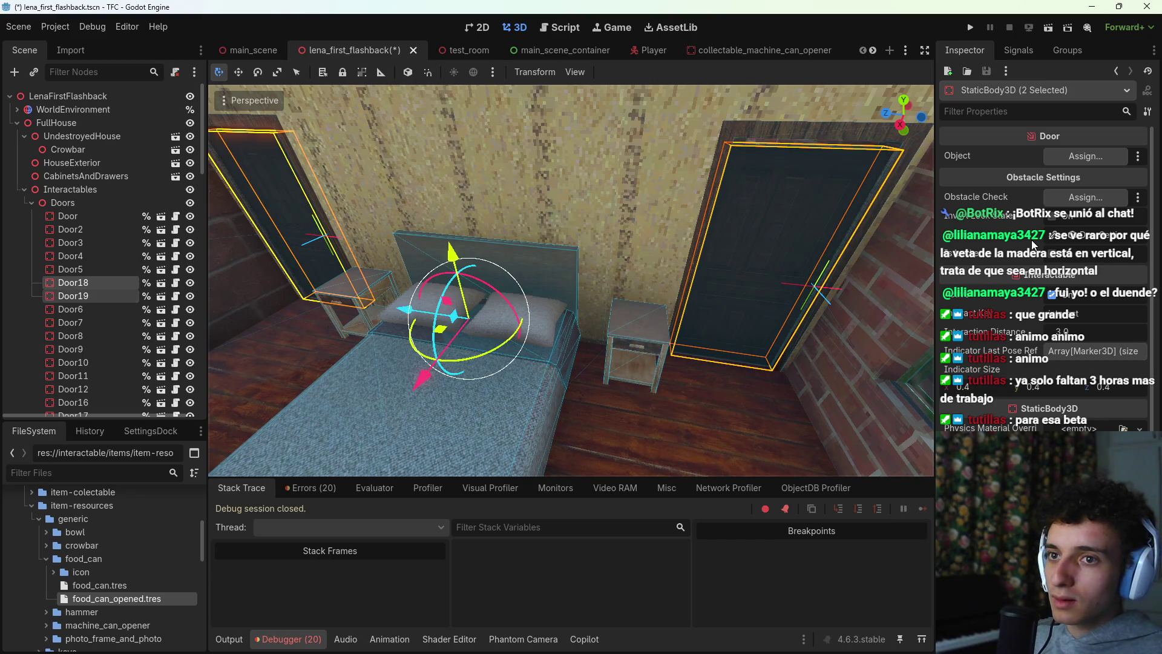
Step: Collapse the Doors and CassetteTapePlayer nodes in the scene tree
left_click(32, 203)
left_click(31, 216)
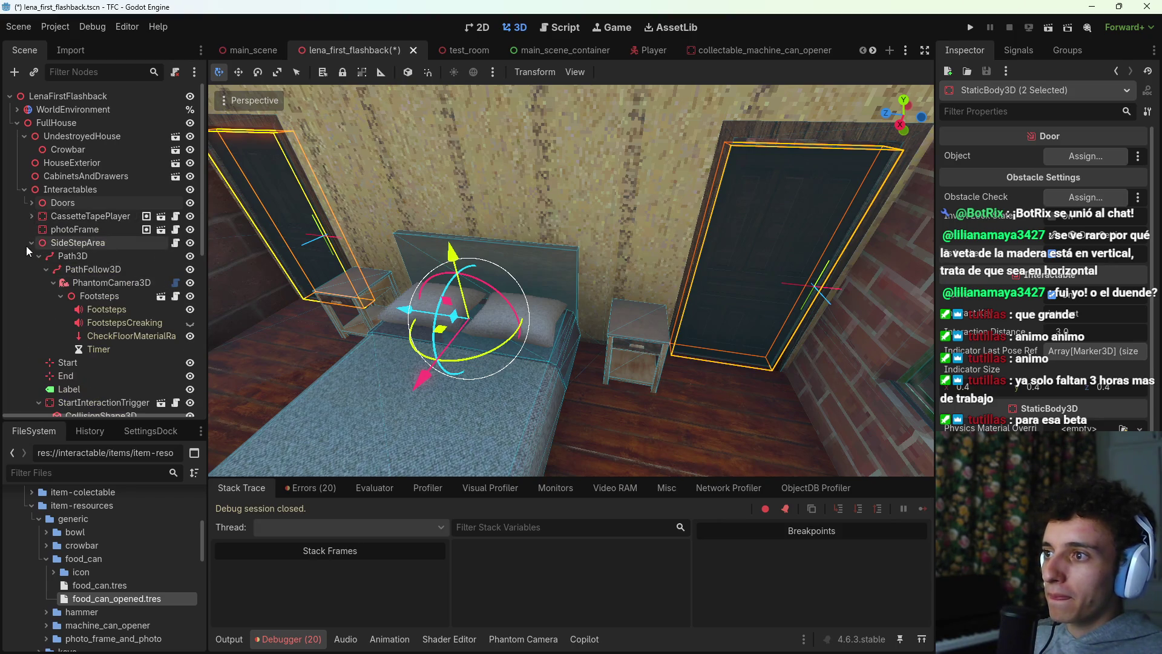
scroll(46, 370, "down", 2)
Step: Deselect the doors and fly around the outside along the brick wall, hedge and yard
left_click(477, 372)
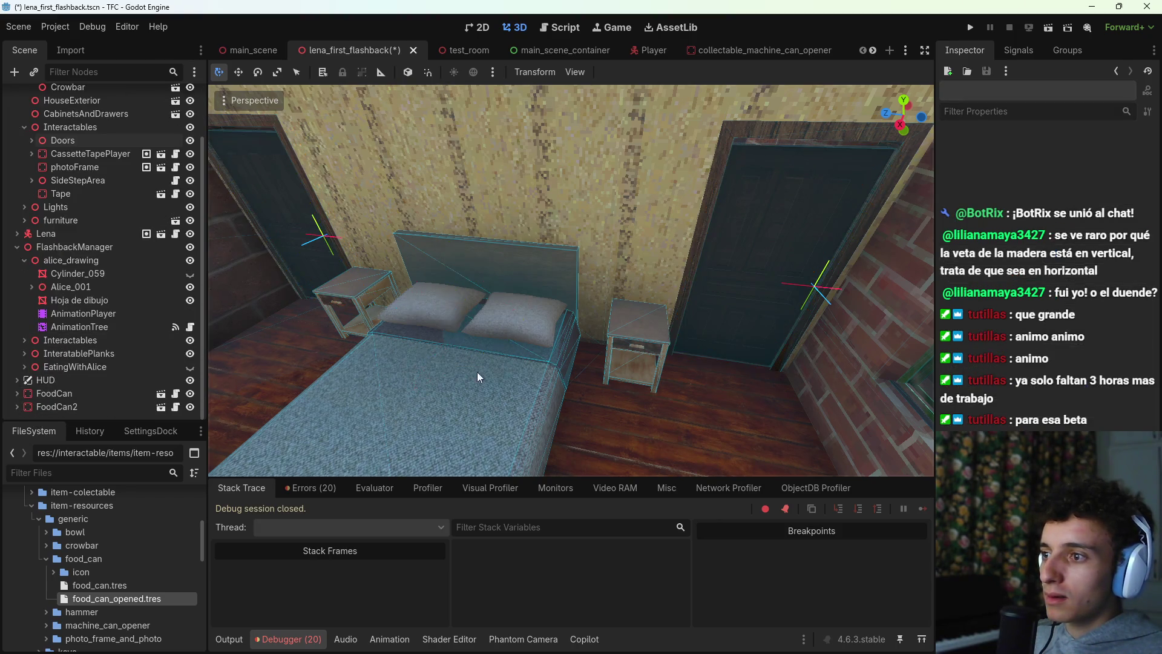
key("w")
key("w")
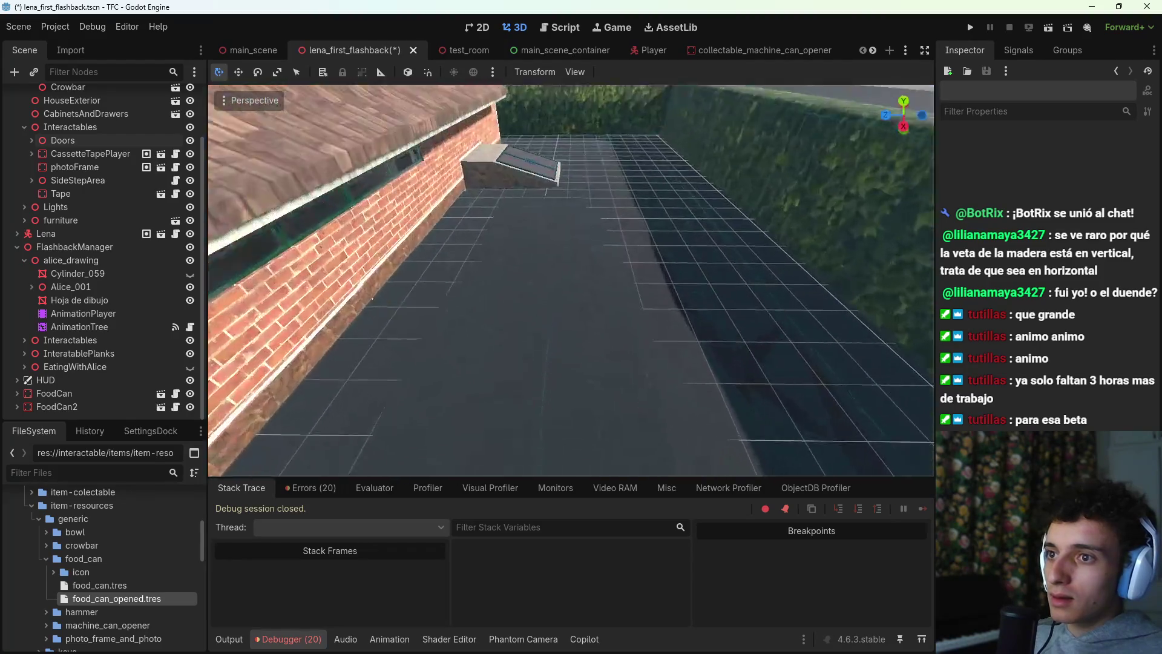
key("w")
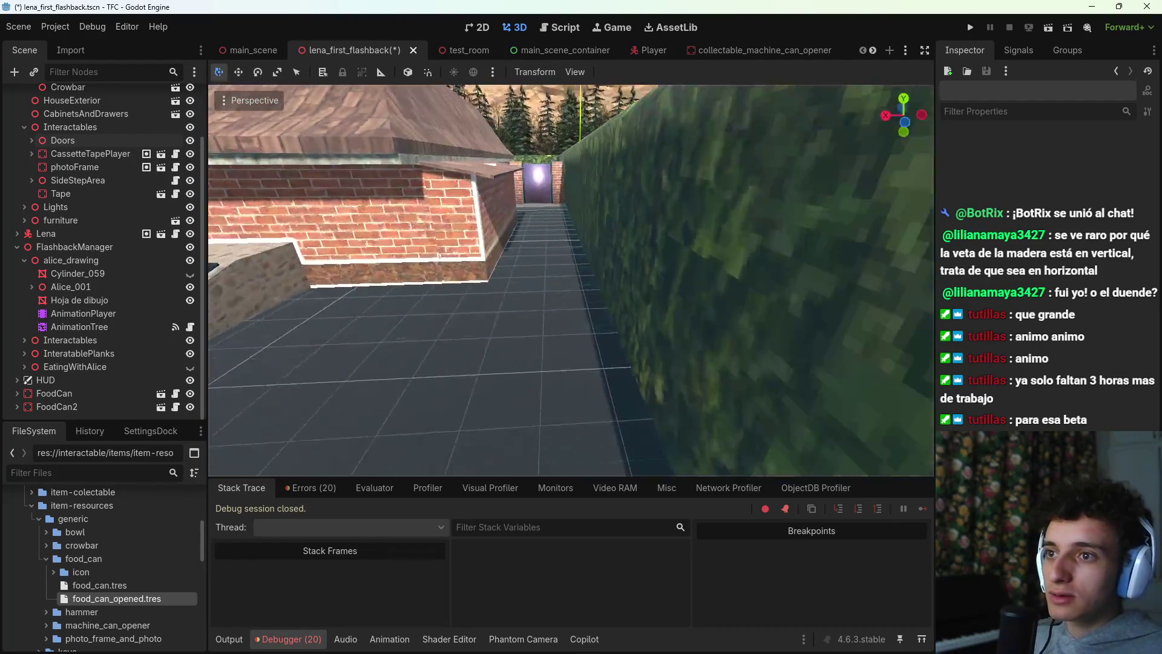
key("w")
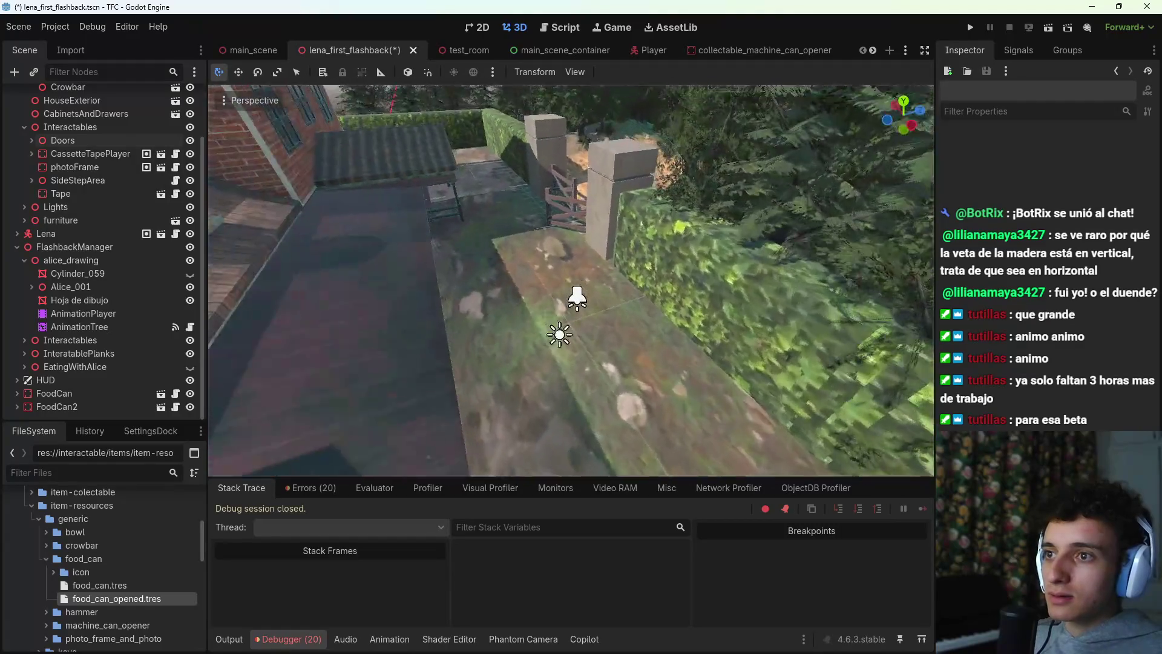
key("w")
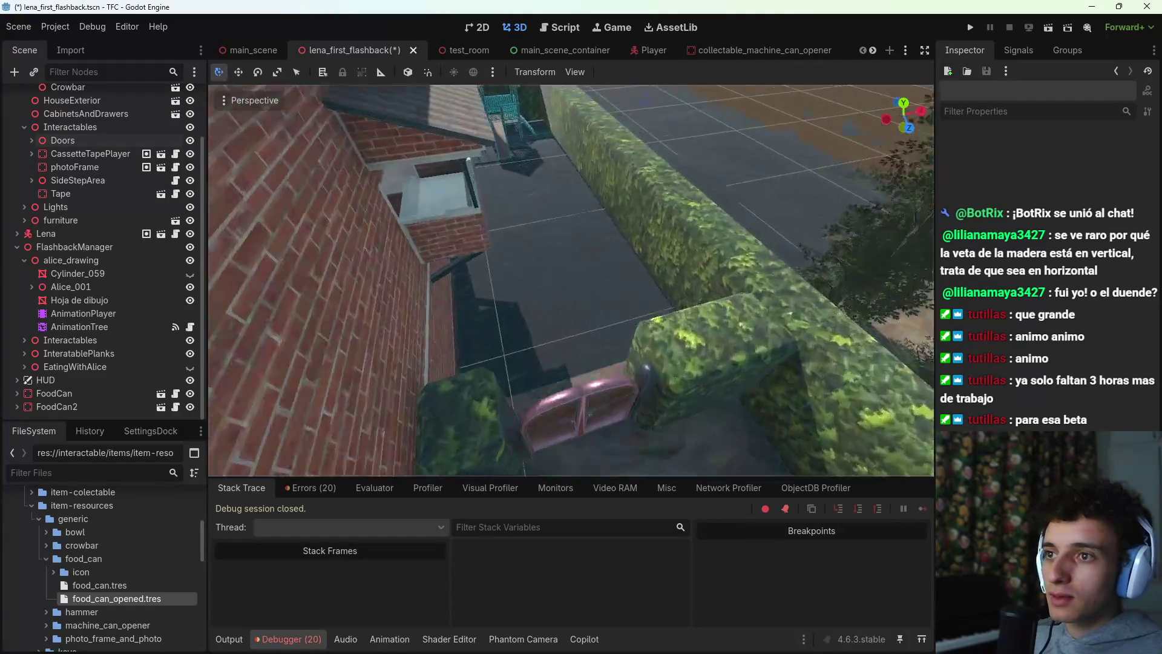
key("w")
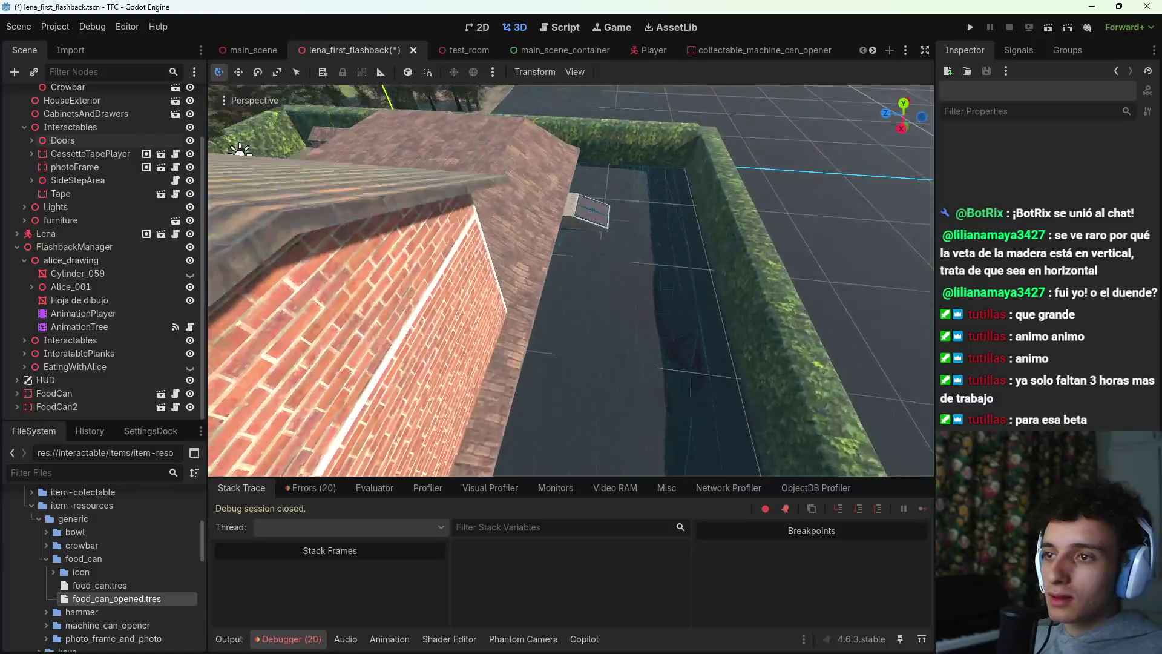
key("w")
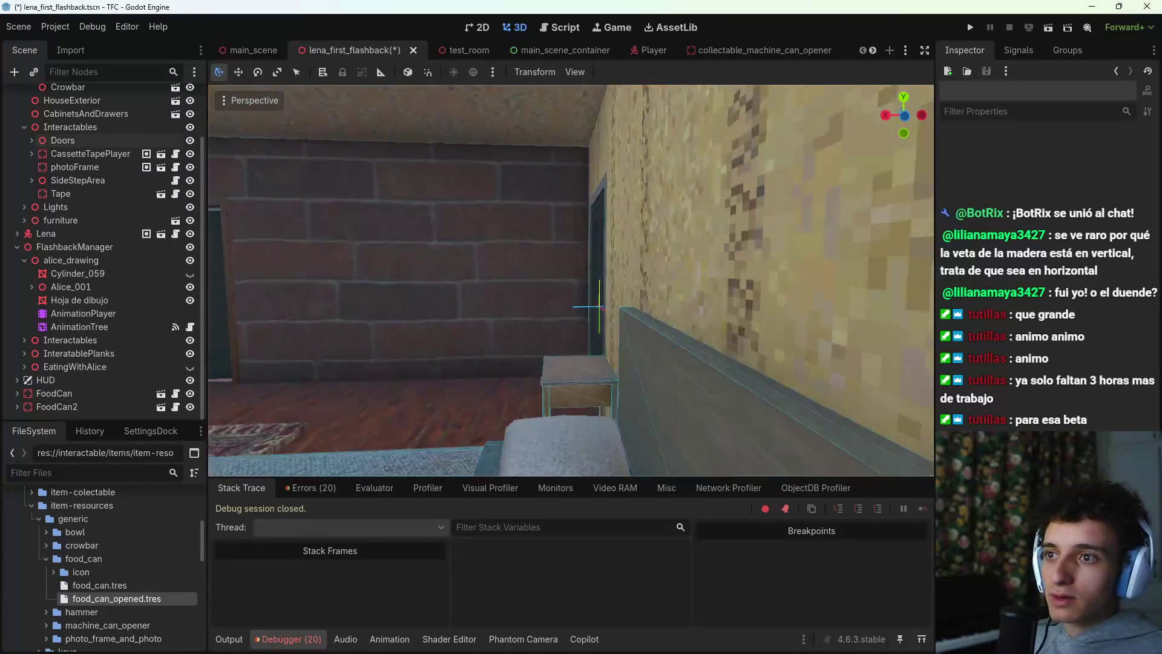
key("w")
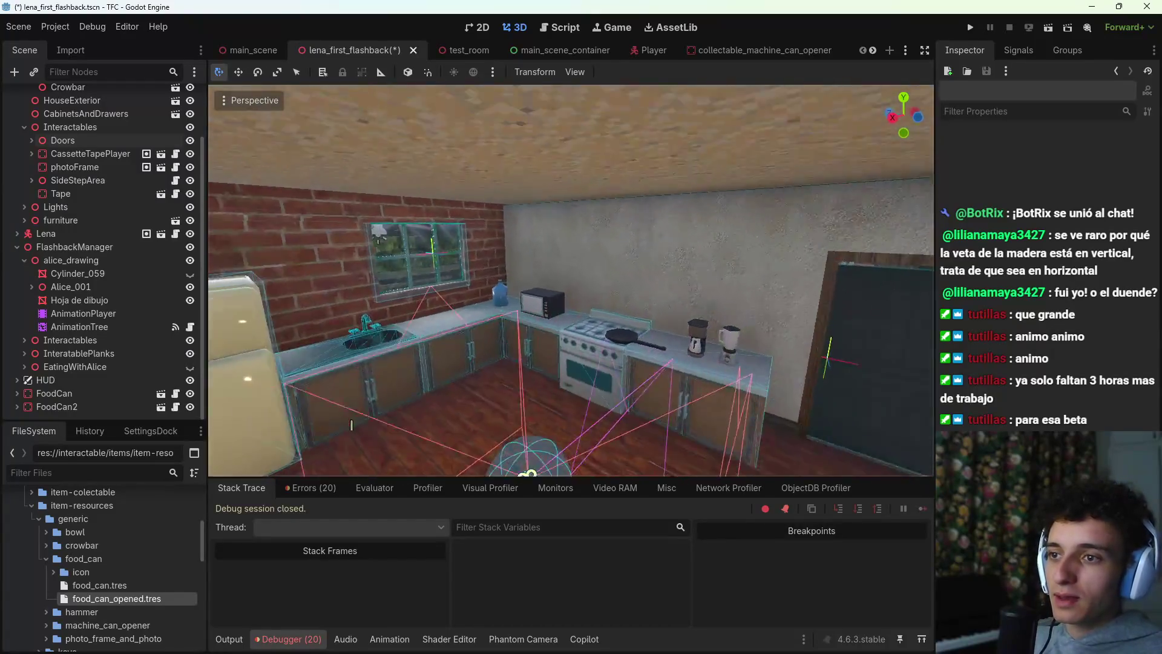
Step: Fly out past the forest path and pink gate, then through the house to Alice's kitchen table
key("w")
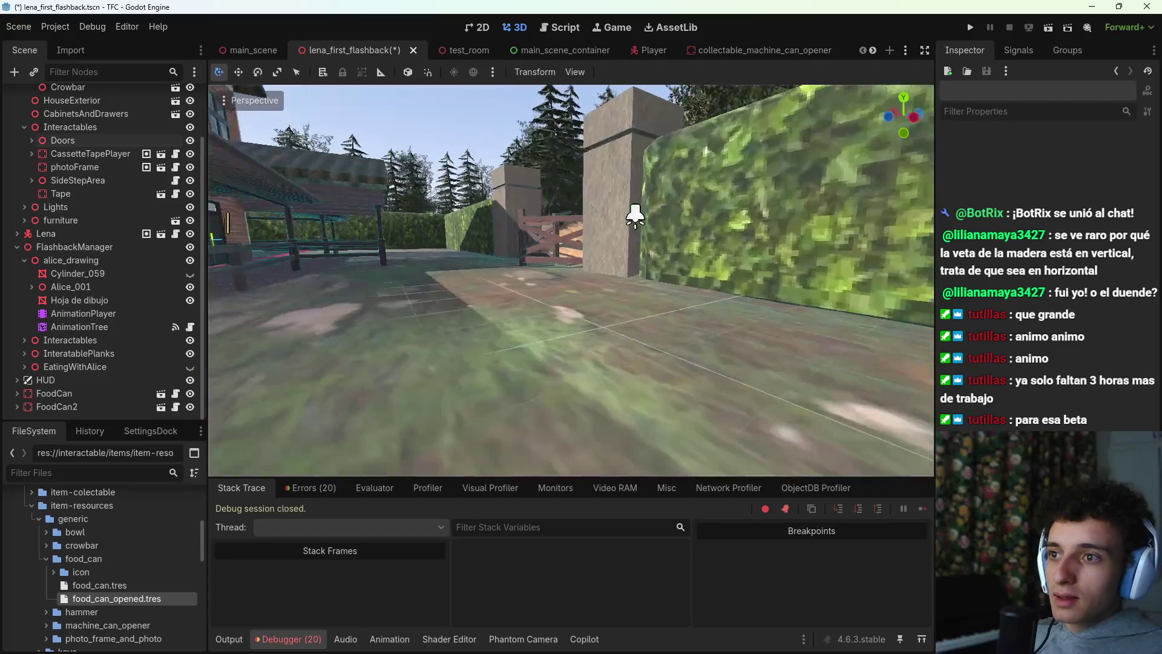
key("w")
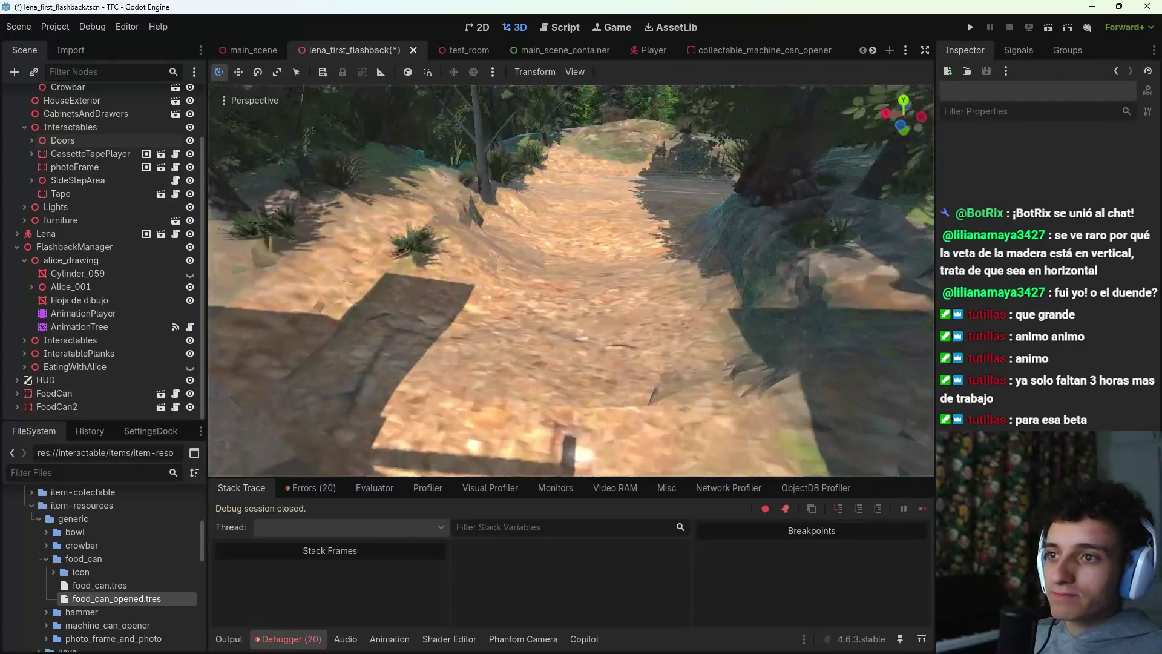
key("w")
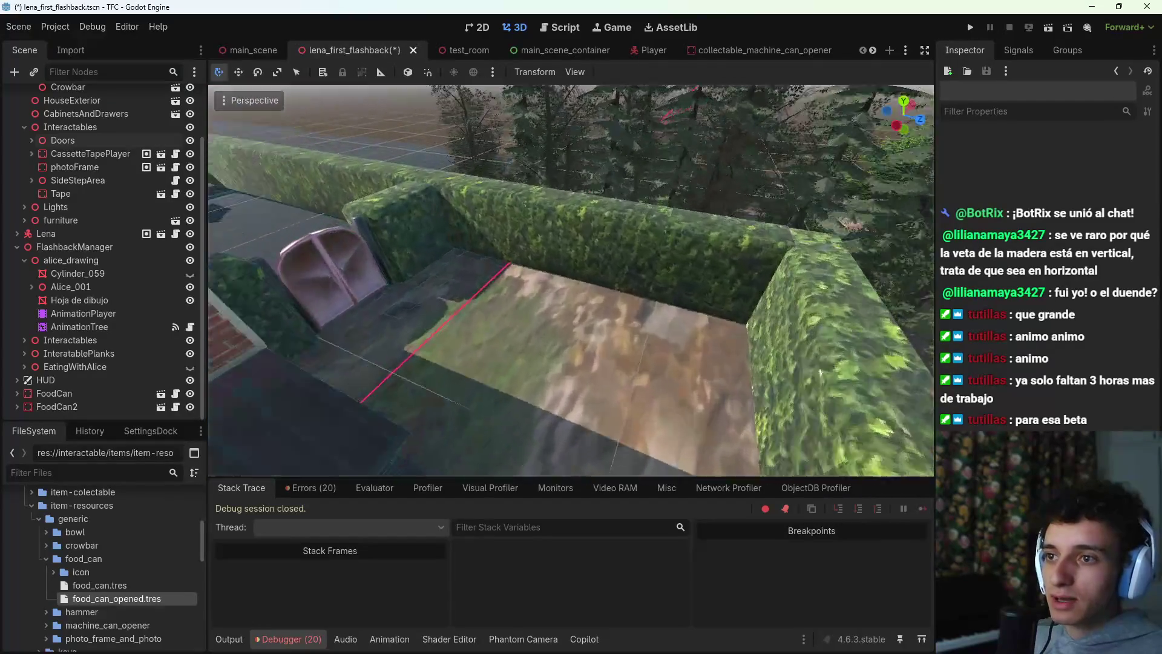
key("w")
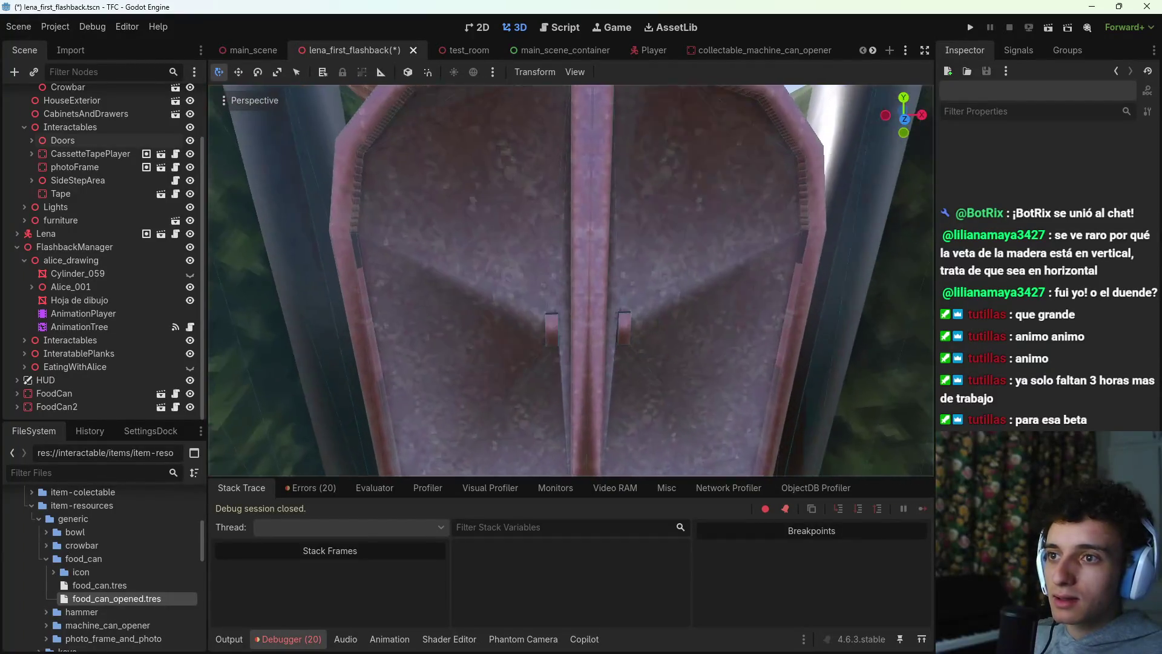
key("w")
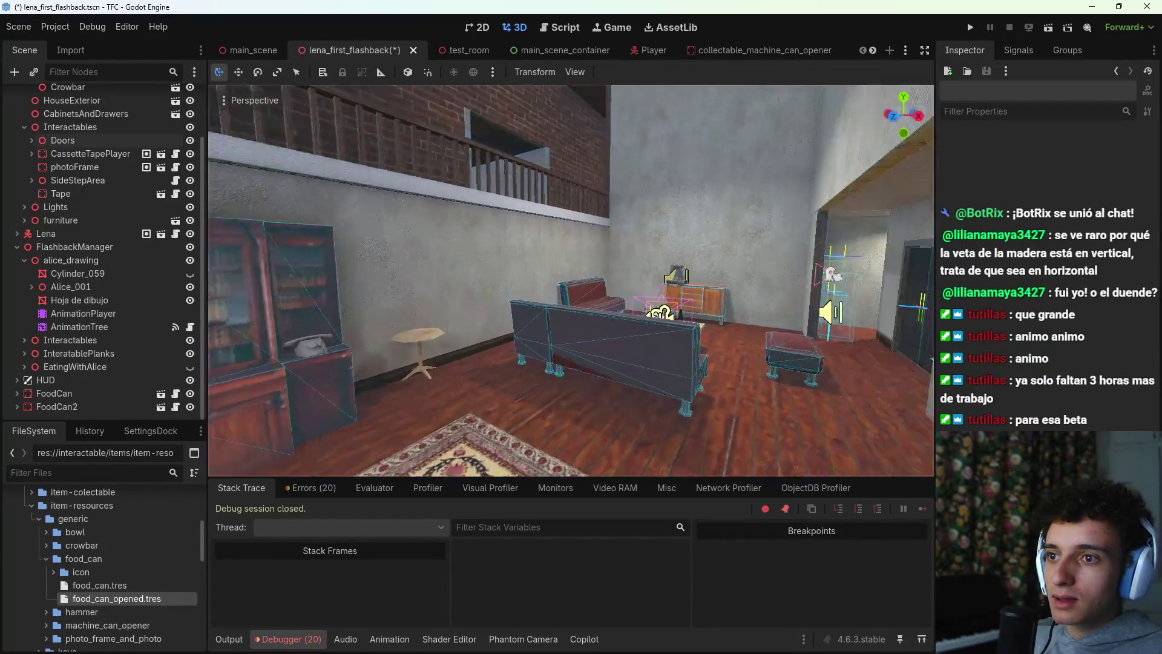
key("w")
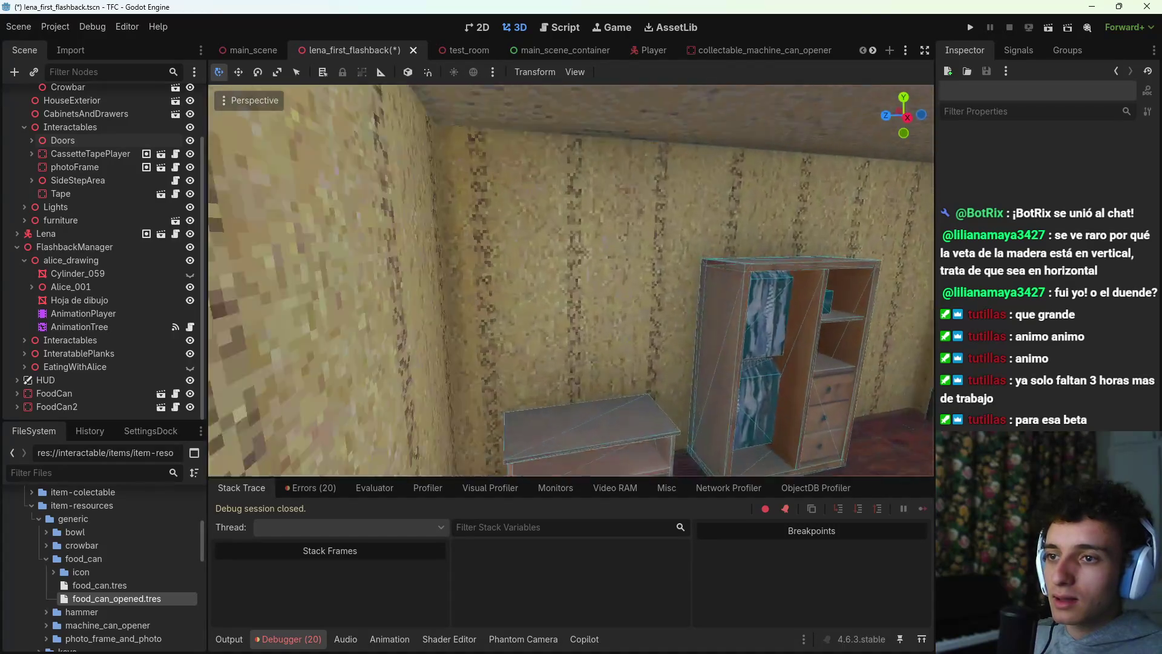
key("w")
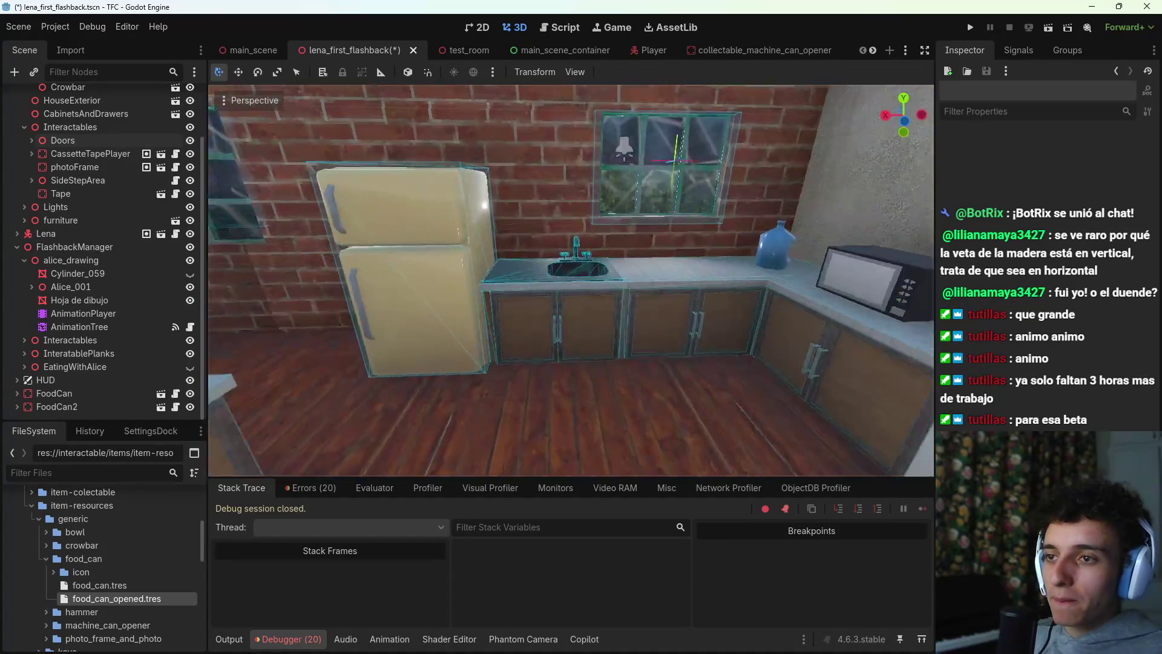
key("w")
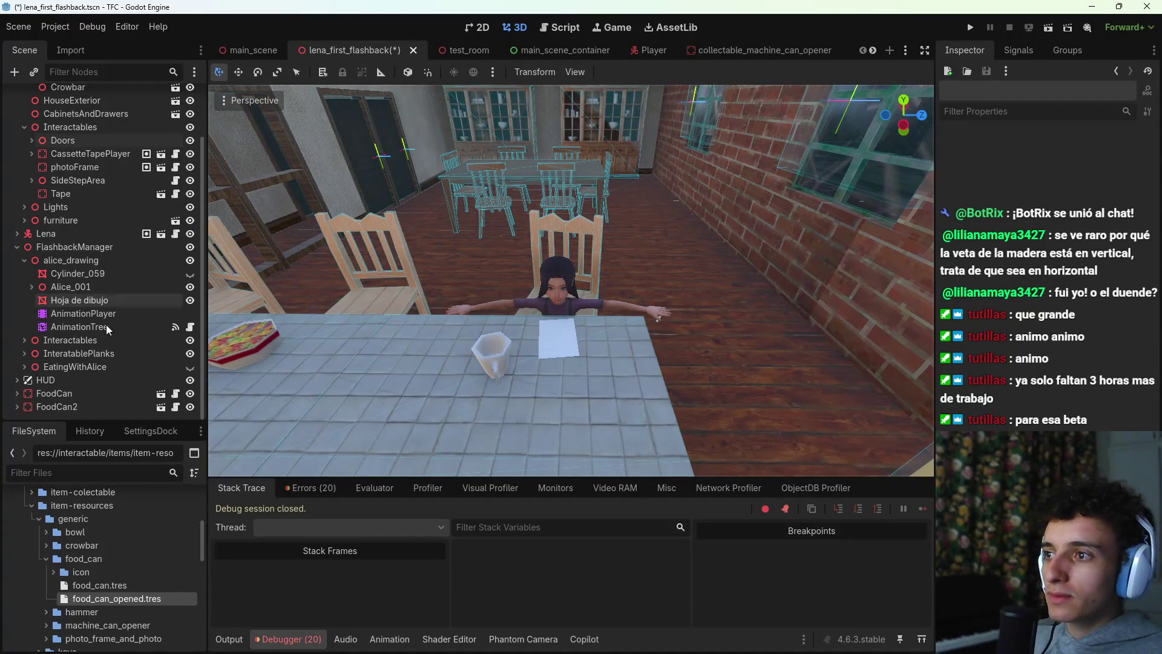
Step: Show the EatingWithAlice cans and slide a can left across the table
left_click(190, 367)
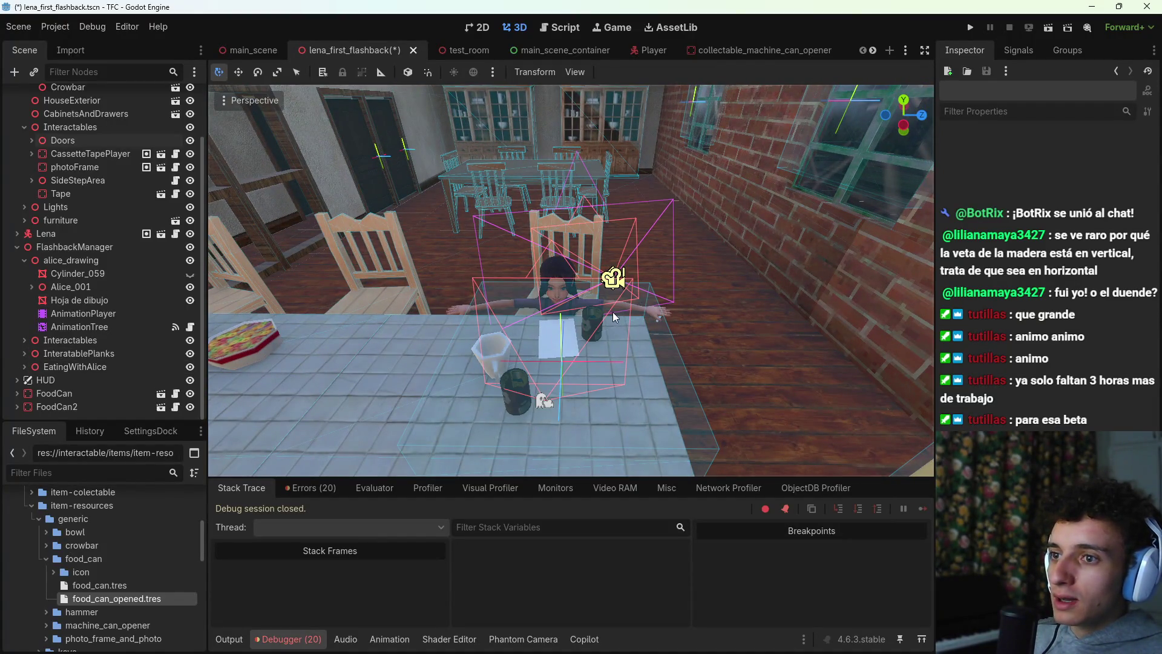
left_click(596, 328)
key("w")
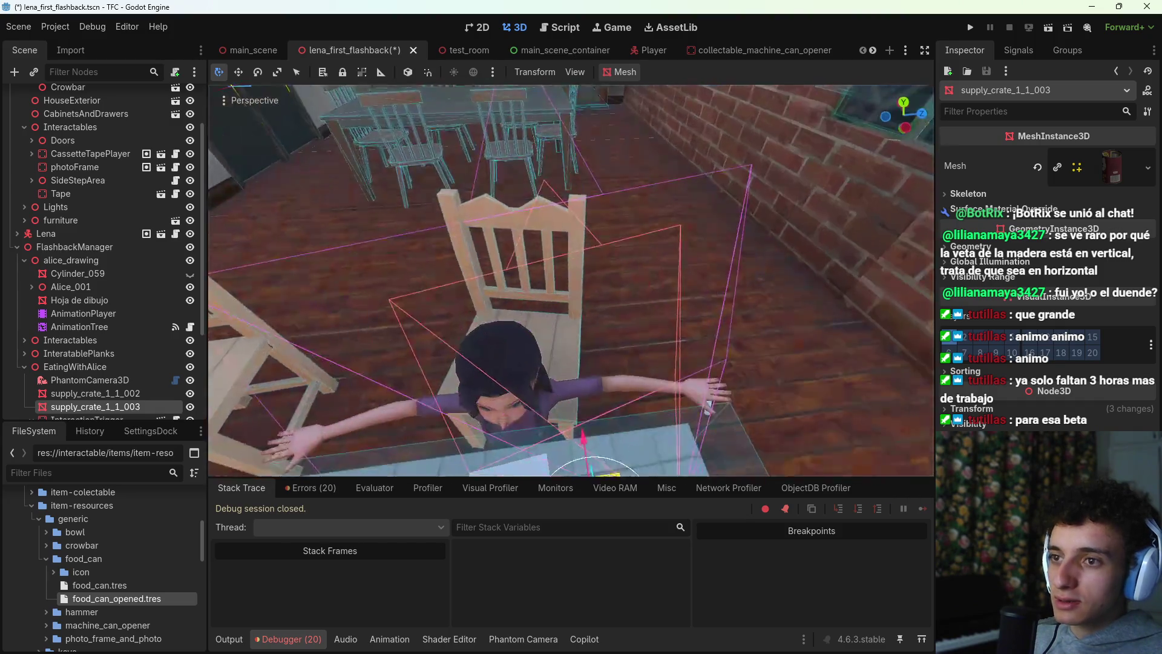
mouse_move(550, 325)
left_mouse_down()
mouse_move(489, 324)
mouse_move(551, 331)
mouse_move(514, 339)
mouse_move(448, 319)
left_mouse_up()
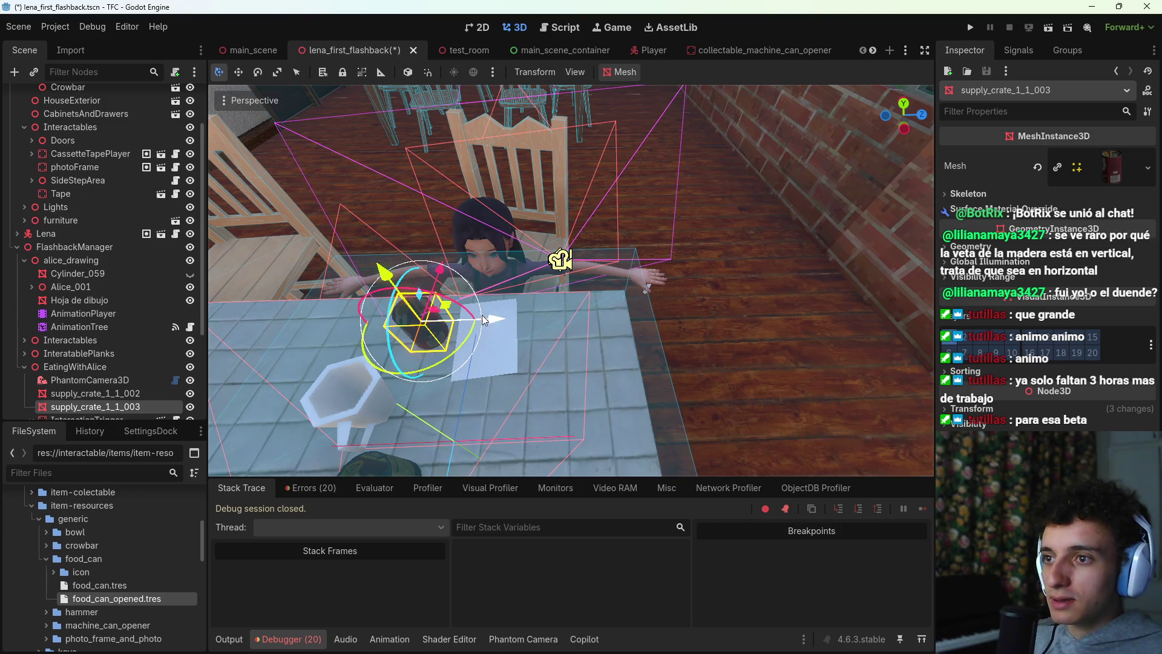
Step: Look over Lena at the dining table and open EventBehavior's talk_to_alice_ib.gd script
key("w")
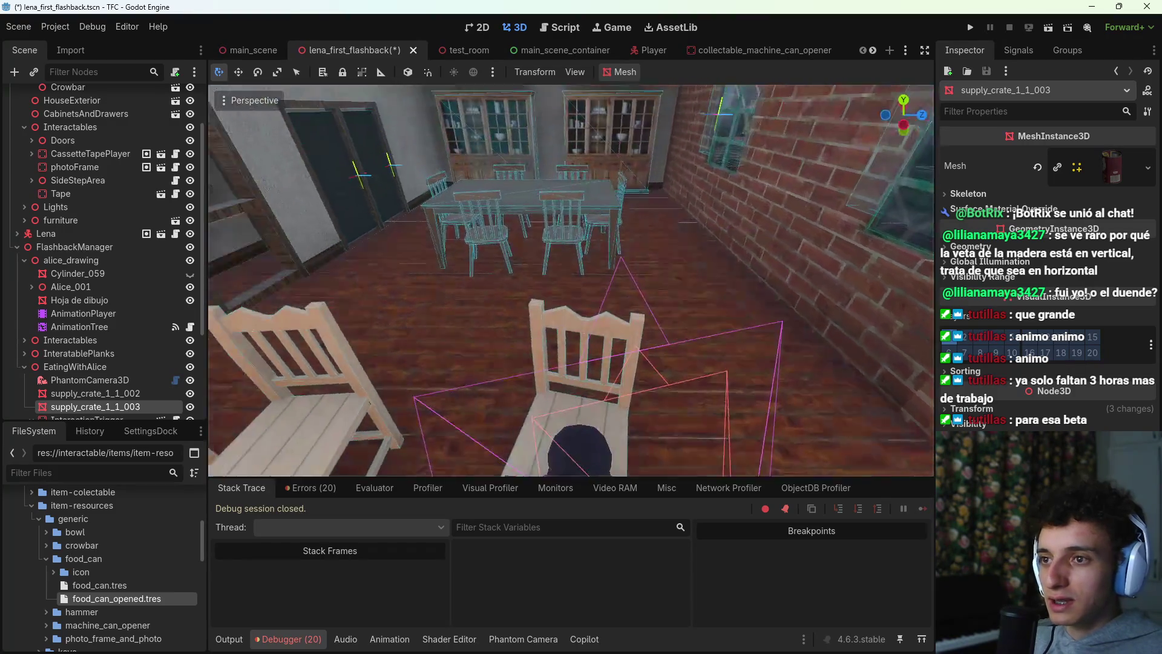
key("s")
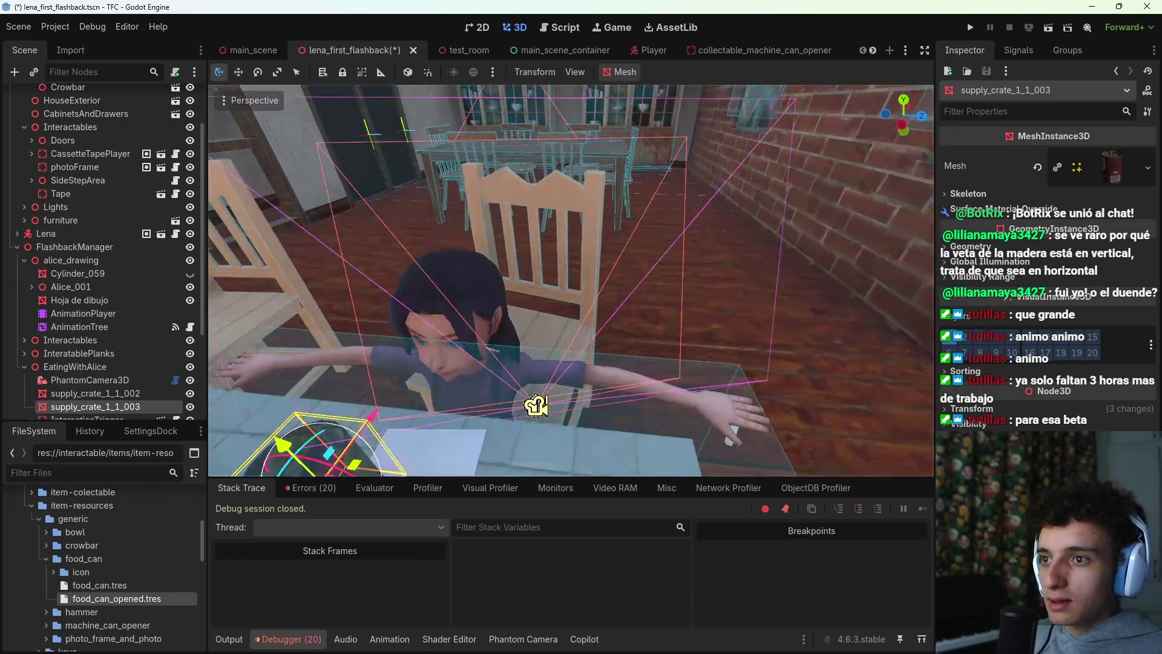
key("s")
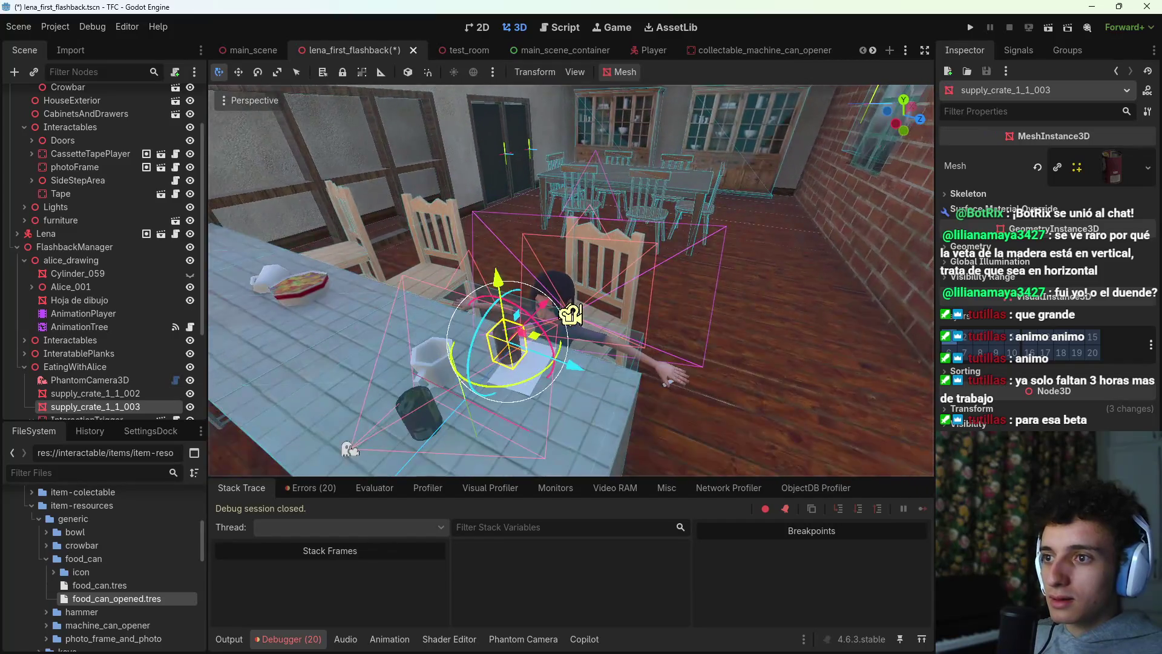
key("w")
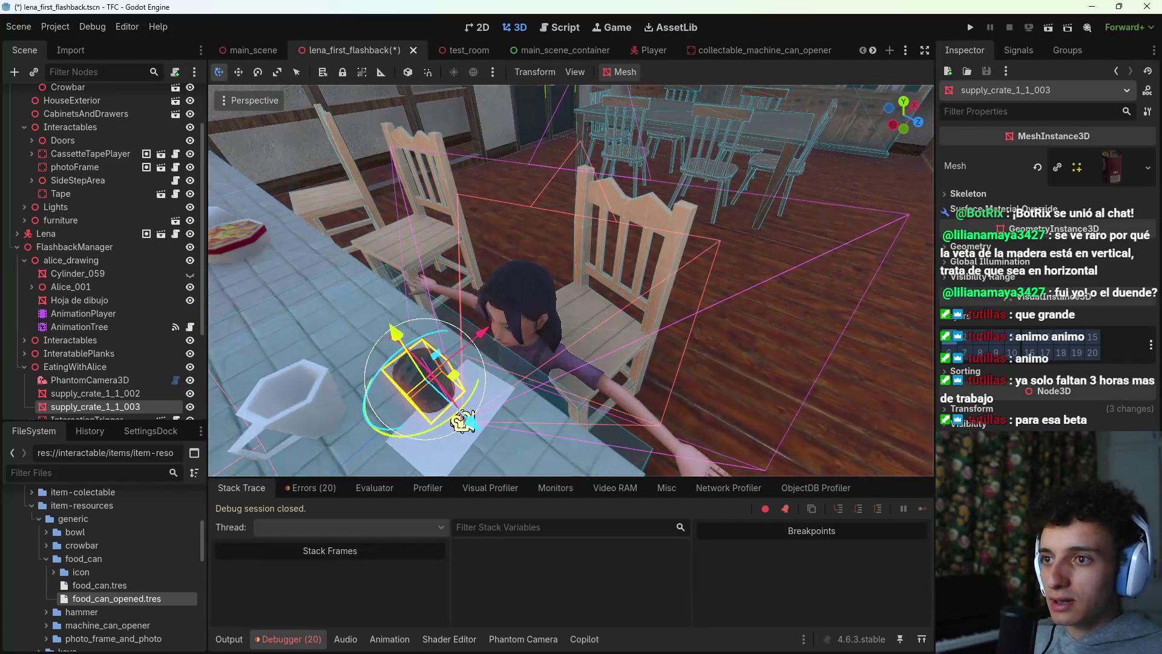
key("s")
scroll(144, 274, "down", 3)
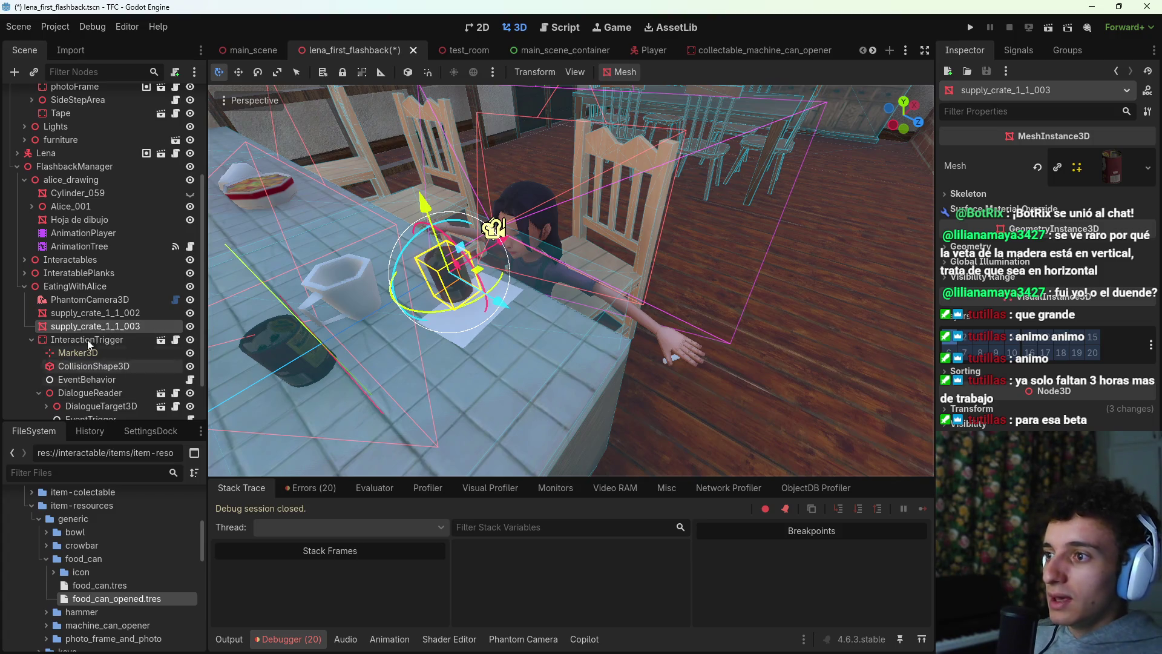
scroll(139, 354, "down", 2)
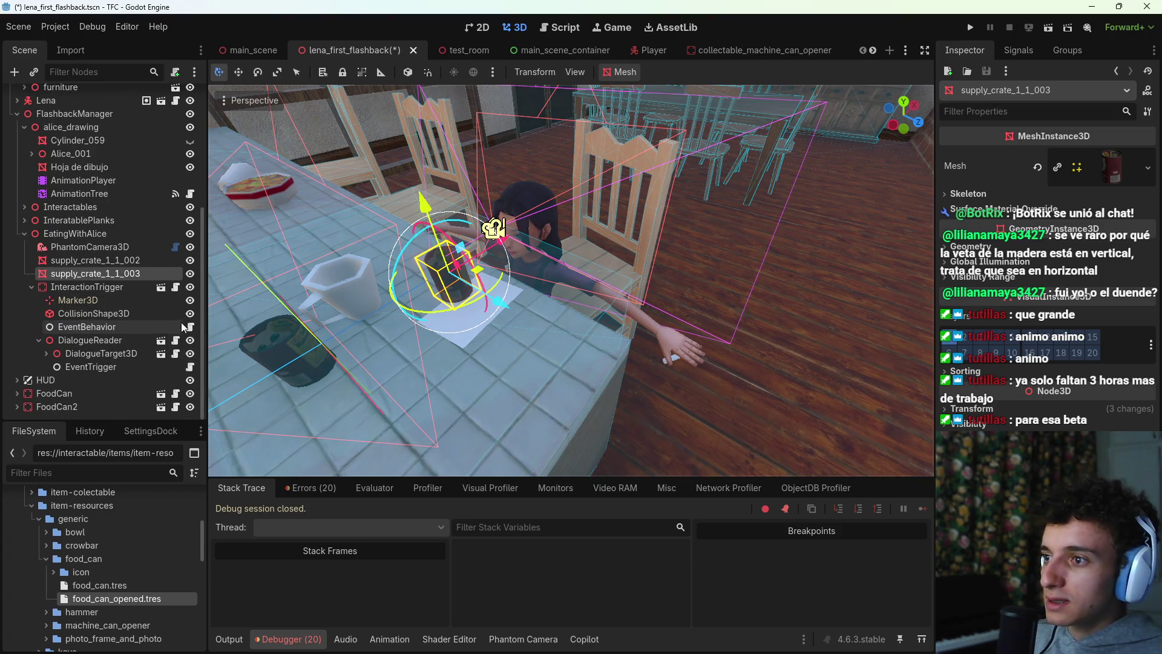
left_click(189, 327)
scroll(571, 279, "down", 3)
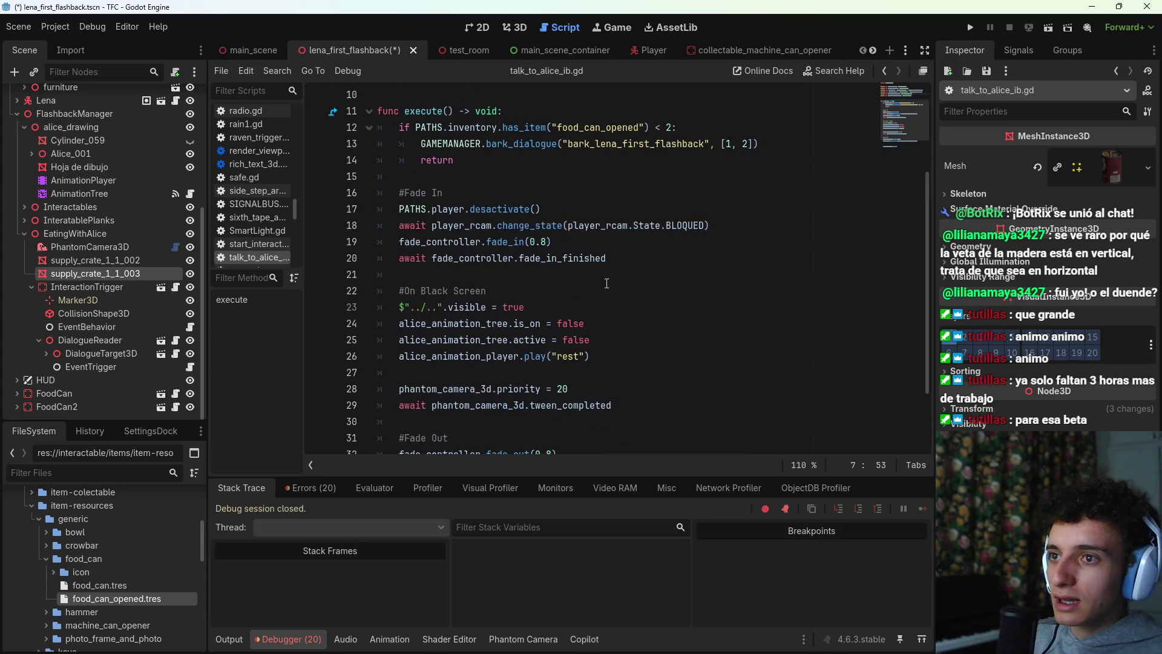
Step: Delete line 33's player_rcam FOLLOW_CURSOR call, save the script, and return to 3D
scroll(611, 339, "down", 1)
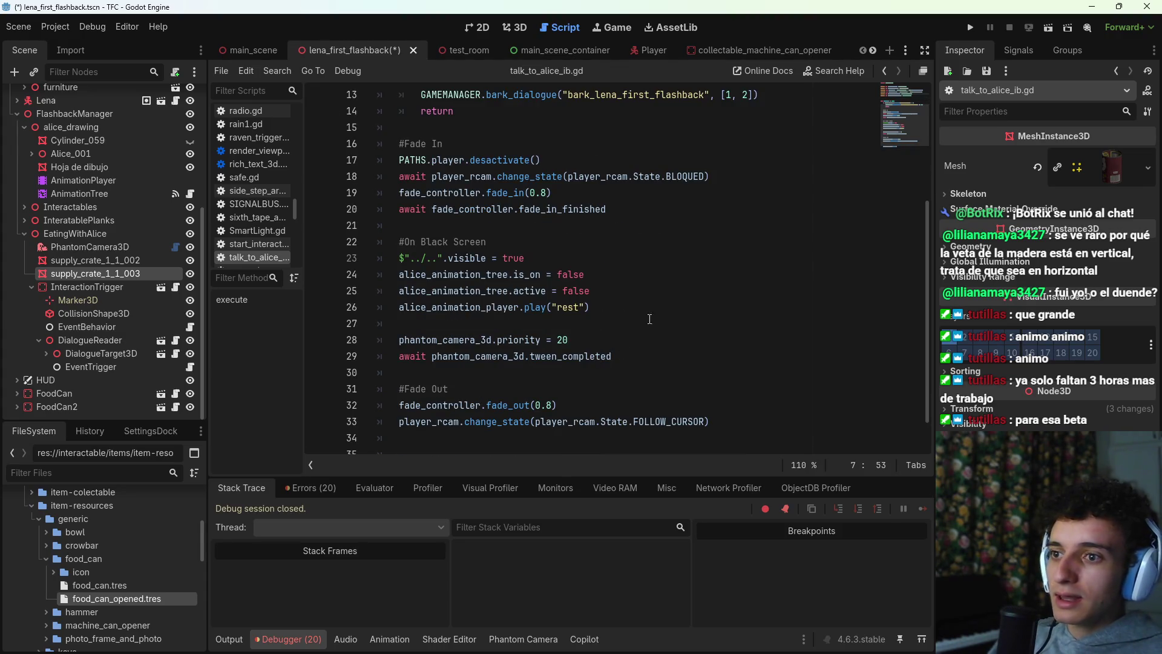
left_click_drag(725, 426, 415, 428)
key("BackSpace")
key("BackSpace")
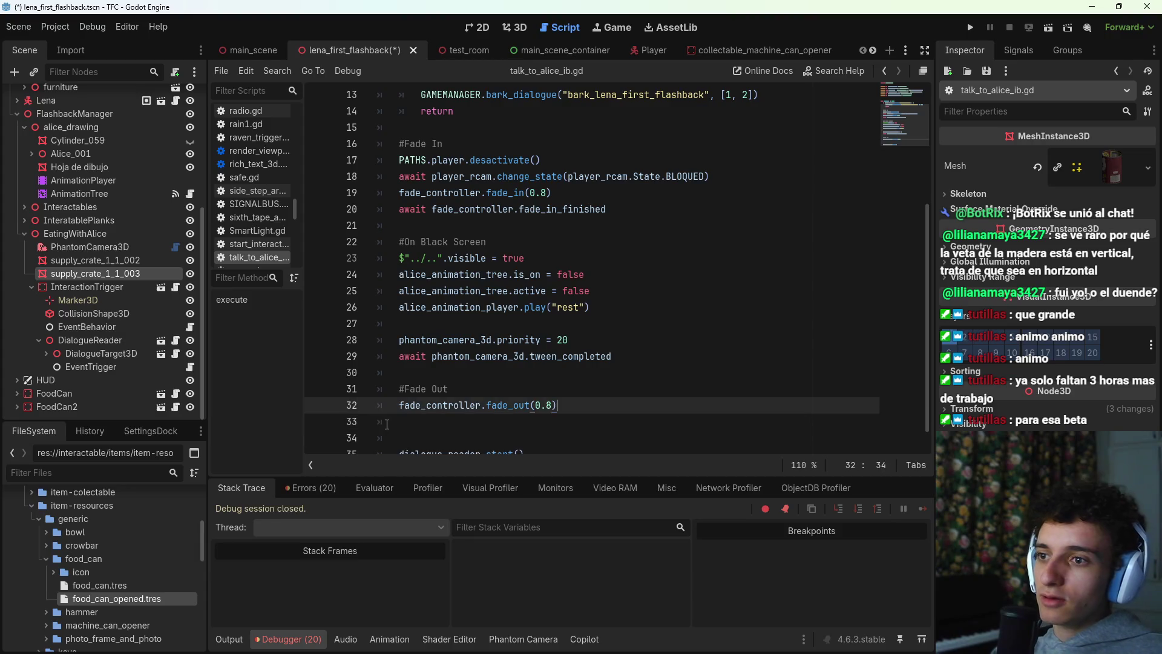
key("ctrl+s")
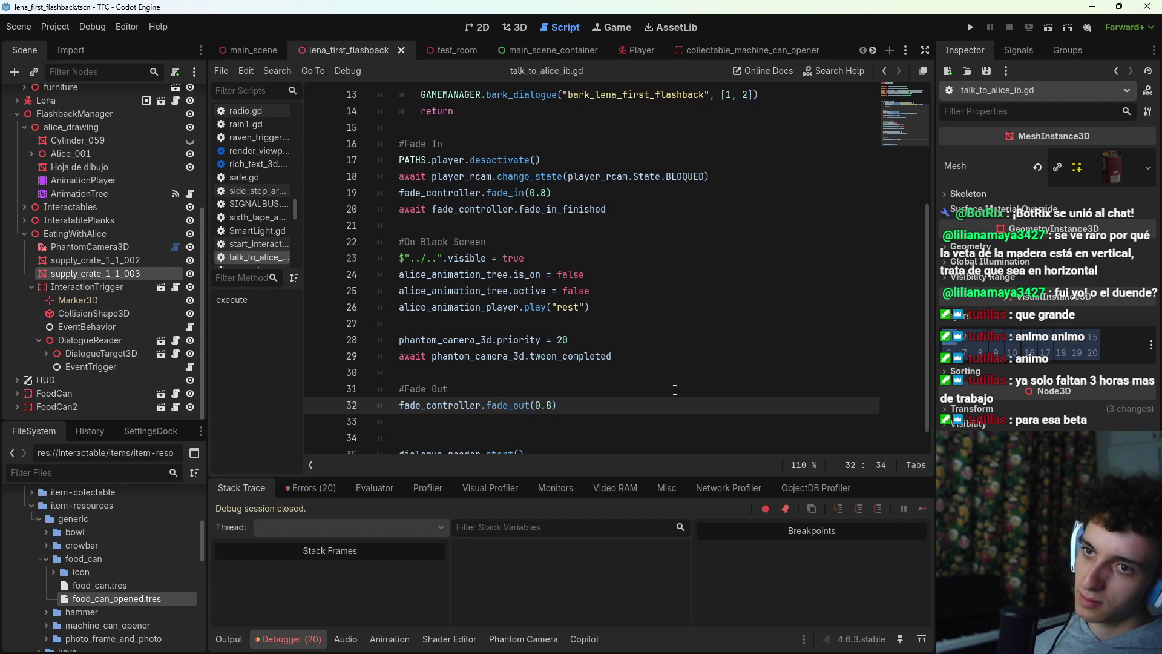
left_click(516, 27)
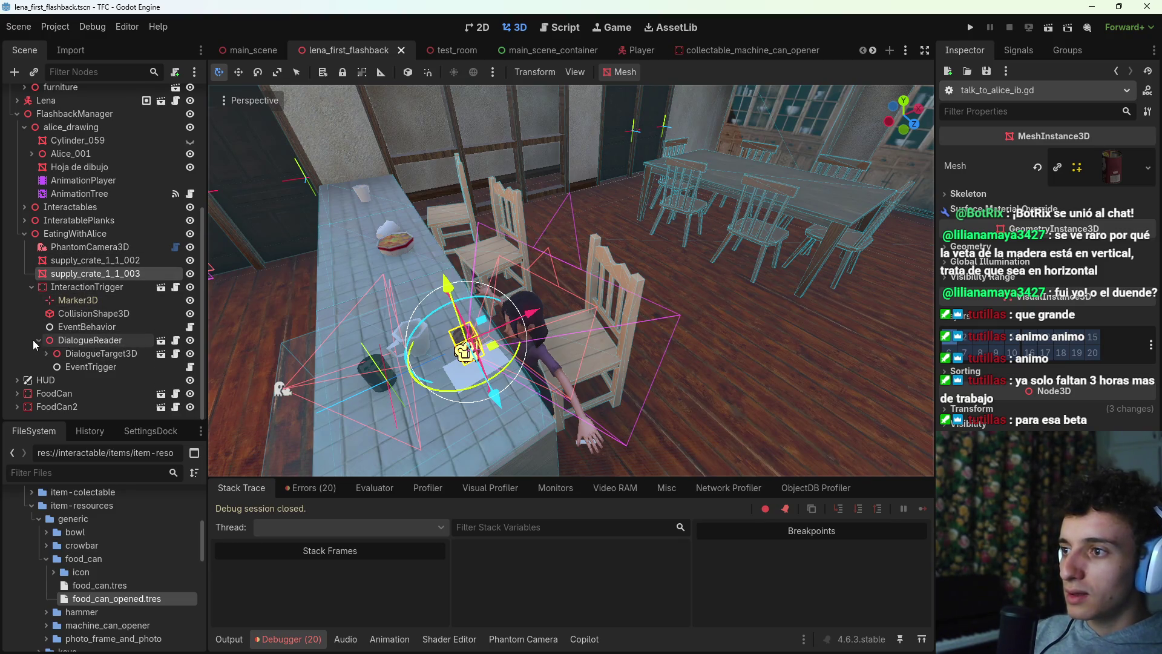
Step: Enable Priority Override on DialogueTarget3D's PhantomCamera3D, preview its shot, and open dialogue_target_3d.gd
double_click(42, 353)
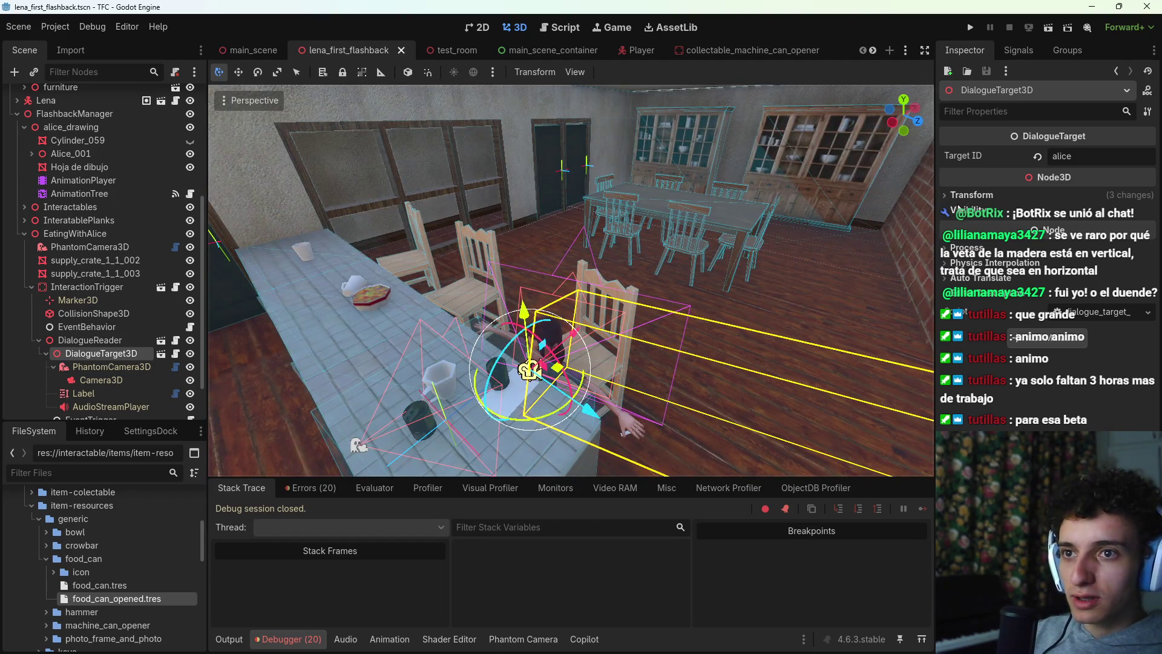
left_click(92, 366)
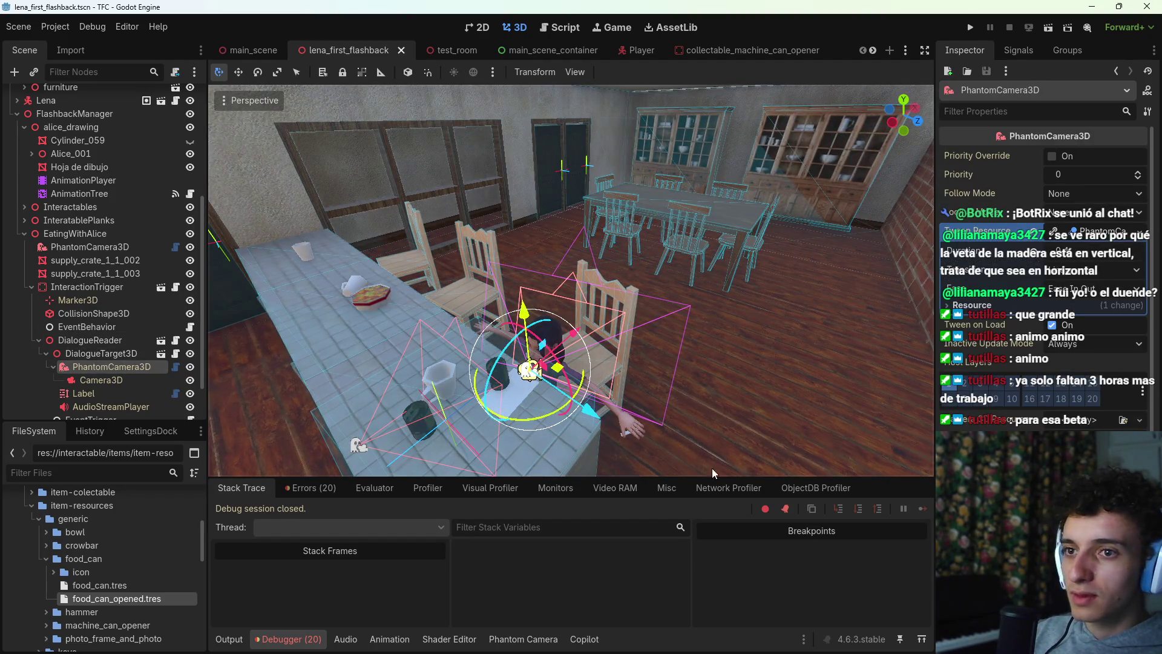
left_click(1052, 156)
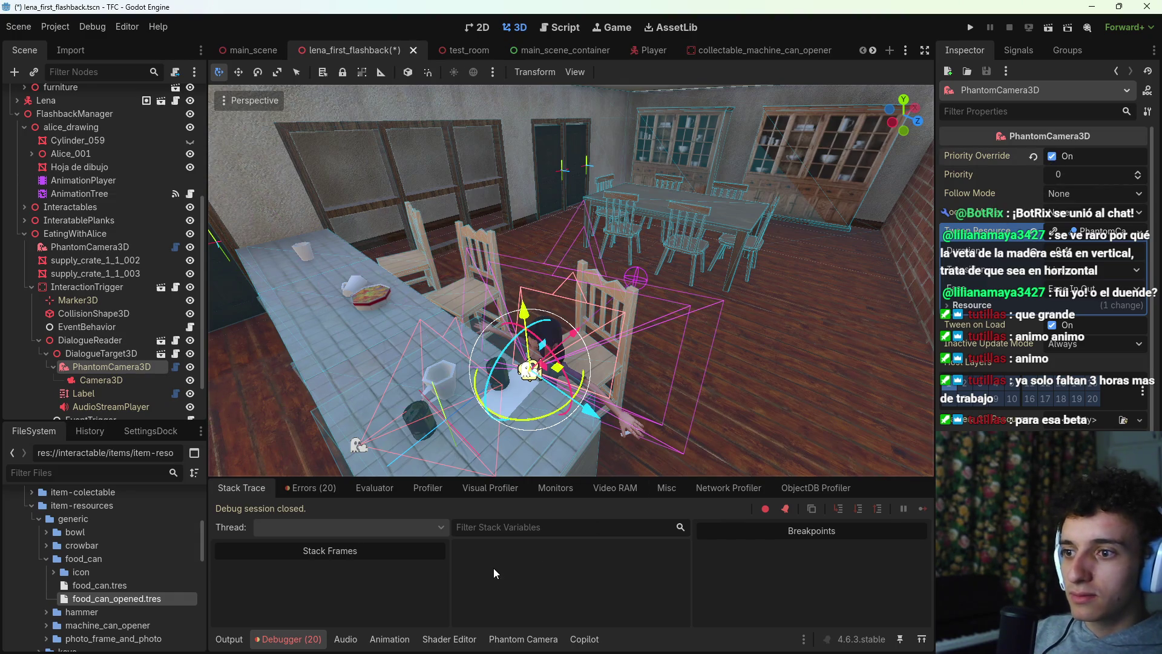
left_click(502, 640)
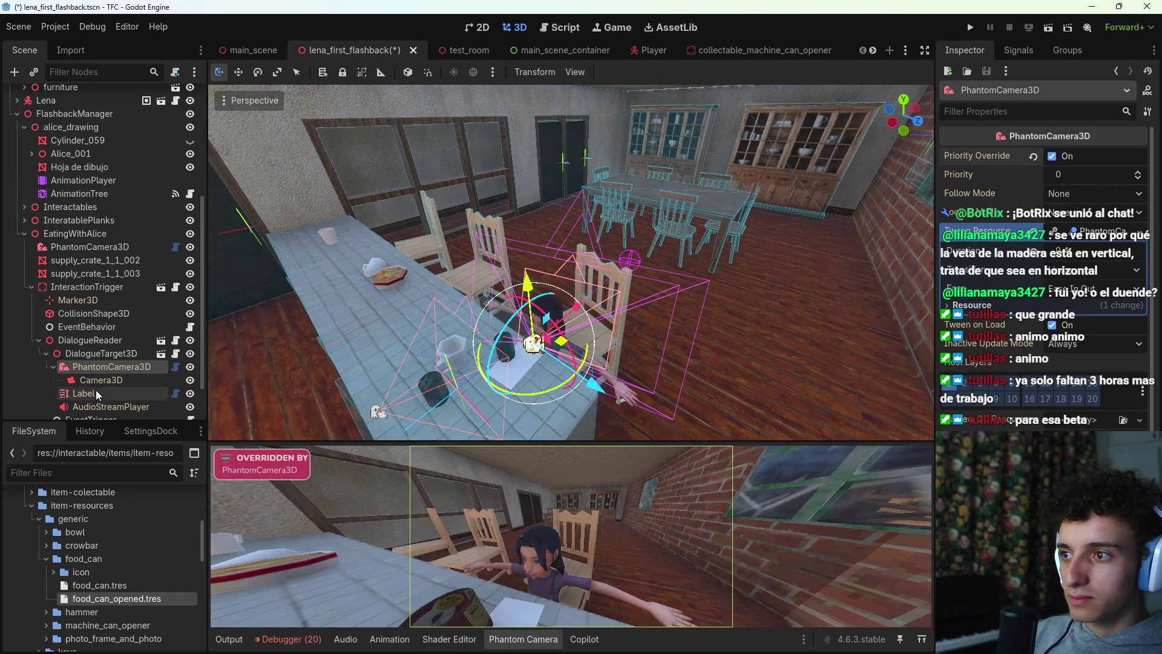
scroll(95, 393, "down", 2)
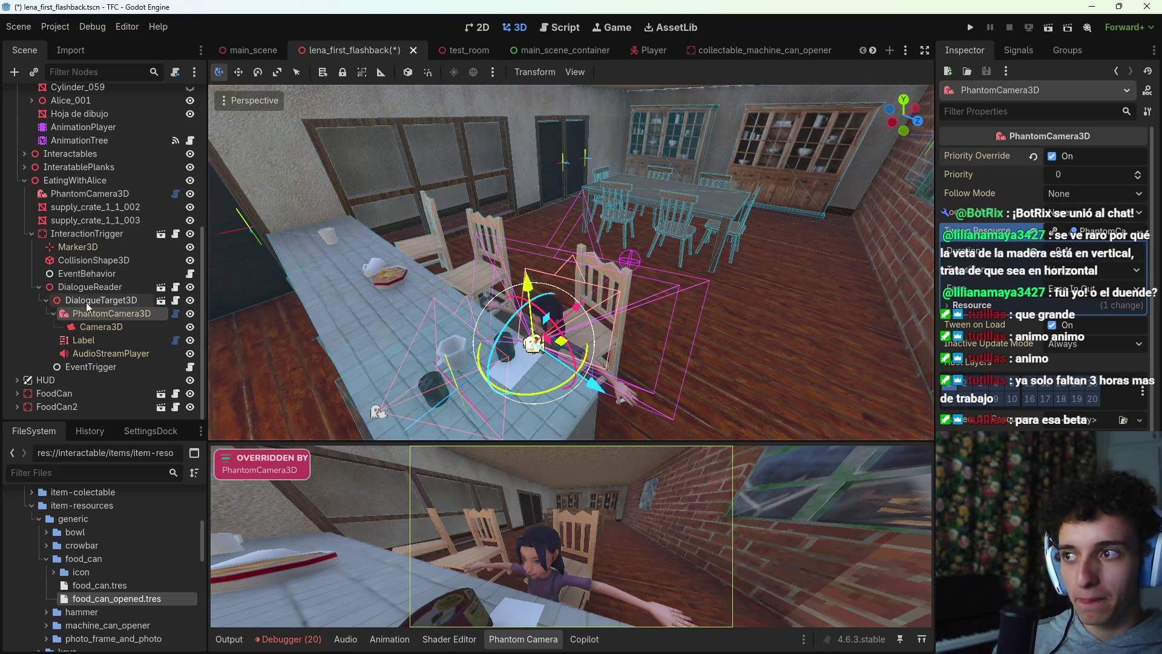
left_click(45, 303)
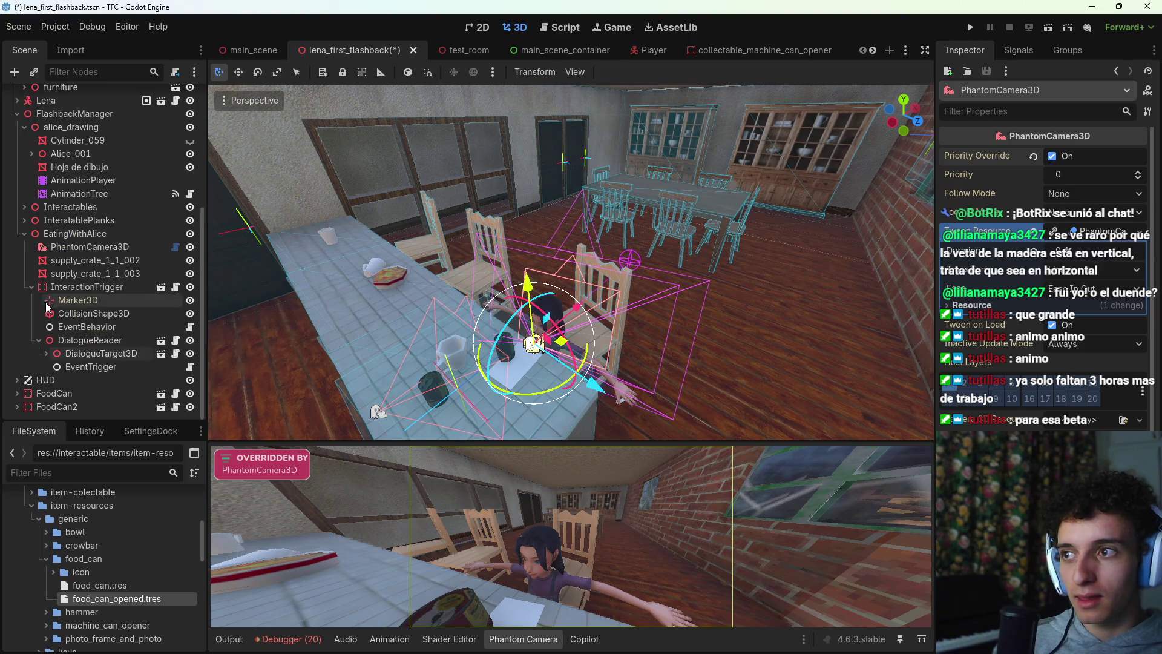
left_click(178, 352)
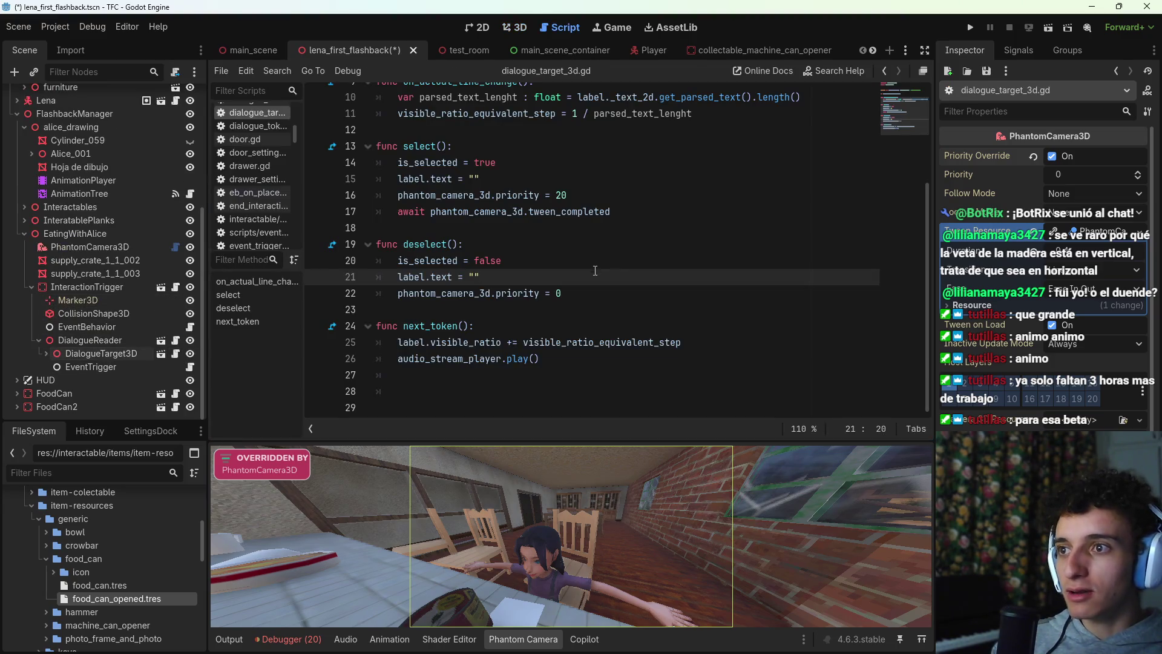
Step: In select(), set phantom_camera_3d.priority_override = true on line 16 and save
scroll(560, 254, "up", 2)
scroll(560, 254, "down", 1)
left_click(557, 243)
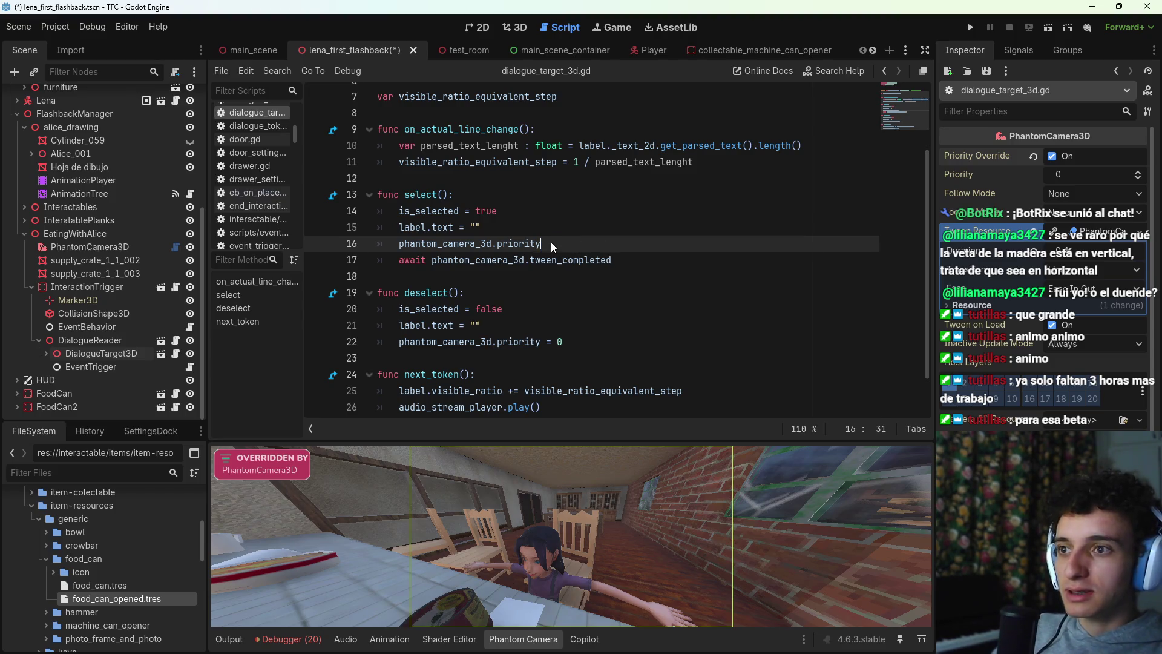
type("_")
key("Return")
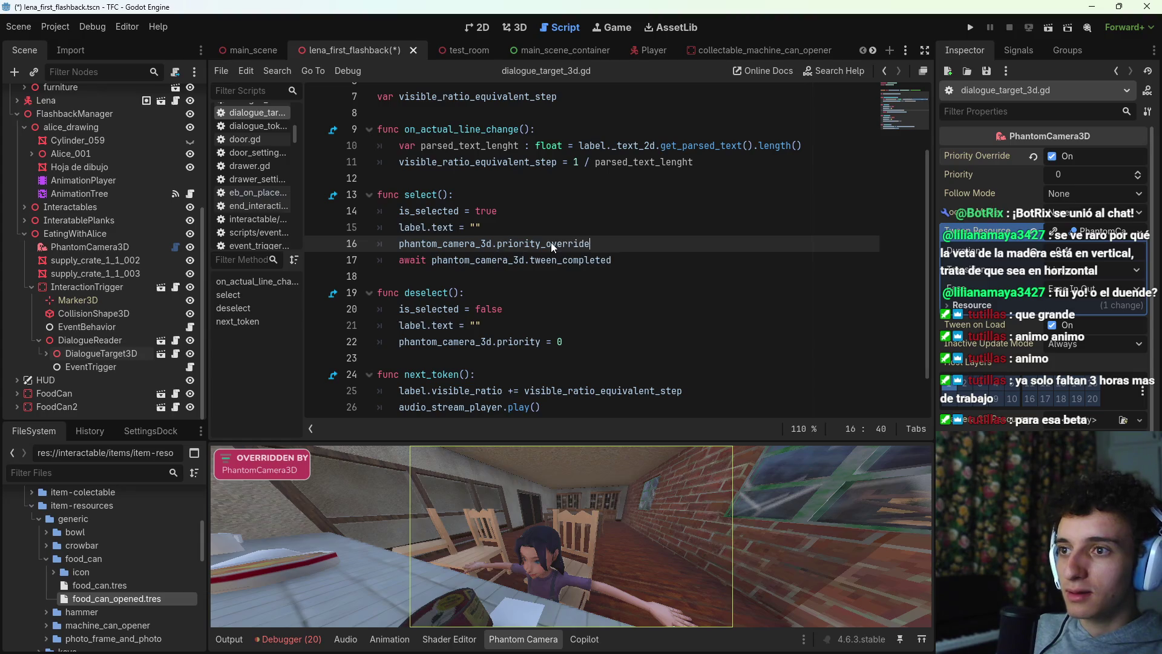
type(" = true")
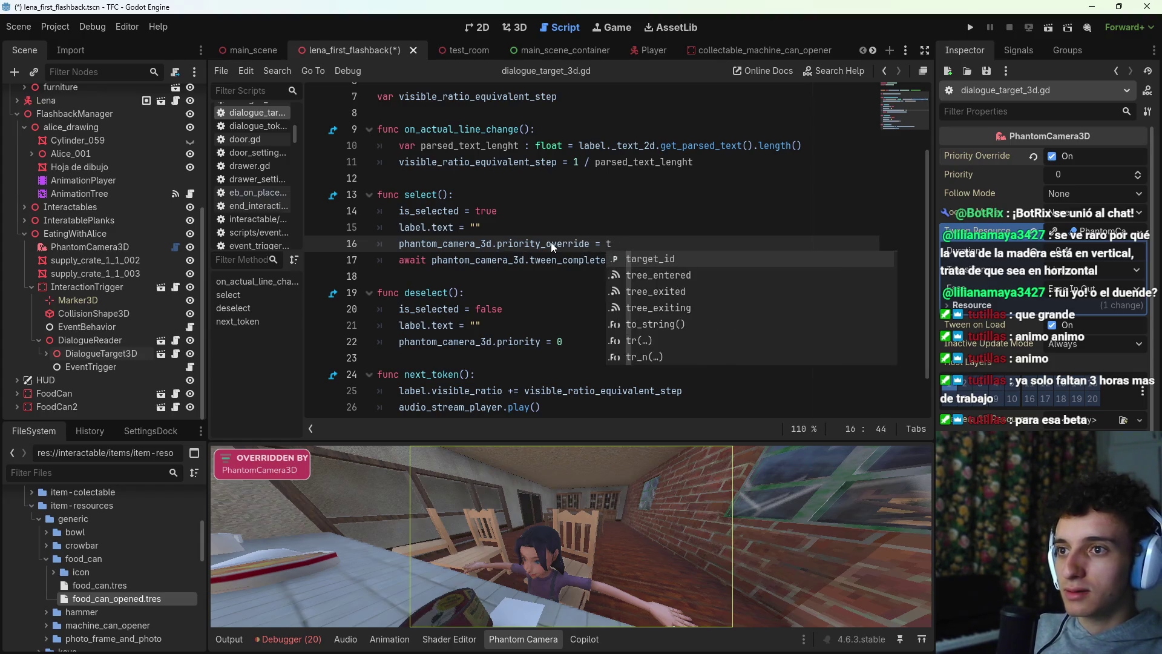
key("ctrl+s")
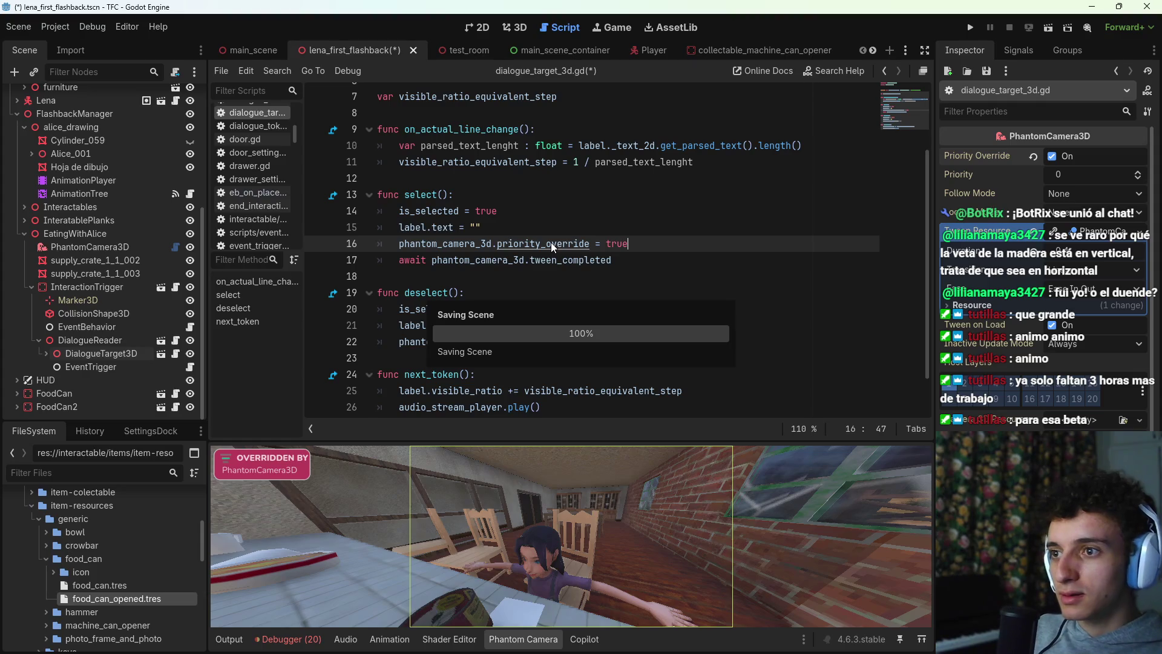
Step: In deselect(), change line 22 to priority_override = false and save
left_click_drag(630, 244, 397, 243)
key("ctrl+c")
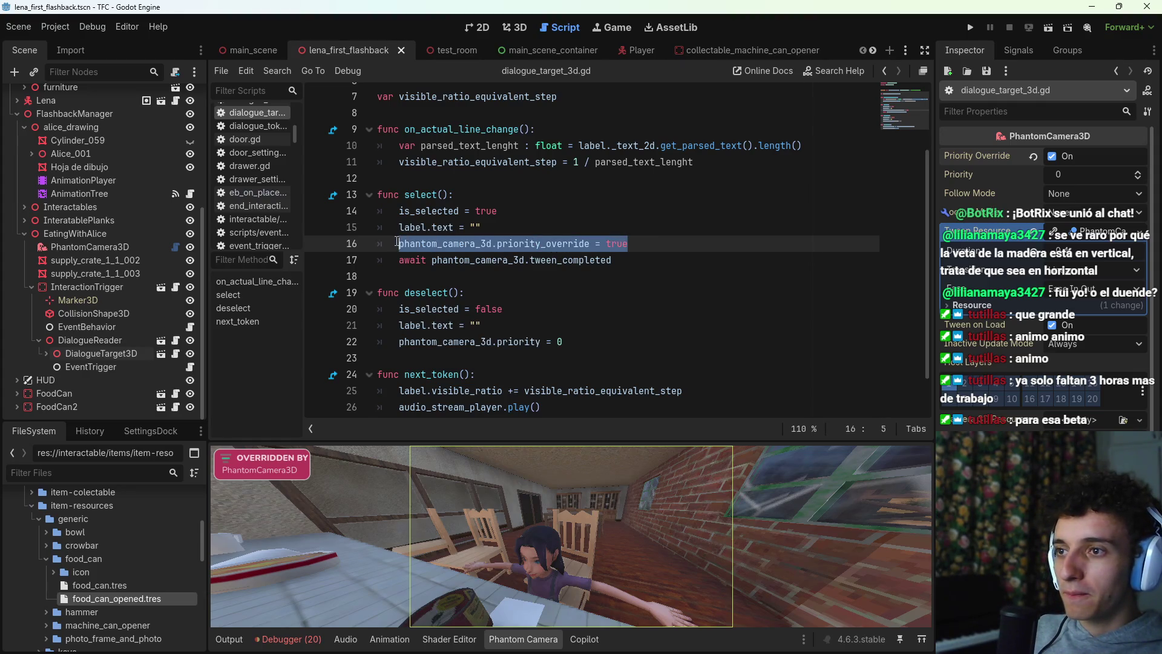
left_click(577, 336)
key("shift+Home")
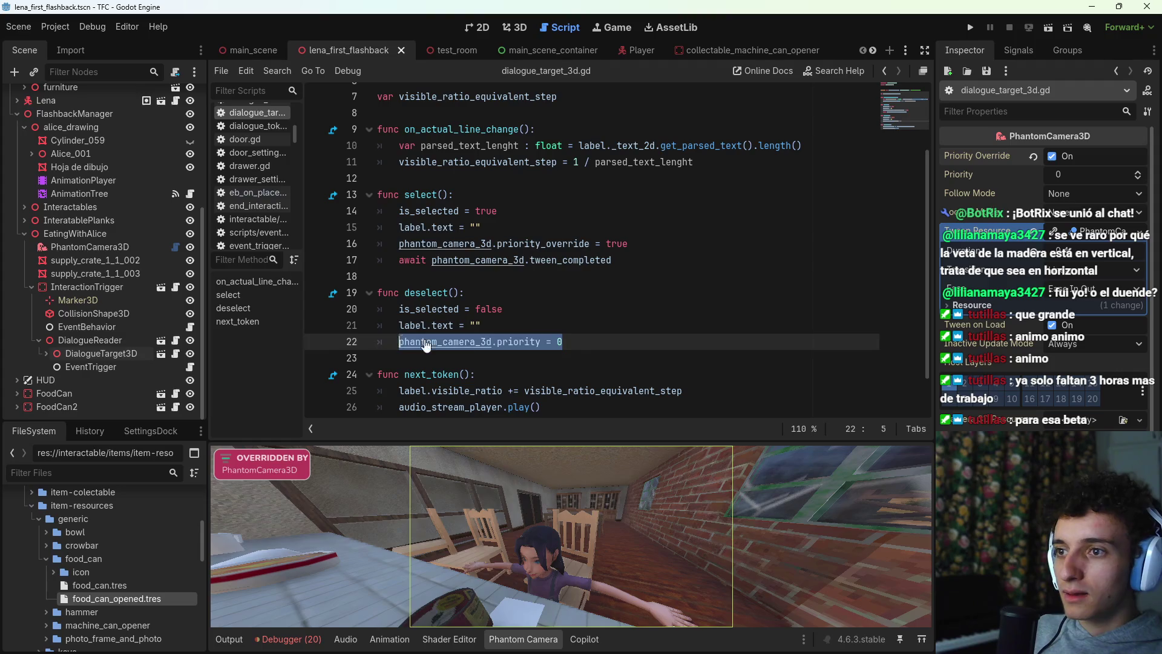
key("ctrl+v")
key("BackSpace")
key("BackSpace")
key("BackSpace")
type("false")
key("ctrl+s")
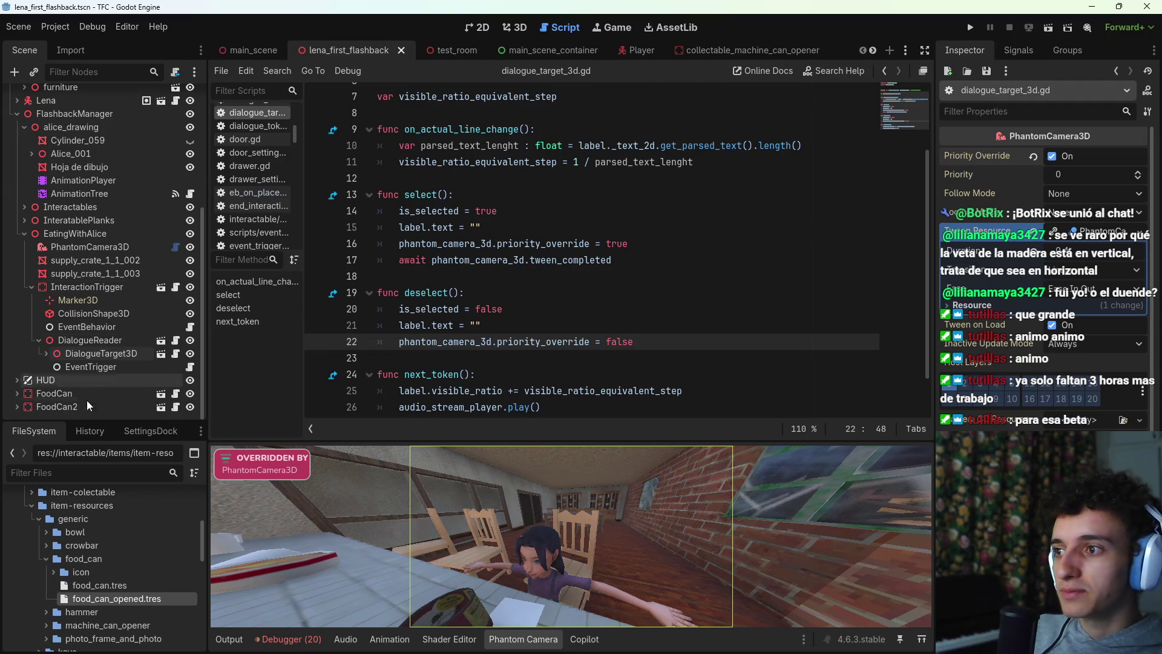
Step: Hide the EatingWithAlice group, collapse it and InteractionTrigger, save, and close the camera preview
left_click(32, 287)
left_click(189, 367)
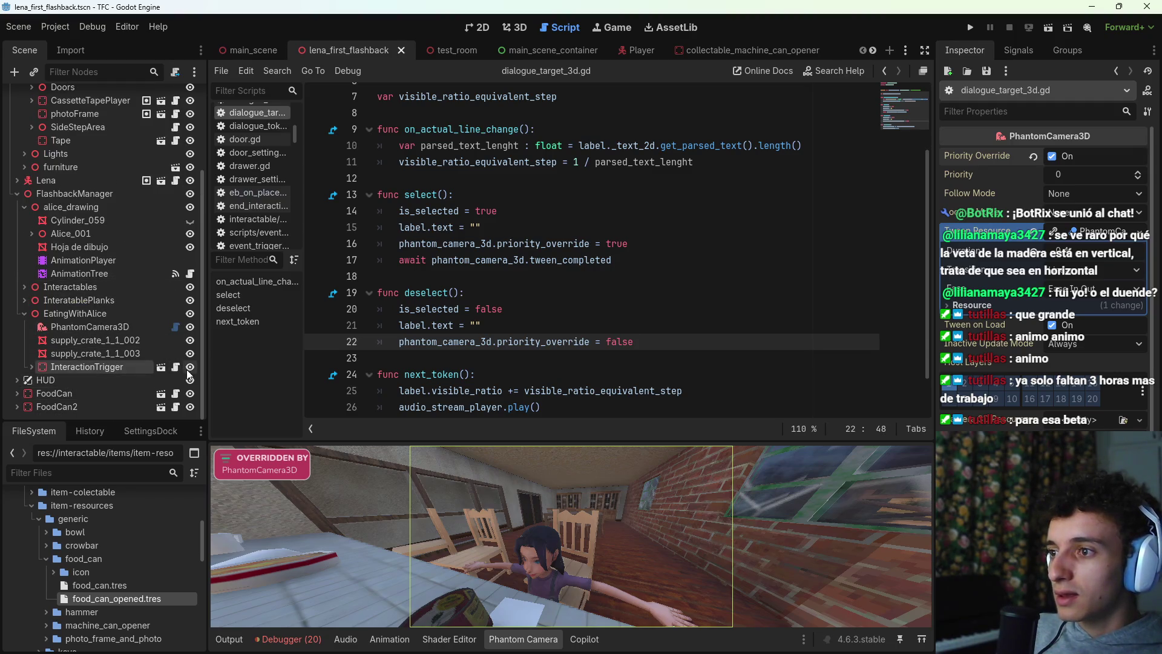
left_click(189, 368)
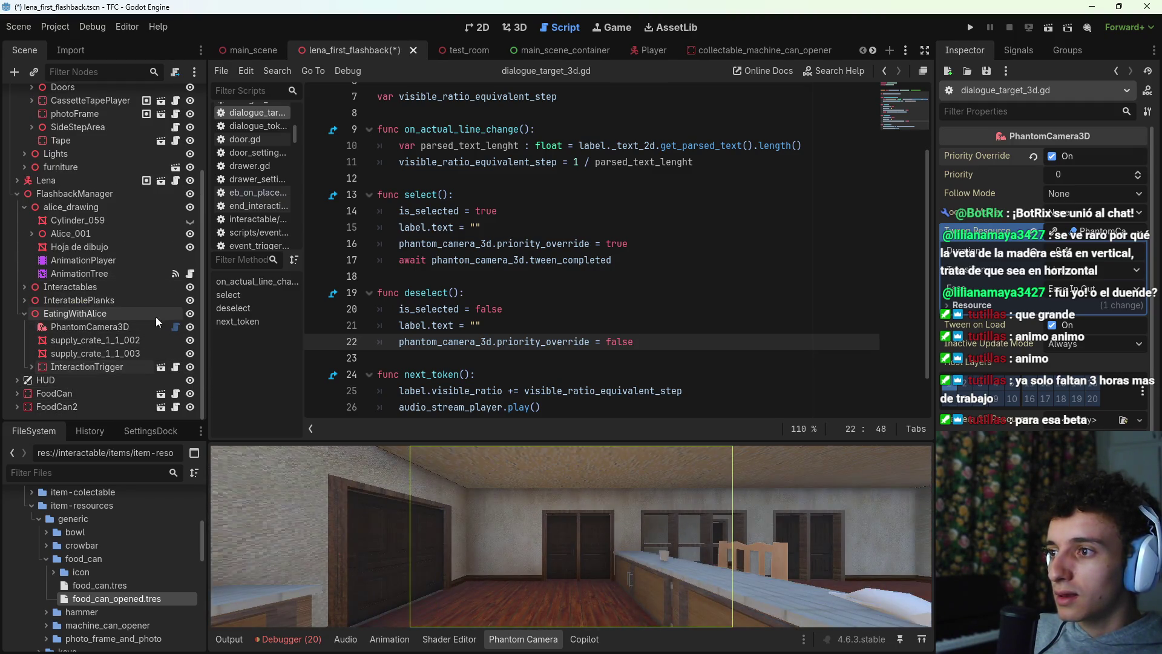
left_click(190, 314)
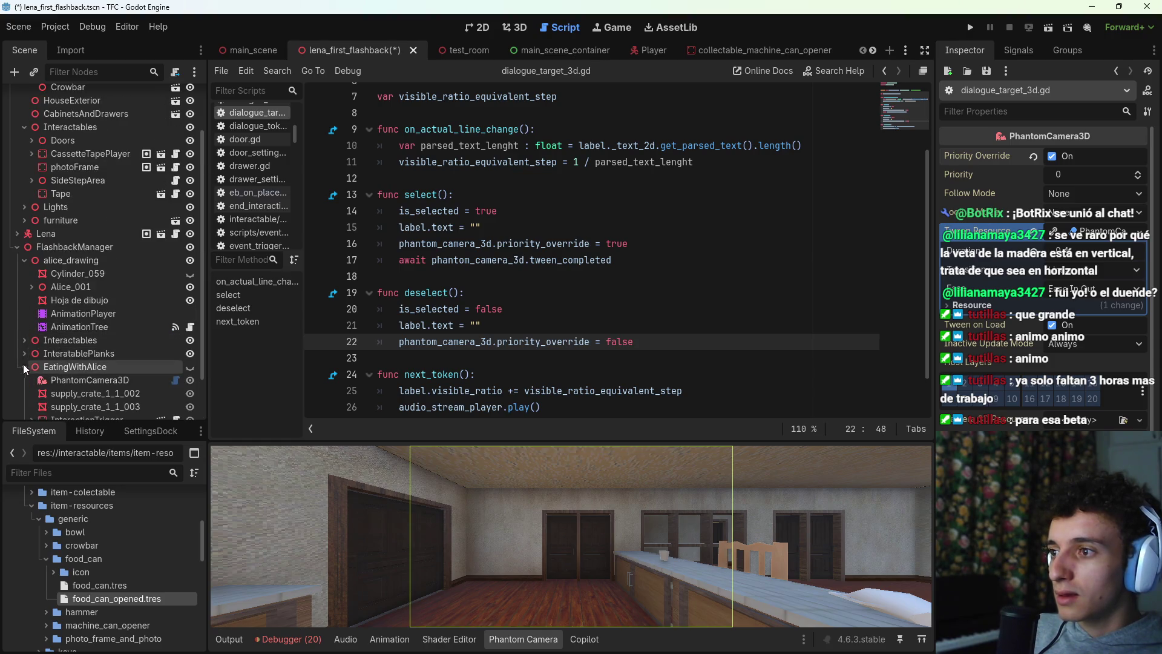
left_click(51, 380)
left_click(23, 367)
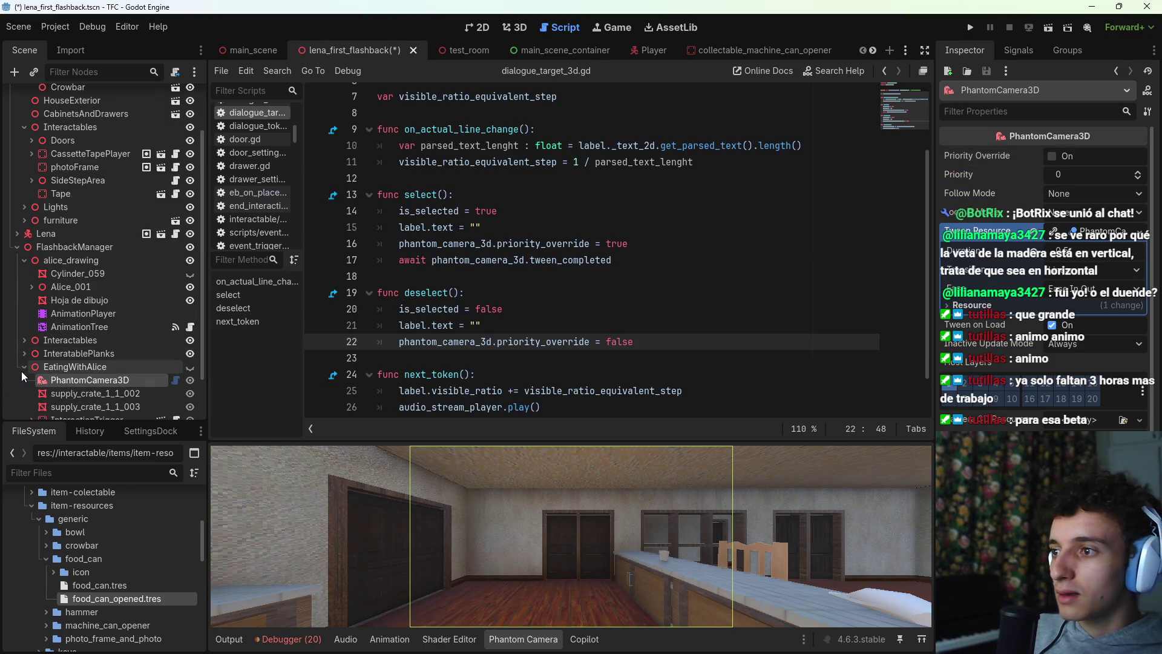
key("ctrl+s")
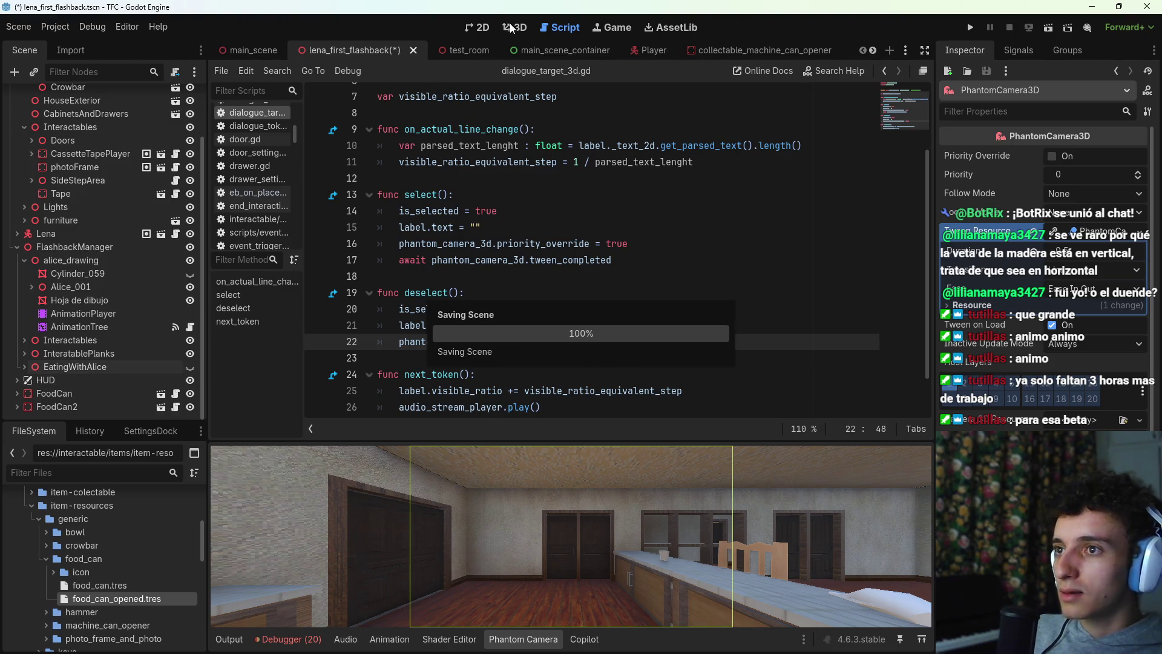
left_click(524, 639)
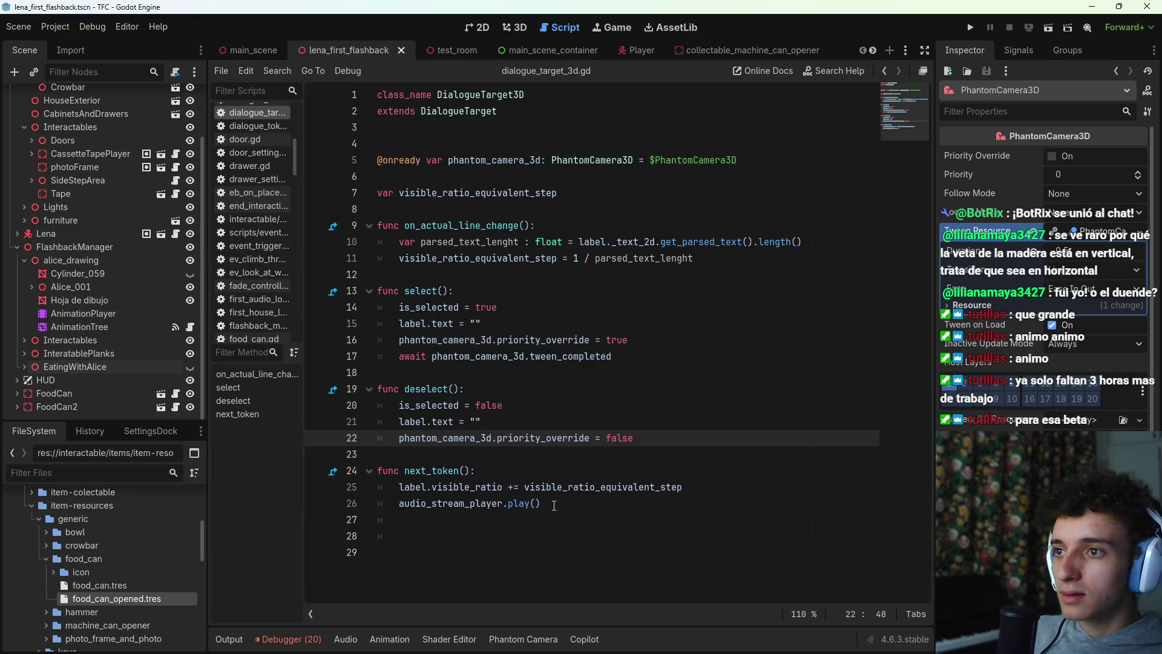
left_click(516, 28)
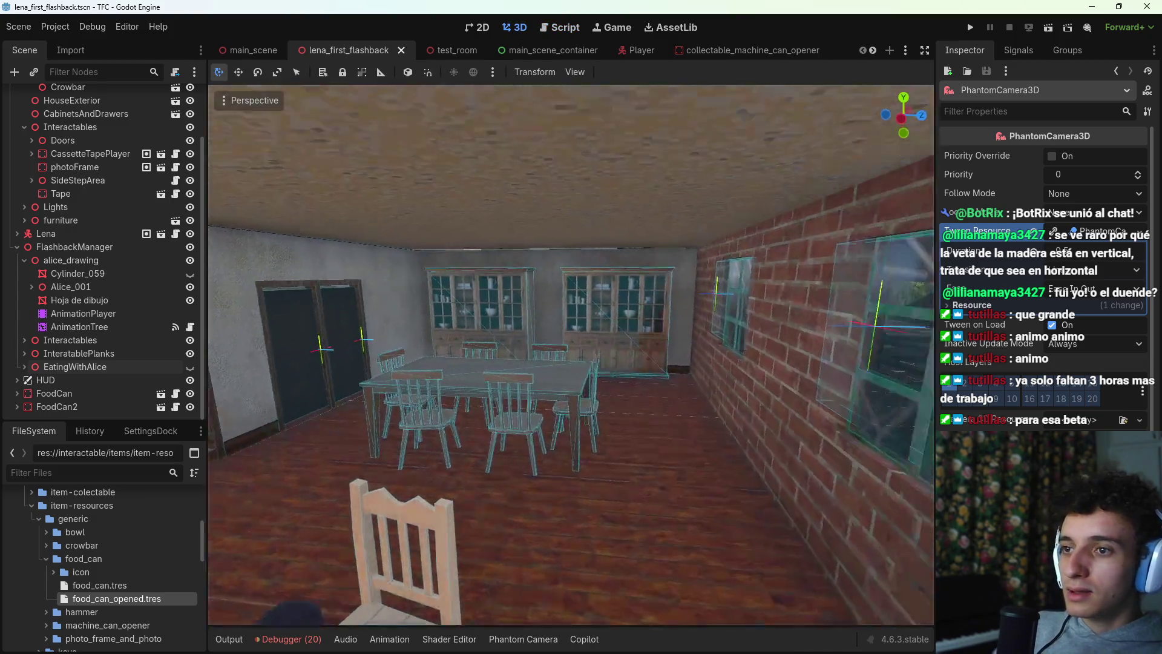
Step: In undestroyed_house, add String metadata named 'material' to 1st_floor's StaticBody3D
scroll(755, 50, "down", 3)
left_click(769, 47)
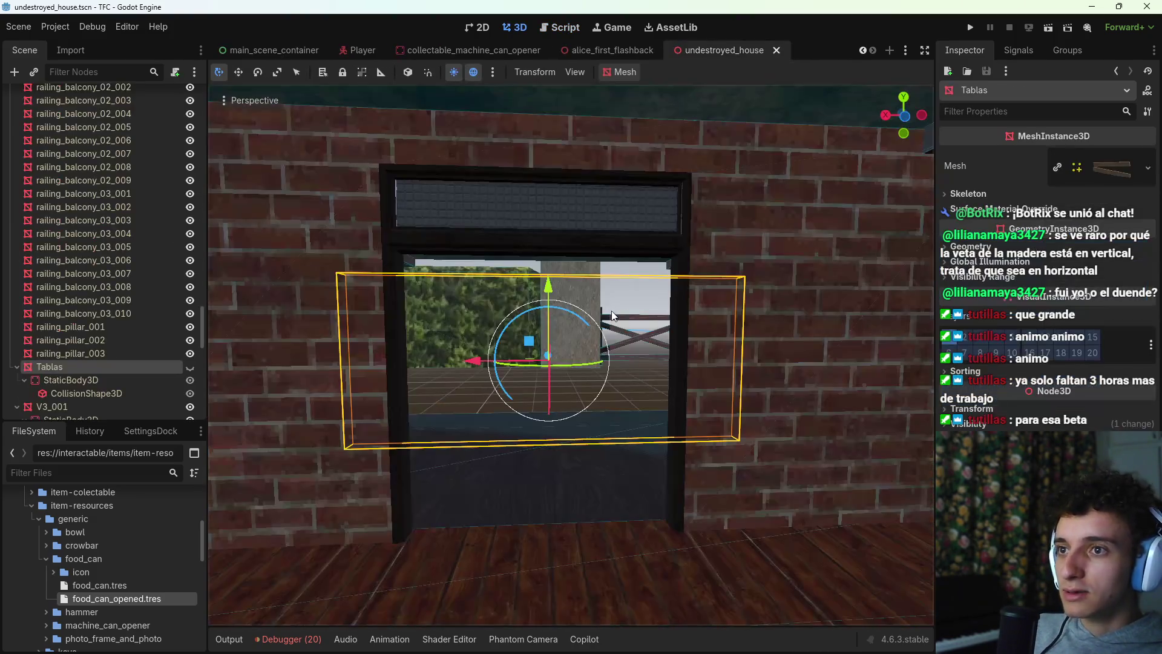
key("w")
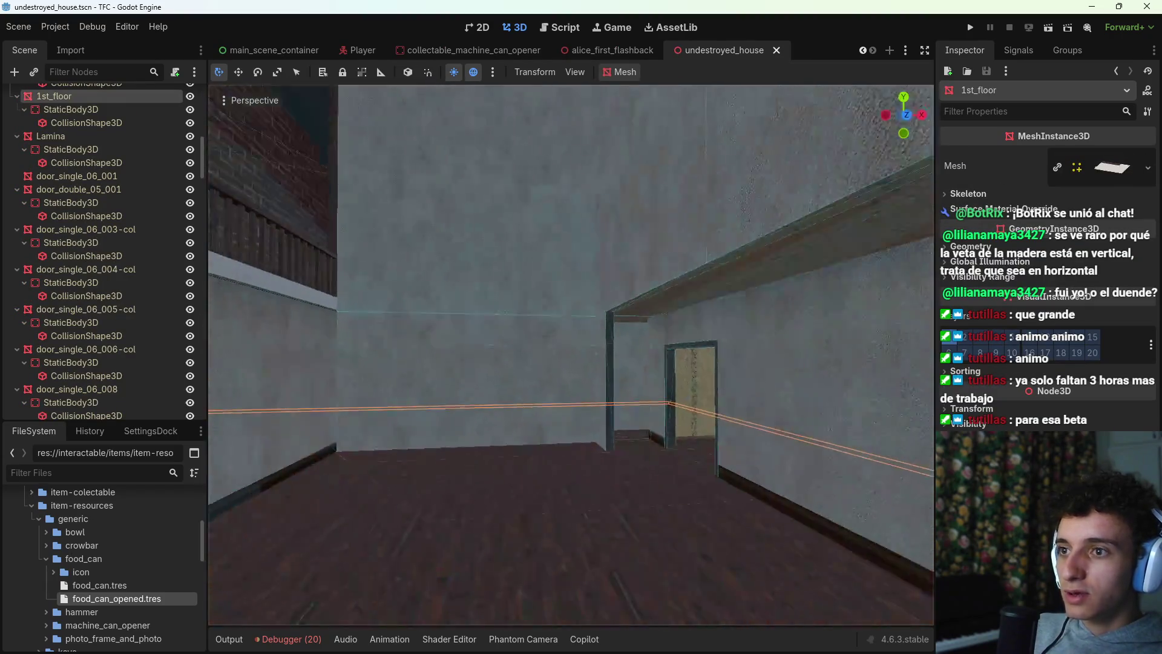
scroll(121, 303, "up", 3)
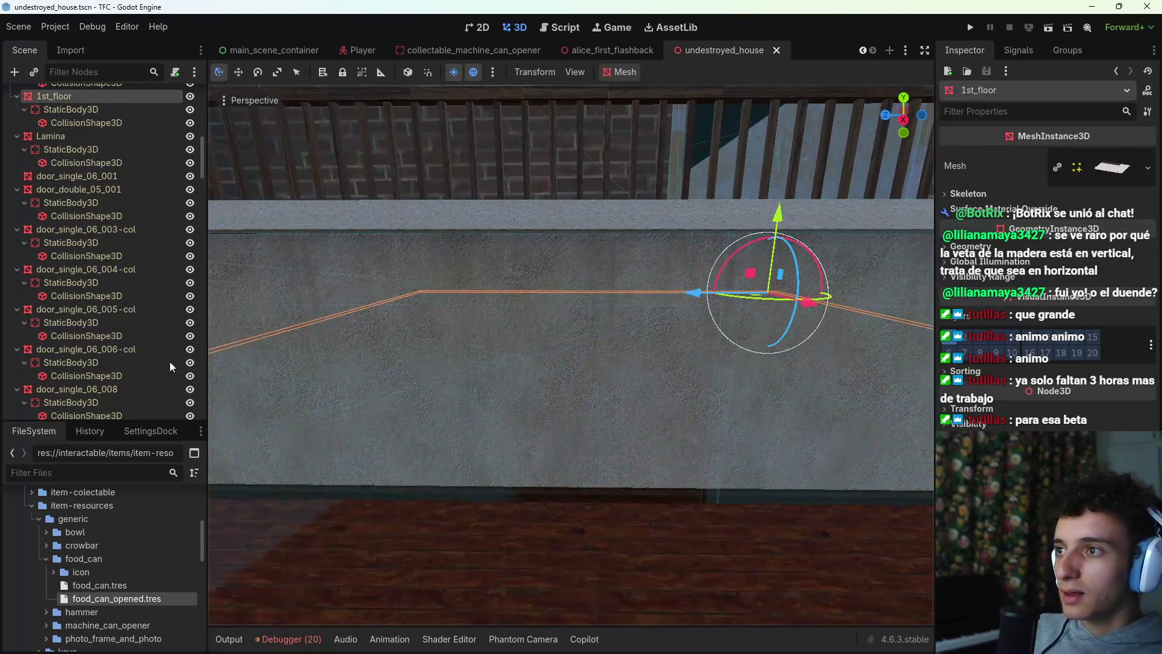
left_click(66, 190)
left_click(1047, 472)
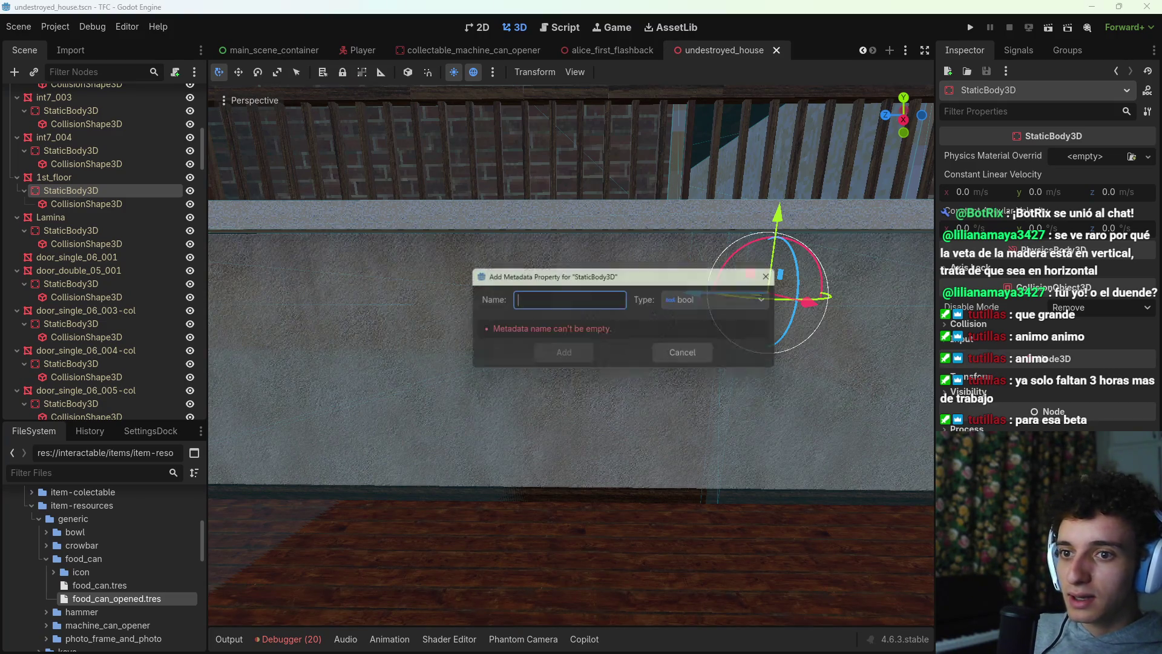
type("material")
left_click(749, 306)
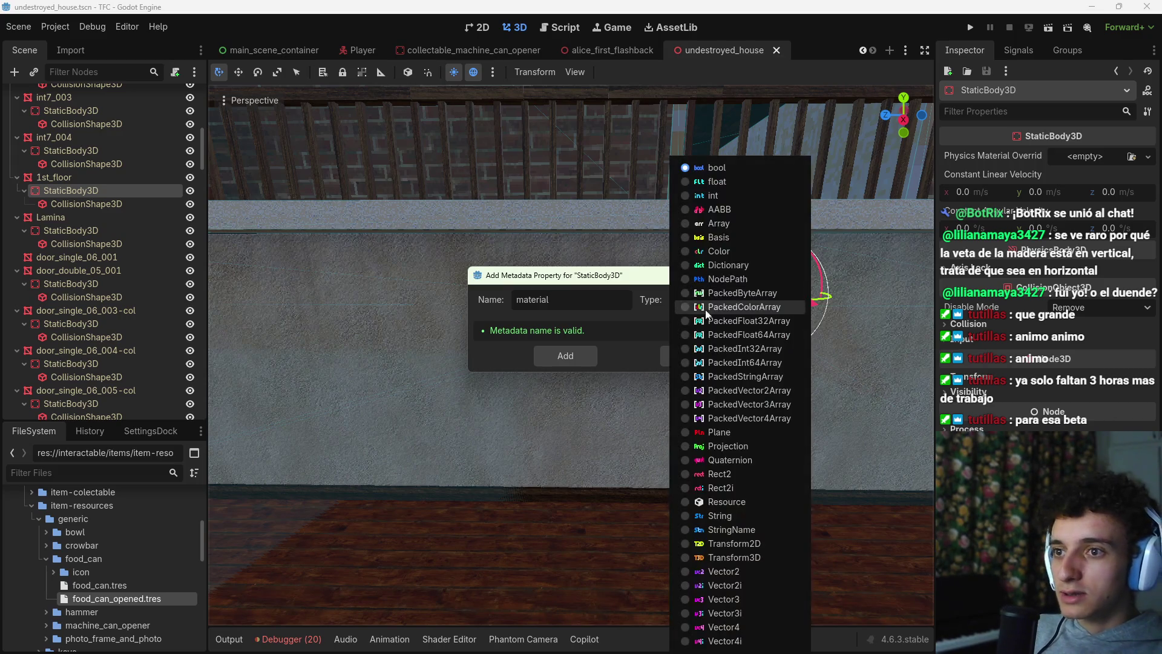
left_click(742, 516)
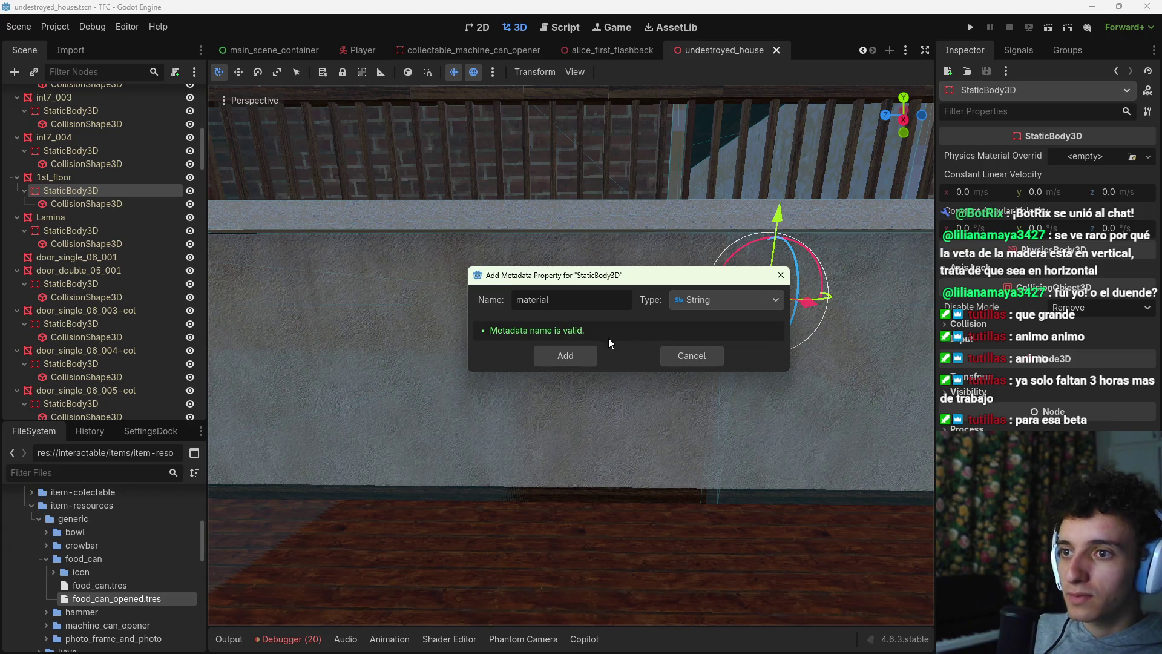
left_click(567, 355)
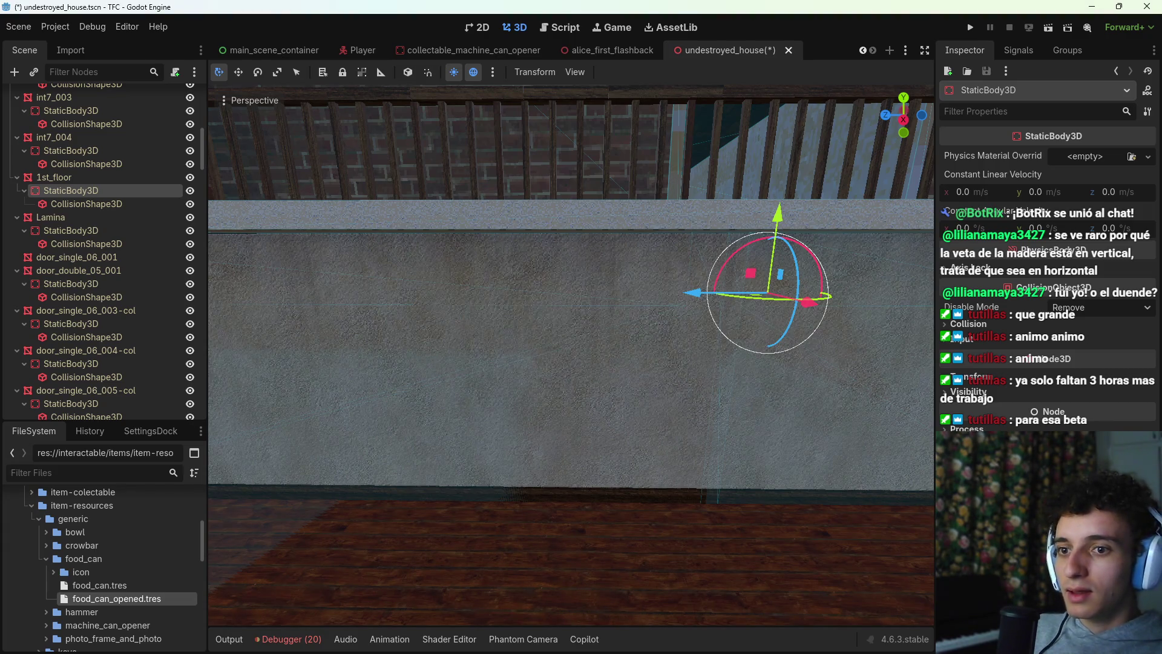
Step: Save undestroyed_house and return to the lena_first_flashback scene
key("ctrl+s")
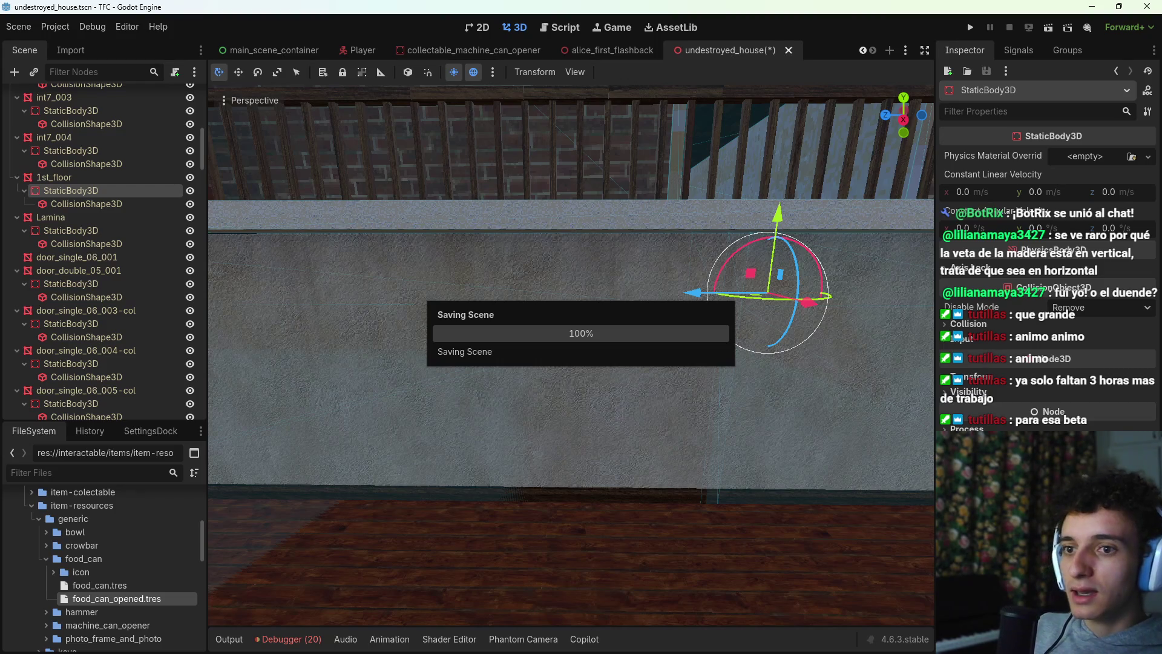
scroll(298, 55, "up", 3)
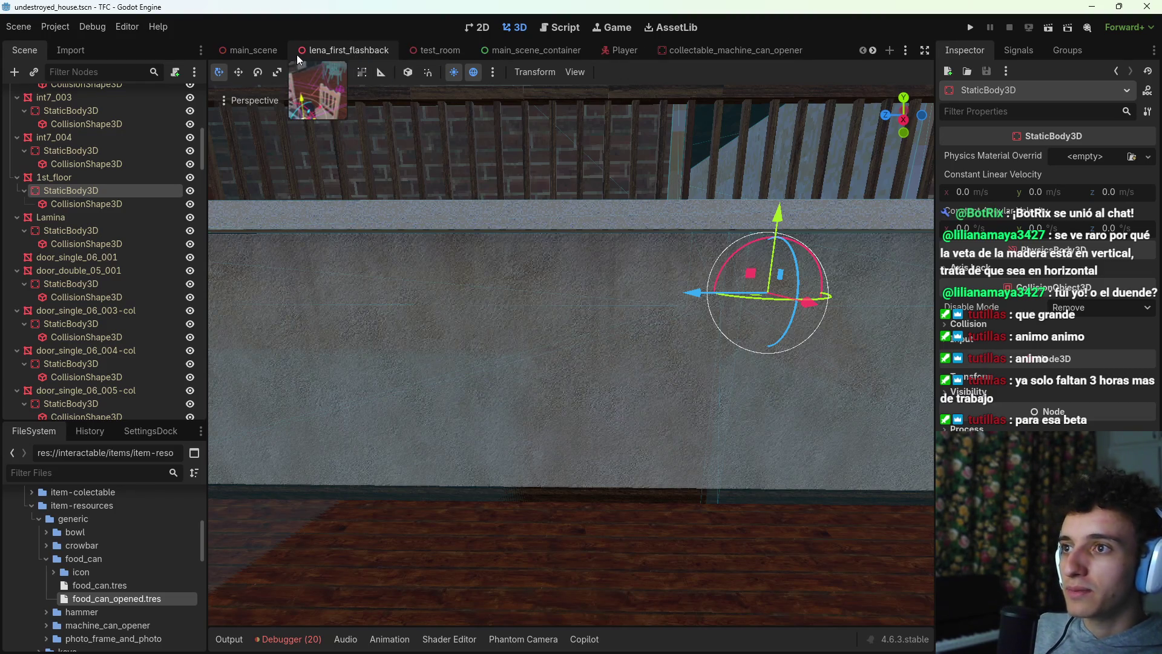
left_click(339, 57)
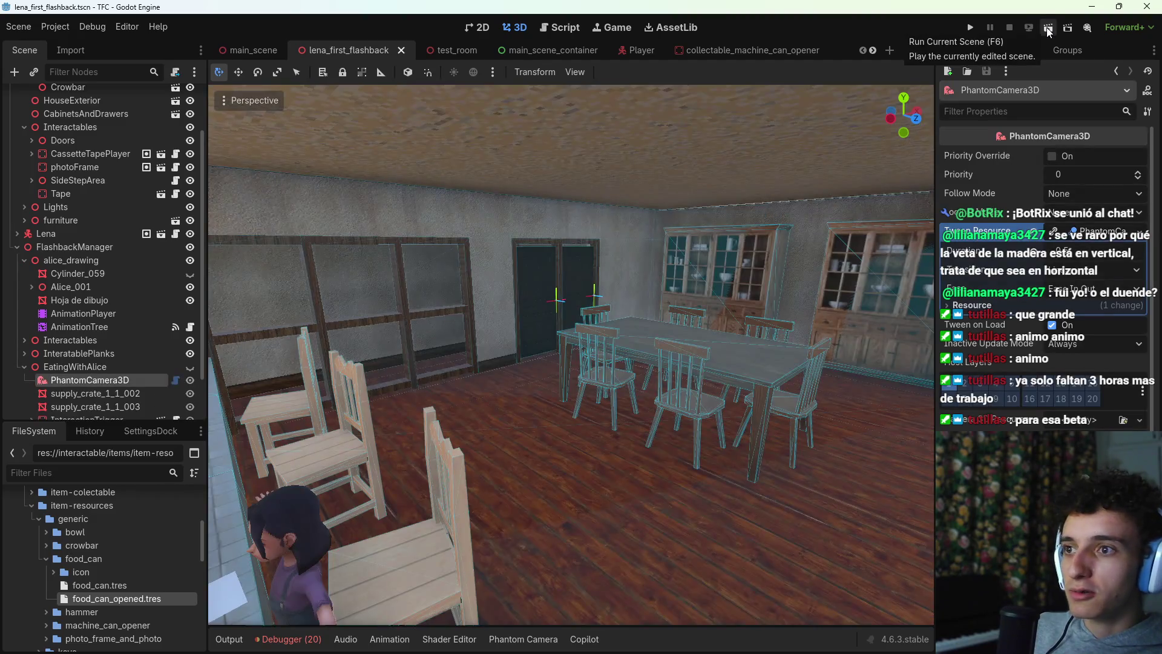
left_click(1047, 27)
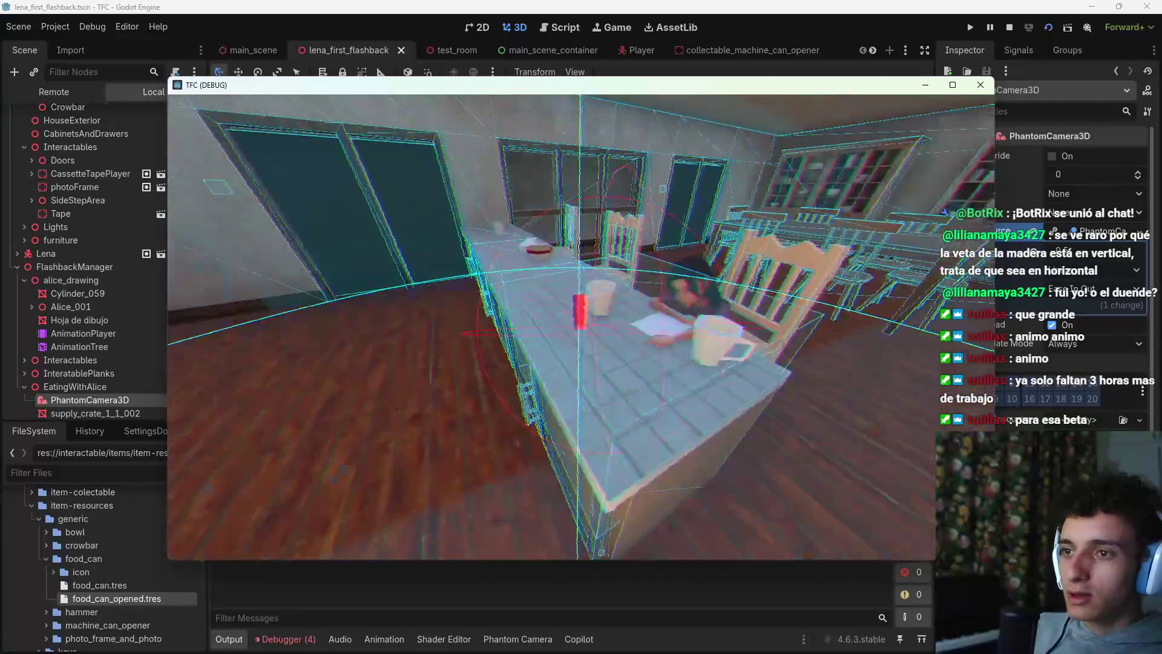
key("F8")
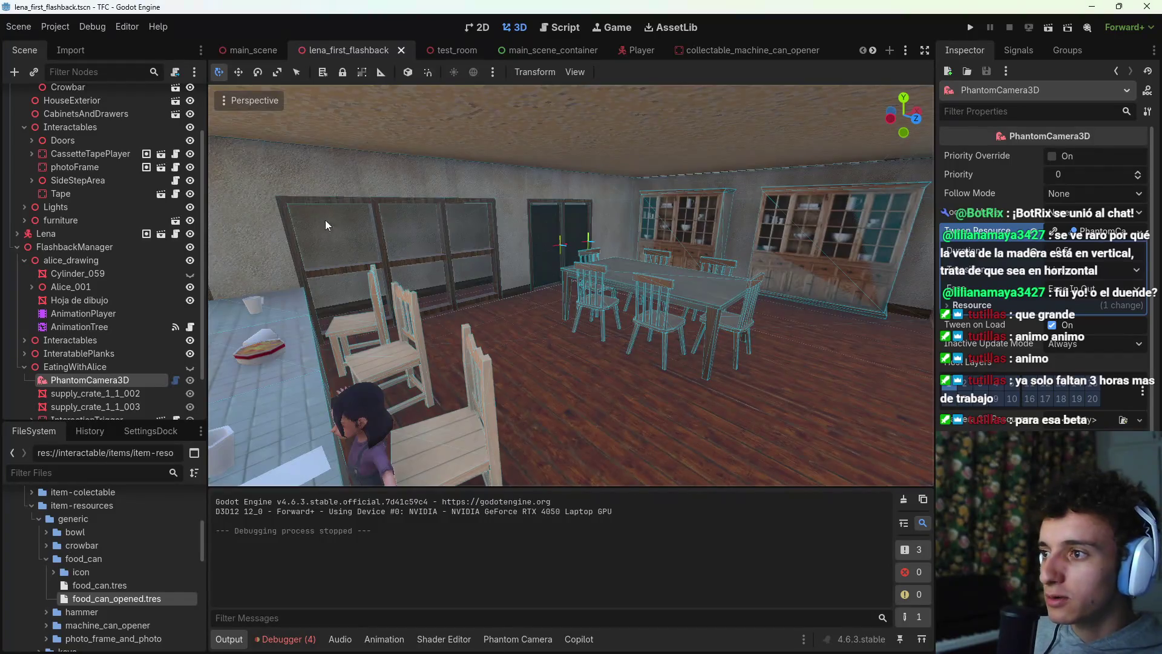
Step: Select InteractionTrigger, run the flashback scene to test the interaction, then stop it
scroll(91, 339, "down", 2)
left_click(88, 366)
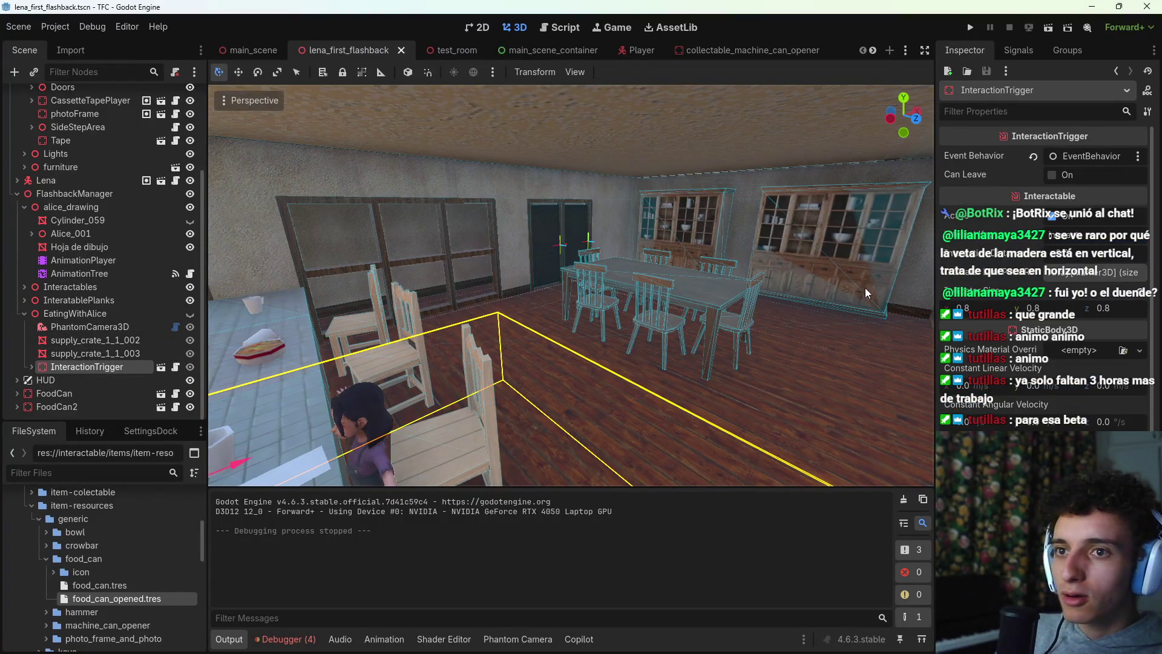
key("w")
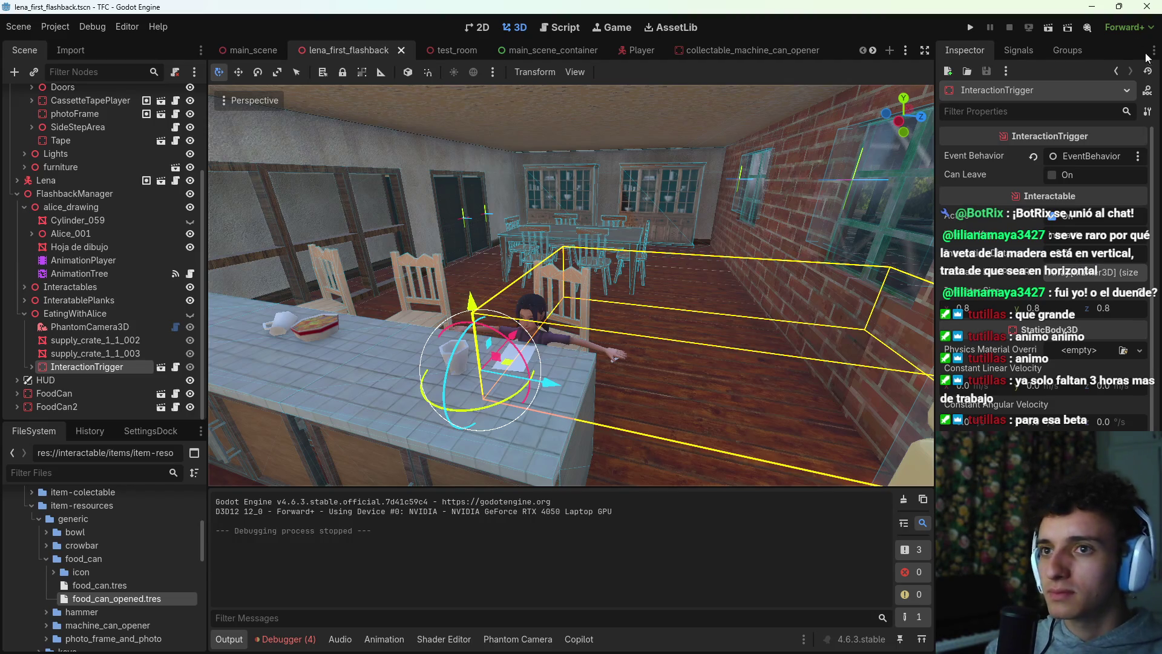
left_click(1047, 27)
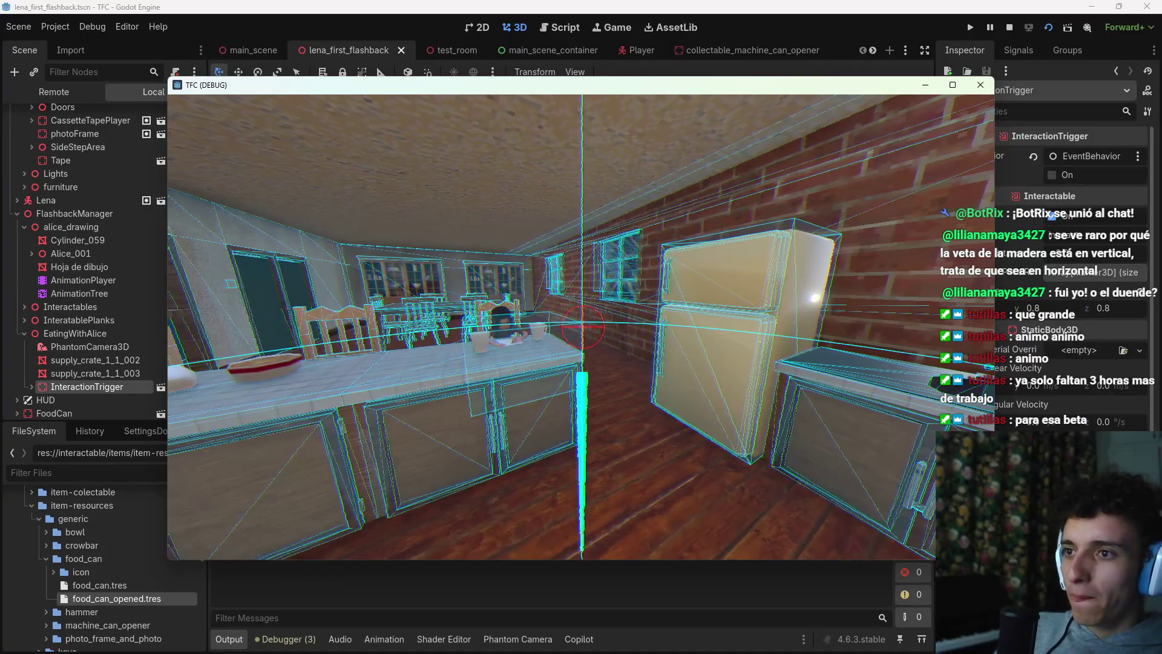
key("F8")
Step: Expand InteractionTrigger and open EventBehavior's talk_to_alice_ib.gd script
double_click(41, 367)
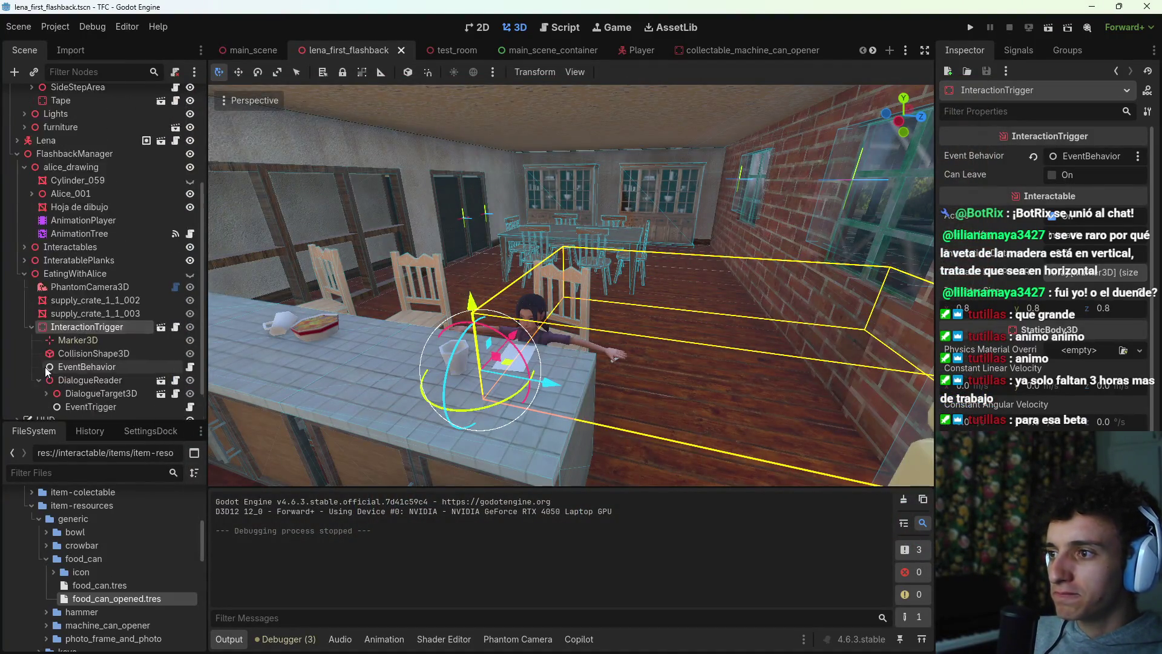
scroll(45, 367, "down", 2)
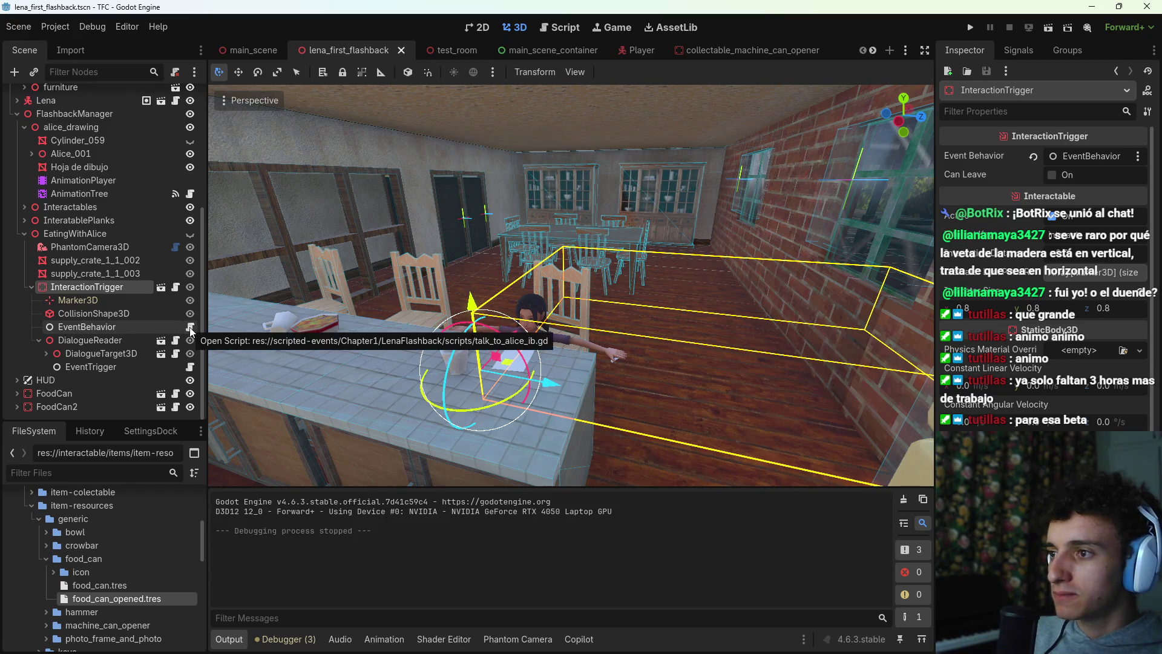
left_click(190, 326)
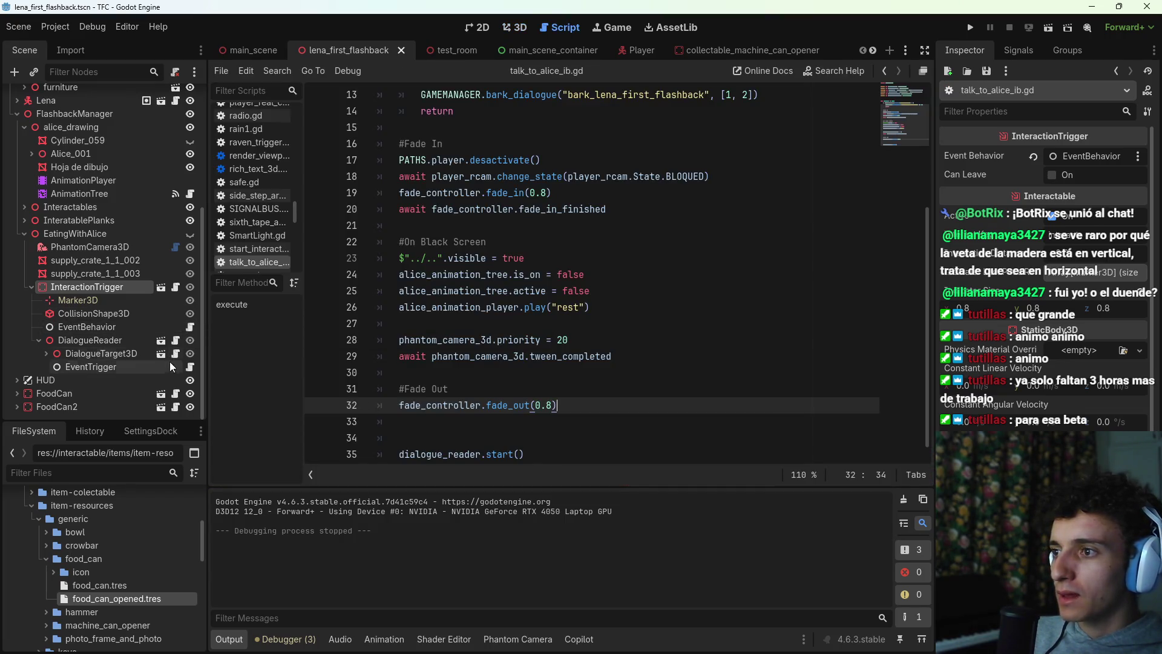
Step: Find the bark_dialogue call on line 13 of talk_to_alice_ib.gd, trial a new line, then save unchanged
left_click(190, 367)
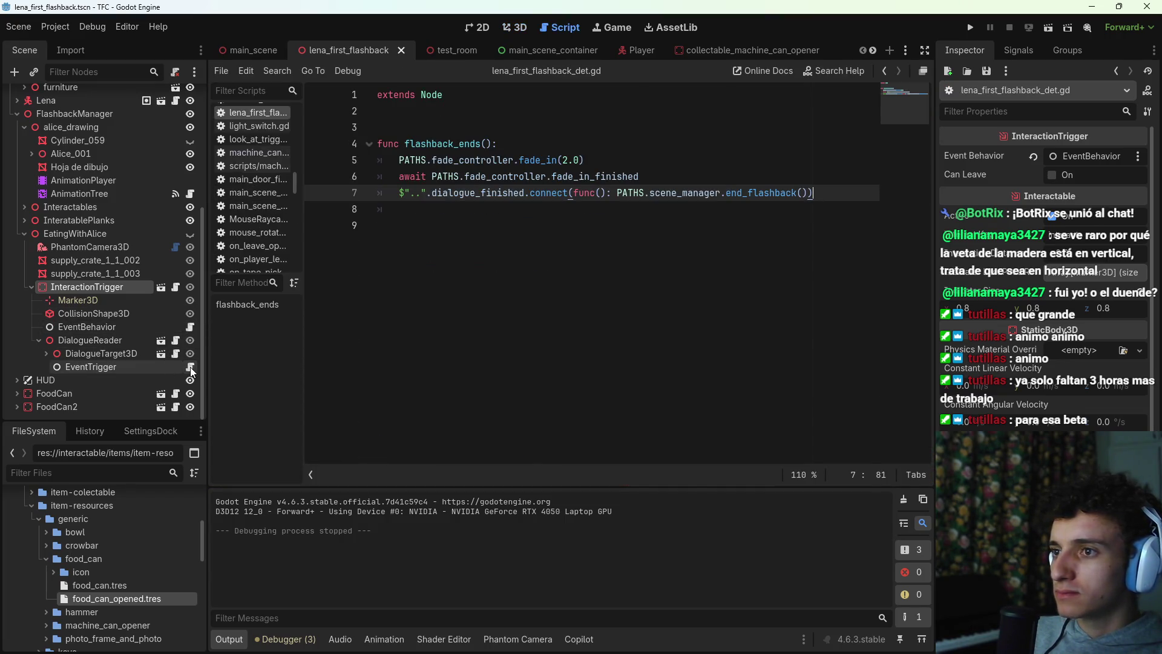
left_click(190, 325)
scroll(321, 329, "up", 4)
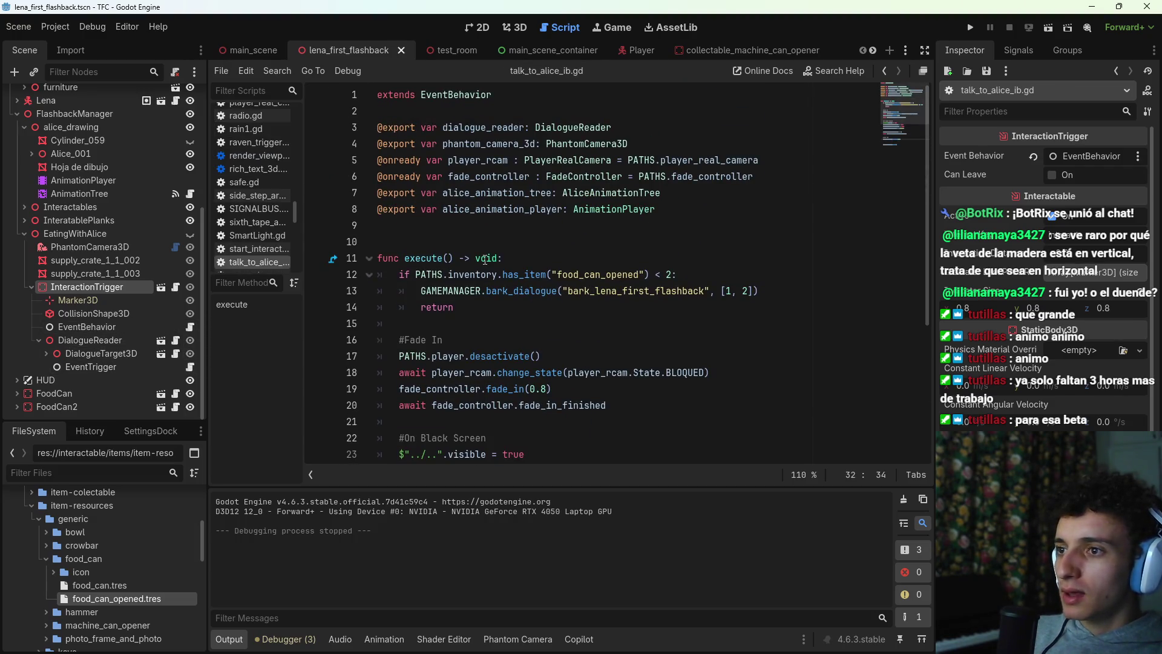
scroll(485, 259, "down", 2)
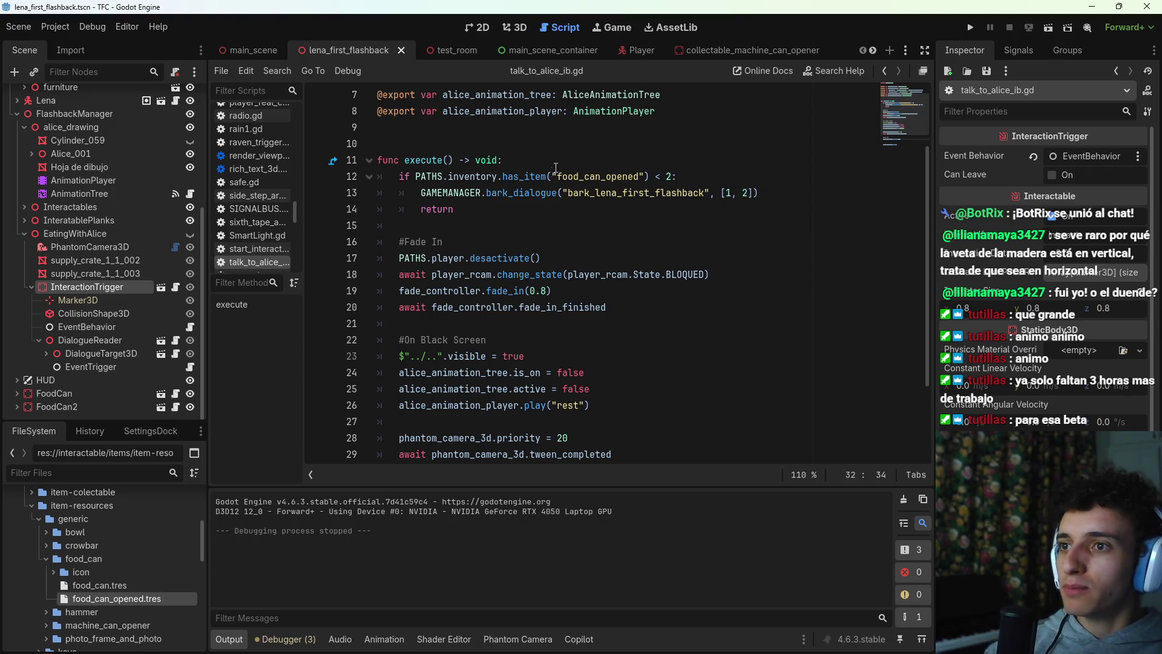
mouse_move(507, 174)
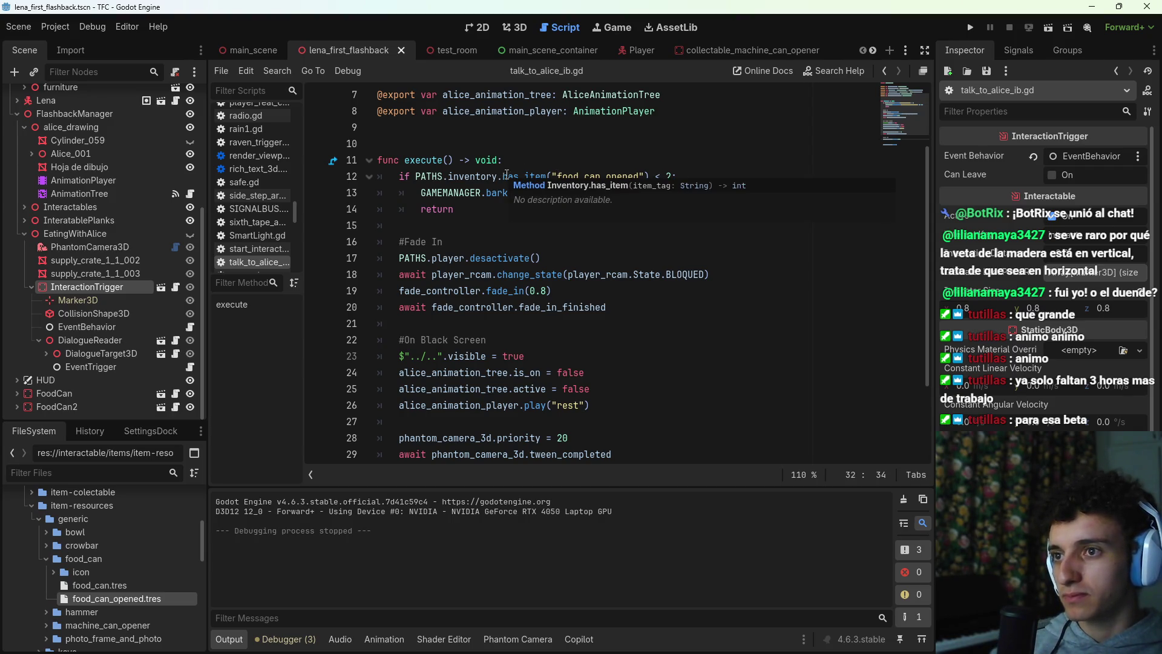
left_click(457, 190)
triple_click(457, 189)
left_click_drag(457, 190, 425, 189)
left_click(757, 192)
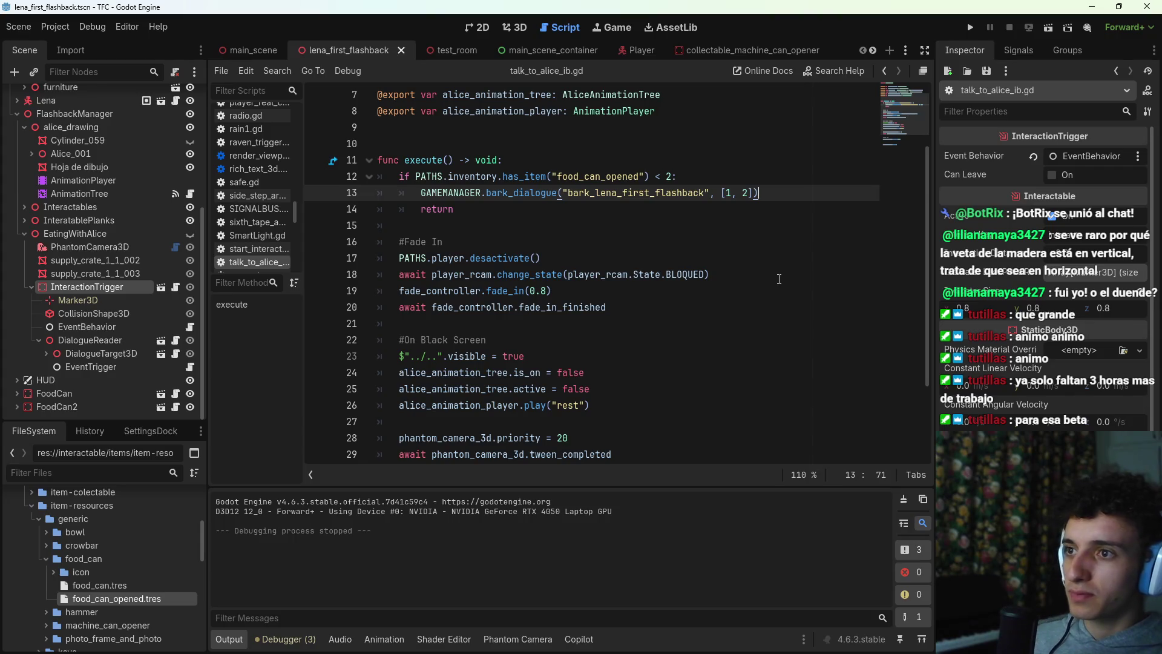
key("Return")
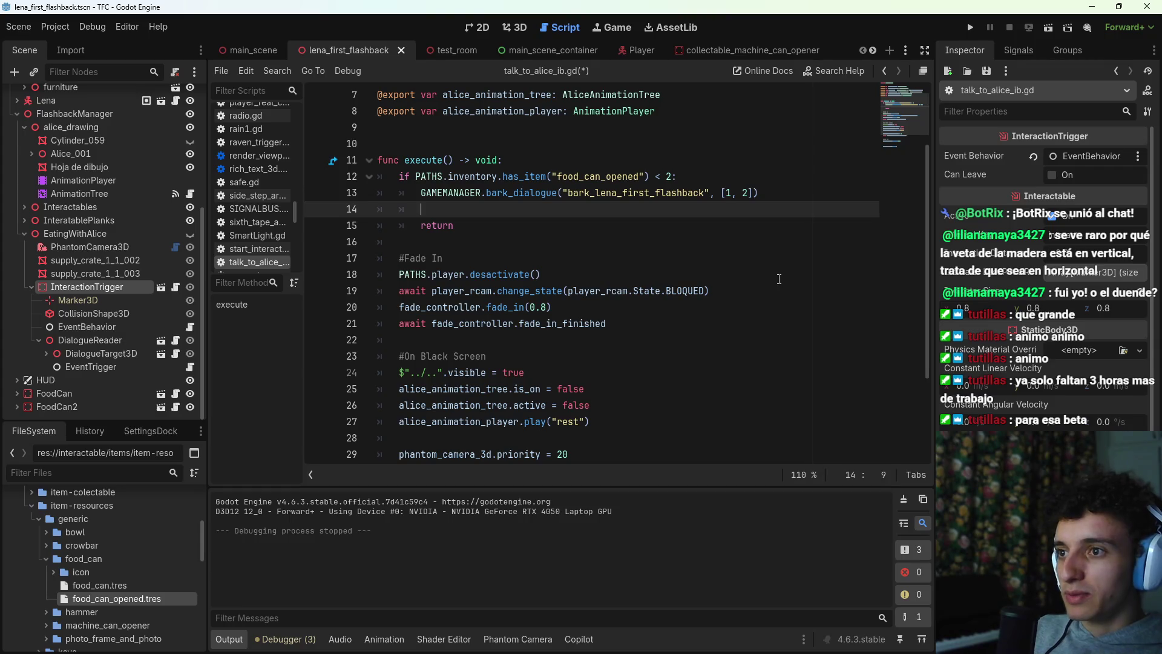
type("leave")
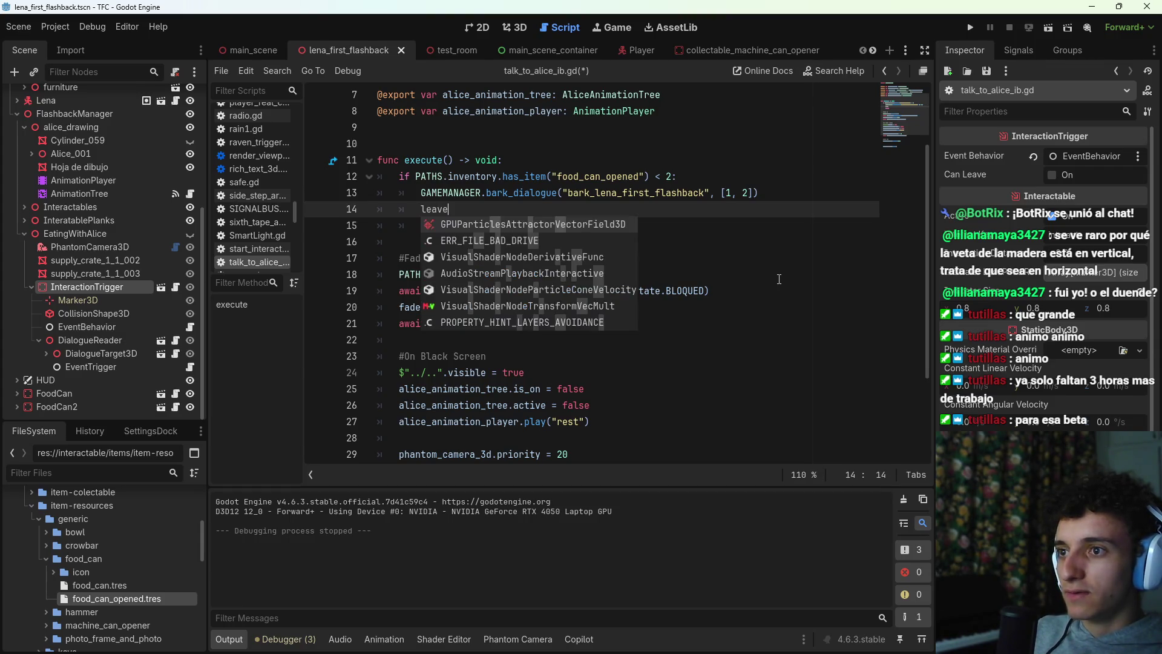
key("BackSpace")
key("BackSpace")
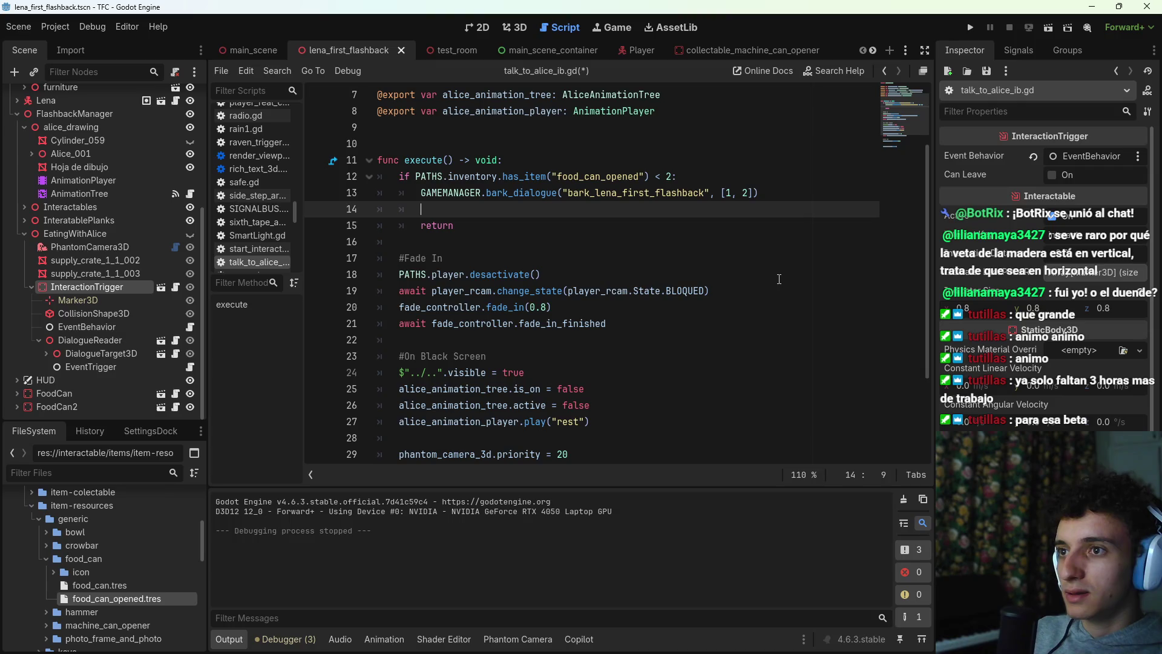
type("l")
key("BackSpace")
key("BackSpace")
key("BackSpace")
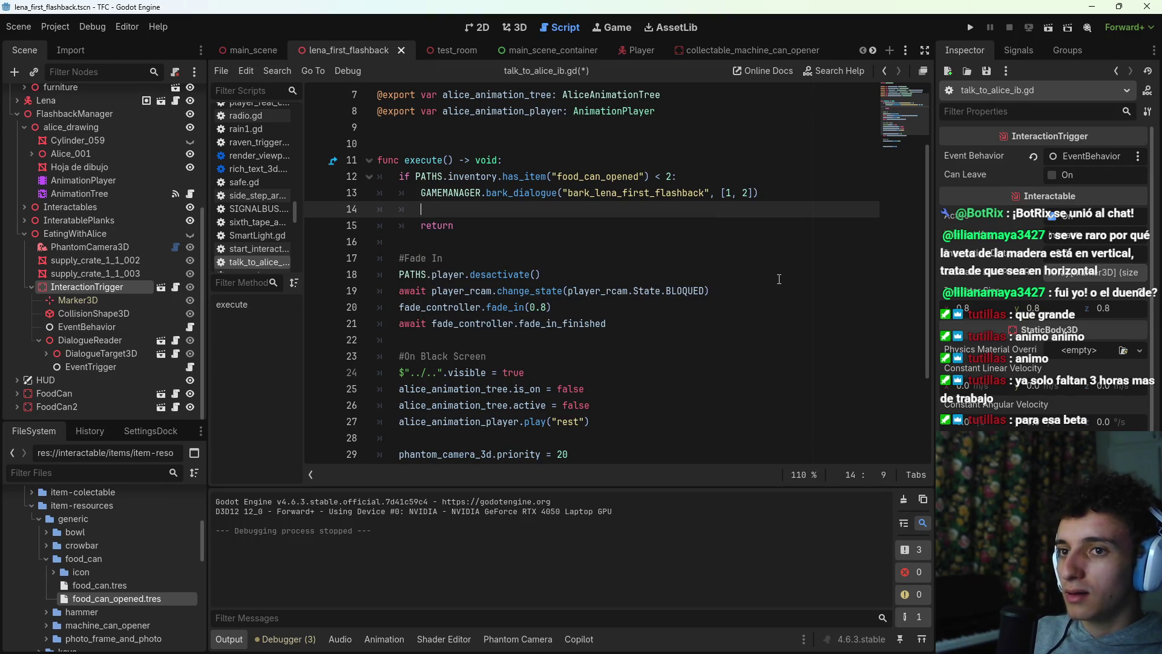
key("BackSpace")
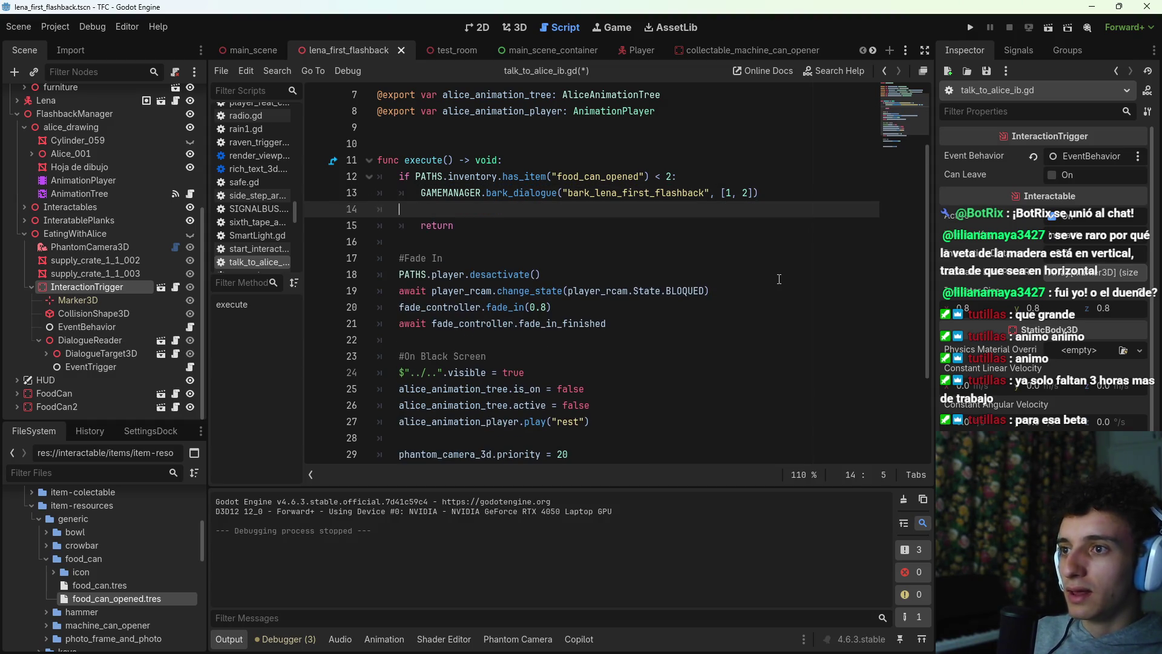
key("ctrl+s")
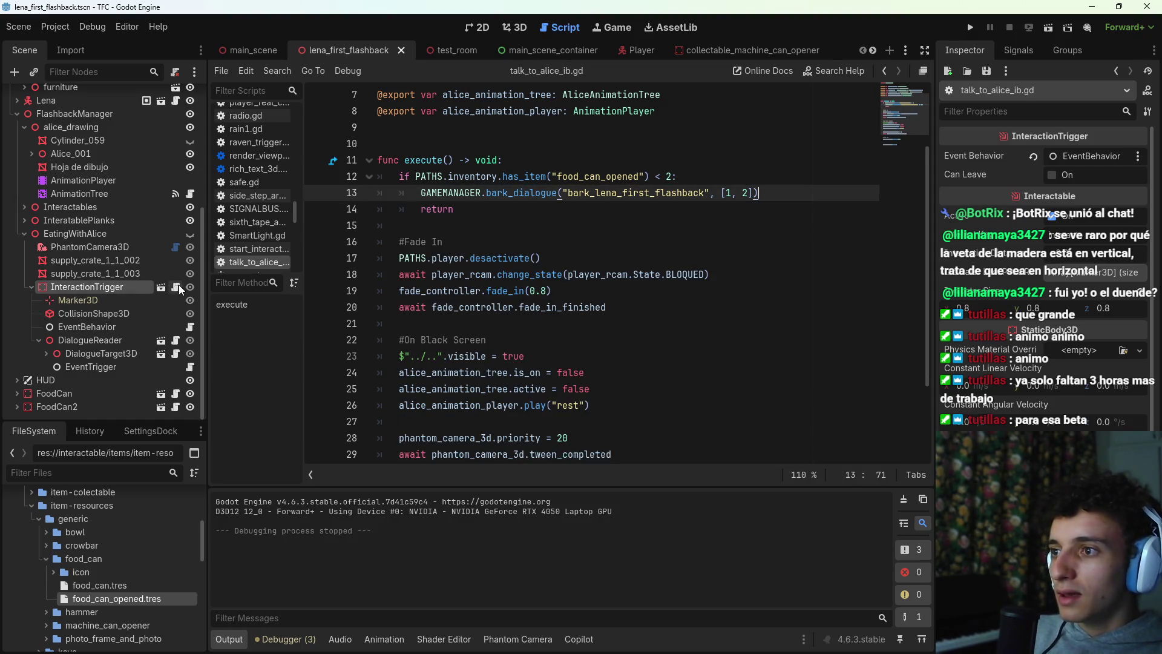
Step: Add event_finished.emit() on a new line after the bark_dialogue call and save
left_click(175, 287)
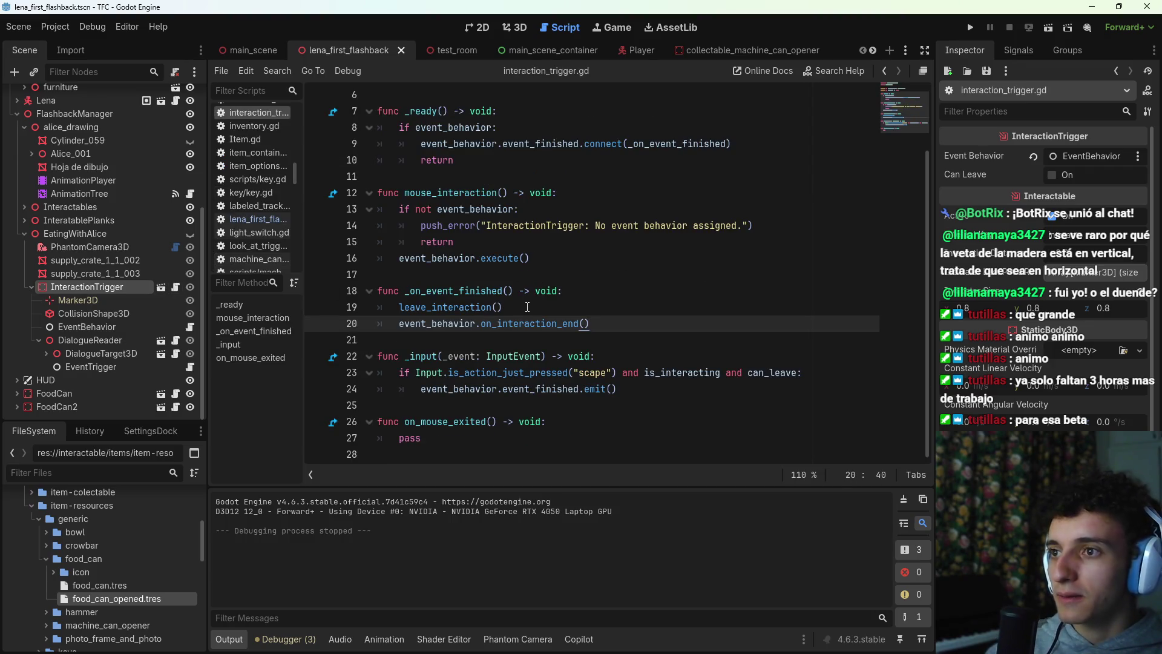
scroll(422, 287, "up", 1)
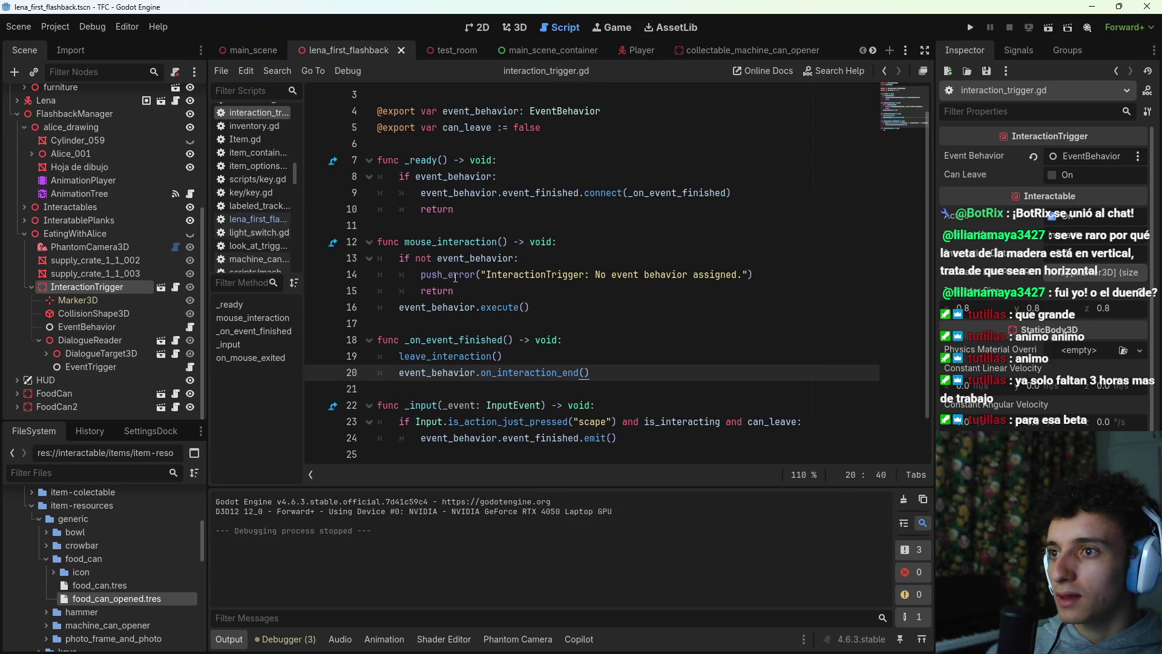
left_click(885, 71)
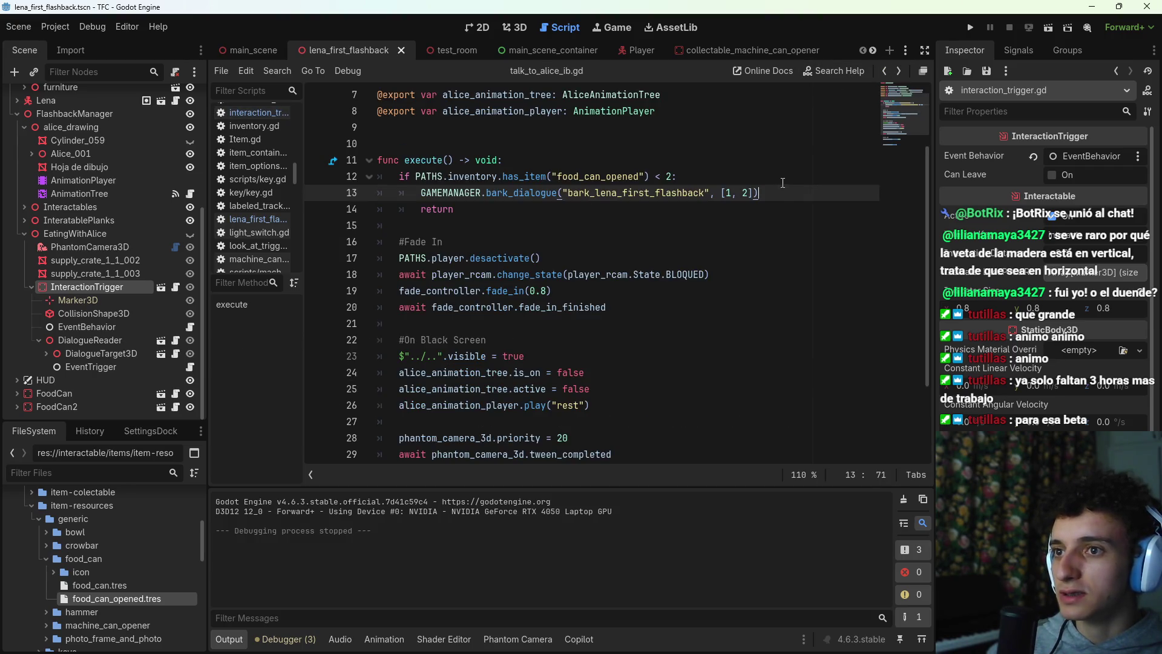
key("Return")
type("even")
key("Return")
type(".emit(")
key("ctrl+s")
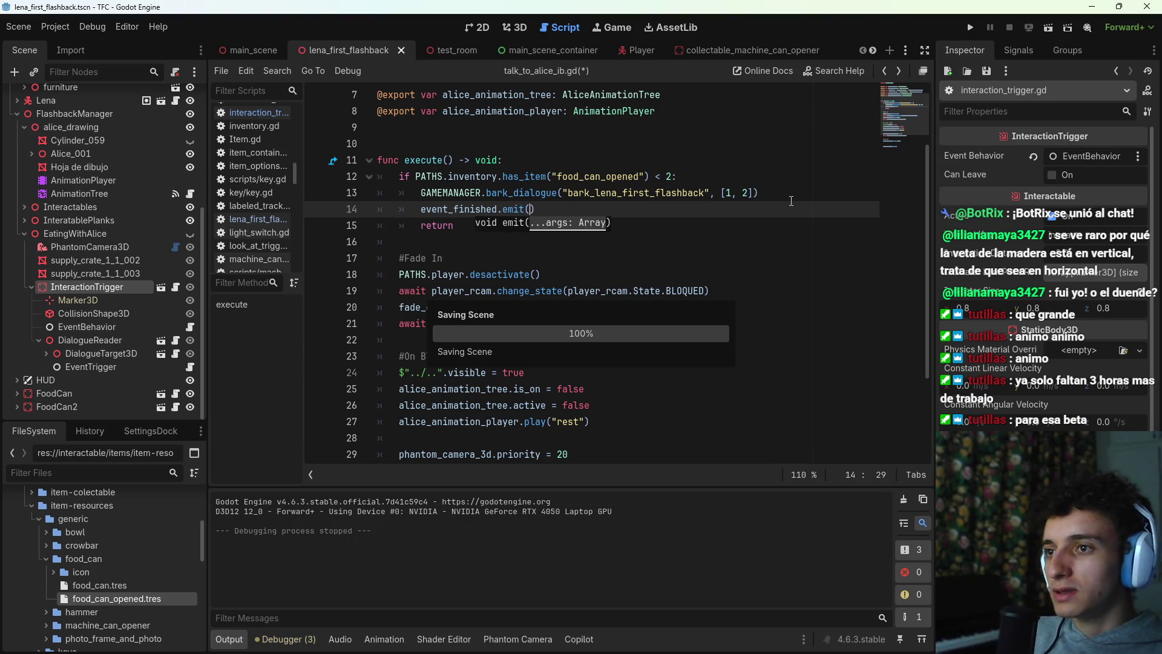
left_click(887, 71)
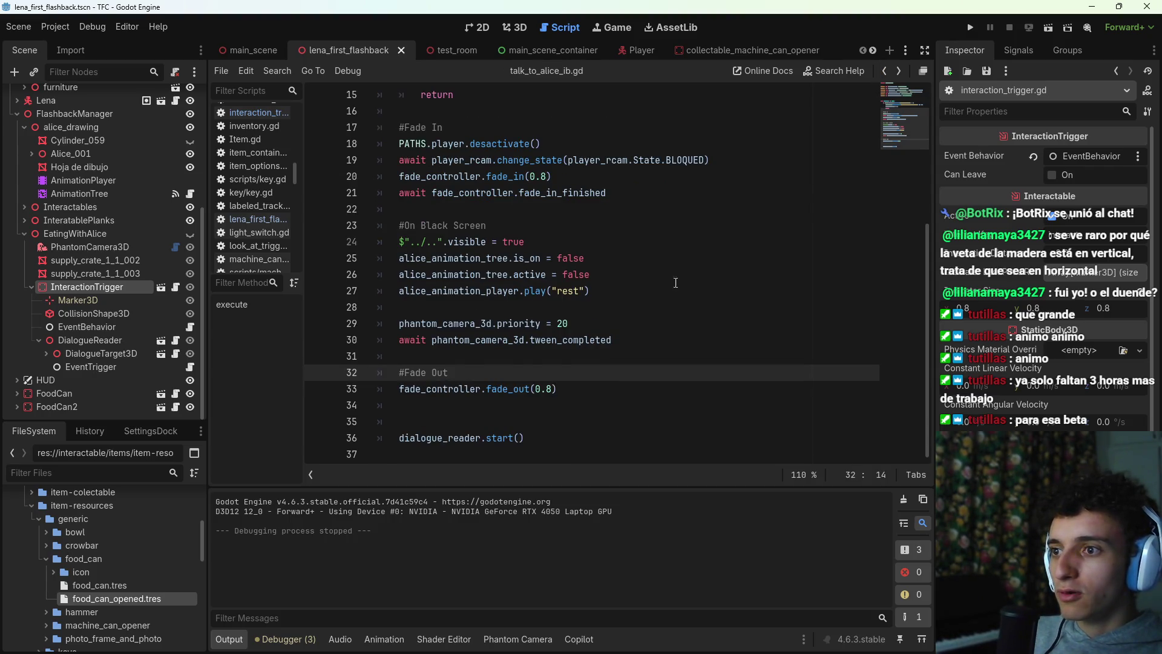
Step: Return to interaction_trigger.gd and start a test run of the flashback scene
left_click(899, 71)
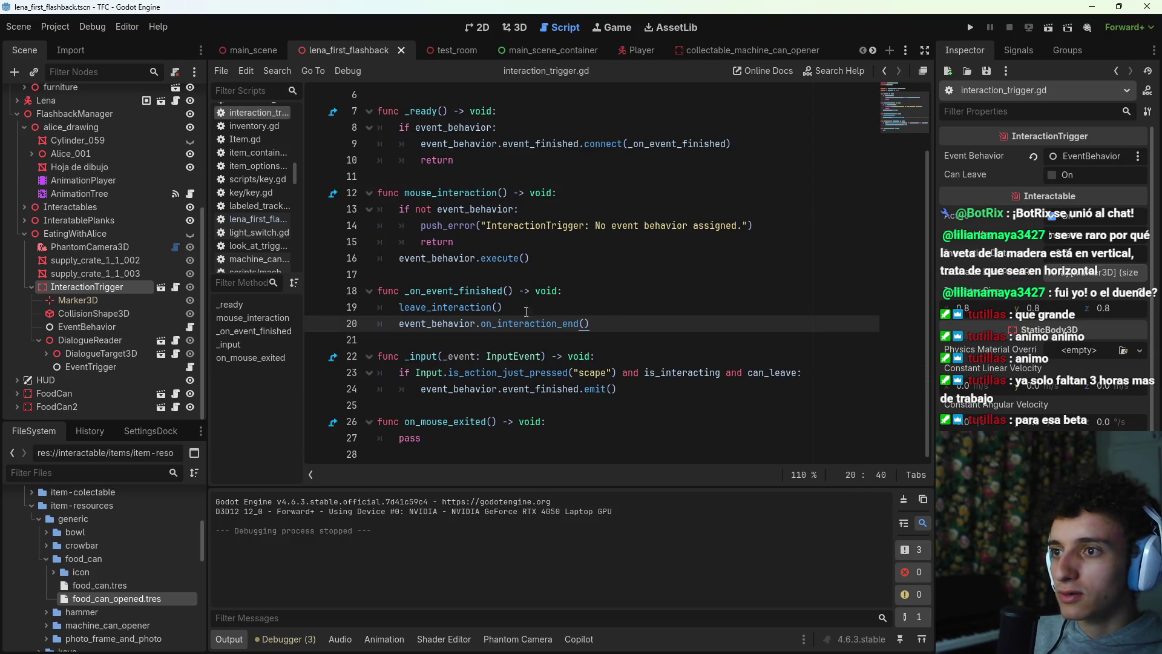
left_click(527, 310)
left_click(1049, 27)
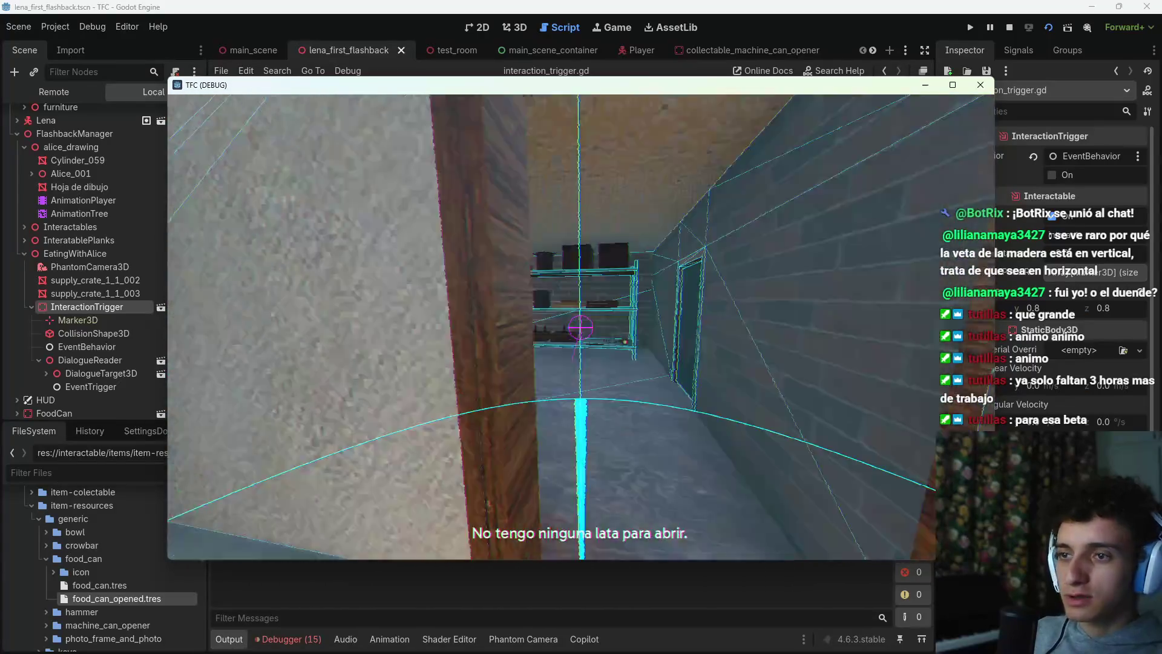
Step: Walk the player from the storeroom into the kitchen toward Alice's table, then stop the game
key("w")
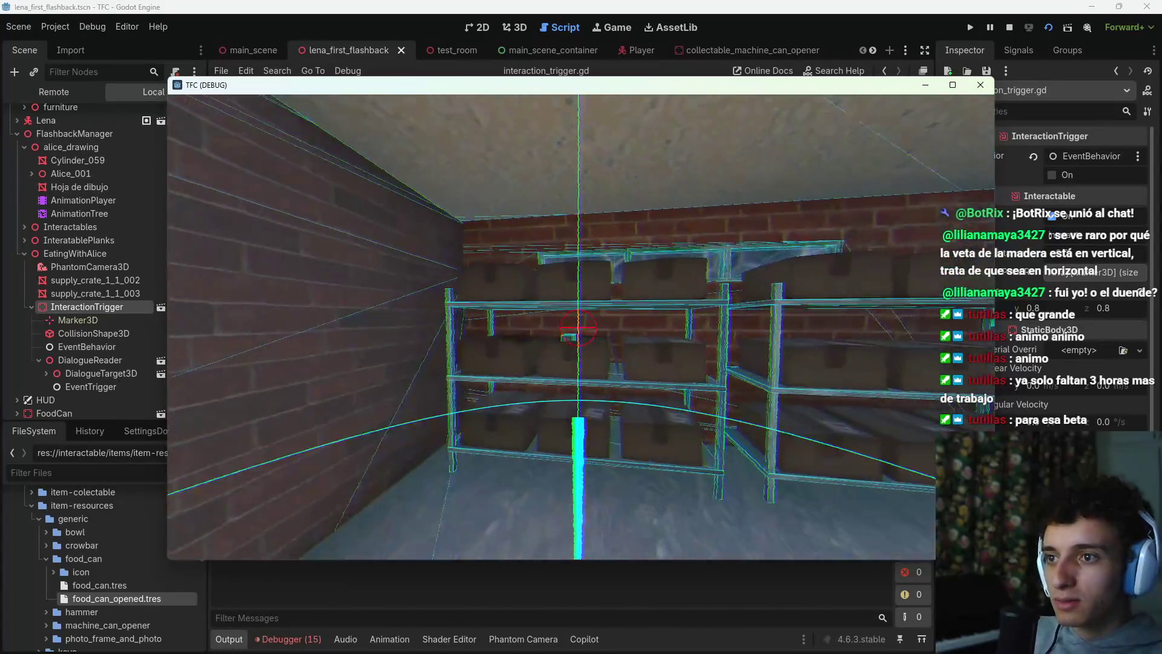
key("w")
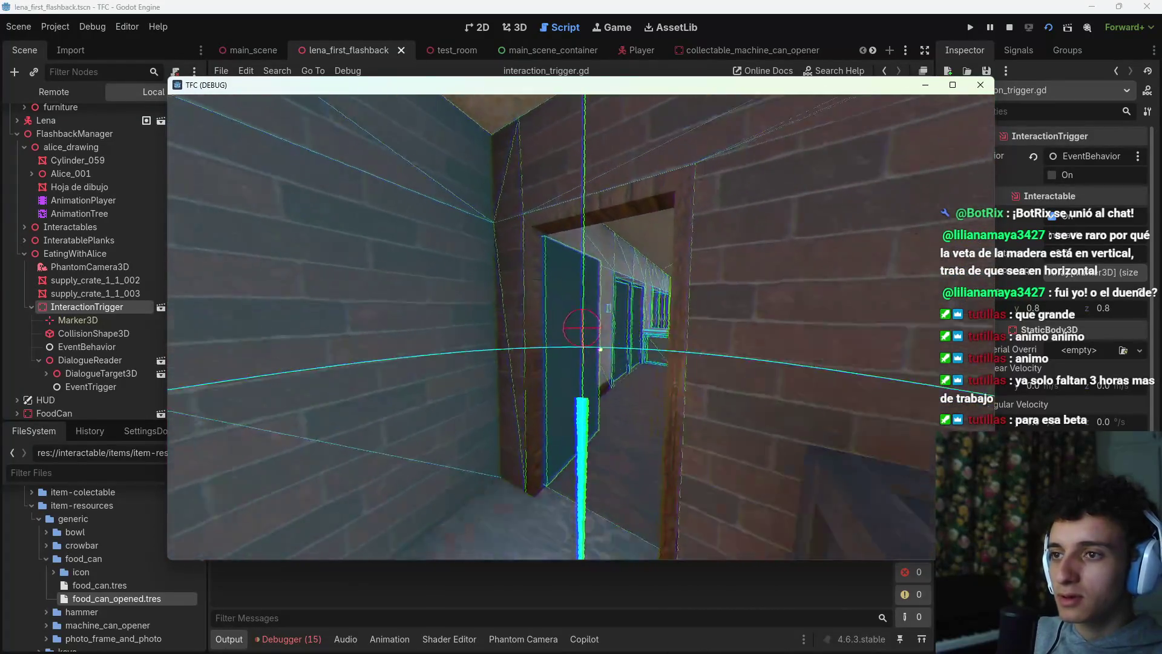
key("w")
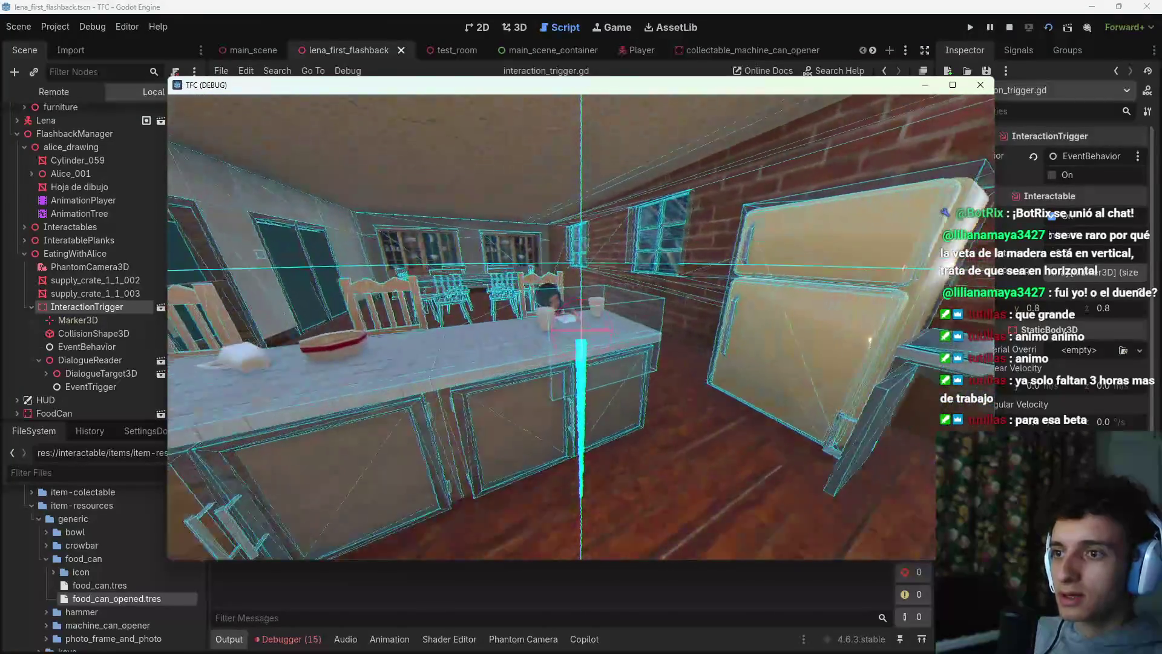
key("w")
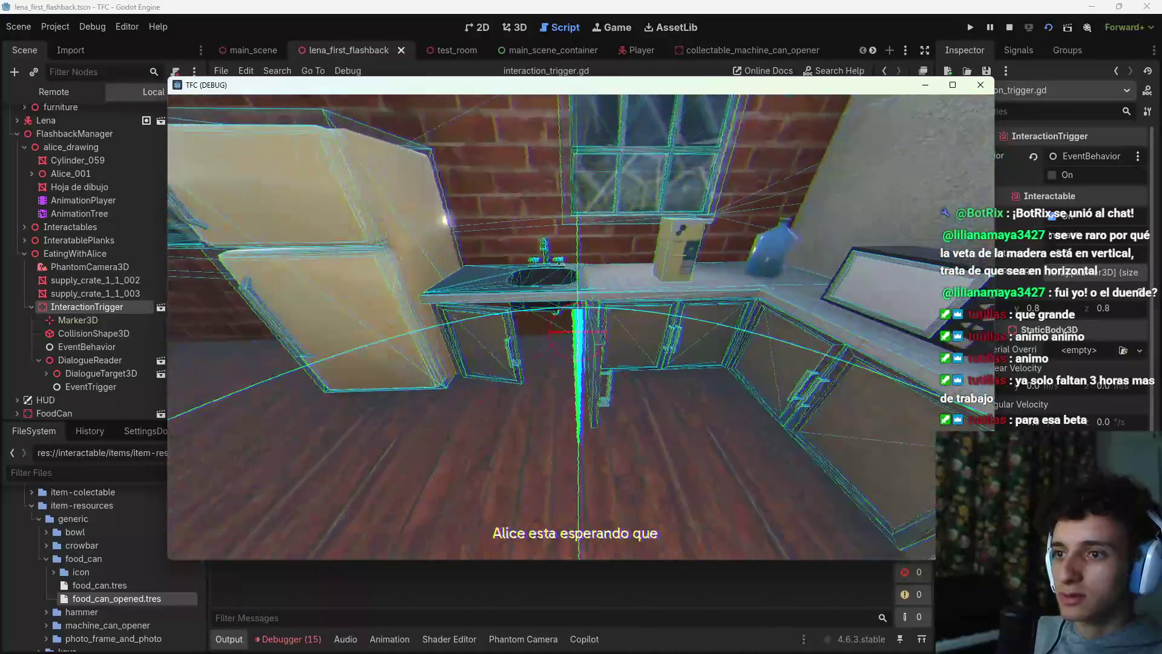
key("s")
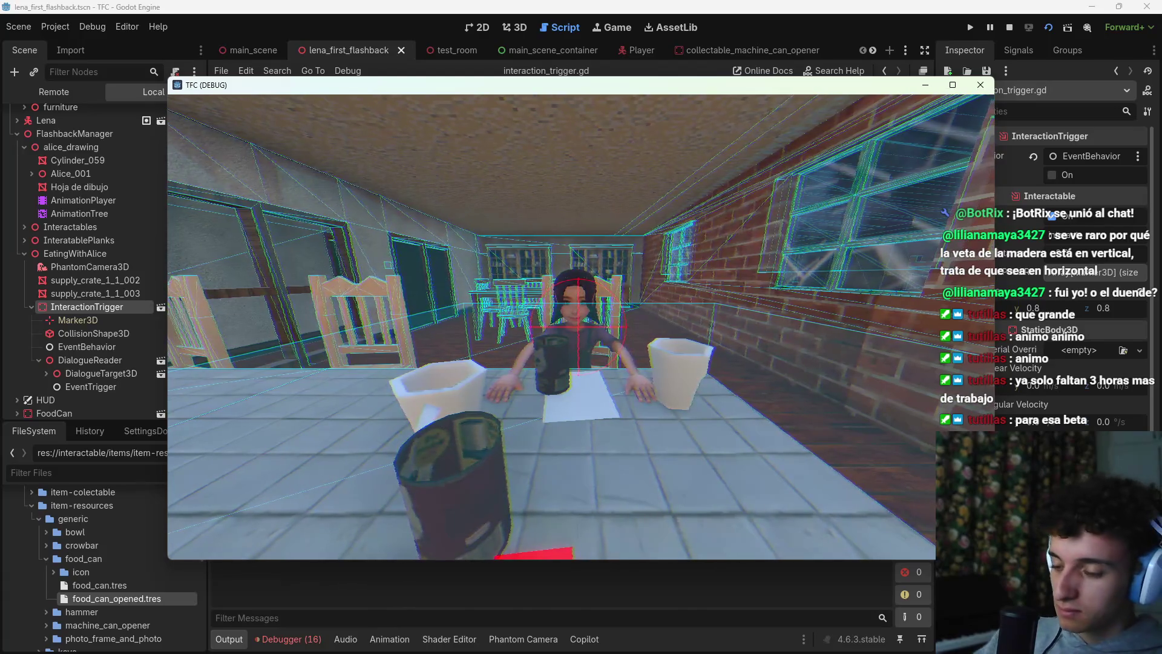
key("F8")
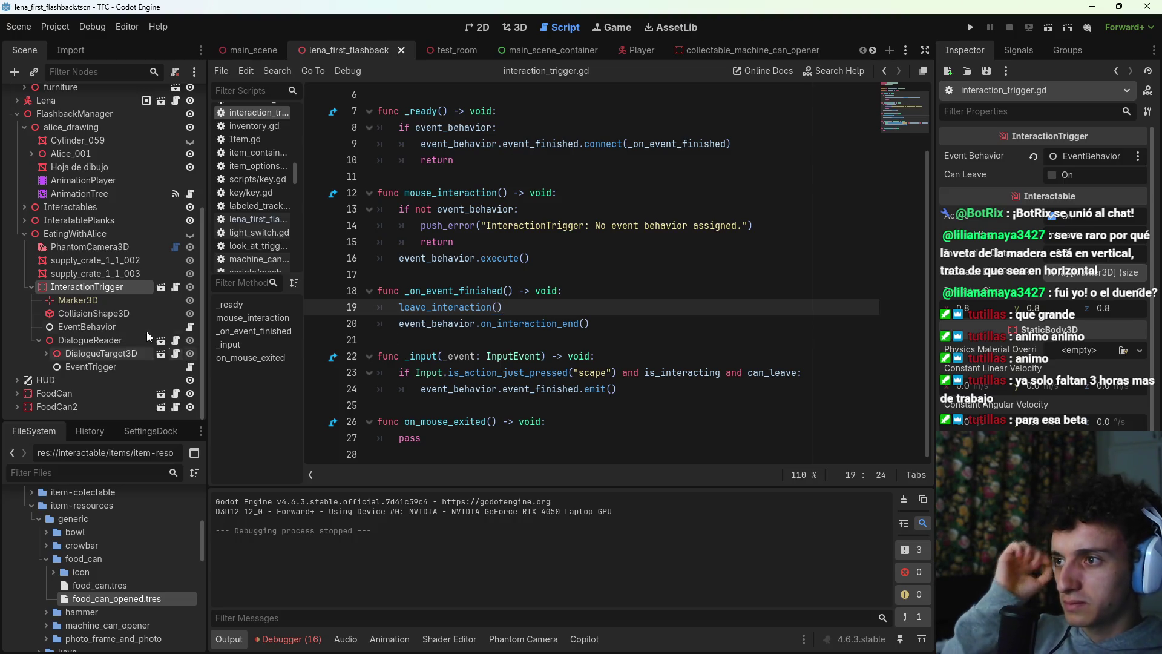
Step: Open talk_to_alice_ib.gd and highlight the phantom camera priority value 20 on line 29
left_click(189, 368)
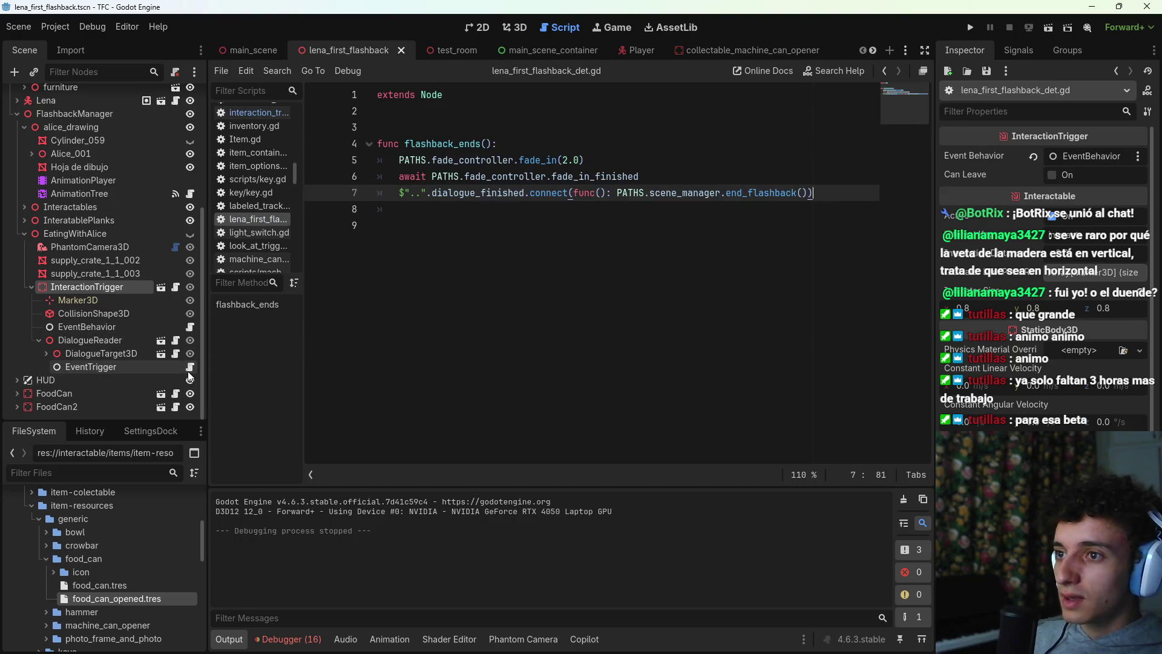
left_click(190, 328)
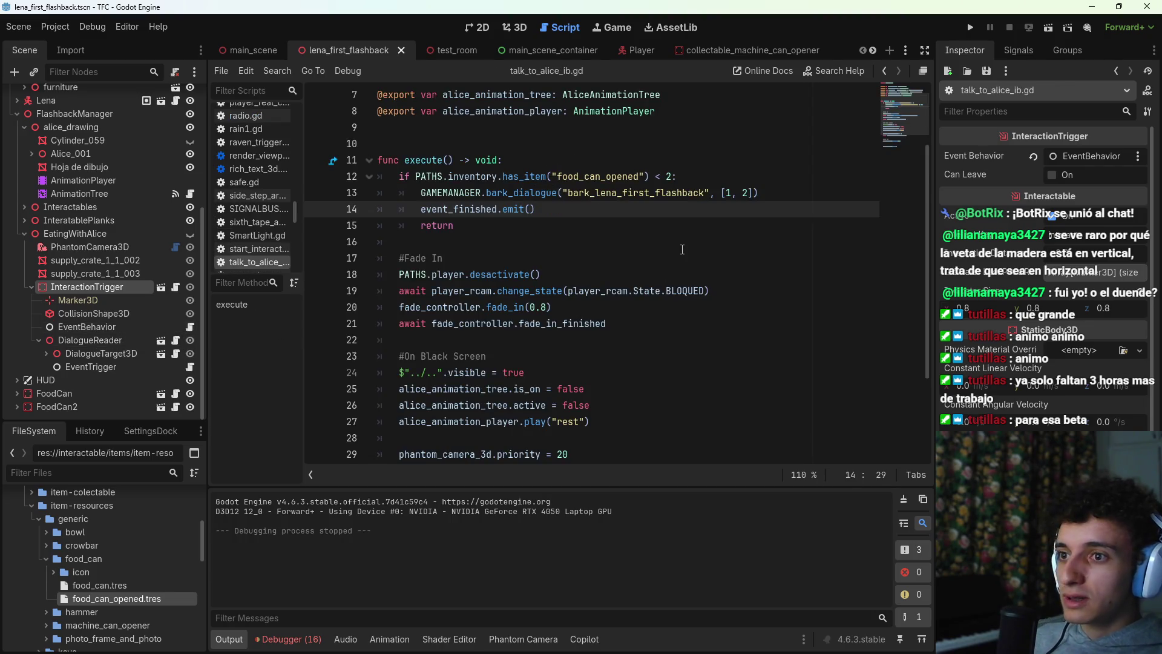
scroll(650, 193, "down", 2)
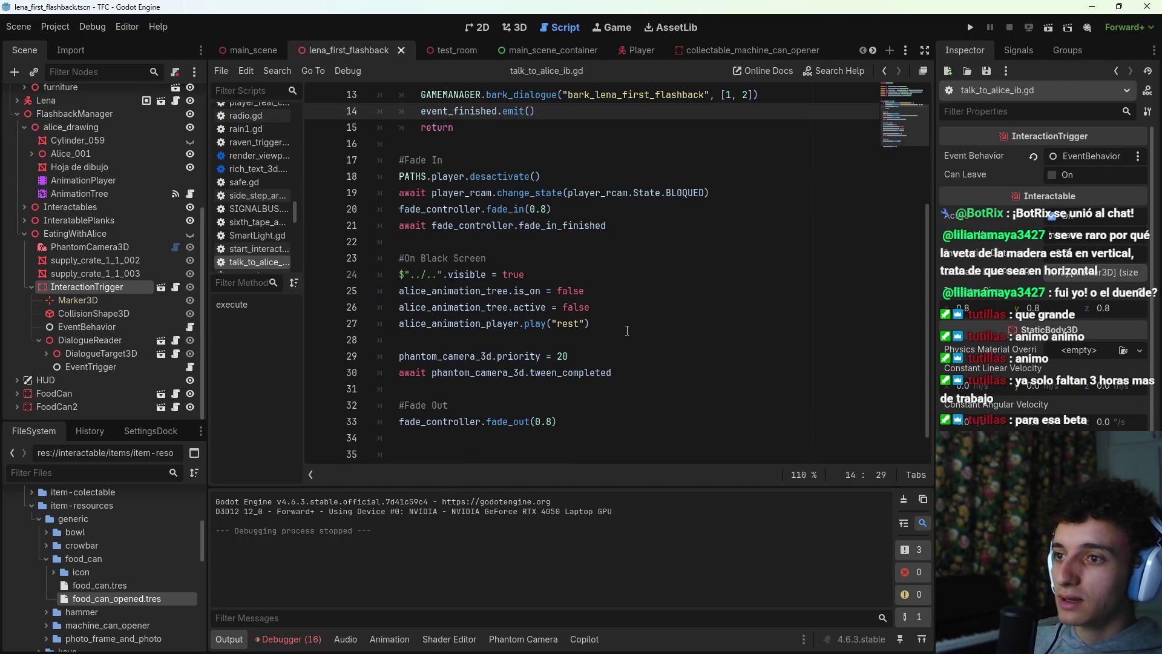
left_click(614, 349)
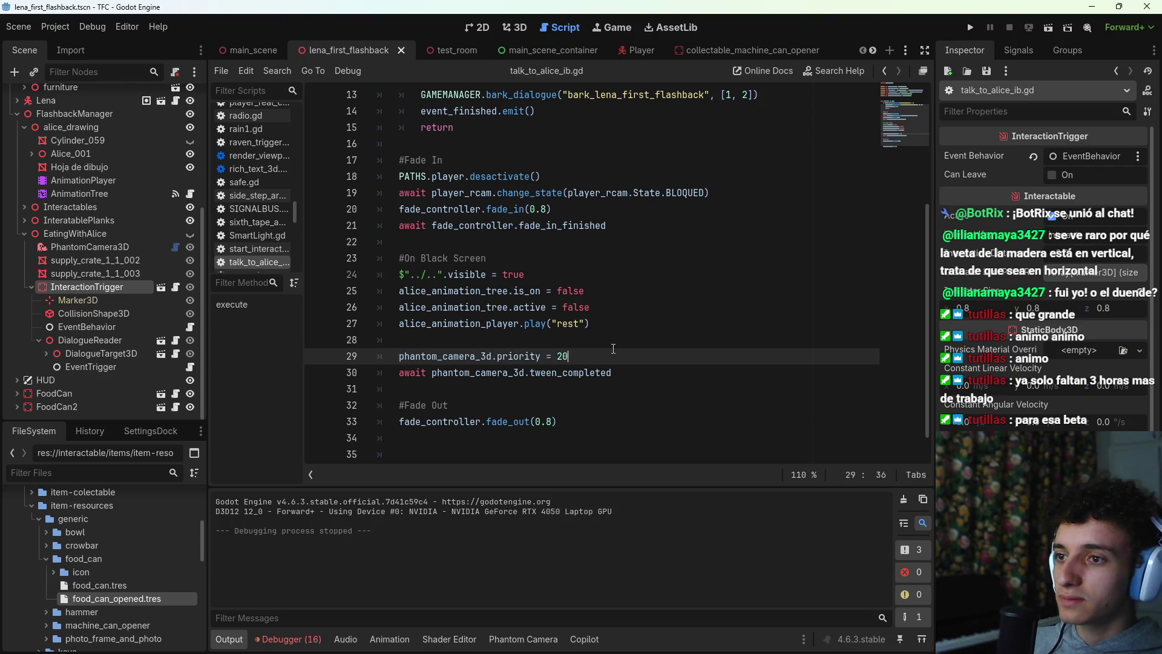
left_click_drag(570, 357, 558, 356)
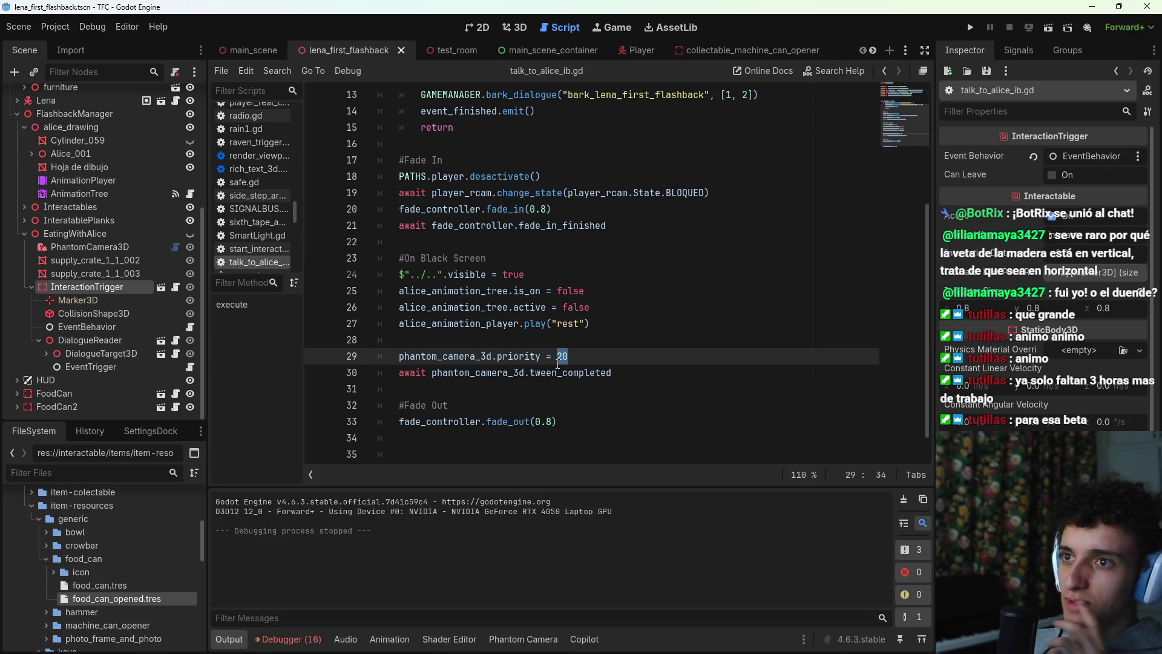
Step: Inspect the dialogue_reader.start() call on line 36 and the tween_completed await on line 30
scroll(600, 323, "up", 2)
scroll(600, 324, "down", 1)
scroll(606, 339, "up", 2)
scroll(616, 368, "down", 1)
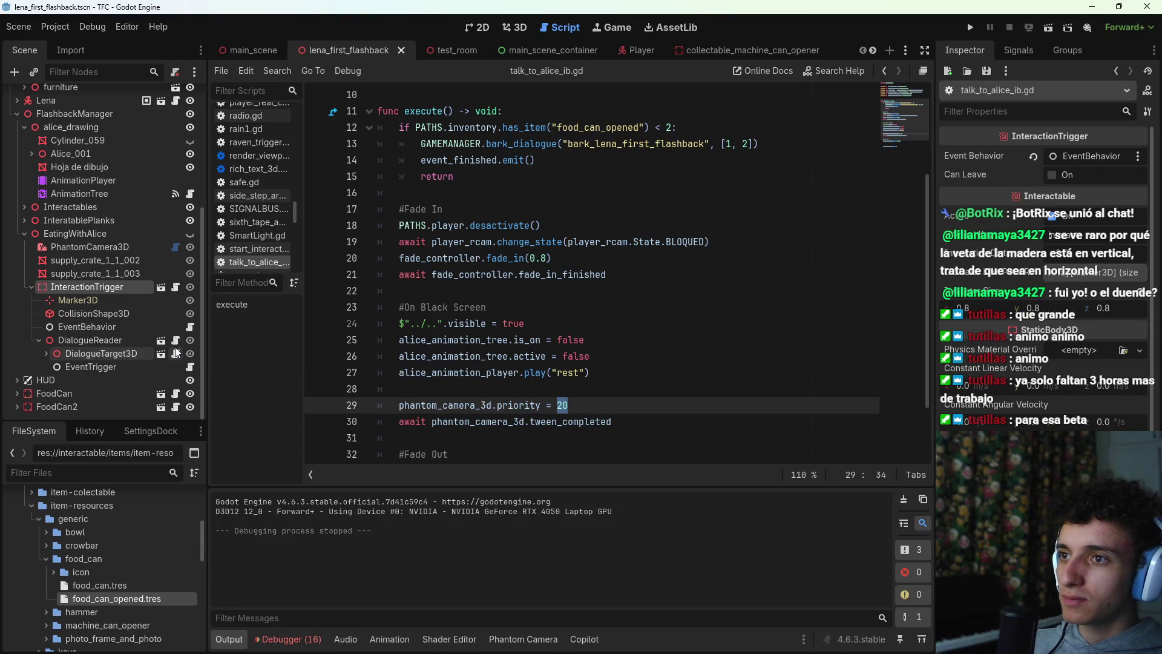
scroll(522, 353, "up", 3)
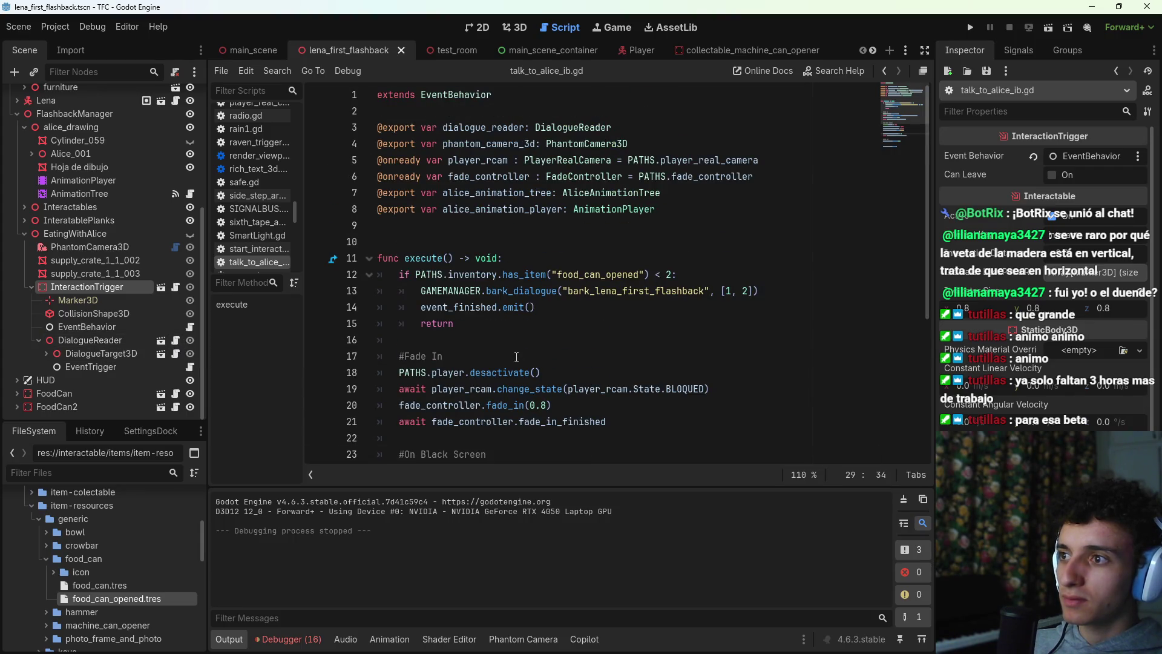
scroll(521, 339, "down", 4)
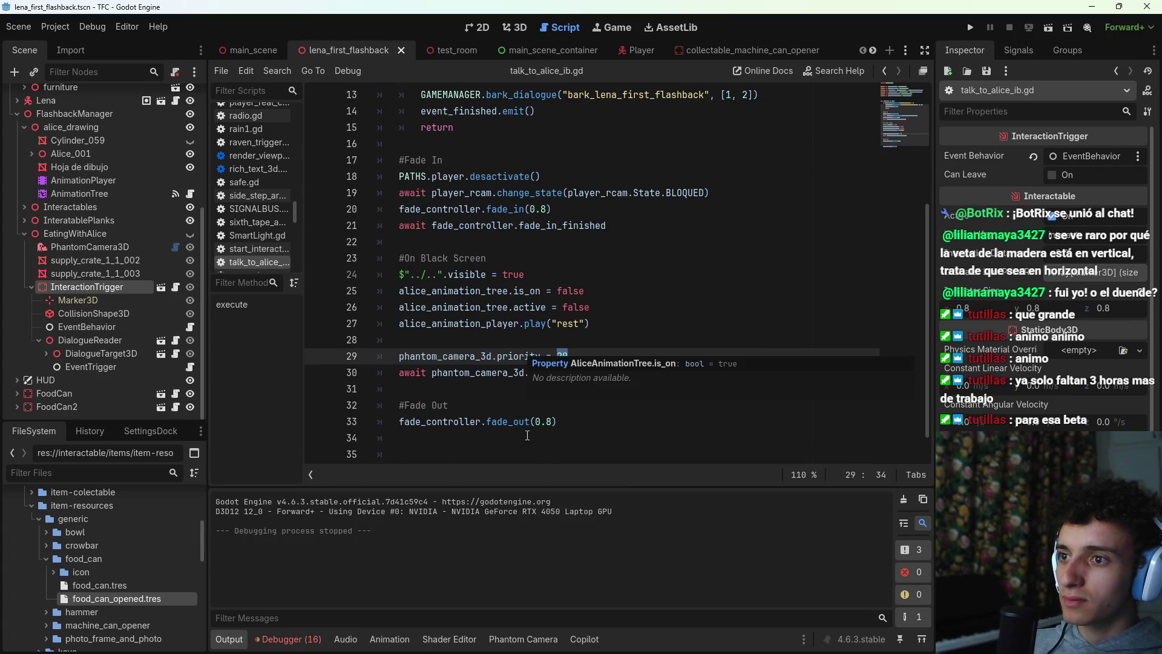
scroll(530, 431, "down", 1)
left_click_drag(536, 431, 397, 438)
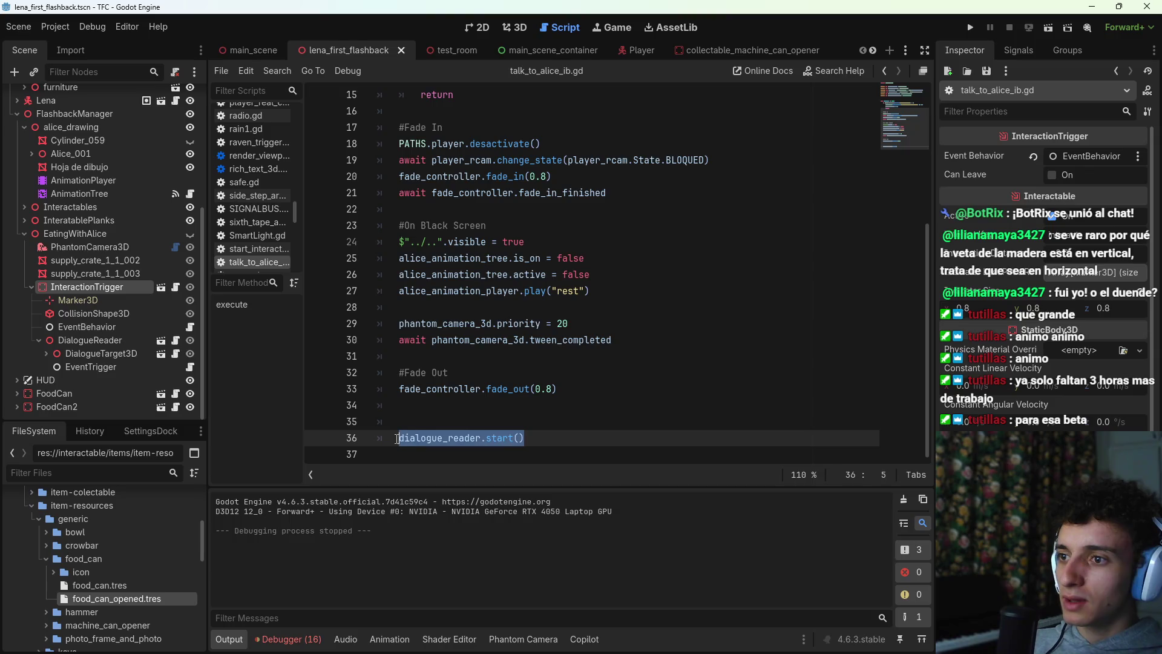
left_click_drag(655, 340, 398, 340)
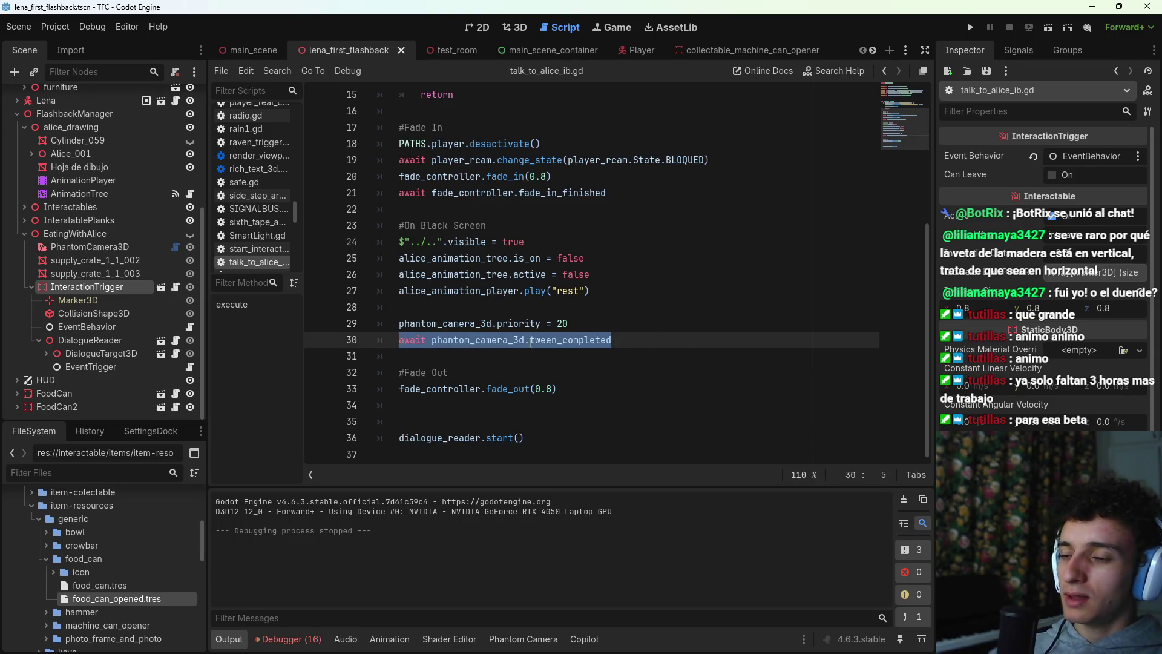
left_click(665, 341)
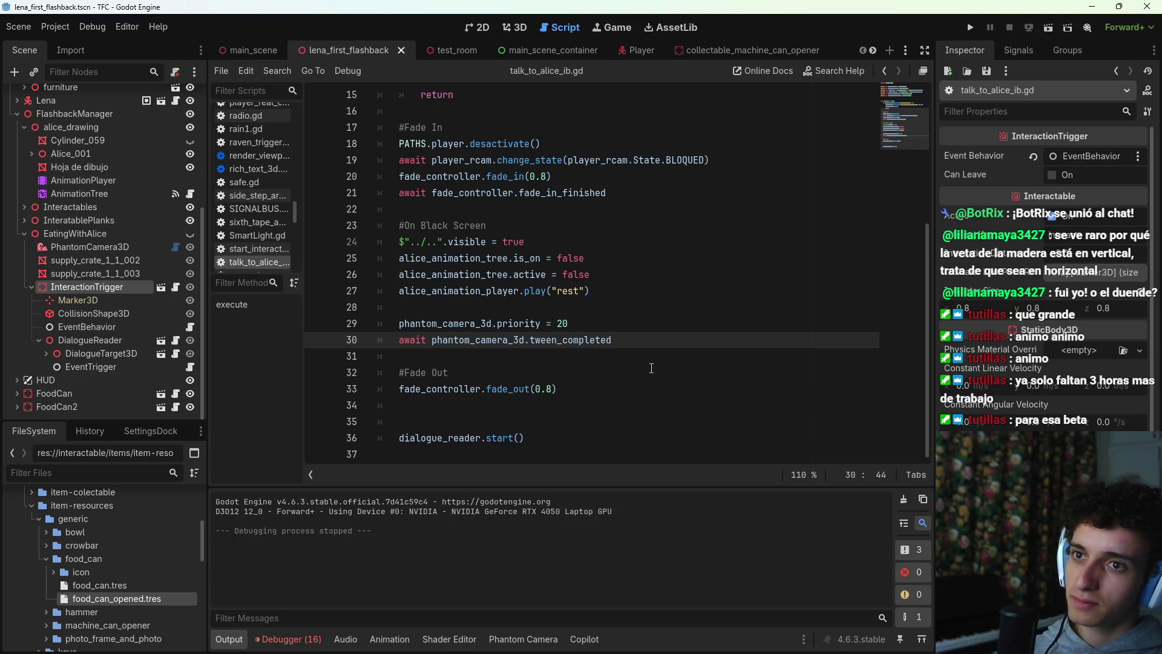
left_click(176, 354)
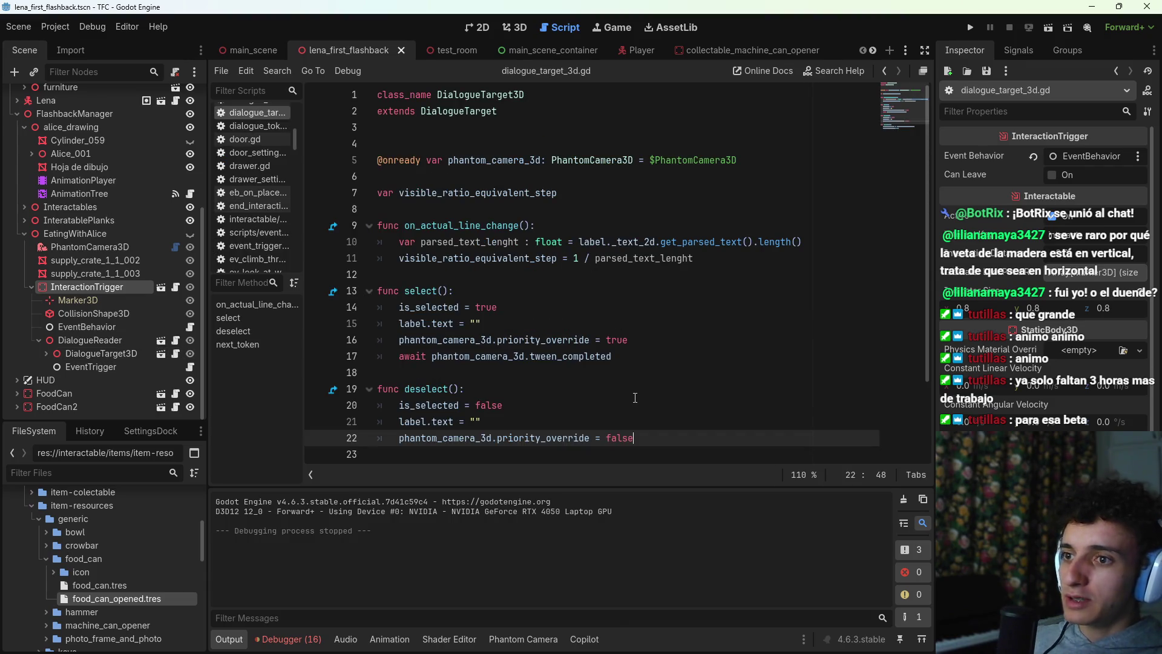
Step: In select(), replace priority_override = true with priority = 30 and save
left_click_drag(645, 342, 498, 340)
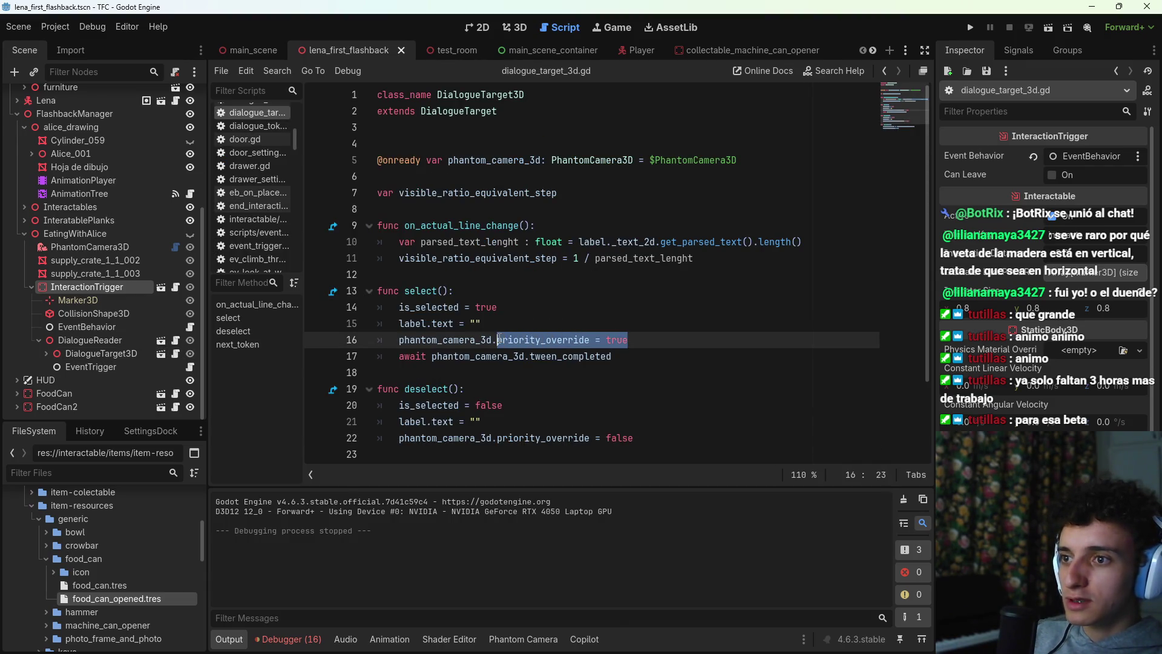
type("priority")
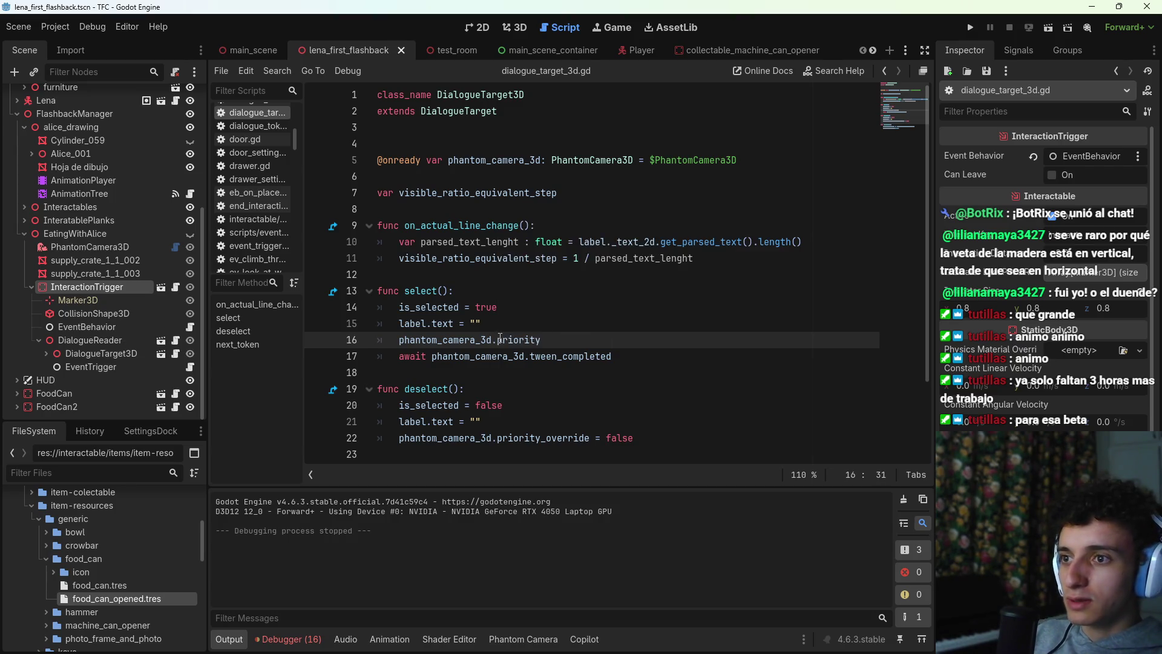
type(" = 20")
scroll(545, 273, "down", 2)
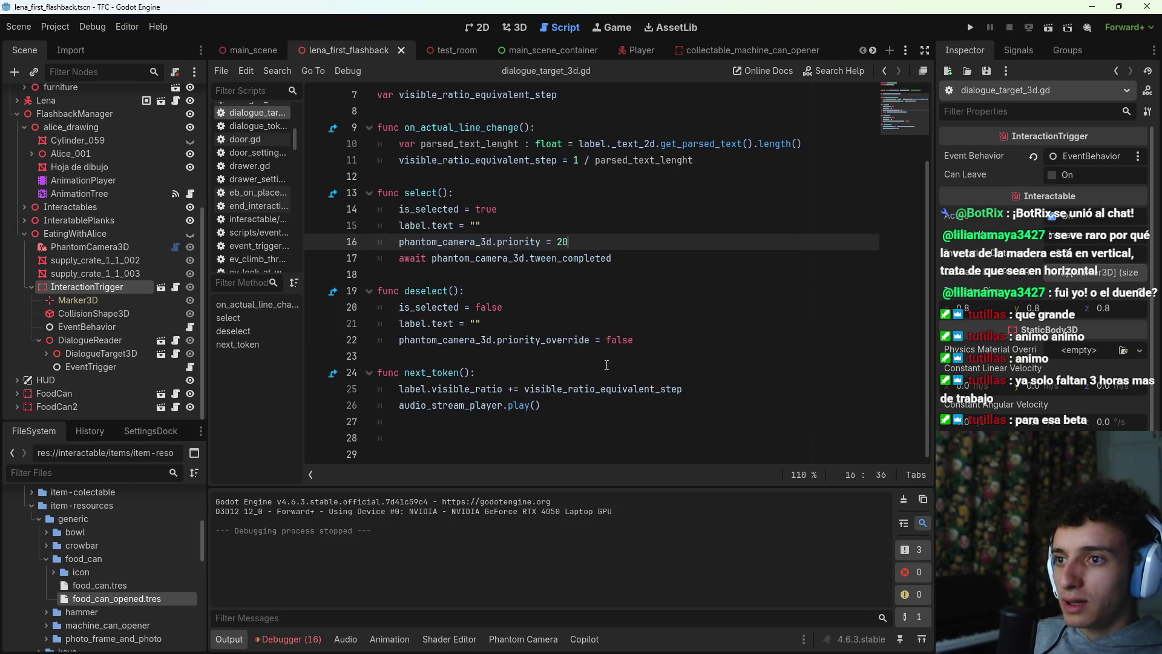
key("BackSpace")
key("BackSpace")
type("30")
key("ctrl+s")
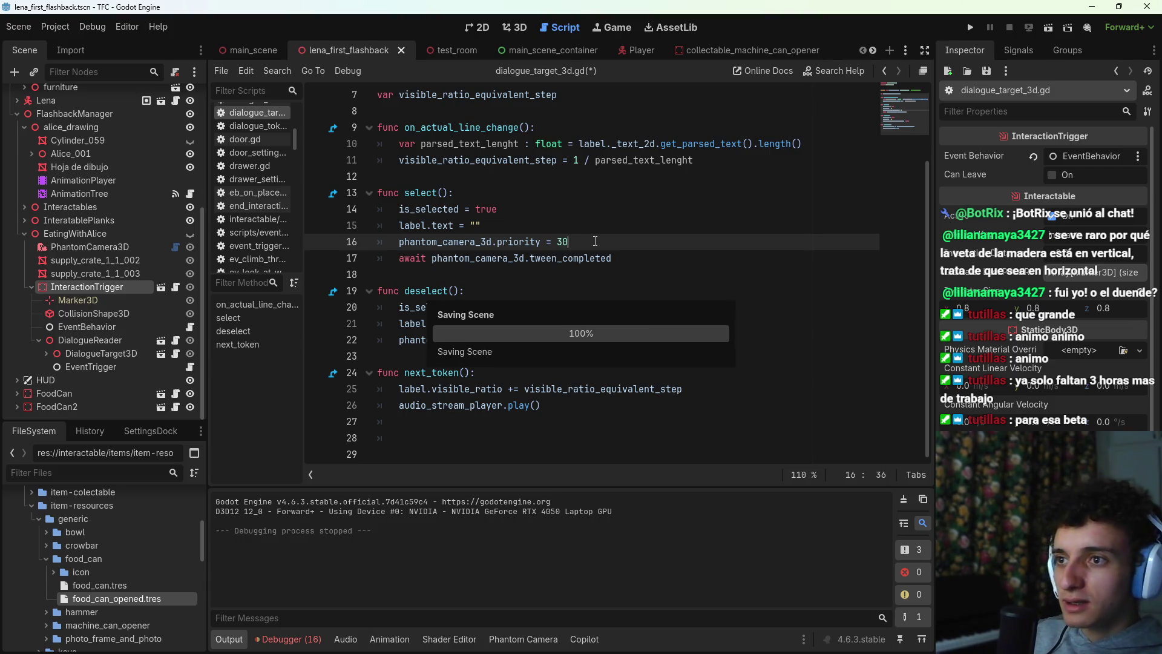
Step: In deselect(), replace the priority_override line with priority = 0 and save
left_click_drag(602, 241, 399, 242)
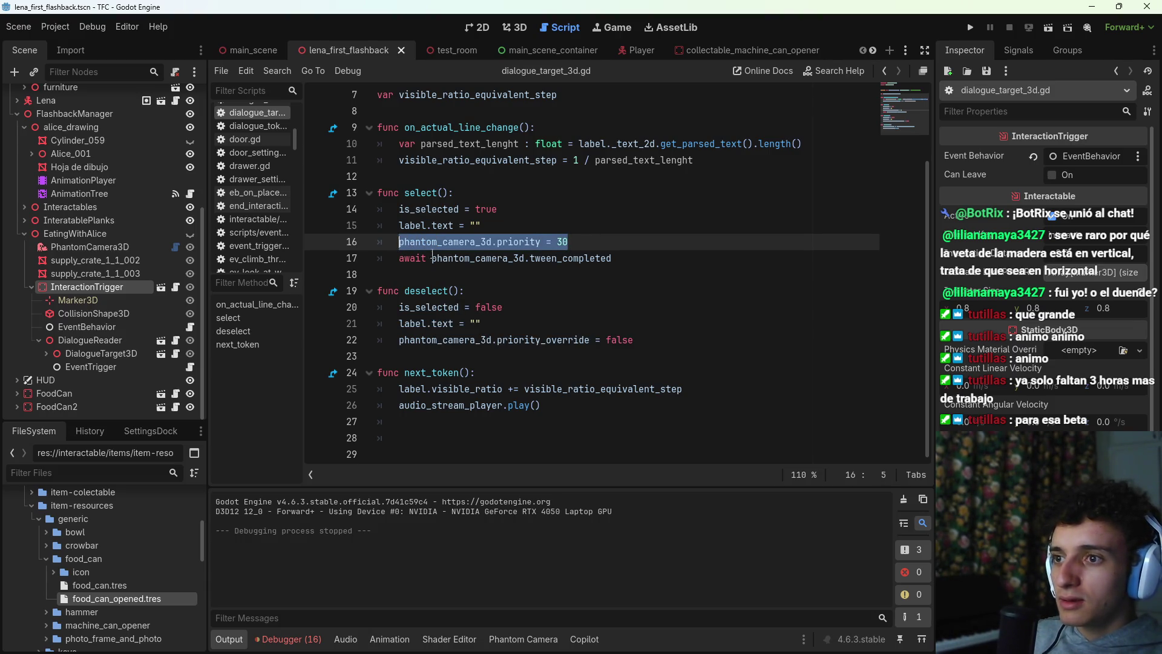
key("ctrl+c")
left_click(662, 340)
key("shift+Home")
key("ctrl+v")
key("BackSpace")
key("BackSpace")
type("0")
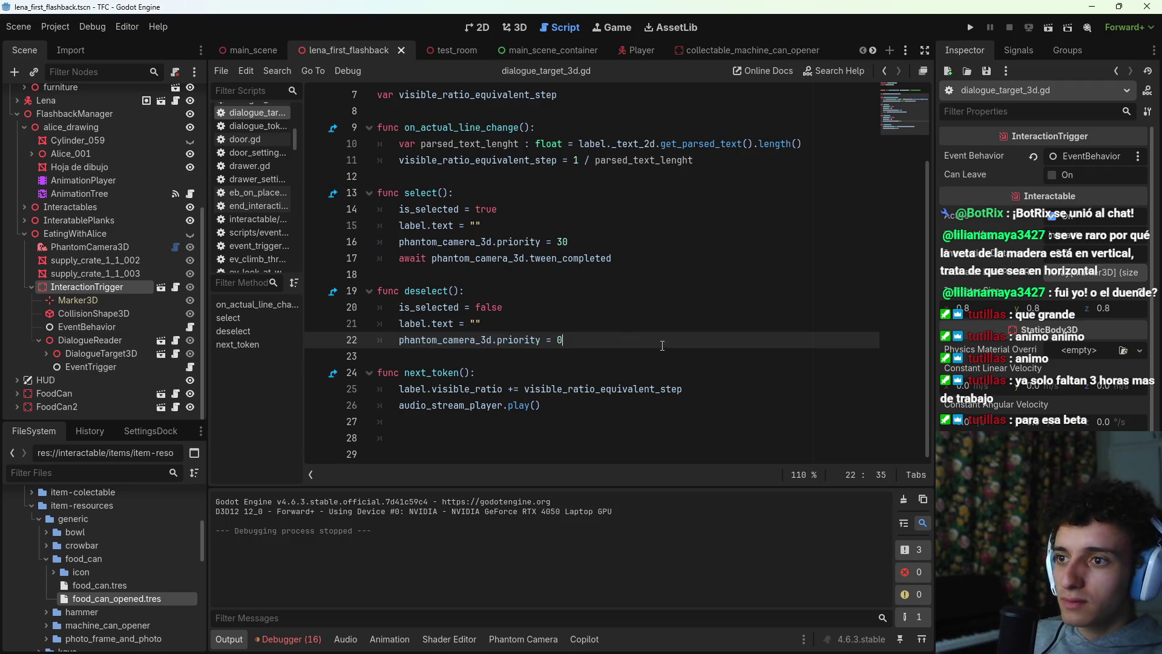
key("ctrl+s")
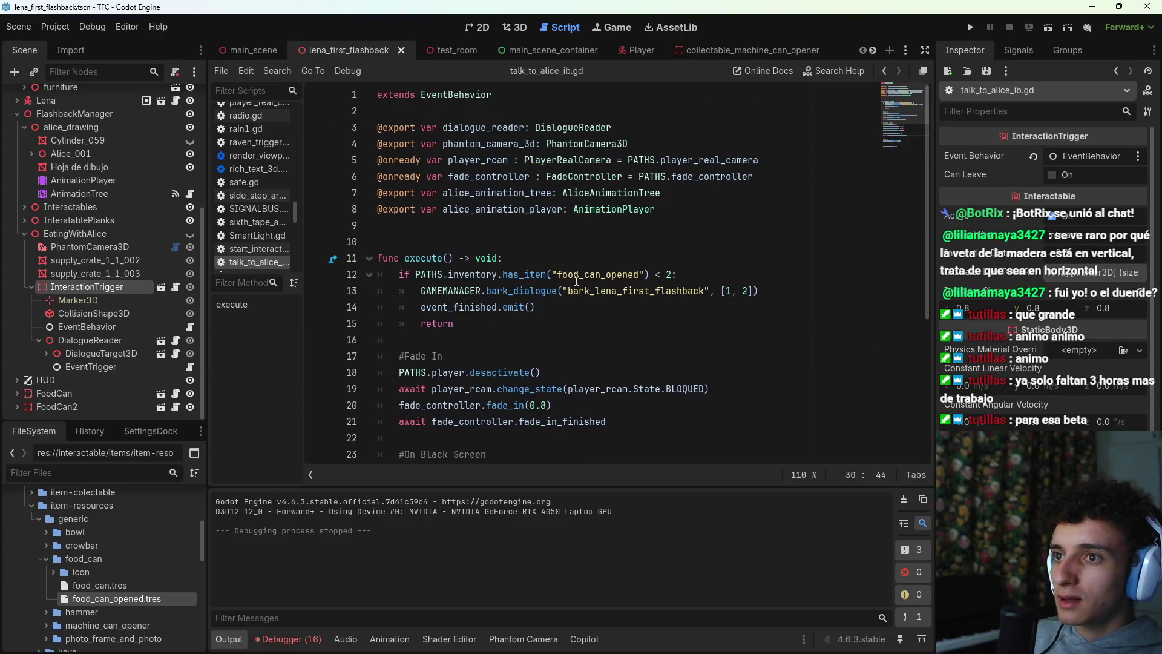
Step: Add a statement under the food_can_opened check on line 12, trying continue, then break, and save
left_click(395, 276)
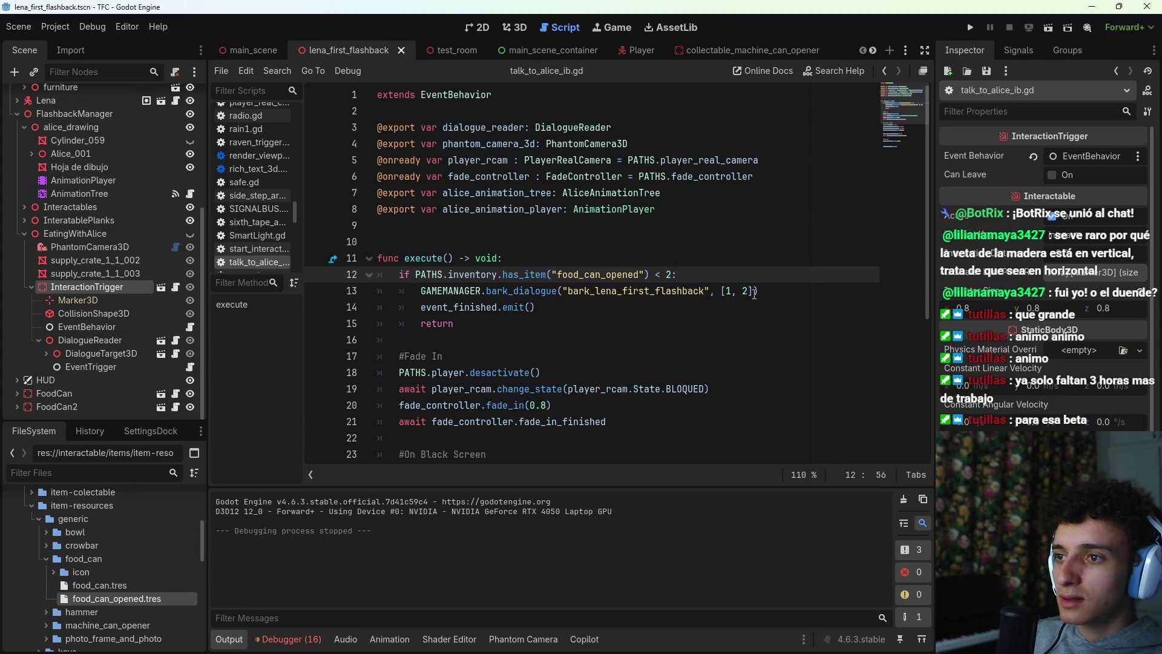
key("Return")
type("continue")
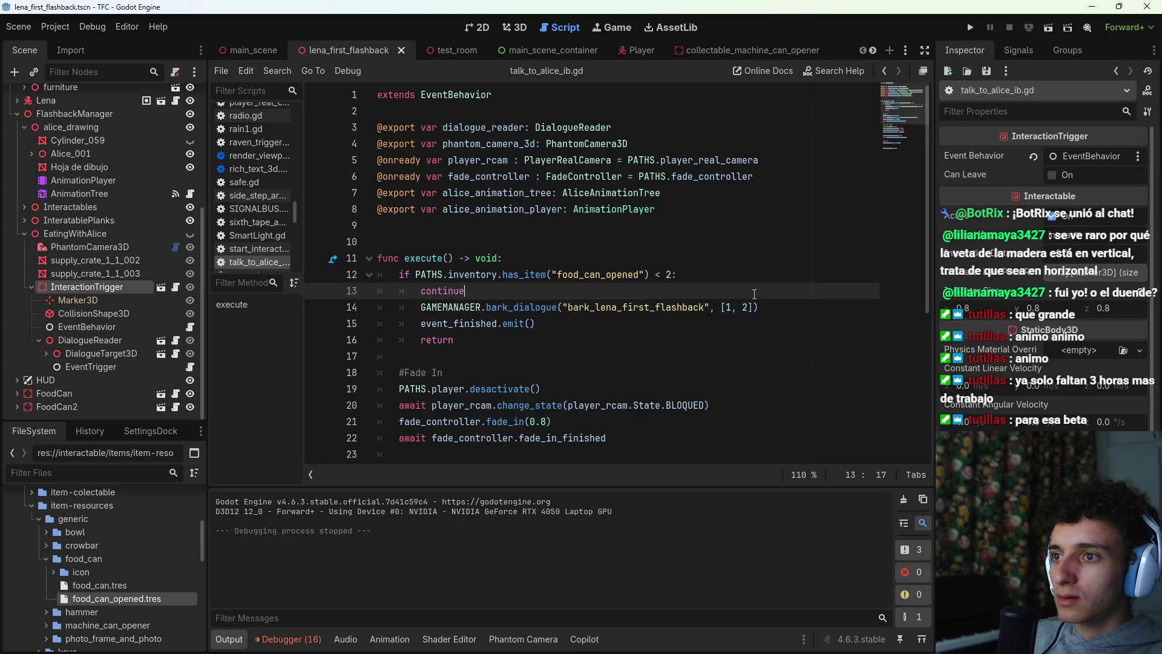
key("ctrl+s")
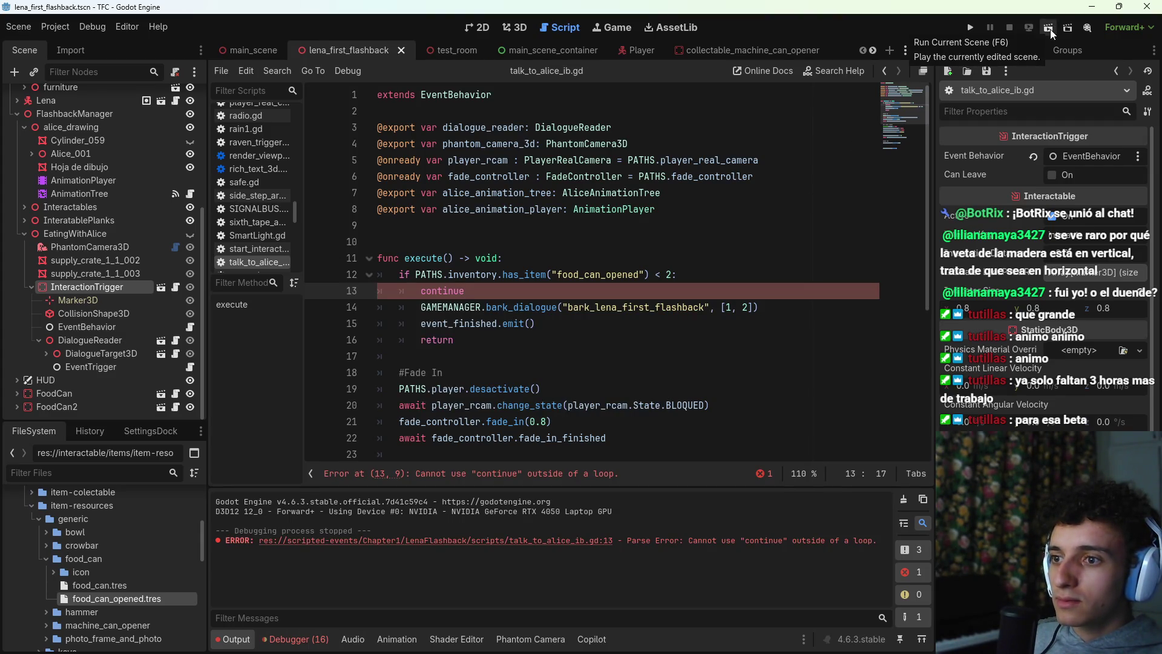
left_click_drag(501, 293, 421, 292)
key("BackSpace")
type("break")
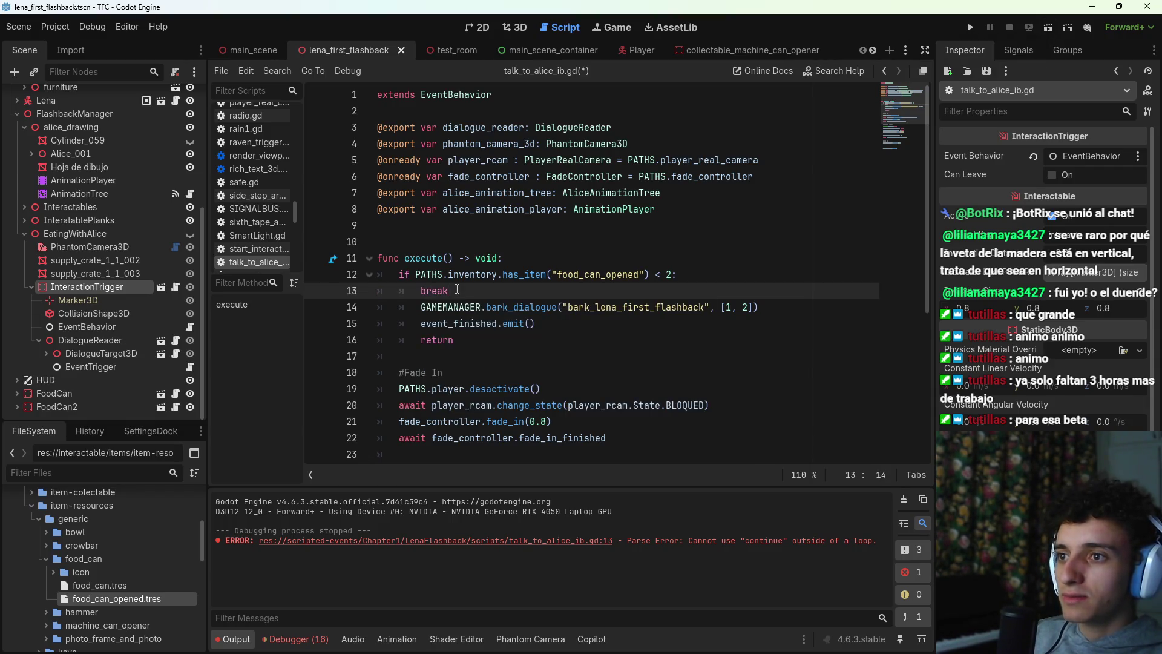
key("ctrl+s")
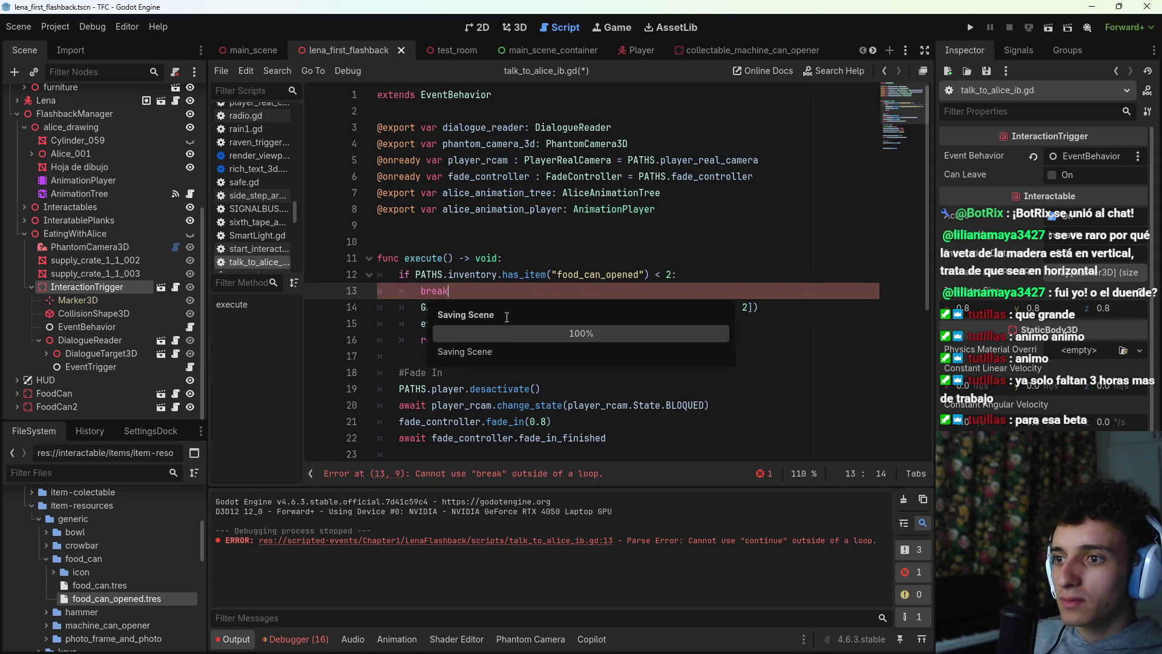
Step: Replace break with pass, save, and briefly test-run the scene
left_click(422, 291)
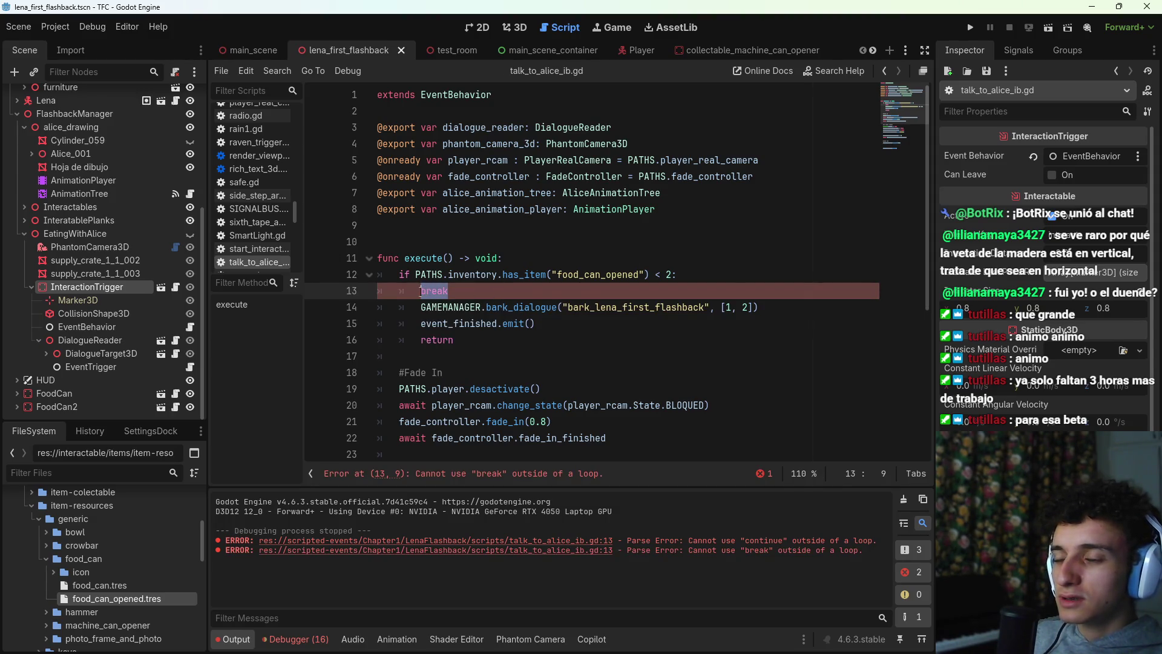
type("pass")
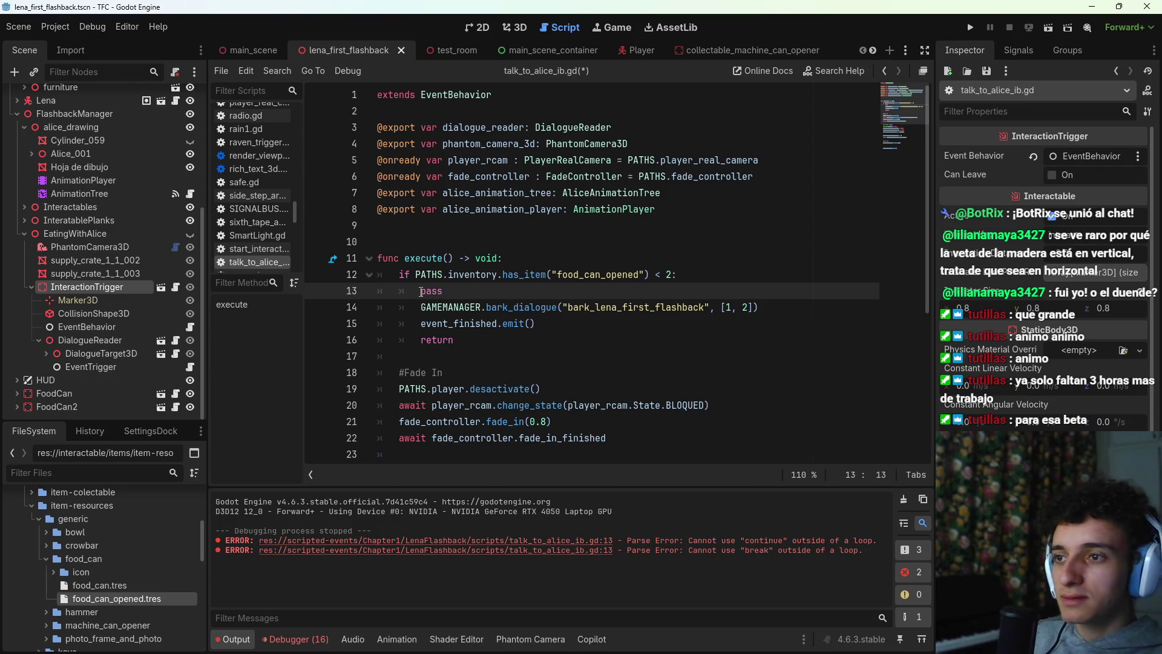
key("ctrl+s")
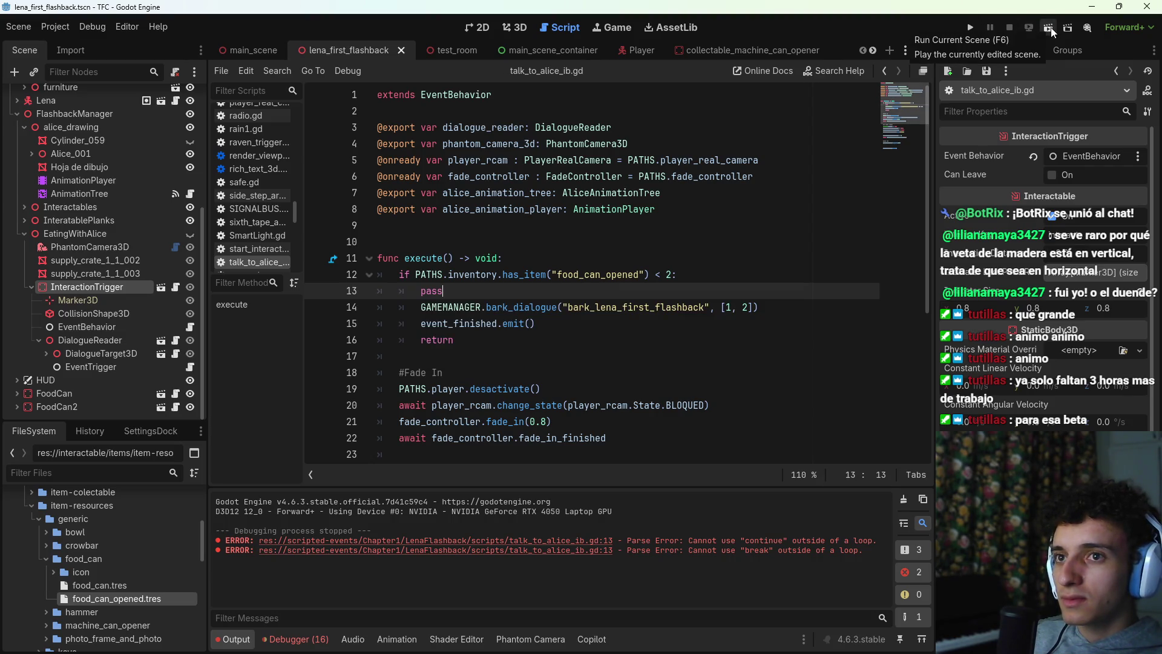
left_click(1049, 28)
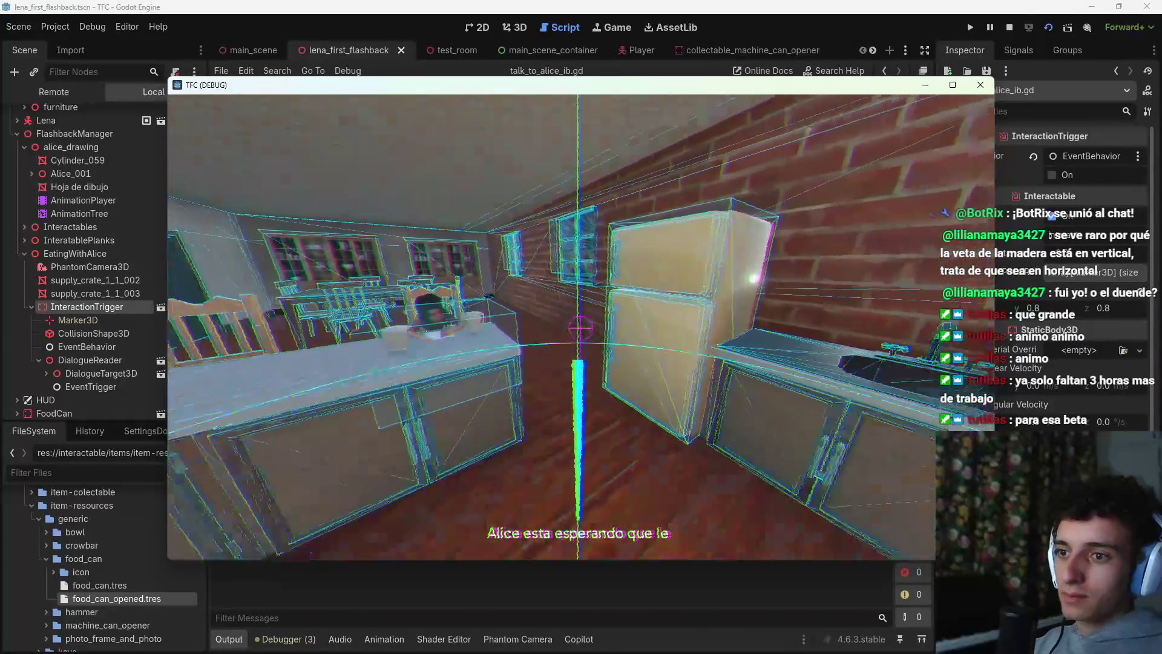
key("F8")
Step: Remove the leftover pass line from line 13
type(";")
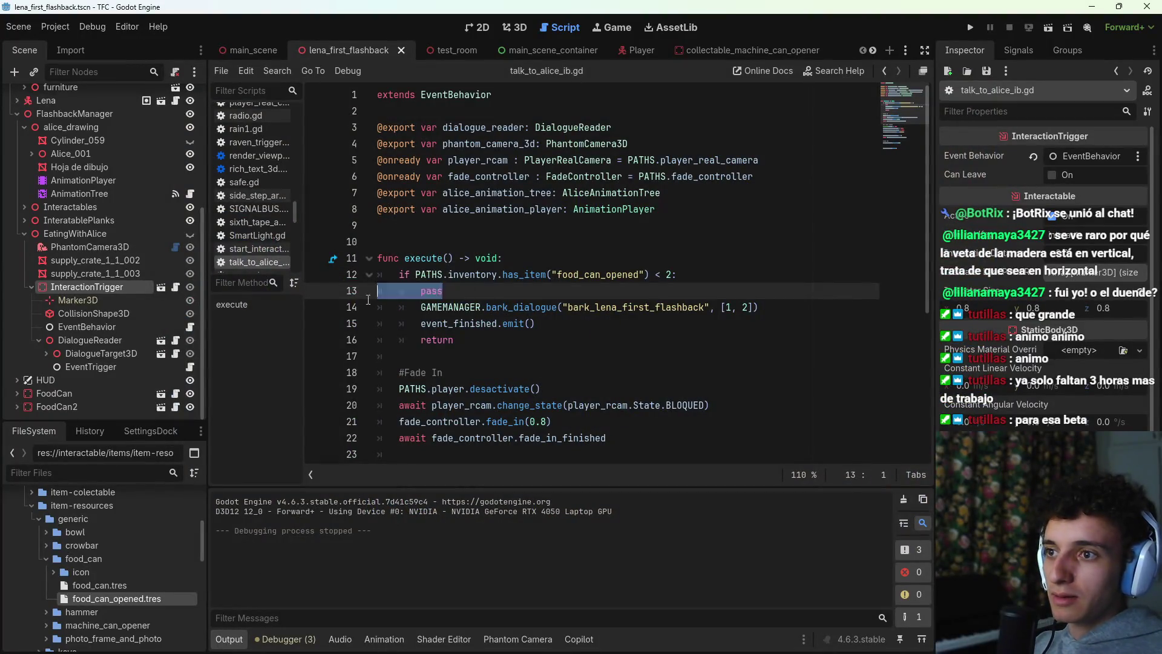
key("Delete")
key("ctrl+z")
key("ctrl+z")
key("ctrl+z")
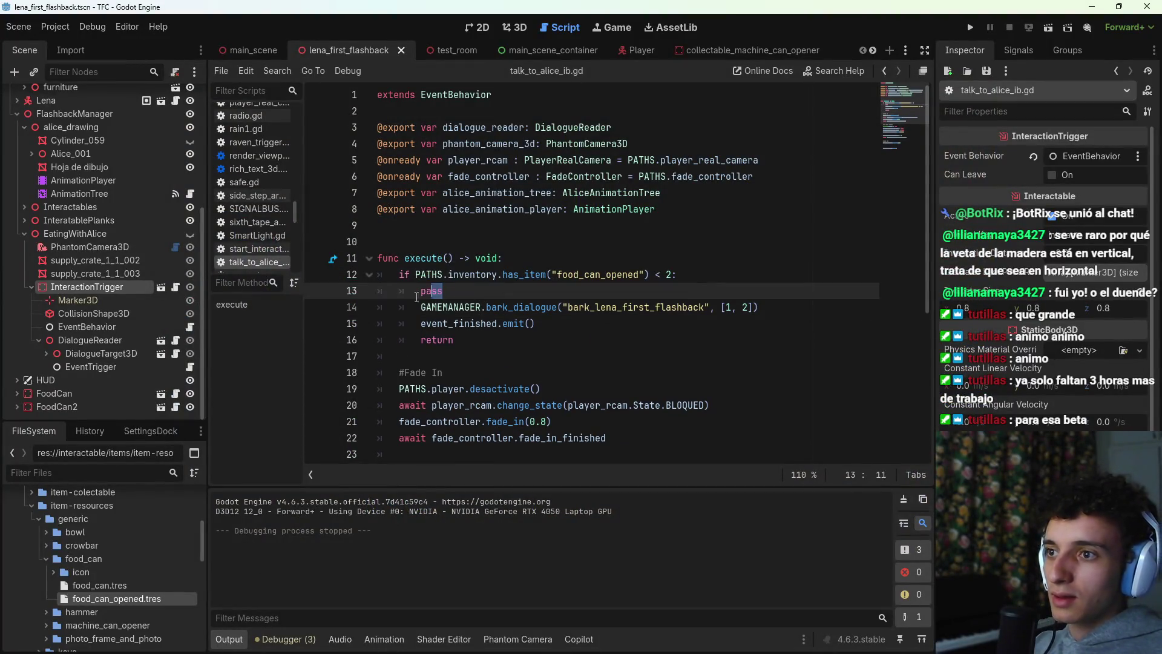
key("ctrl+z")
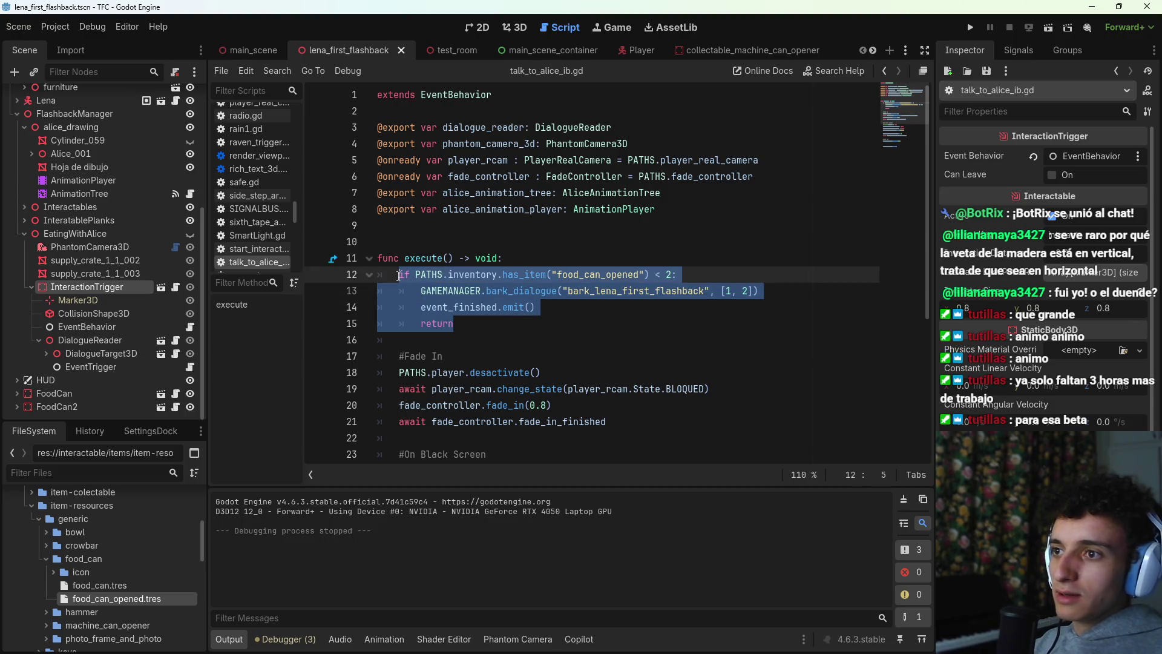
Step: Comment out the food_can_opened check on lines 12–15 with # and save
key("Left")
type("#")
key("Down")
key("Home")
type("#")
key("Down")
key("Home")
type("#")
key("Down")
key("Home")
type("#")
key("ctrl+s")
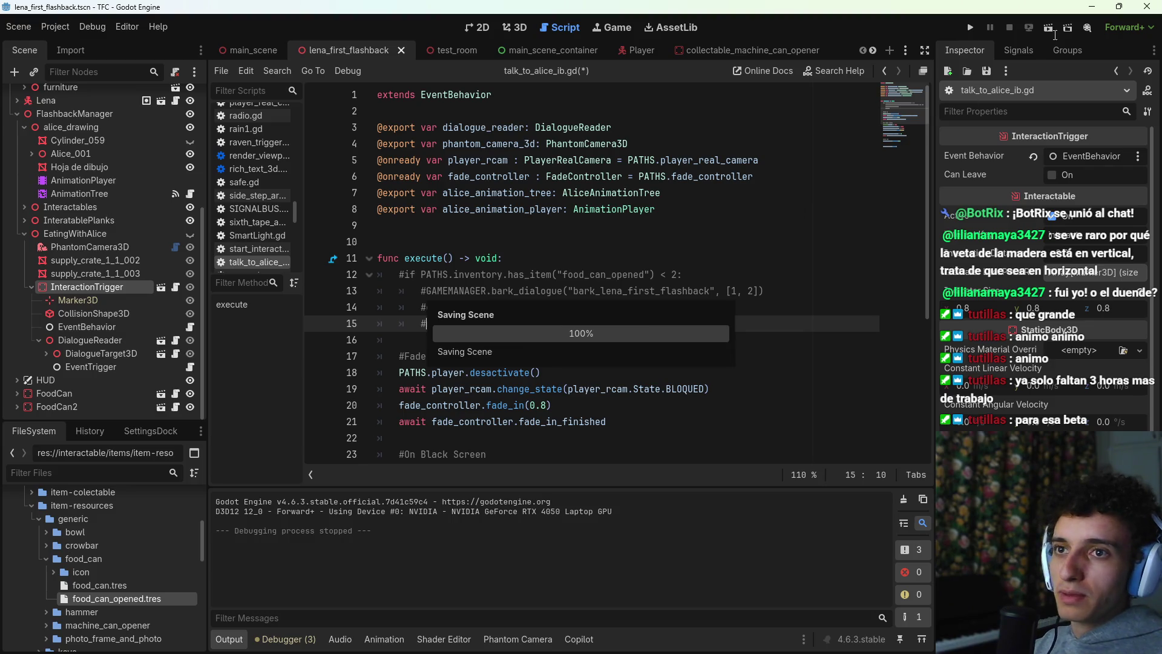
Step: Test-run the scene without the check, stop it, and save with the check restored
left_click(1047, 27)
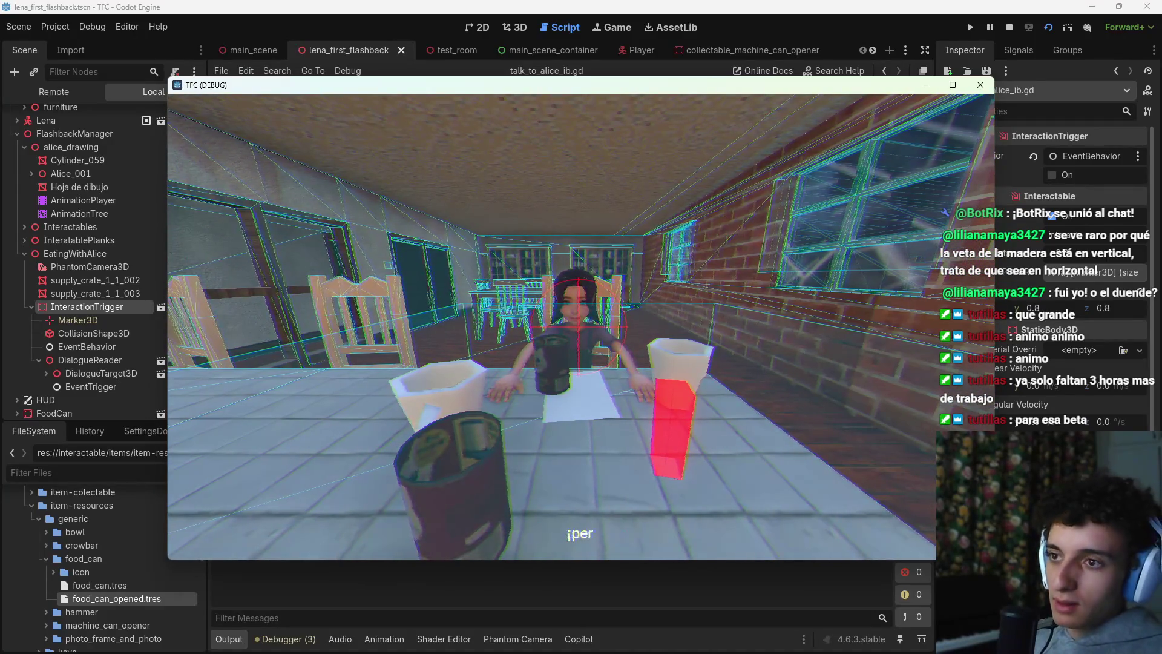
key("F8")
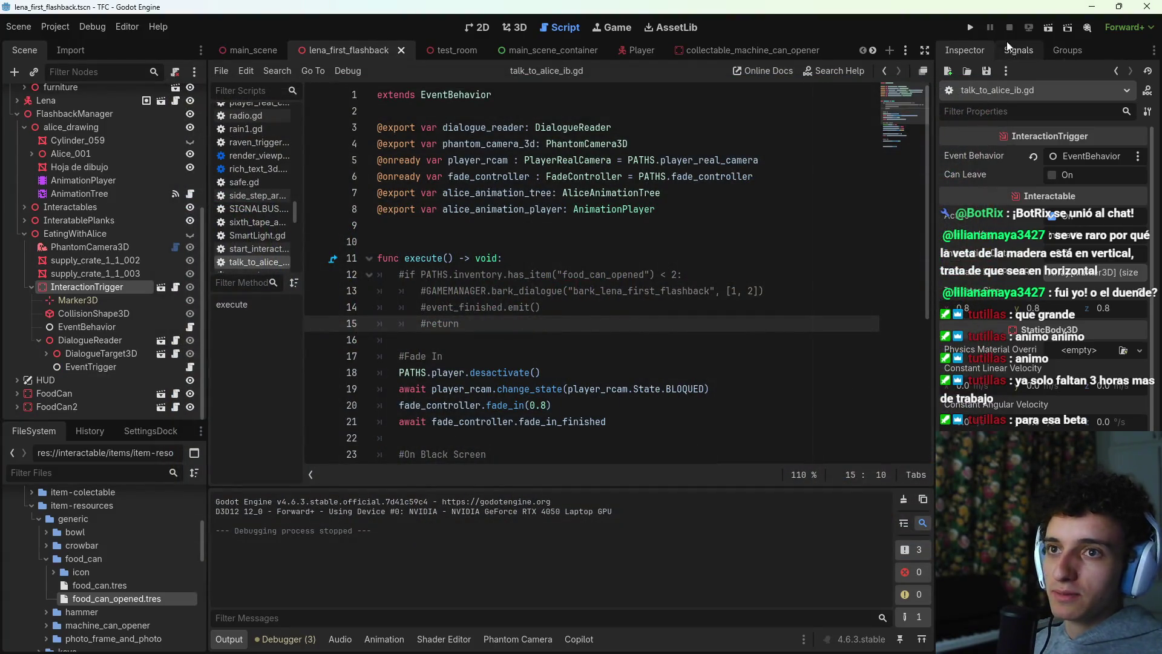
key("ctrl+s")
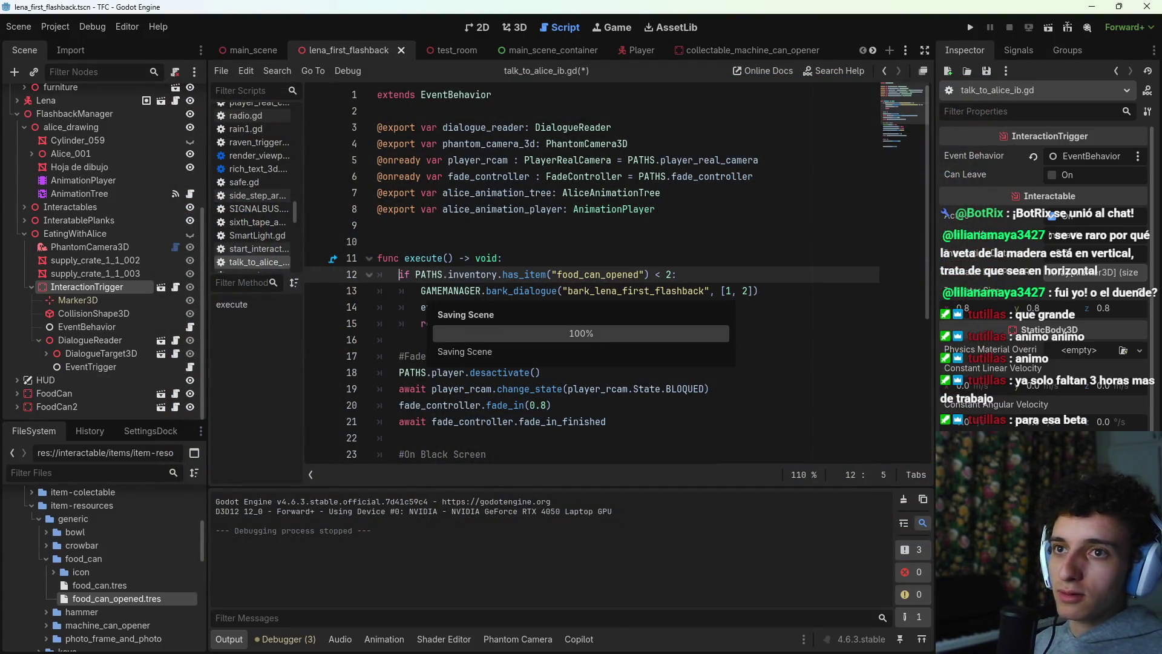
left_click(1051, 32)
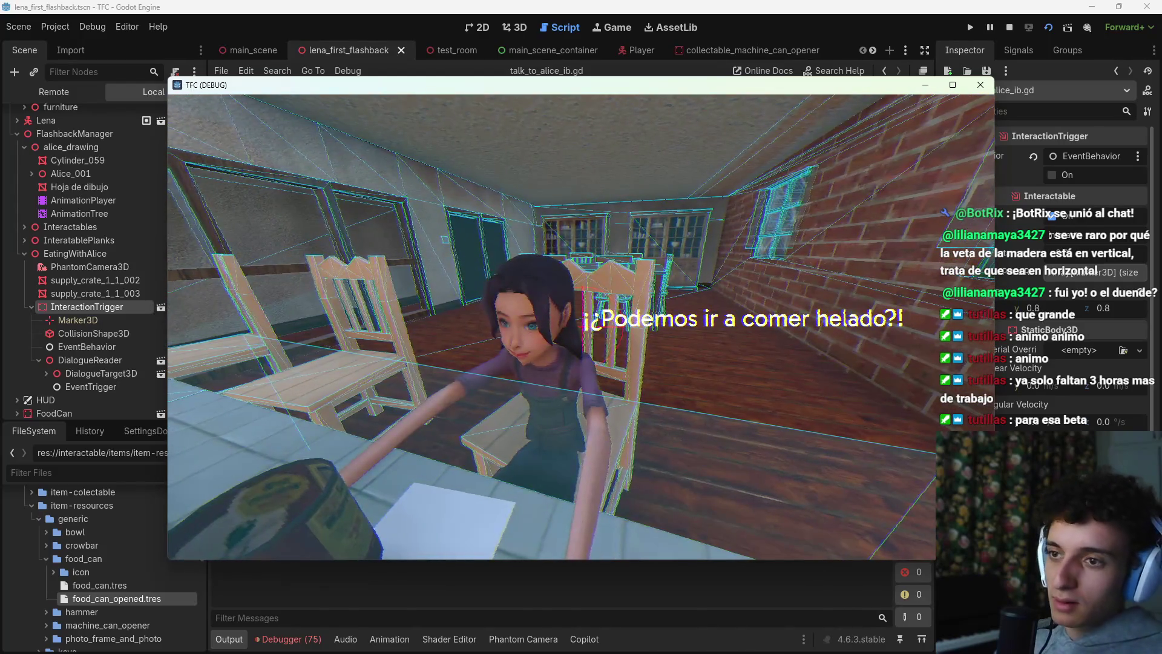
key("F8")
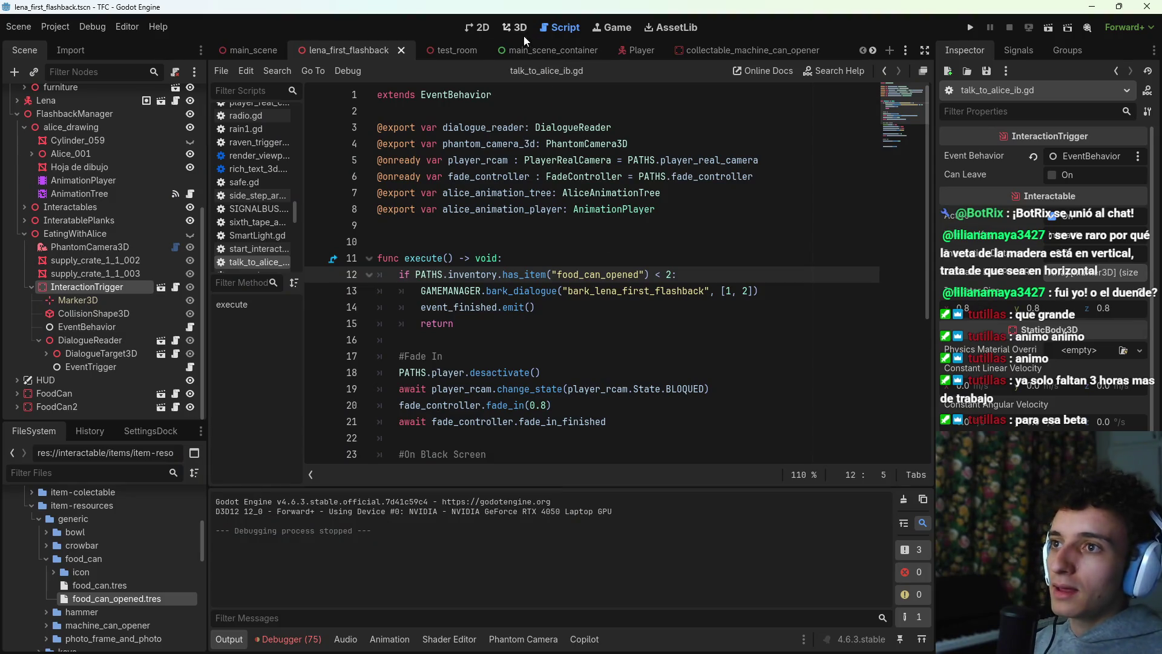
Step: Switch to the 3D view of the storeroom shelf and select the right food can
left_click(515, 28)
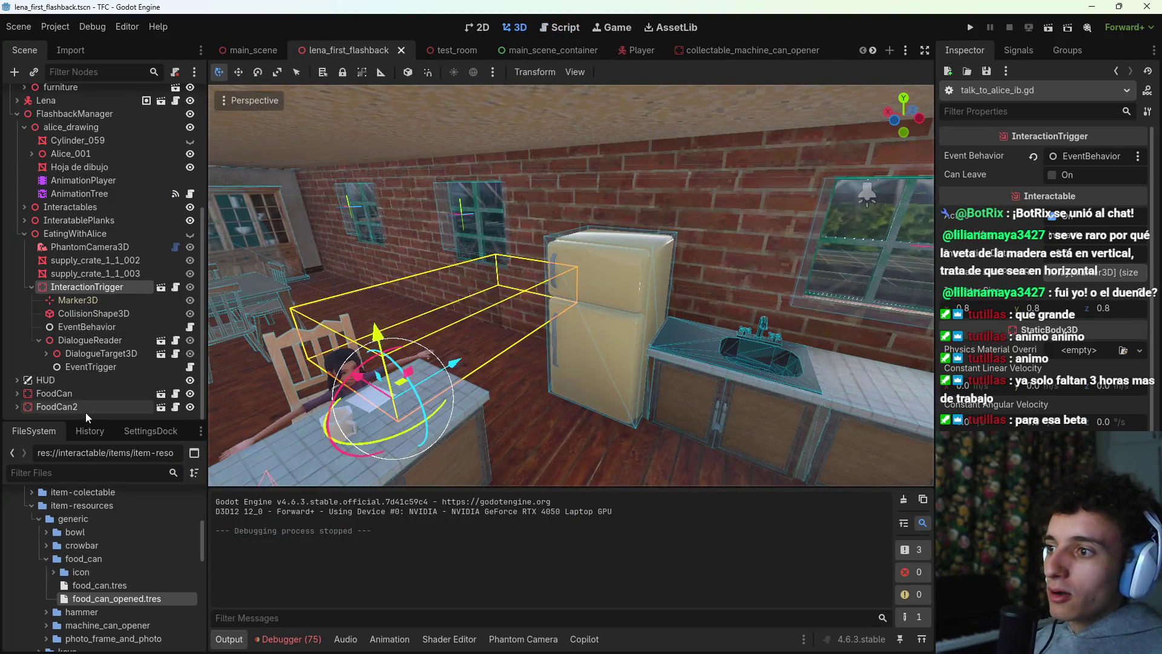
left_click(86, 415)
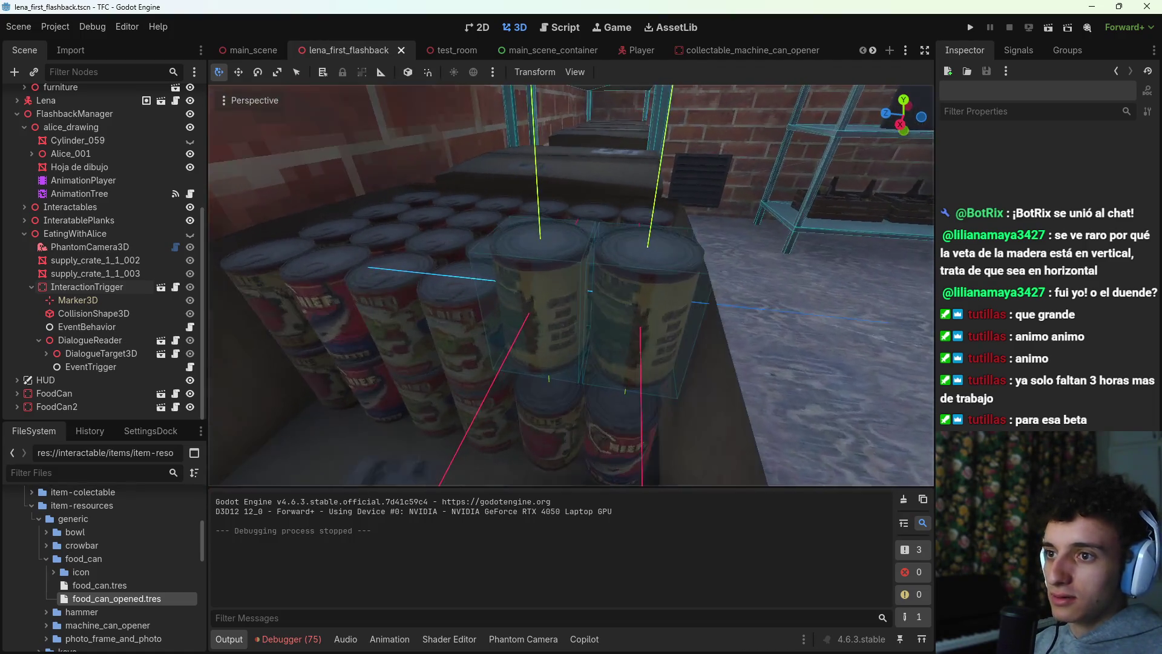
left_click(613, 369)
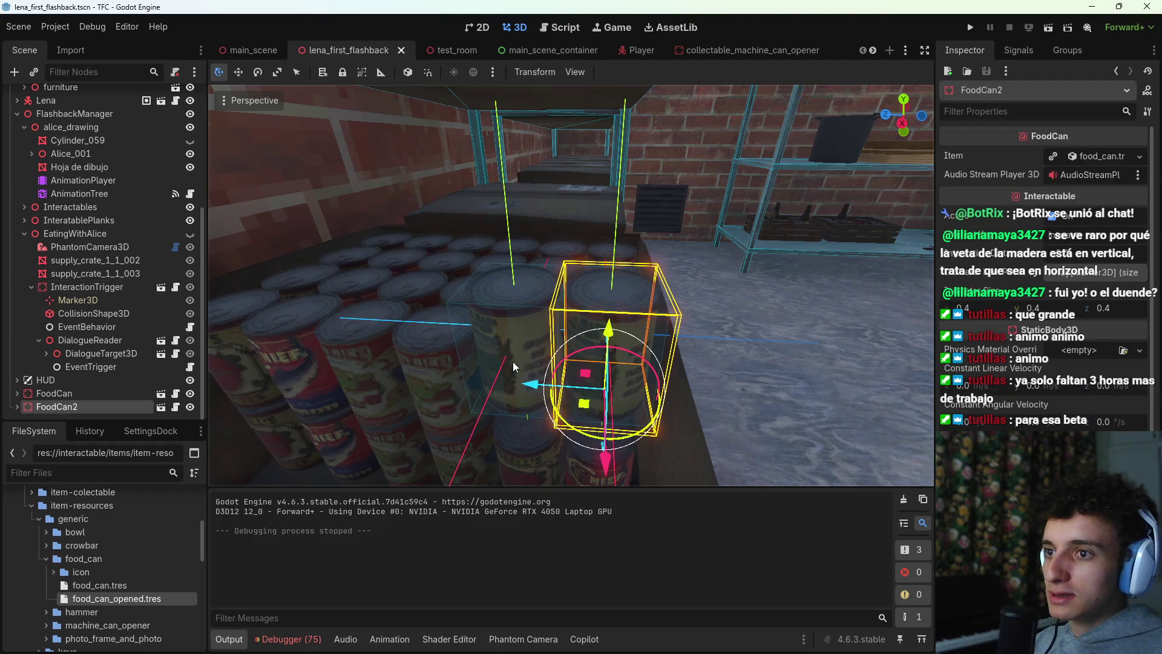
Step: Select both food cans and lower them slightly on the shelf
left_click(503, 360, "shift")
left_click_drag(562, 325, 567, 373)
left_click(79, 406)
Step: Enable Editable Children on FoodCan and FoodCan2 to expose their child nodes
left_click(16, 393)
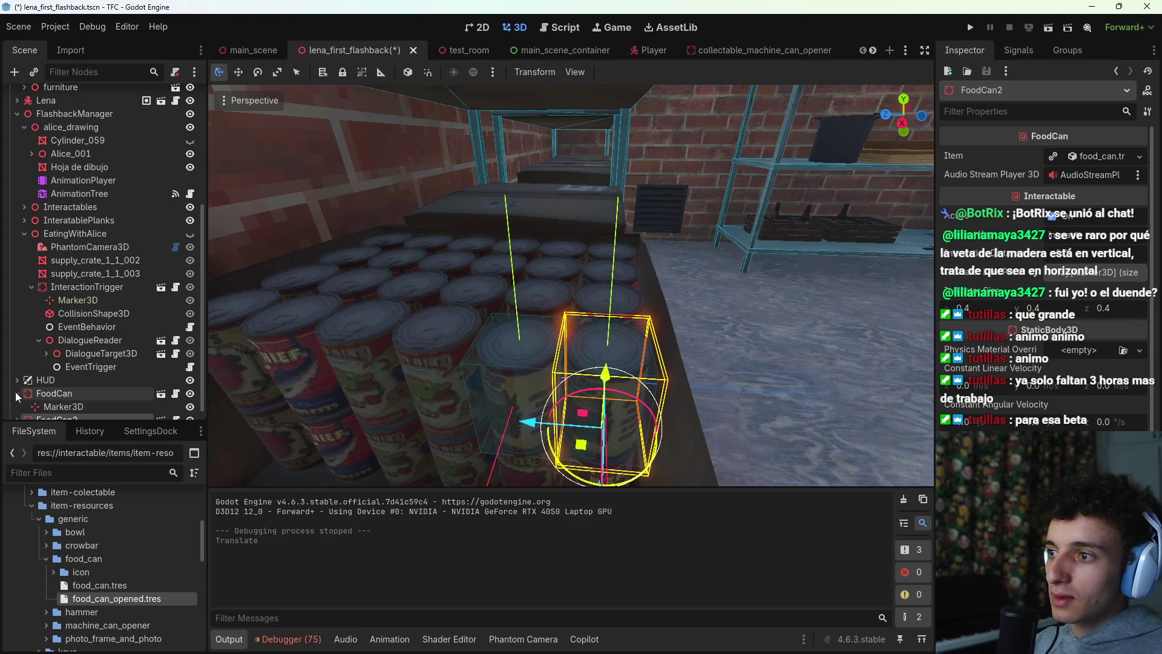
scroll(17, 405, "down", 1)
left_click(17, 405)
scroll(16, 406, "down", 1)
right_click(66, 366)
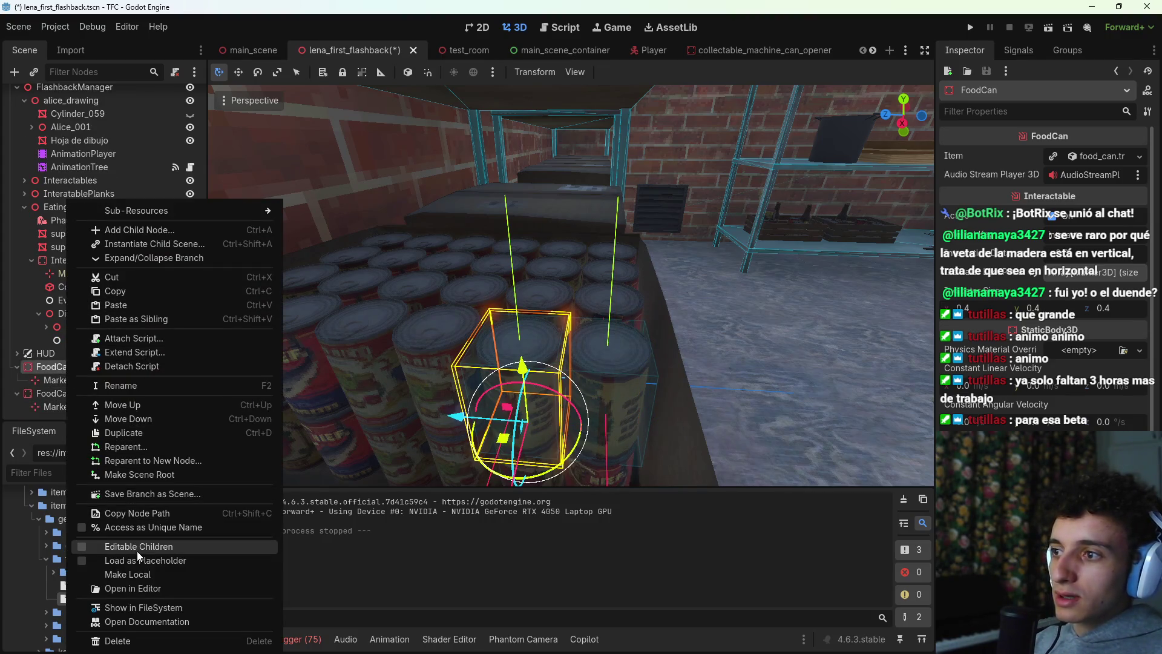
left_click(136, 550)
scroll(64, 380, "down", 2)
left_click(64, 390)
right_click(64, 391)
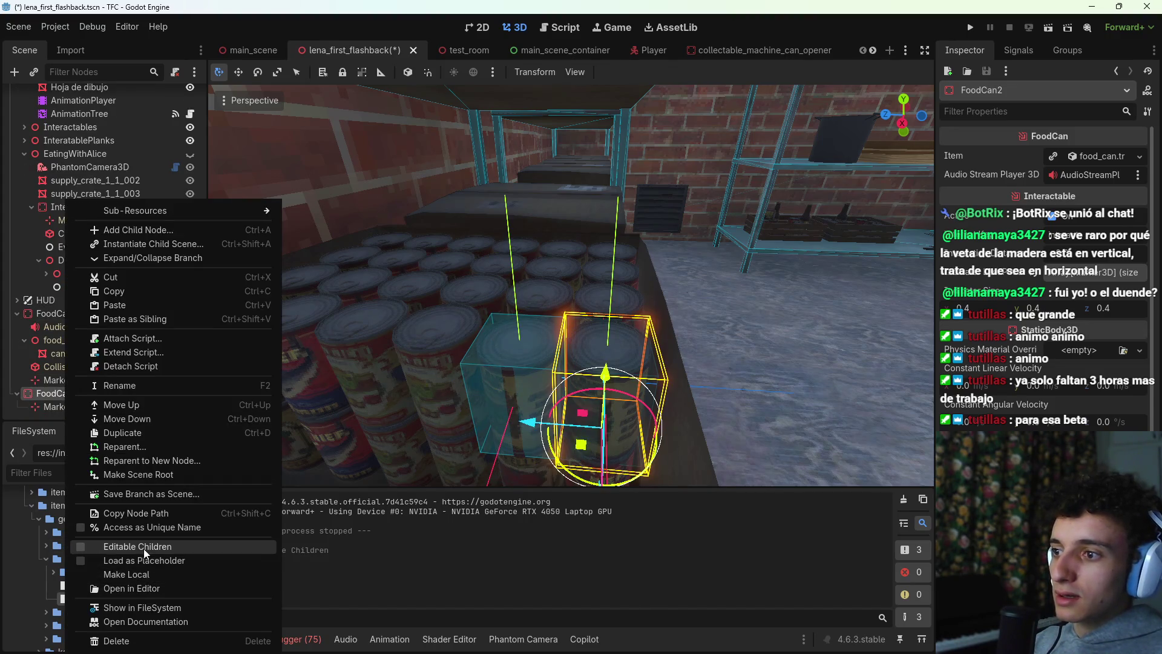
left_click(138, 547)
scroll(86, 373, "down", 2)
Step: Stretch both cans' CollisionShape3D boxes taller, FoodCan's to 0.296509 high
left_click(75, 395)
left_click_drag(604, 342, 614, 253)
left_click(515, 315)
left_click_drag(516, 306, 523, 292)
key("ctrl+z")
key("ctrl+z")
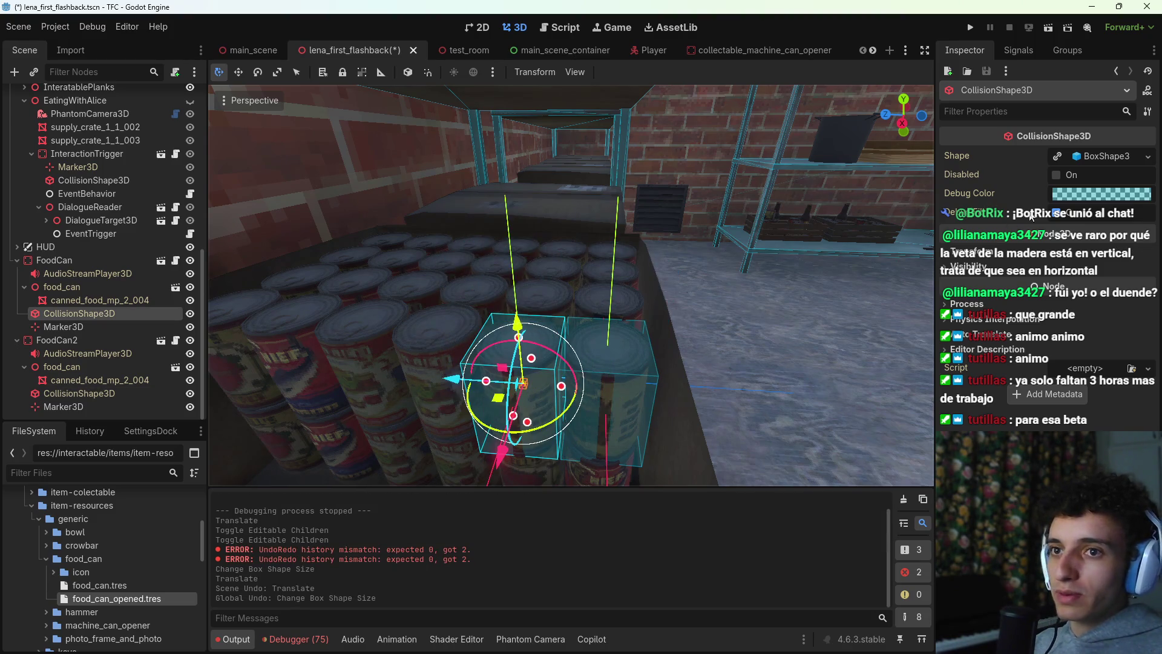
left_click(1058, 156)
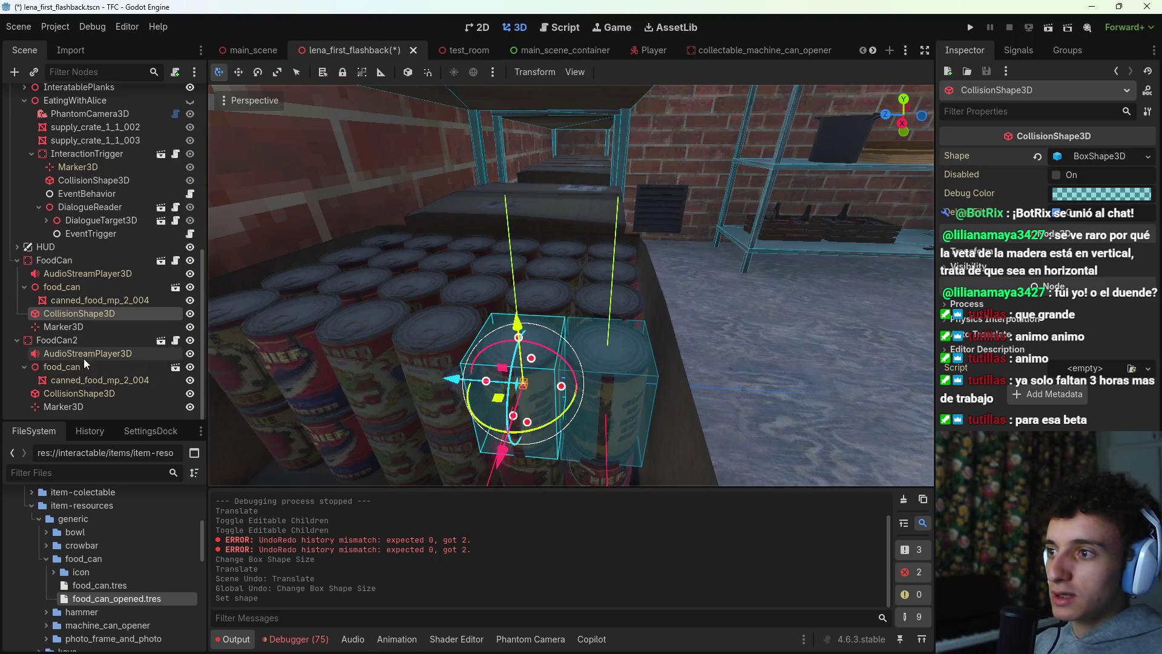
left_click(83, 382)
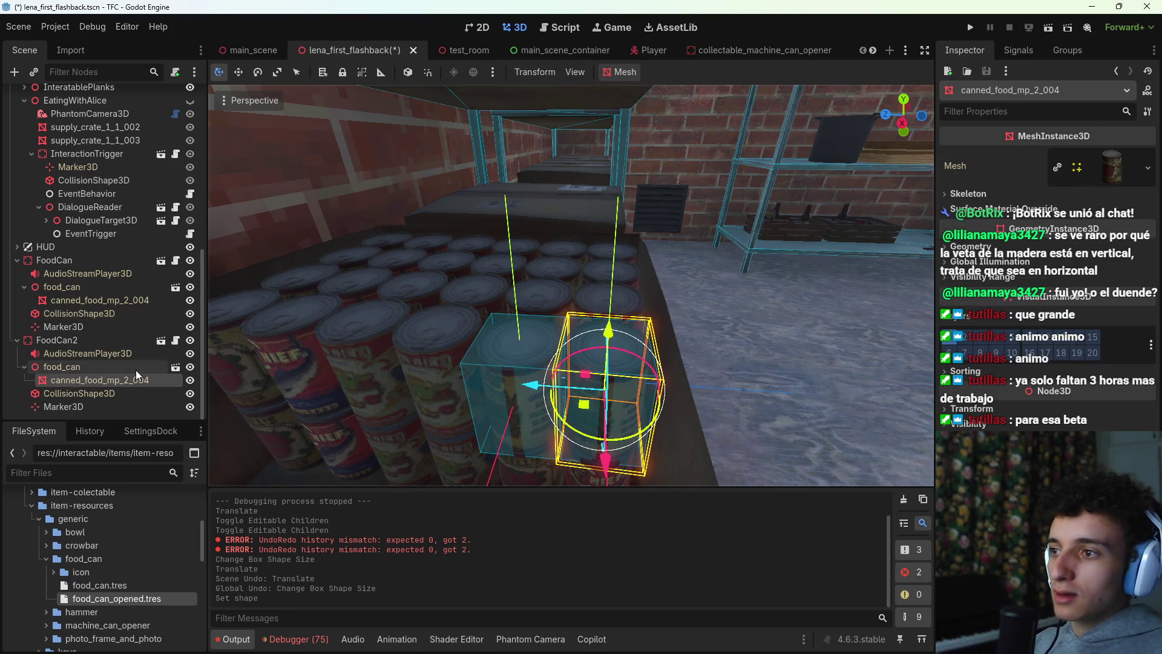
left_click(109, 394)
left_click_drag(607, 333, 627, 254)
key("ctrl+z")
left_click(510, 352)
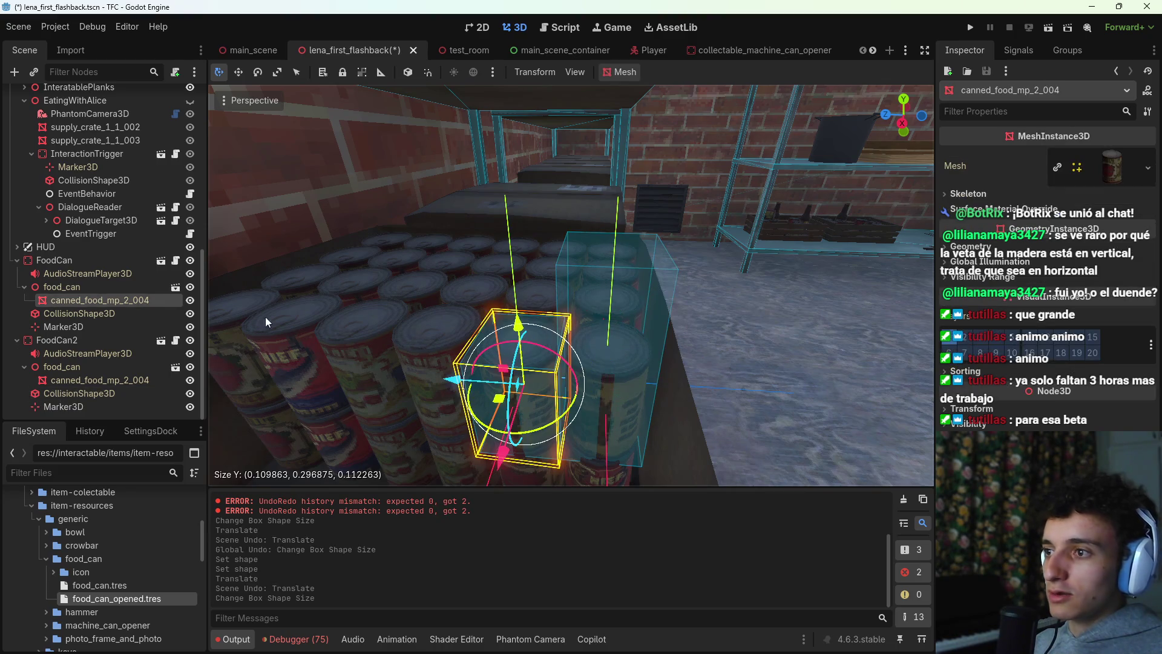
left_click(67, 314)
left_click_drag(520, 341, 531, 243)
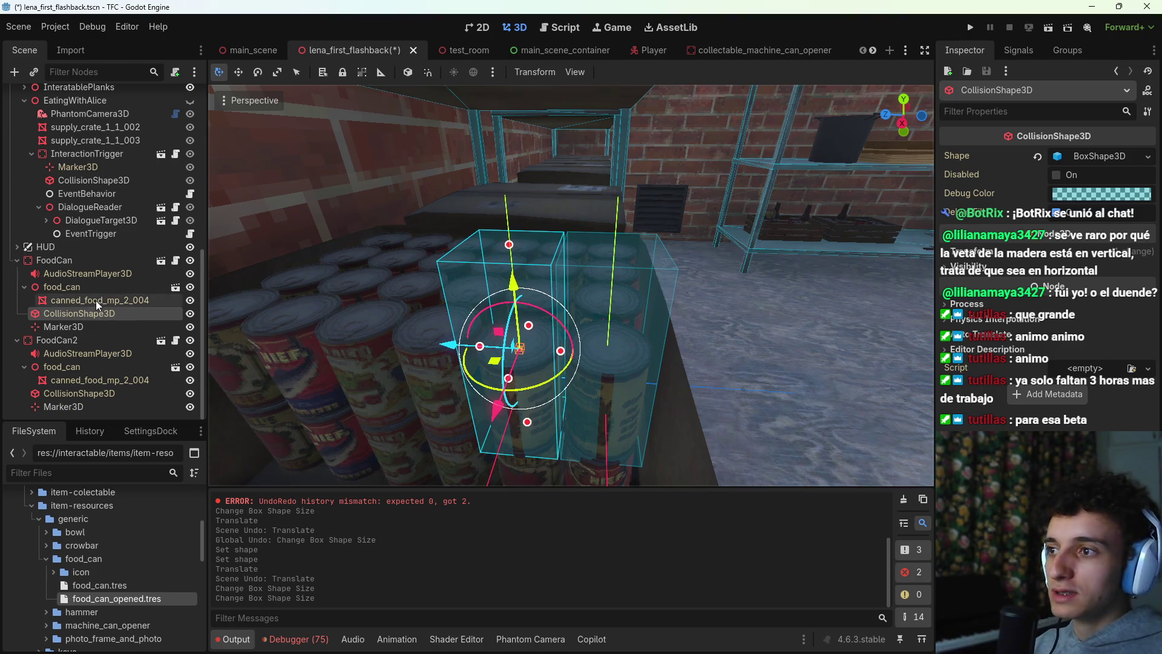
Step: Raise both cans' Marker3D points upward and save the scene
left_click(71, 327)
left_click(63, 407, "ctrl")
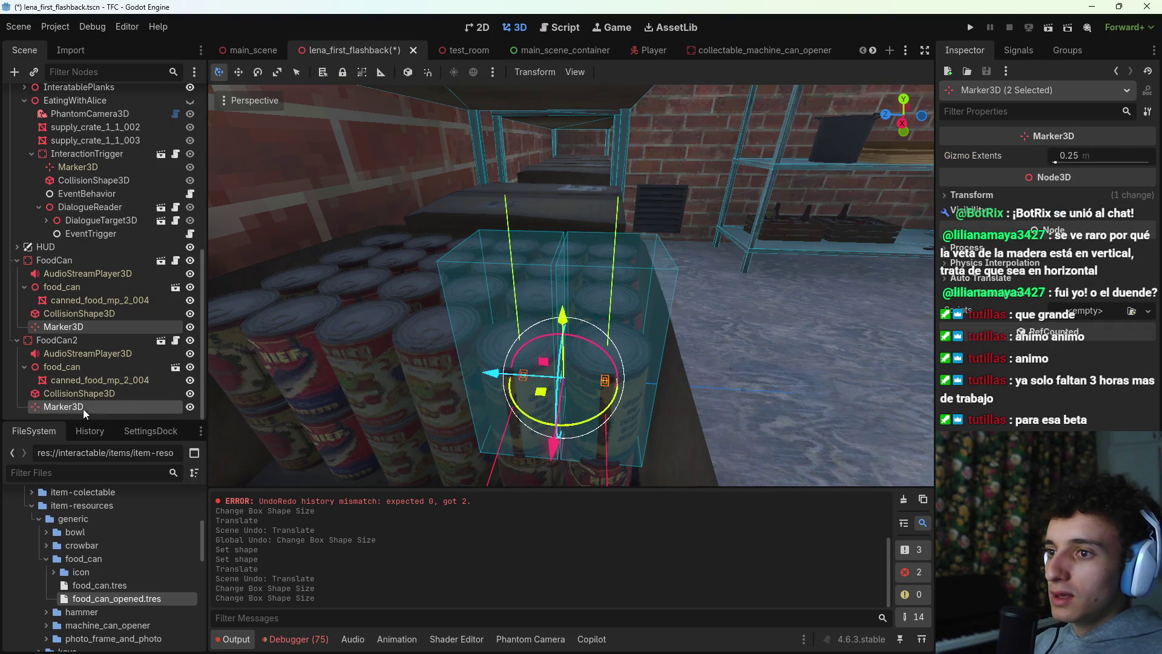
left_click_drag(563, 277, 560, 191)
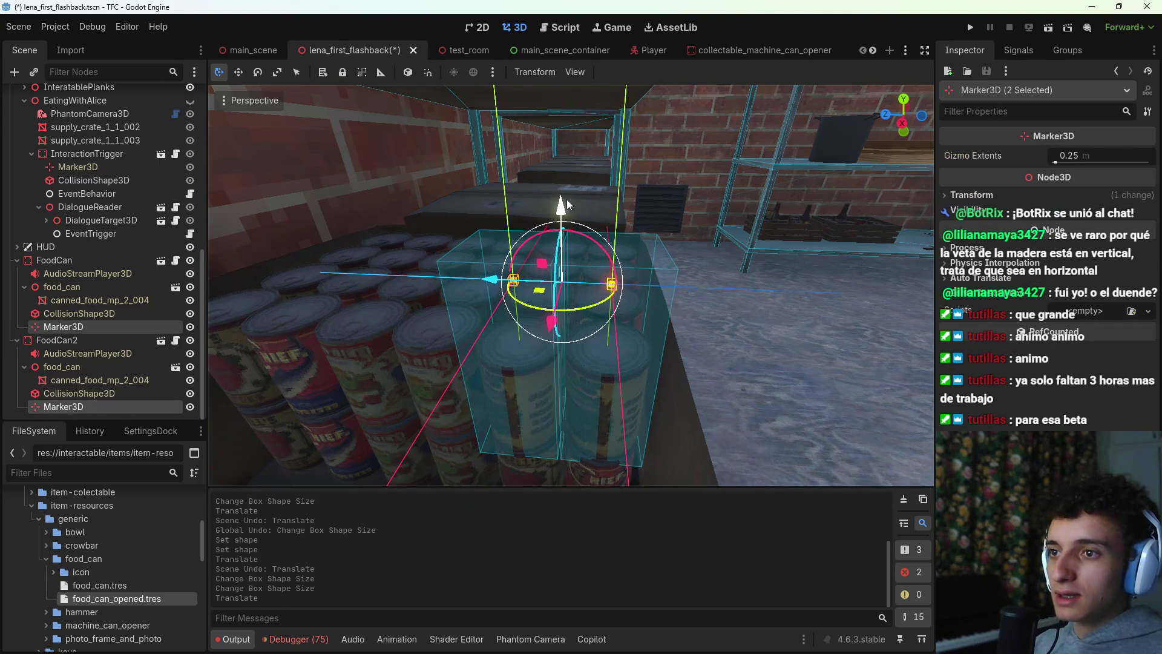
key("ctrl+s")
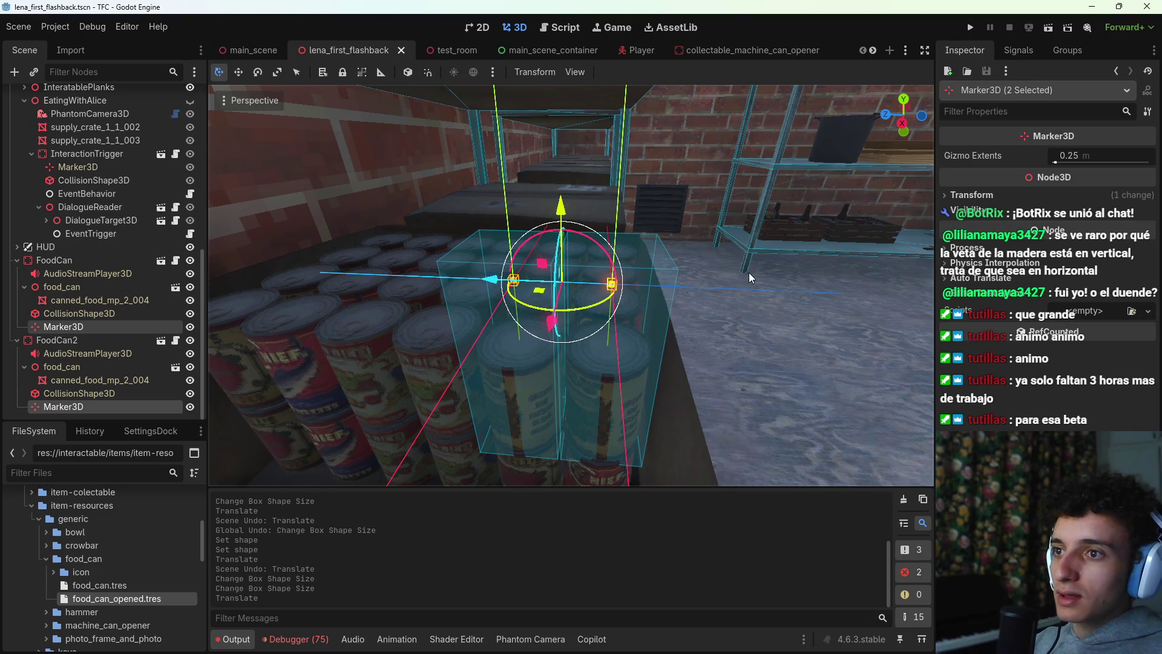
right_click(750, 272)
key("s")
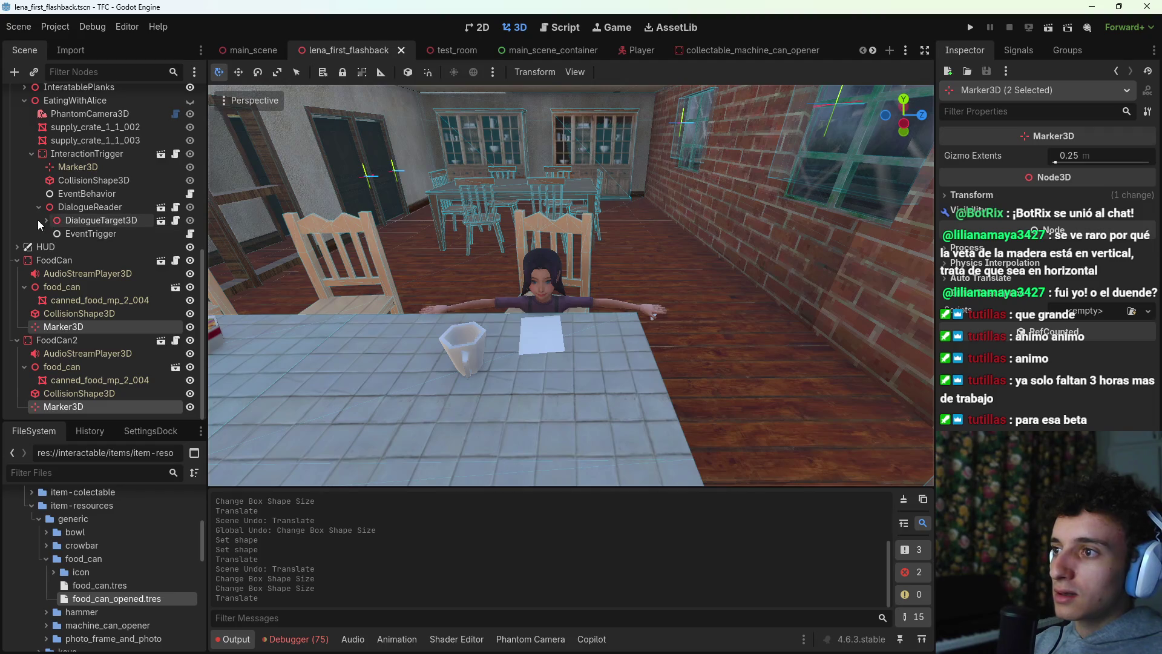
Step: Move InteractionTrigger's Marker3D onto the table, viewed from the side
left_click(79, 167)
right_click(462, 271)
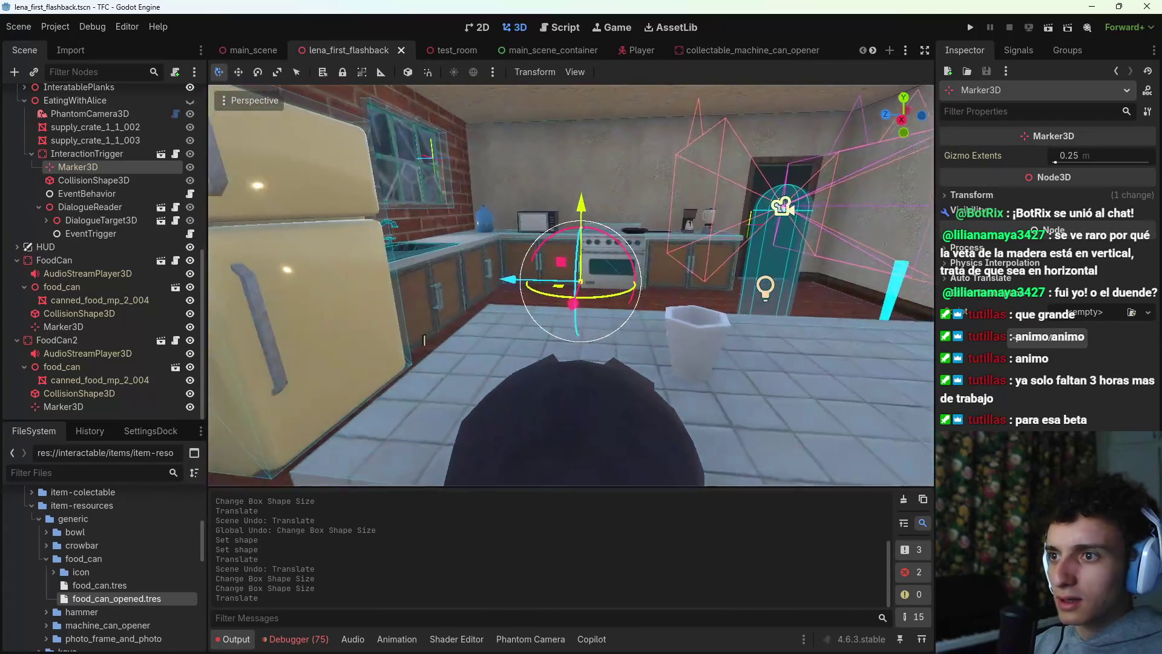
left_click_drag(482, 292, 641, 310)
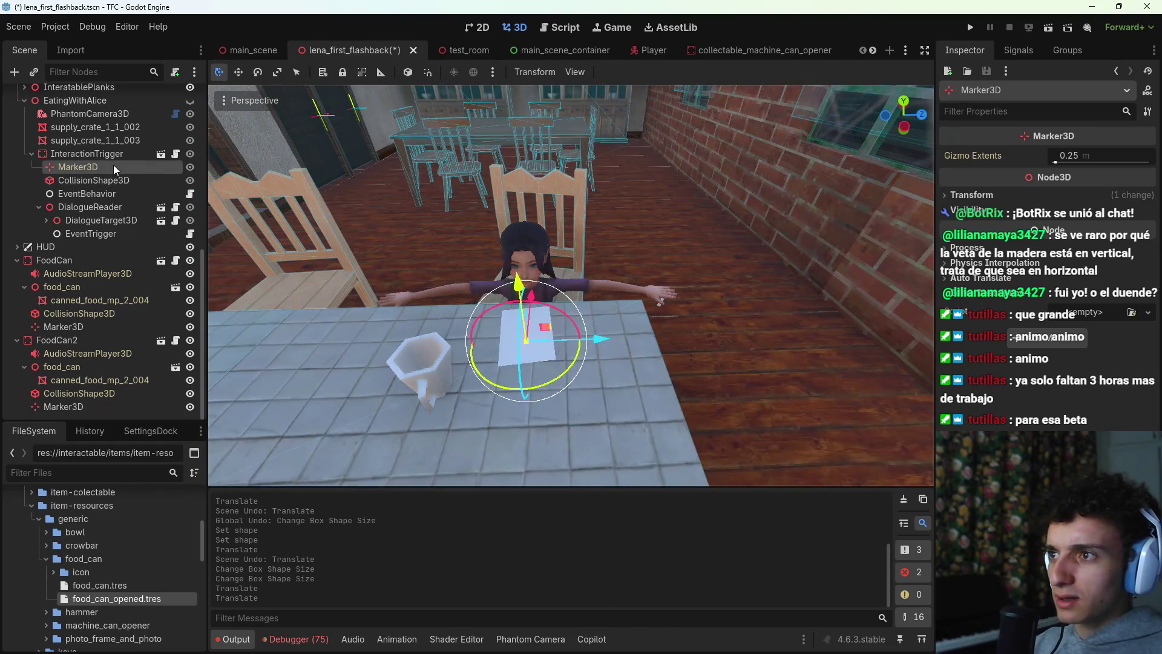
Step: Replace the trigger's old indicator marker entry with Marker3D and save
left_click(91, 154)
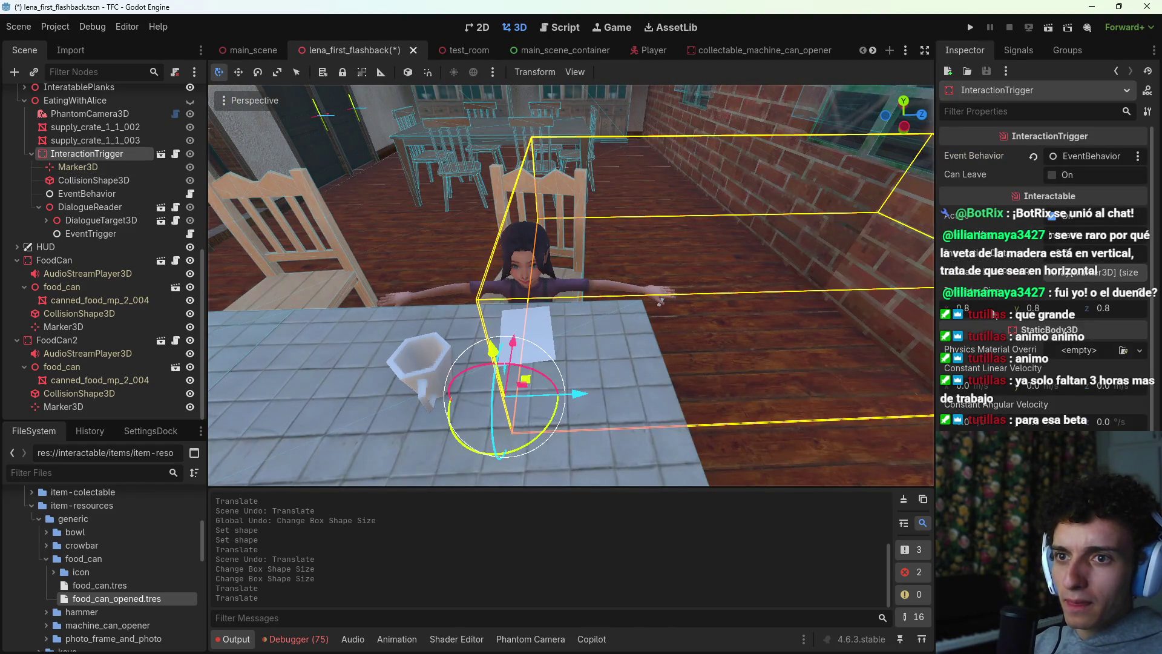
left_click(1098, 276)
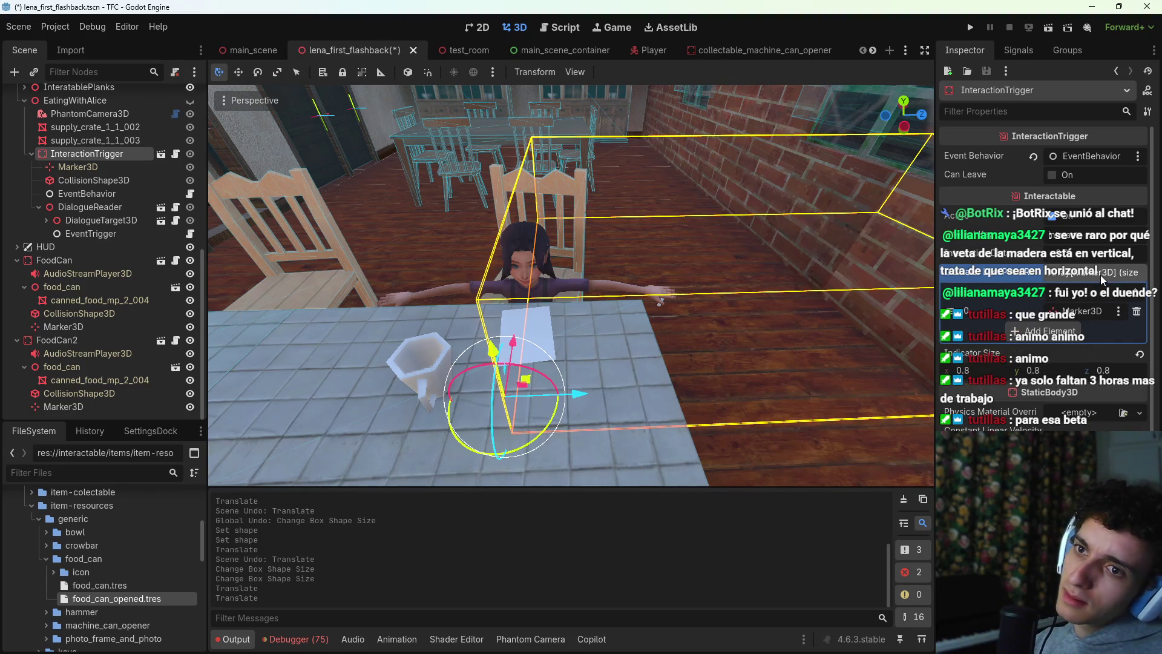
left_click(1077, 313)
scroll(599, 381, "down", 10)
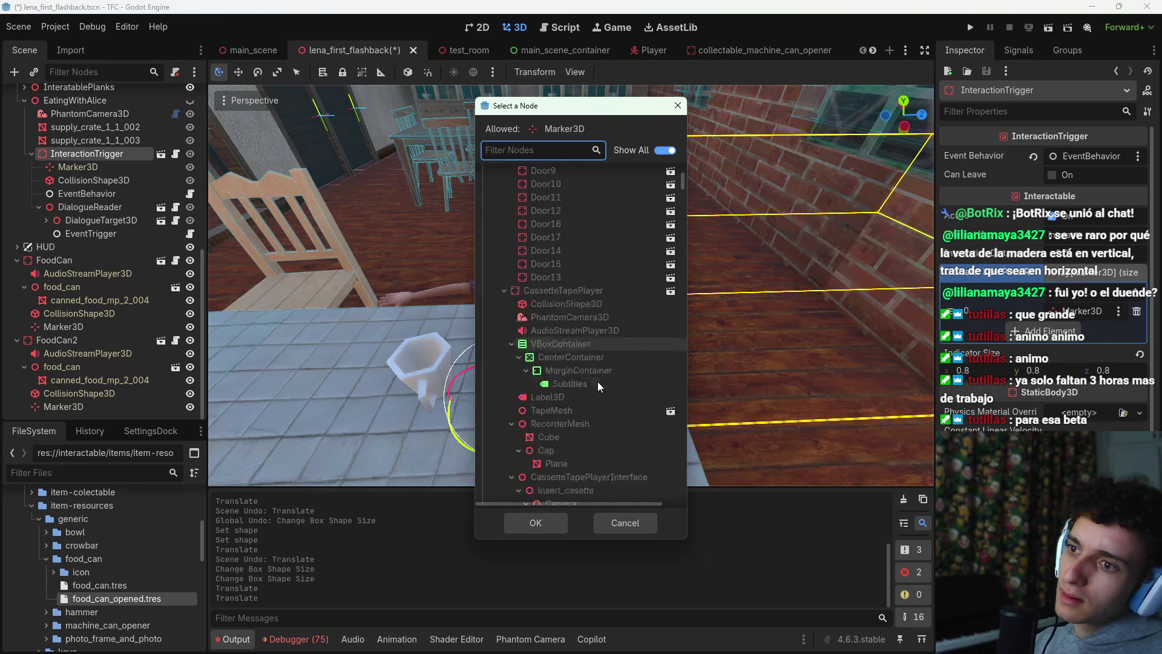
key("Escape")
mouse_move(77, 166)
left_mouse_down()
mouse_move(1120, 263)
mouse_move(1074, 321)
left_mouse_up()
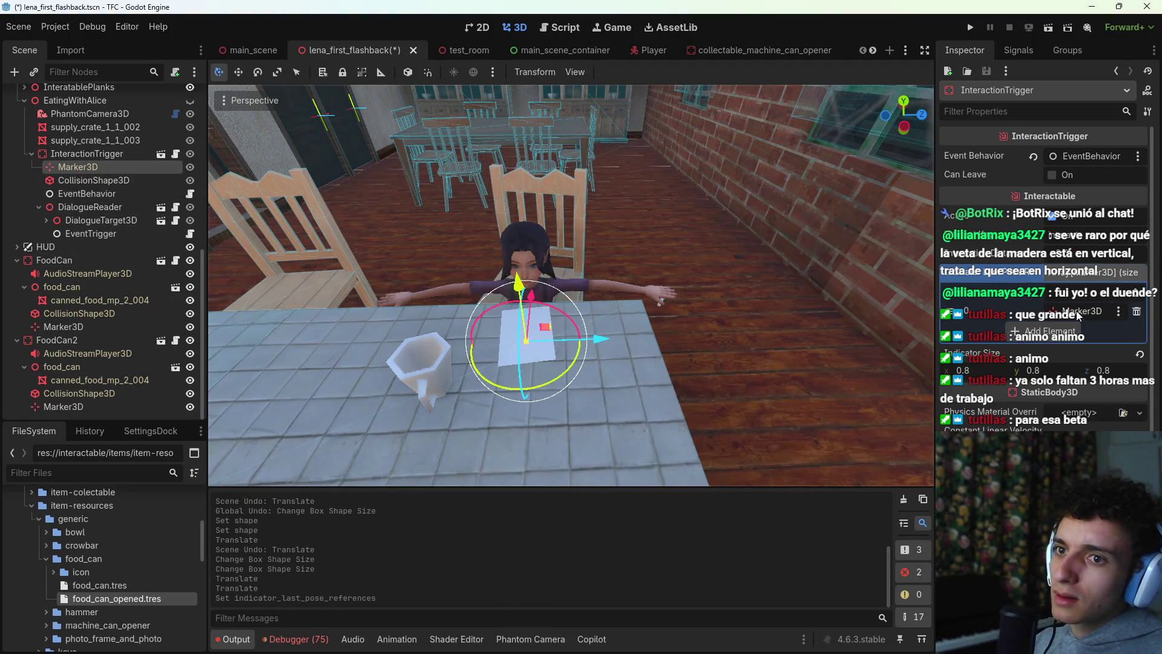
left_click(1137, 311)
mouse_move(96, 167)
left_mouse_down()
mouse_move(1126, 308)
mouse_move(1090, 312)
left_mouse_up()
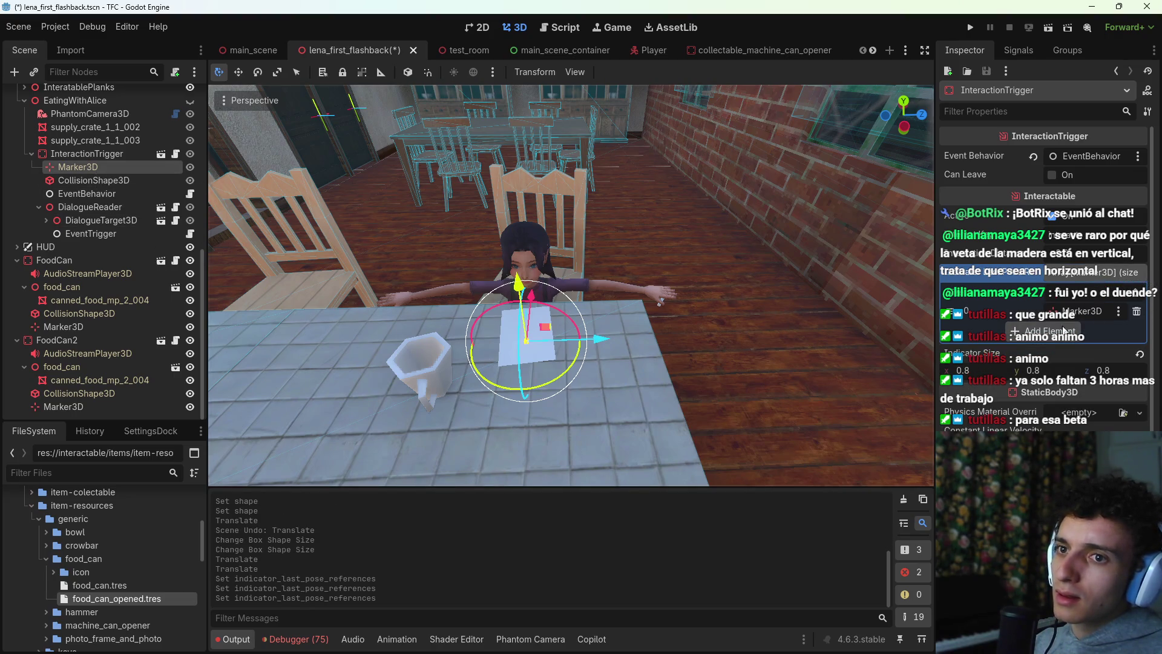
key("ctrl+s")
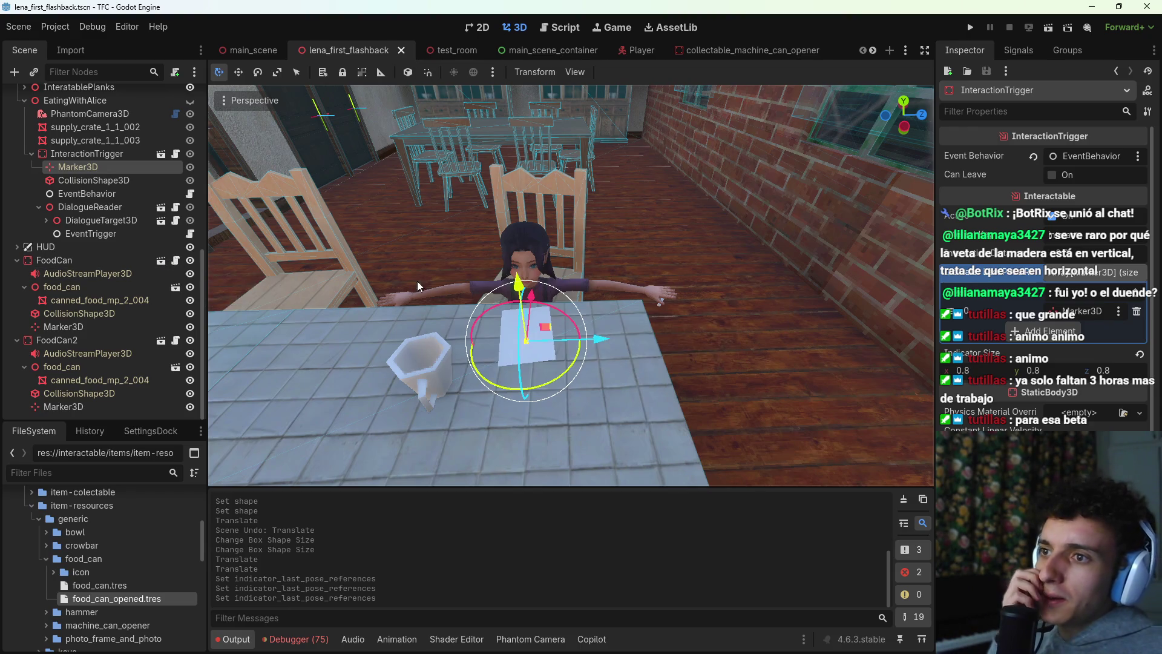
Step: Raise the Marker3D up to Alice's seat above the table and save
left_click_drag(511, 284, 521, 299)
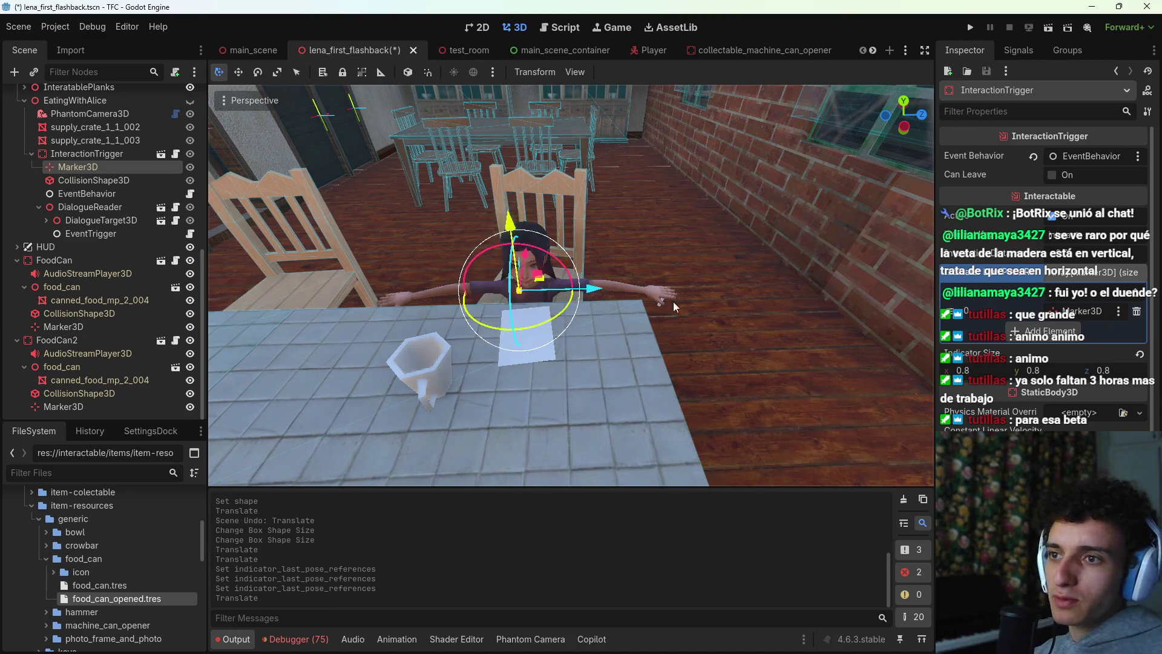
left_click_drag(536, 185, 553, 345)
key("ctrl+s")
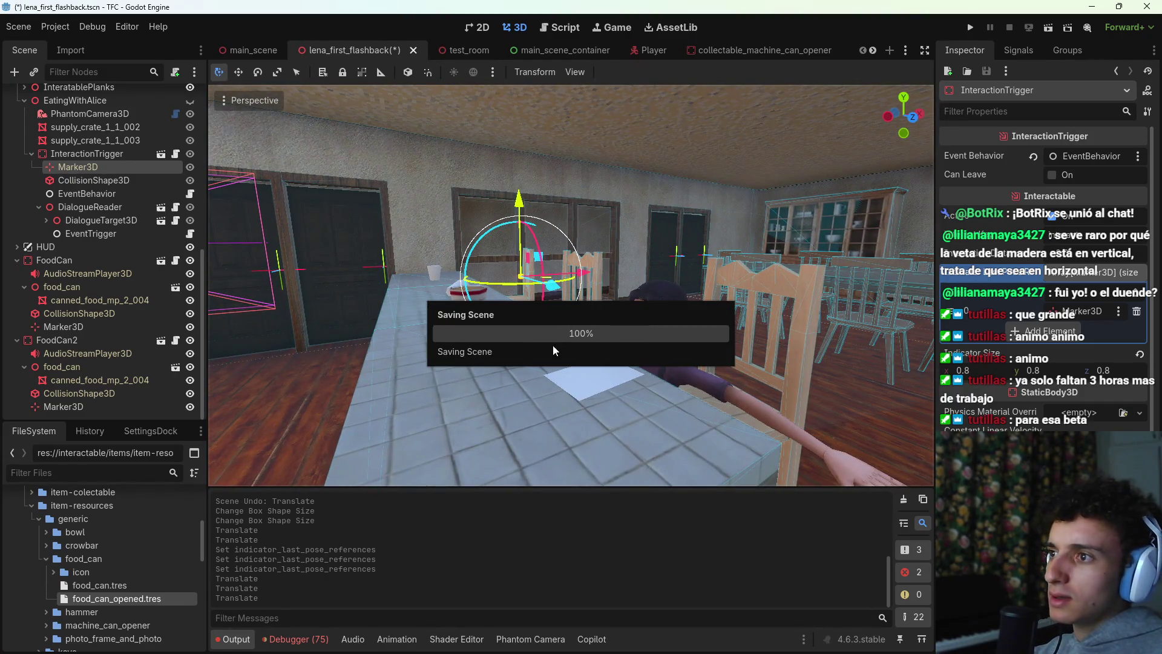
Step: Make the EatingWithAlice group visible and save the scene
scroll(96, 196, "up", 2)
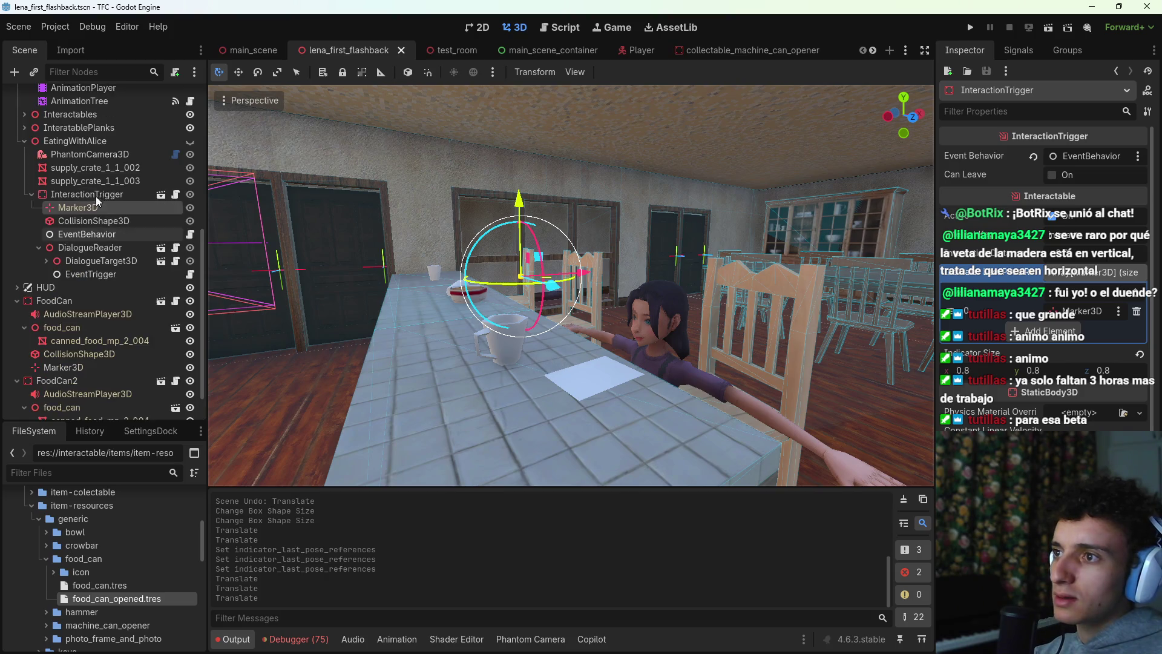
left_click(189, 141)
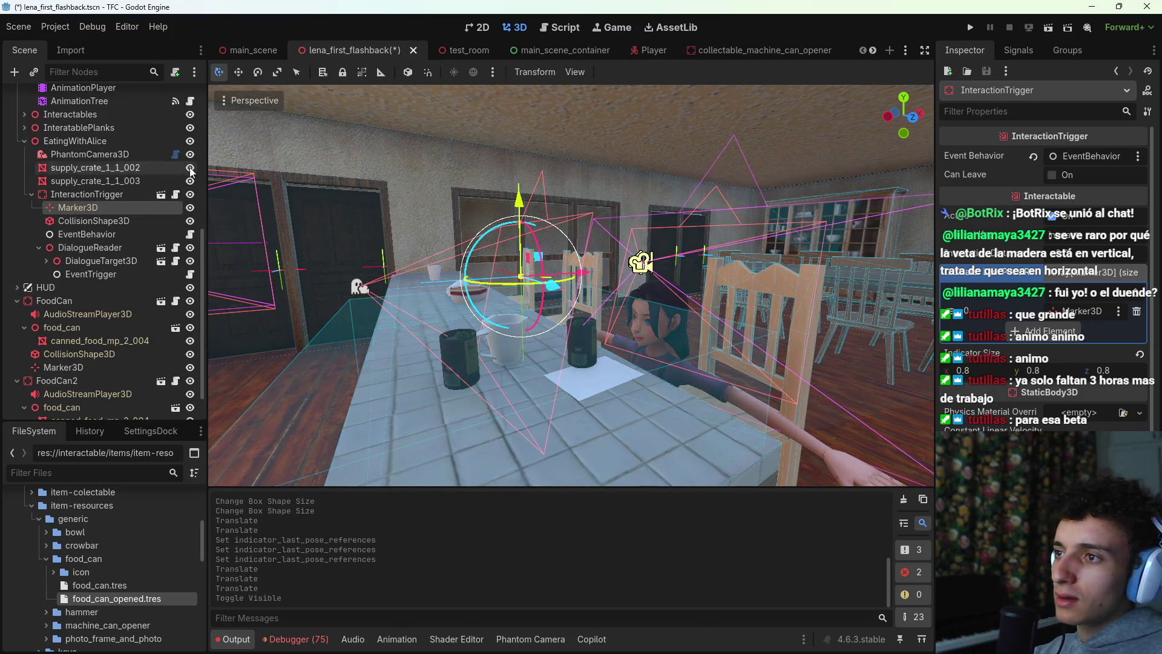
key("ctrl+s")
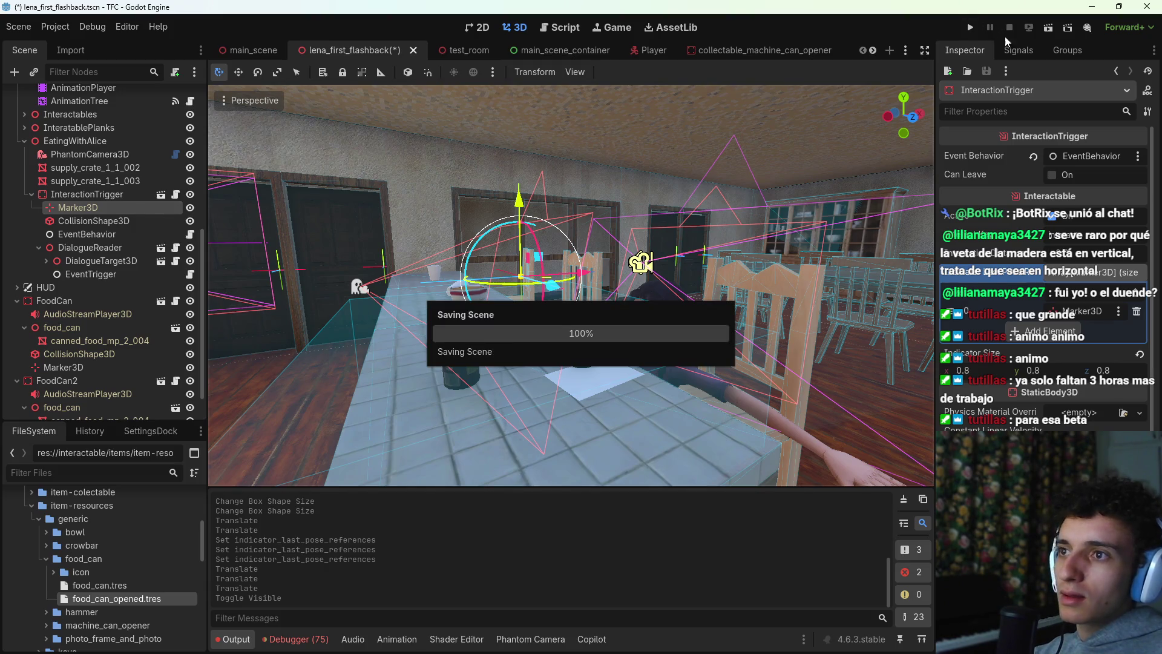
Step: Test-run the flashback scene, then toggle EatingWithAlice off and back on and save
left_click(1048, 28)
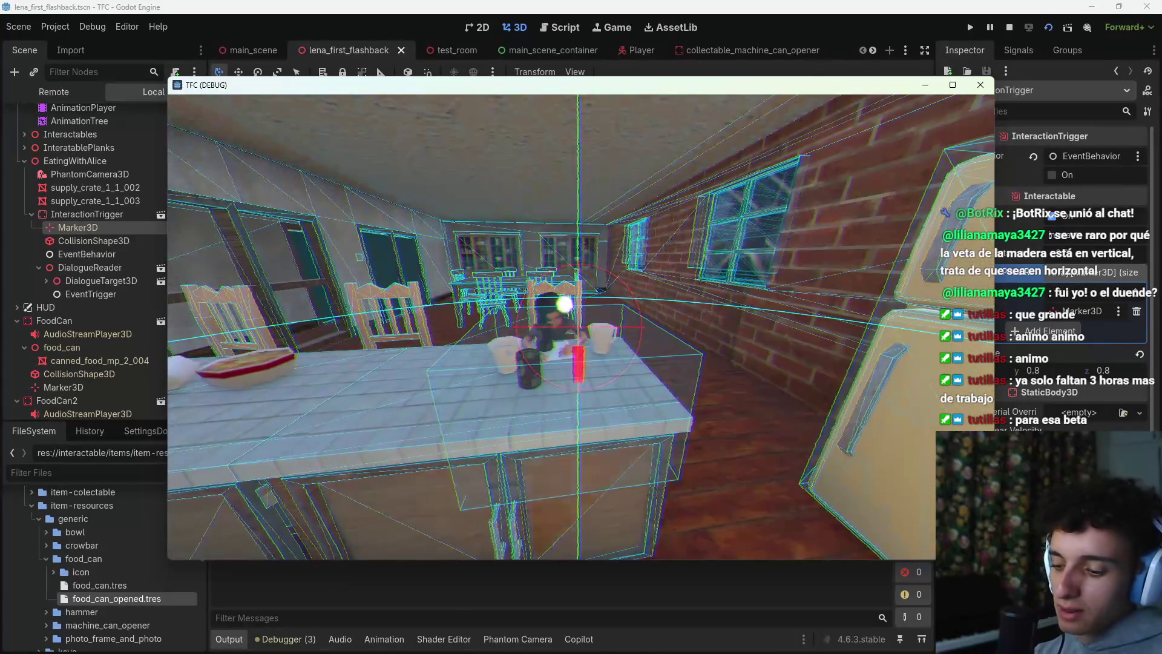
key("F8")
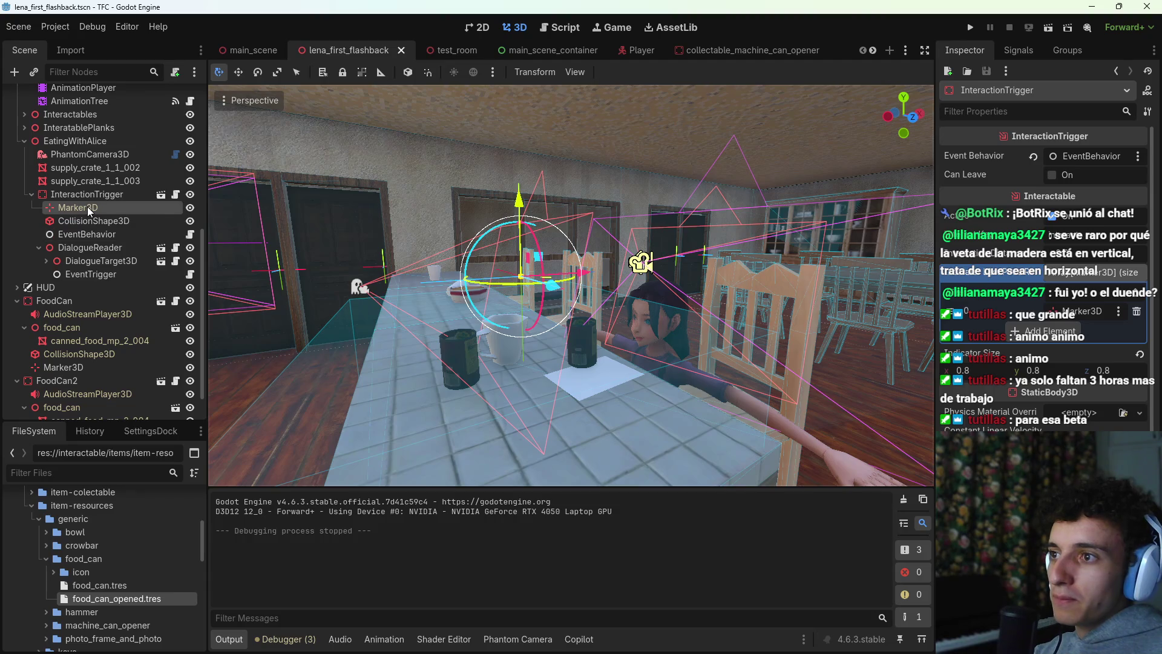
left_click(190, 141)
left_click(32, 194)
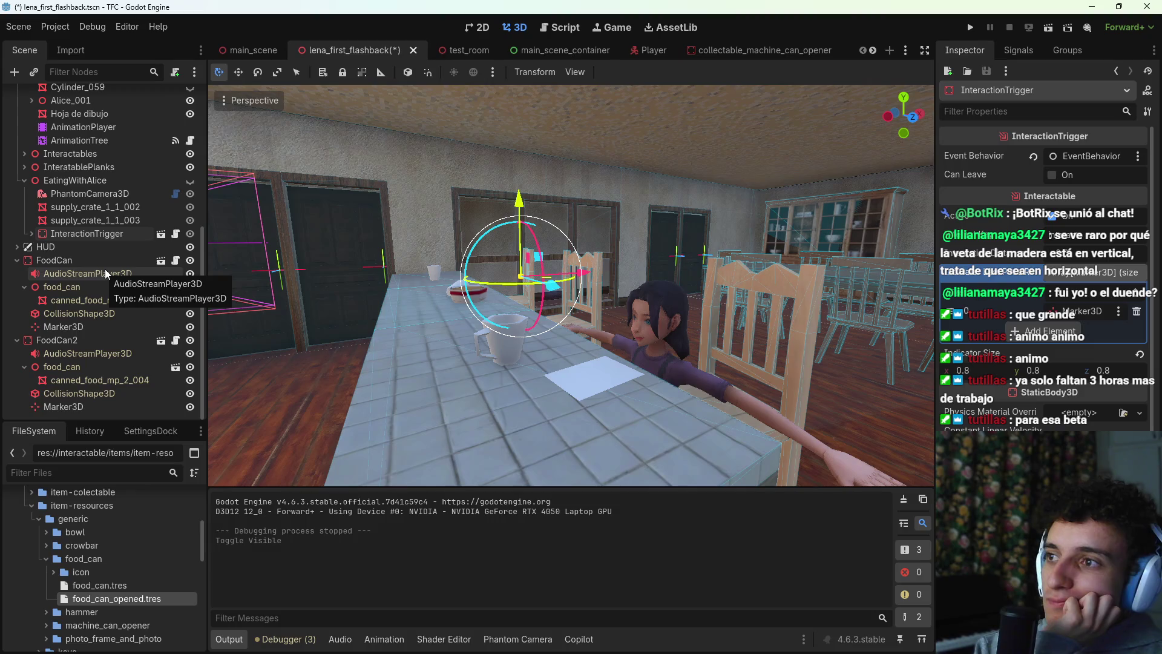
left_click(190, 180)
key("ctrl+s")
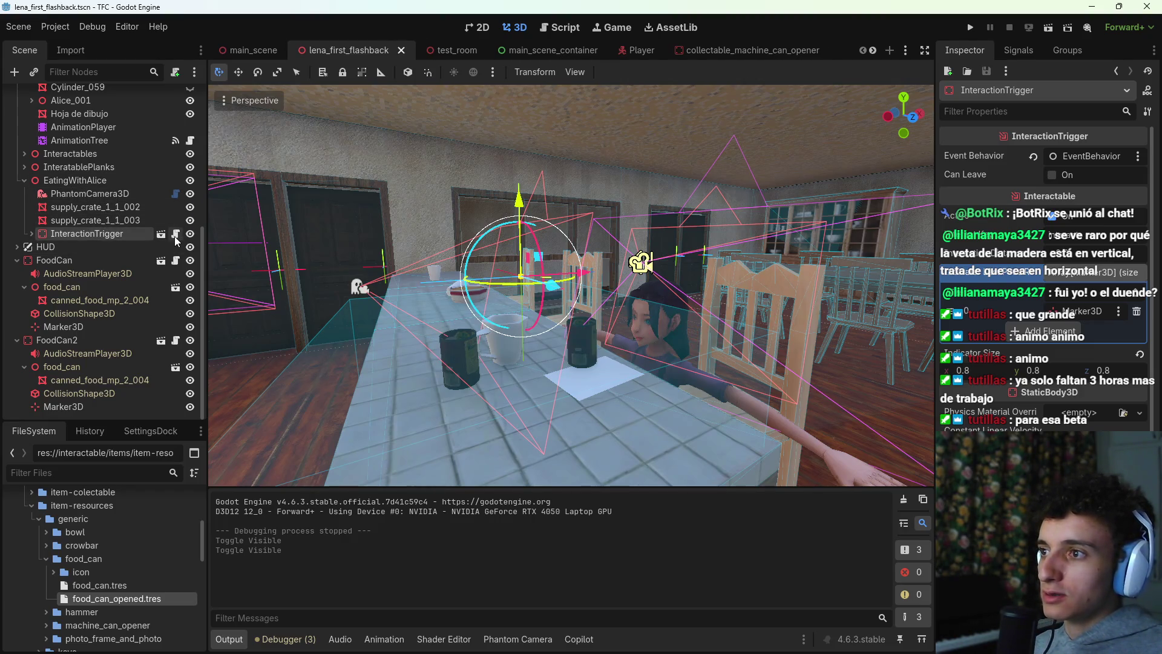
Step: Expand InteractionTrigger and open the EventBehavior script talk_to_alice_ib.gd
left_click(31, 233)
left_click(94, 260)
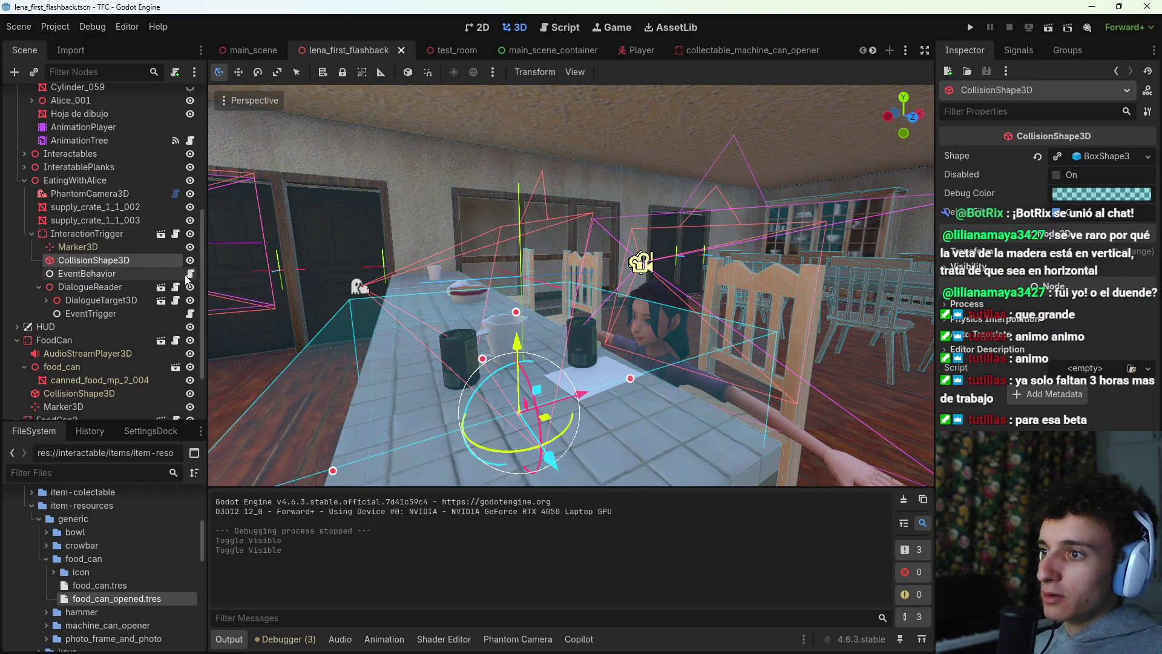
left_click(190, 274)
scroll(689, 297, "down", 4)
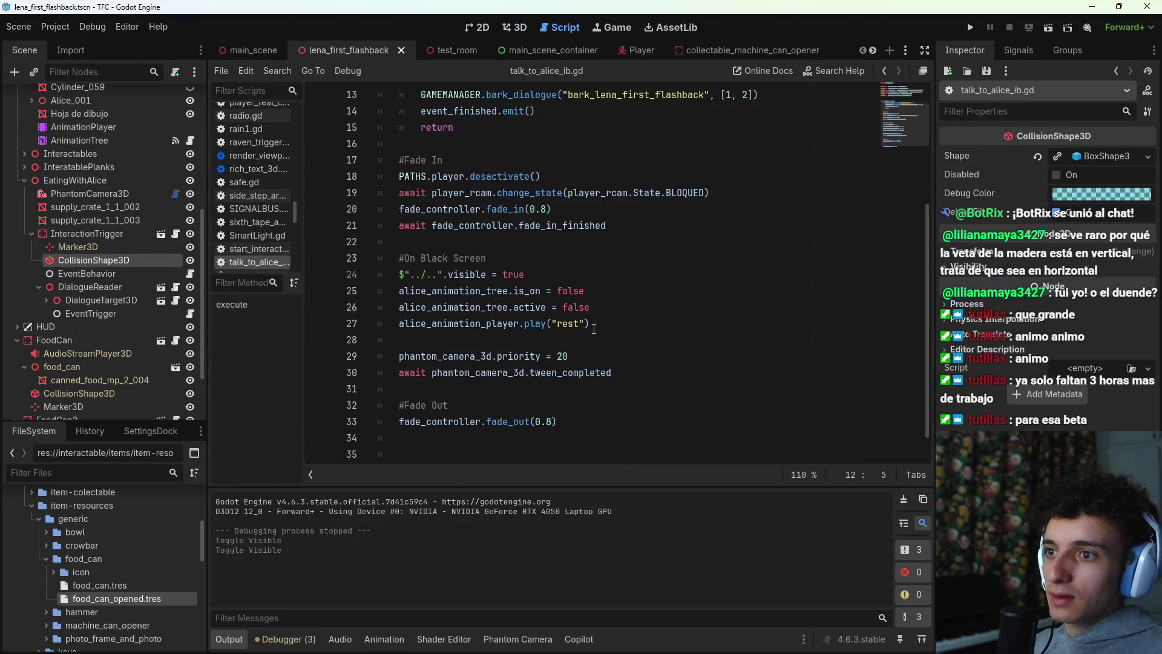
Step: Delete the $"../..".visible line and drag both supply crate paths into the script
left_click(621, 313)
left_click_drag(524, 274, 400, 275)
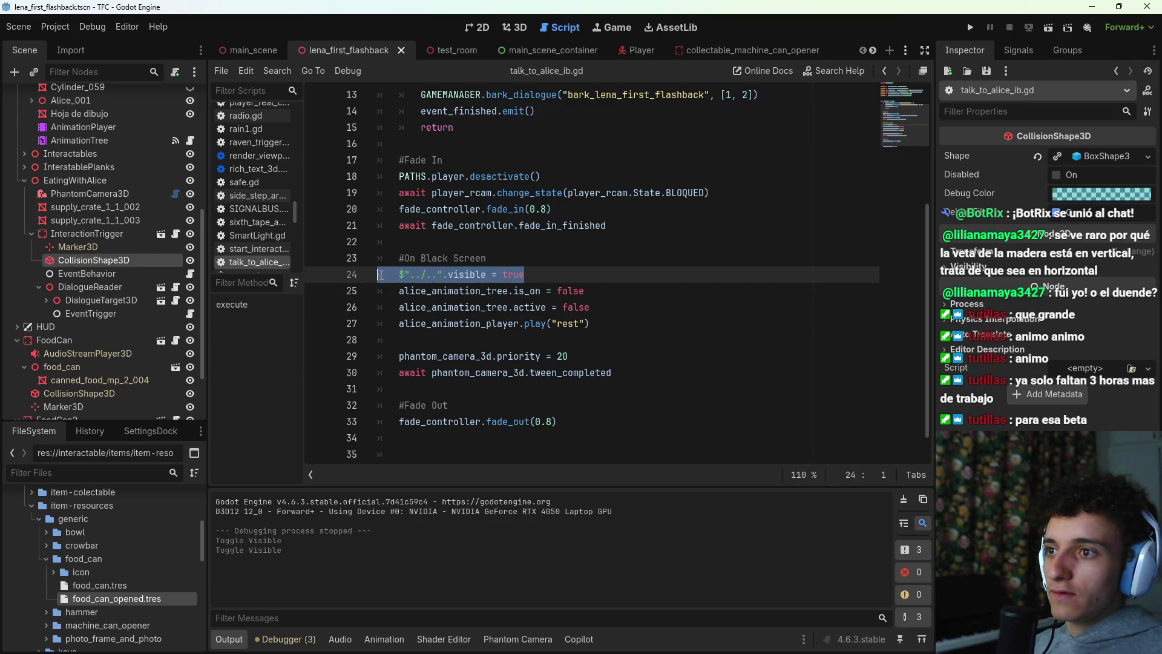
key("BackSpace")
left_click(130, 221)
mouse_move(129, 209)
left_mouse_down()
mouse_move(448, 260)
mouse_move(448, 273)
left_mouse_up()
left_click_drag(136, 215, 609, 276)
left_click_drag(716, 274, 558, 275)
left_click(558, 275)
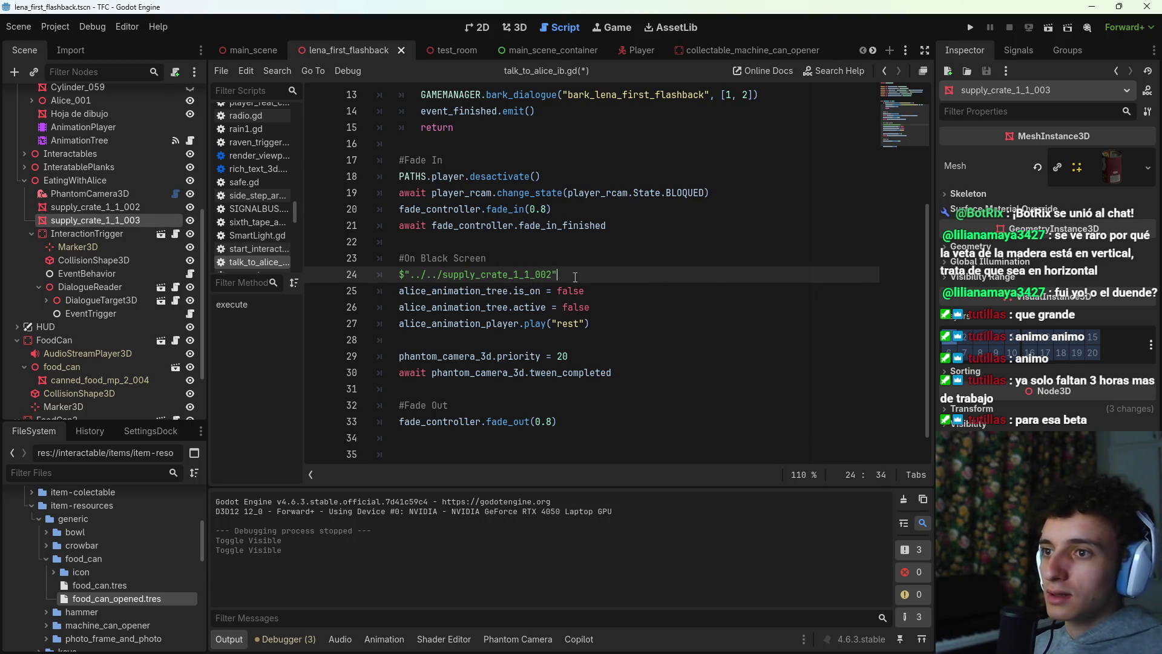
key("BackSpace")
key("Return")
type("$\"../../supply_crate_1_1_003\"")
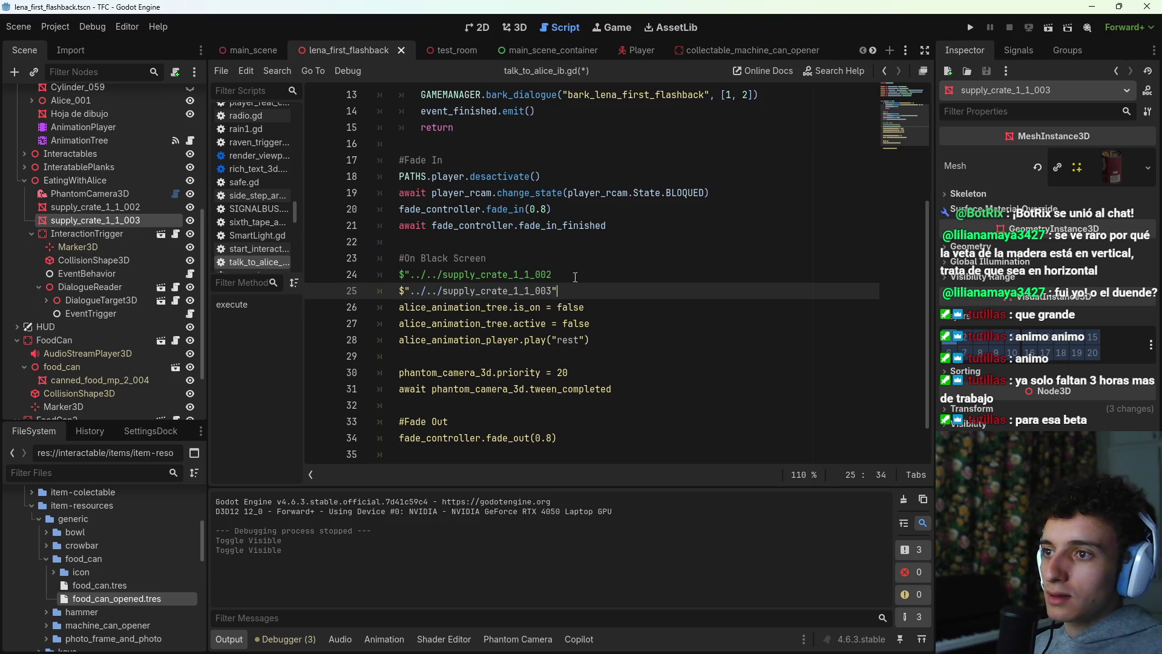
left_click(575, 275)
type(".visib")
key("BackSpace")
key("BackSpace")
key("BackSpace")
key("BackSpace")
key("BackSpace")
Step: Rewrite as two lines setting supply_crate_1_1_002 and supply_crate_1_1_003 .visible = true, and save
left_click_drag(568, 293, 399, 274)
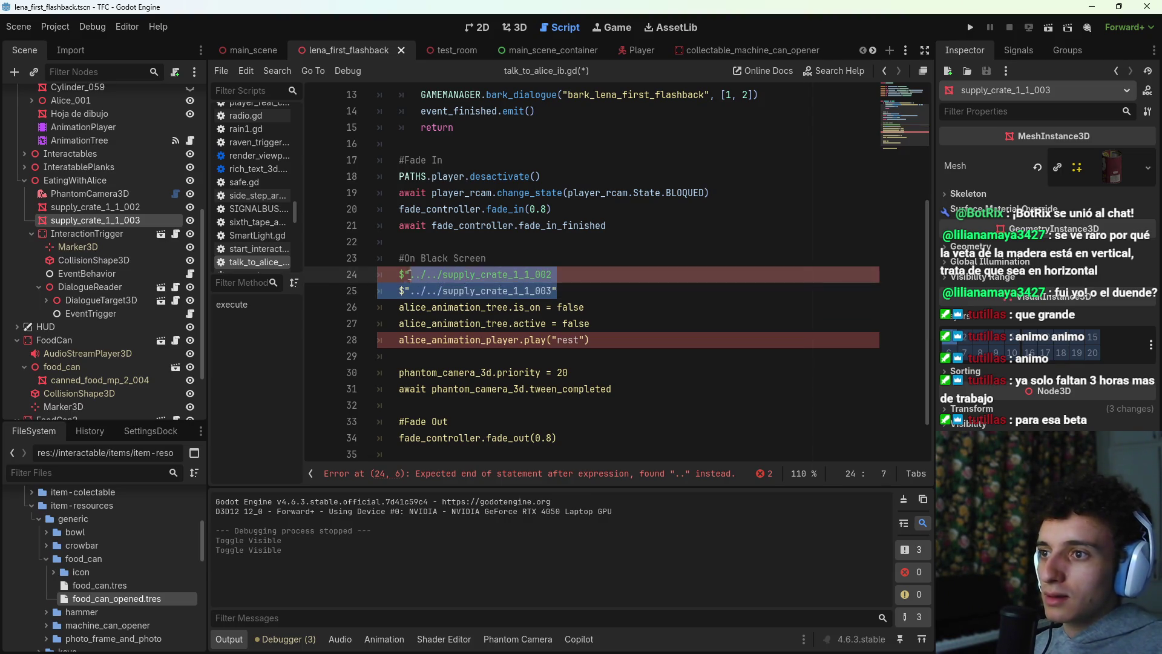
key("BackSpace")
mouse_move(110, 207)
left_mouse_down()
mouse_move(460, 278)
mouse_move(603, 279)
left_mouse_up()
type(".visible =t")
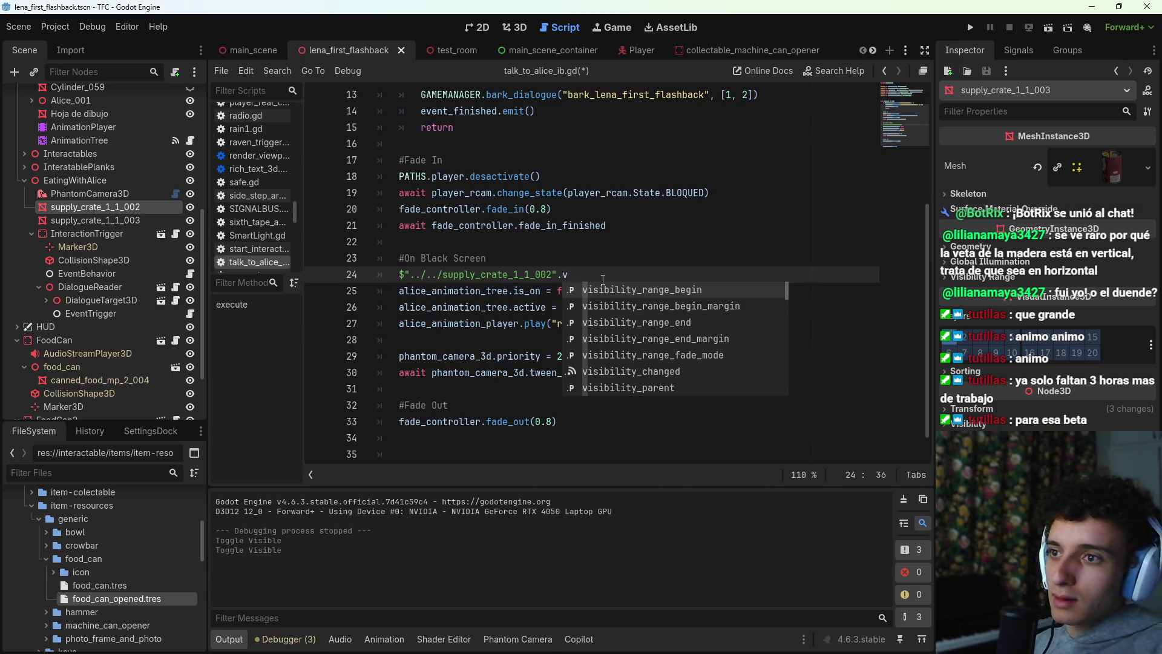
key("BackSpace")
type("true")
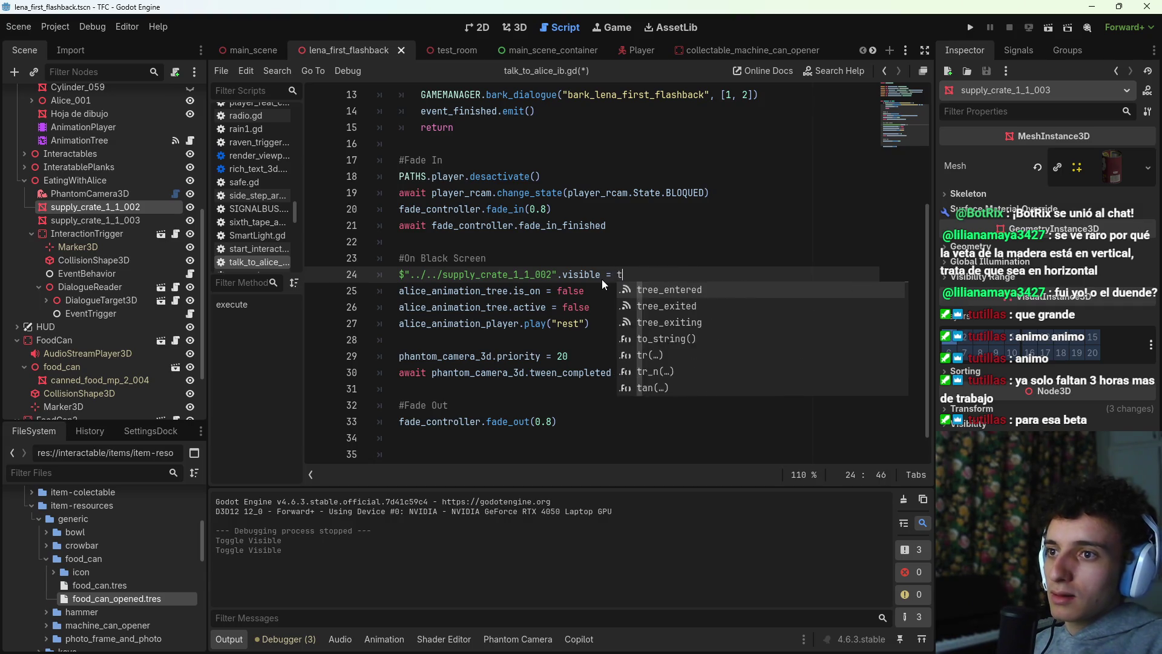
key("ctrl+s")
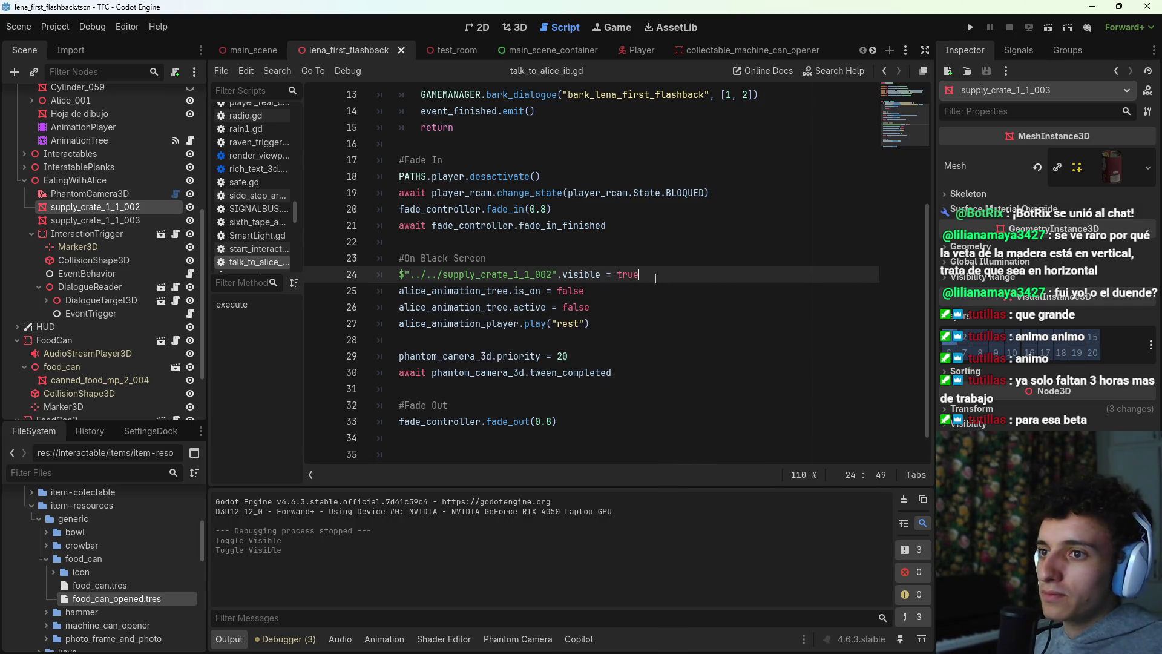
key("Return")
mouse_move(95, 220)
left_mouse_down()
mouse_move(199, 254)
mouse_move(401, 290)
left_mouse_up()
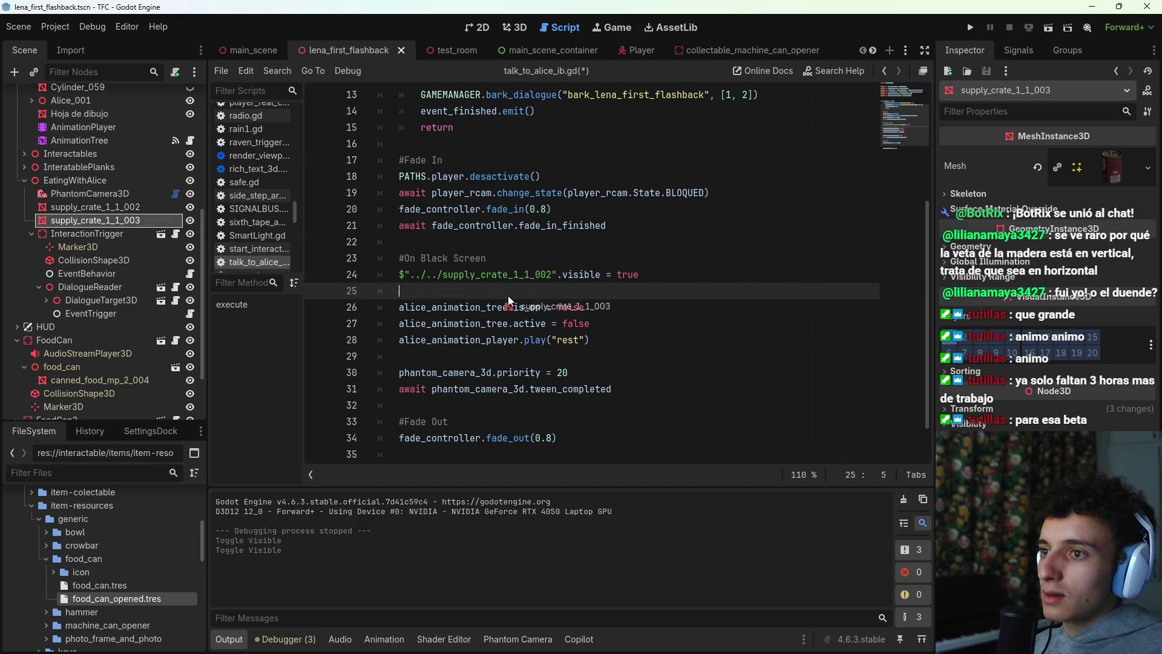
type(".visi")
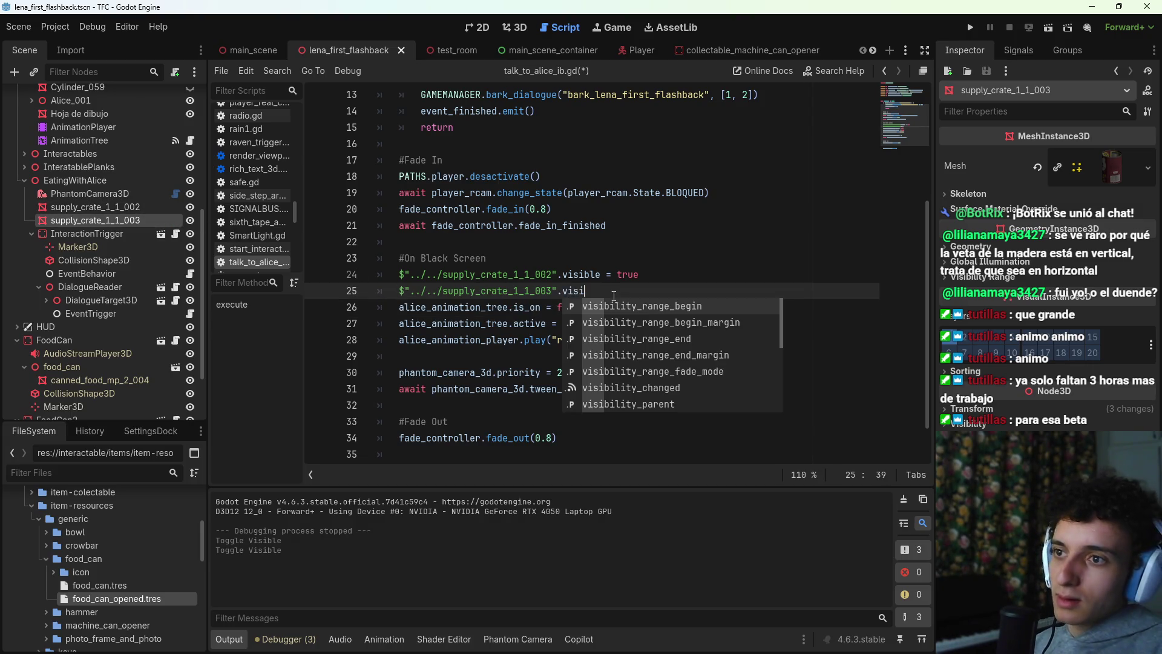
type("ble = true")
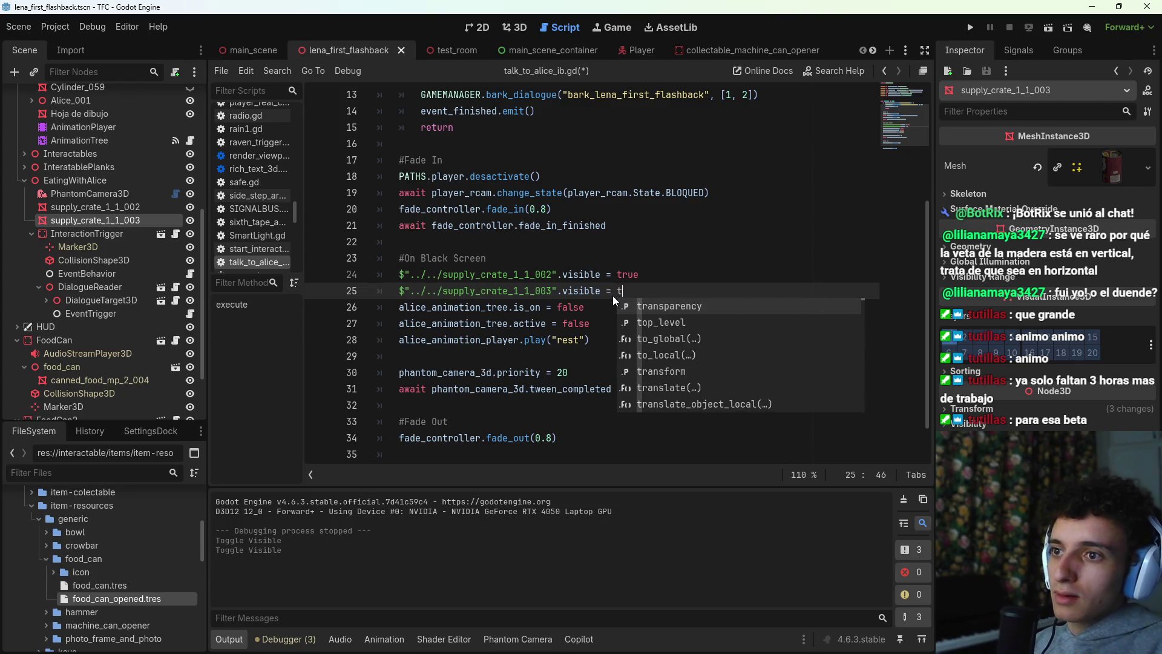
key("ctrl+s")
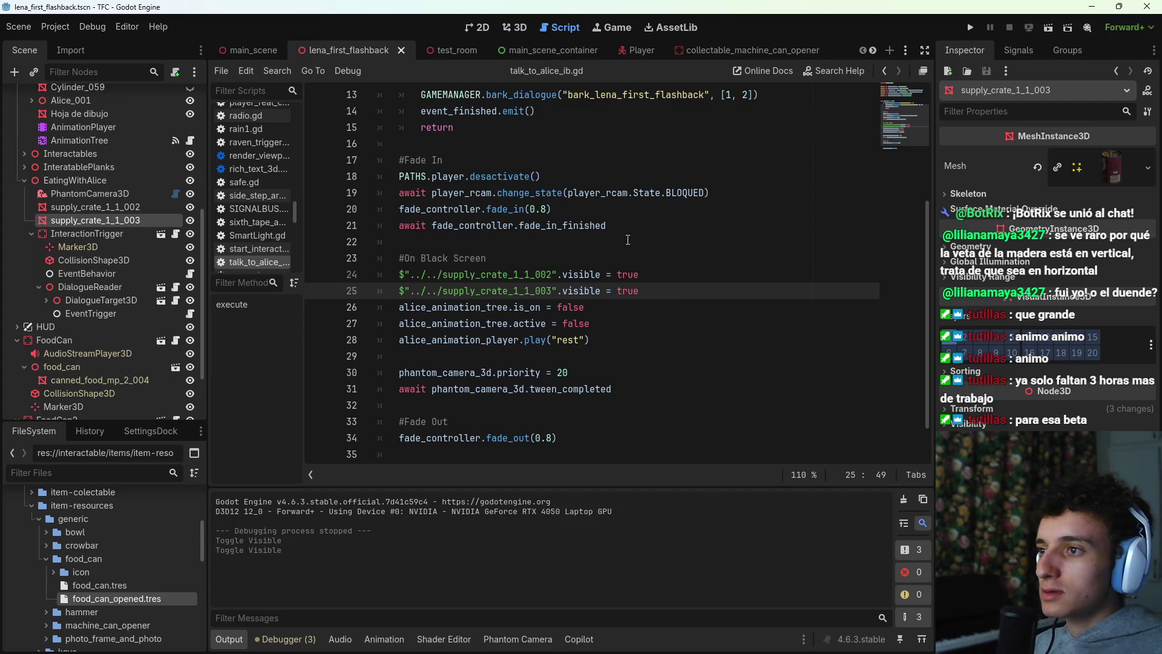
Step: Hide supply_crate_1_1_002 and supply_crate_1_1_003 by default and save the scene
left_click(190, 208)
left_click(191, 219)
key("ctrl+s")
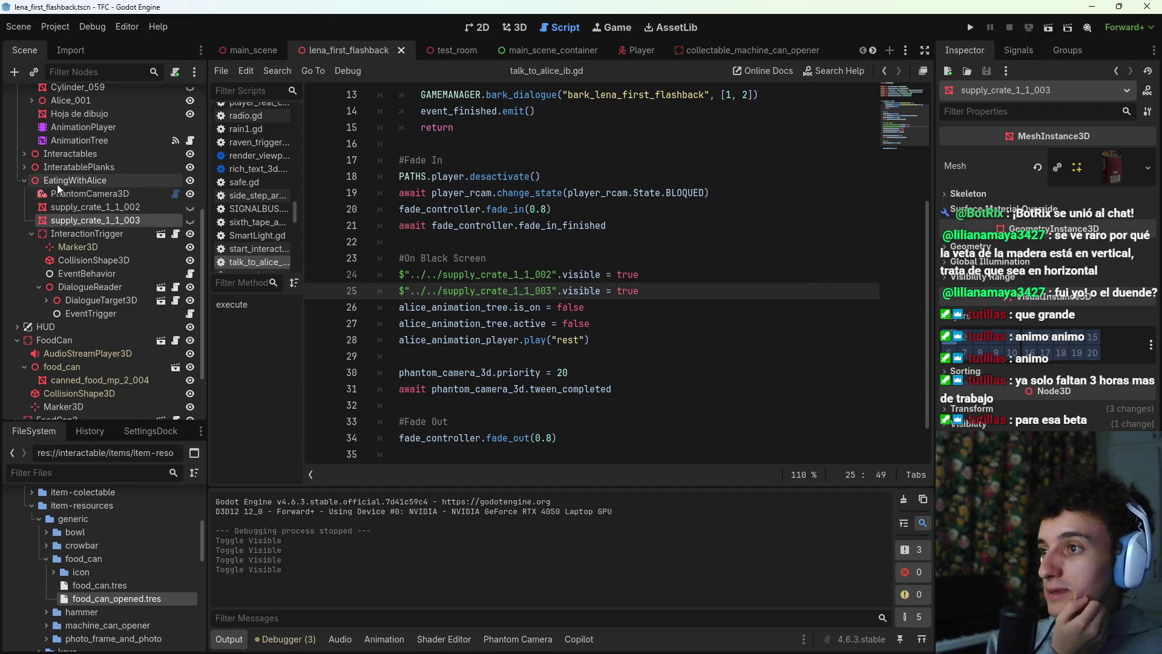
Step: Collapse EatingWithAlice, hide the output panel, add a blank line after the crate lines, and save
left_click(24, 181)
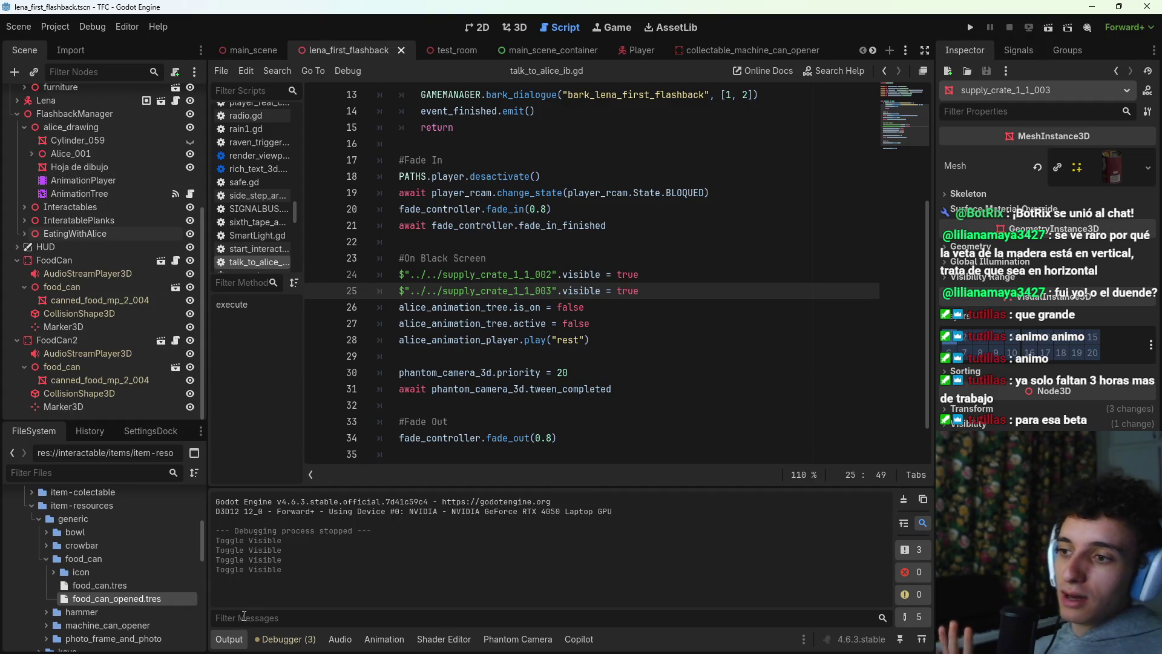
left_click(229, 639)
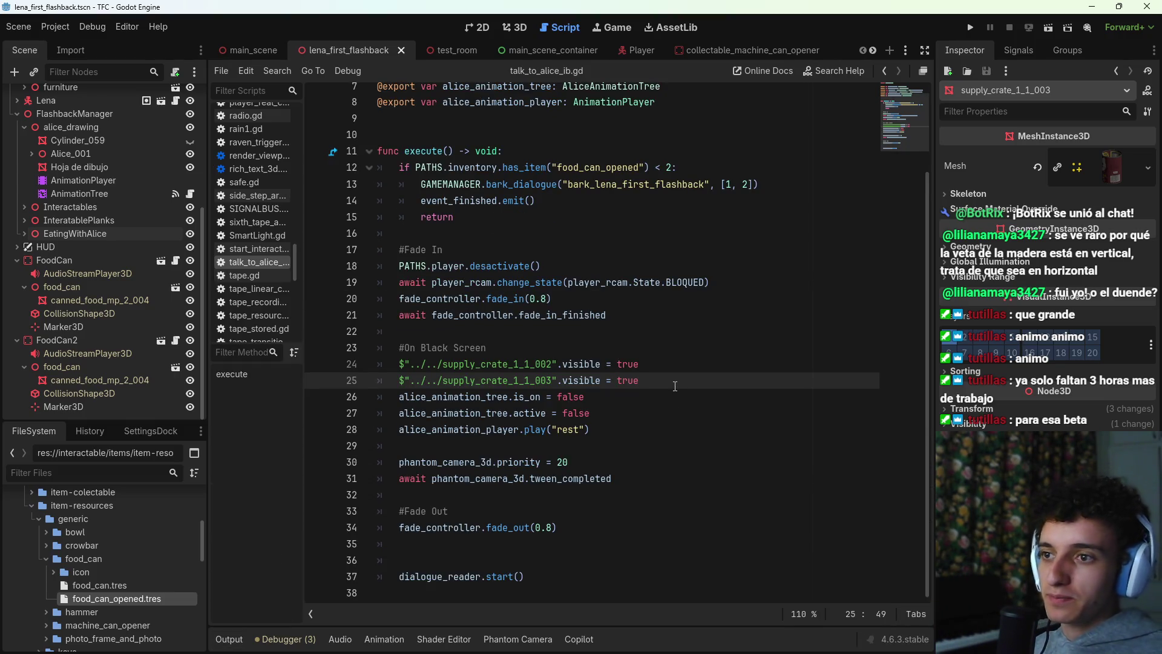
key("Return")
key("ctrl+s")
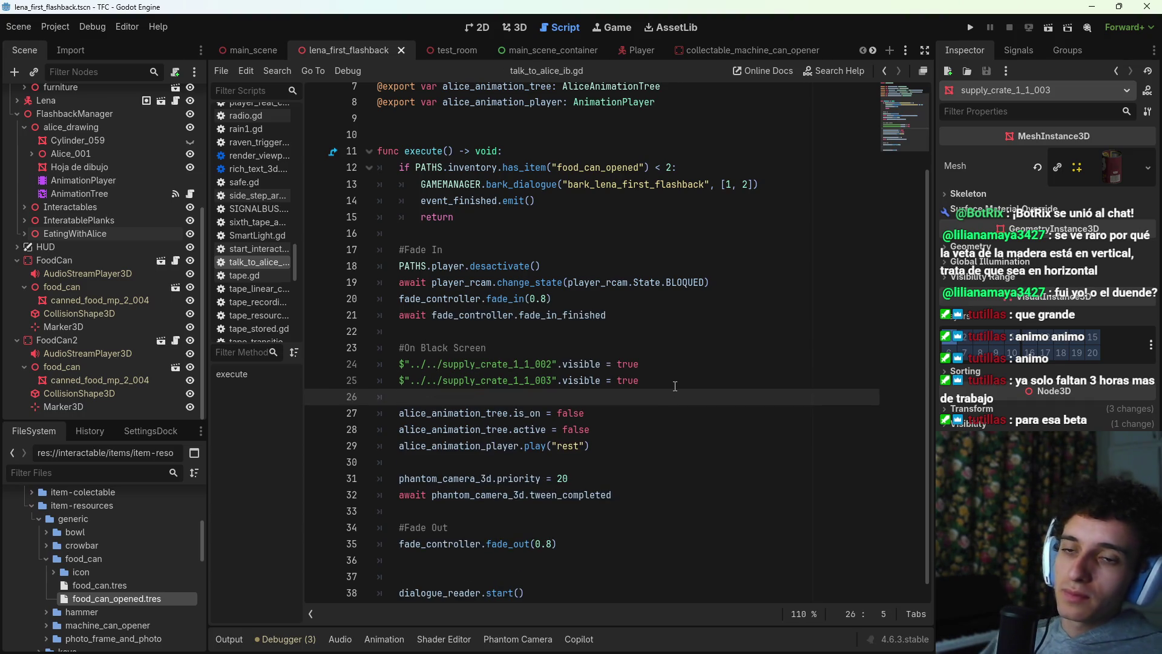
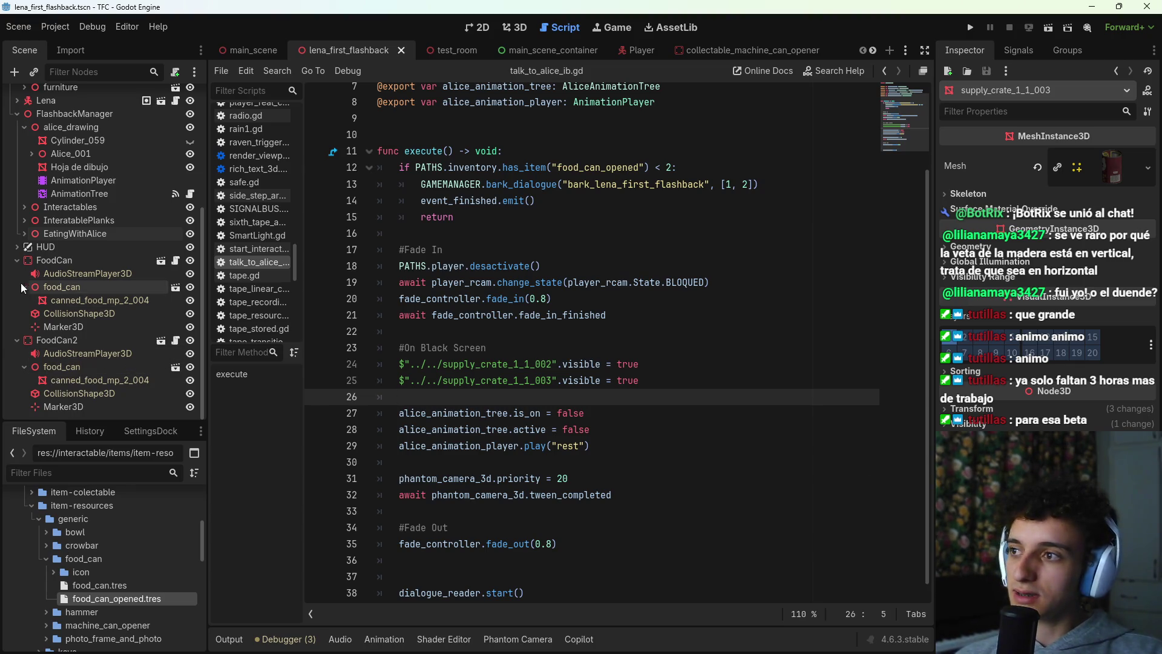
Step: Collapse FoodCan, FoodCan2 and FlashbackManager in the Scene tree, then frame FoodCan2 in the 3D view
scroll(10, 260, "up", 3)
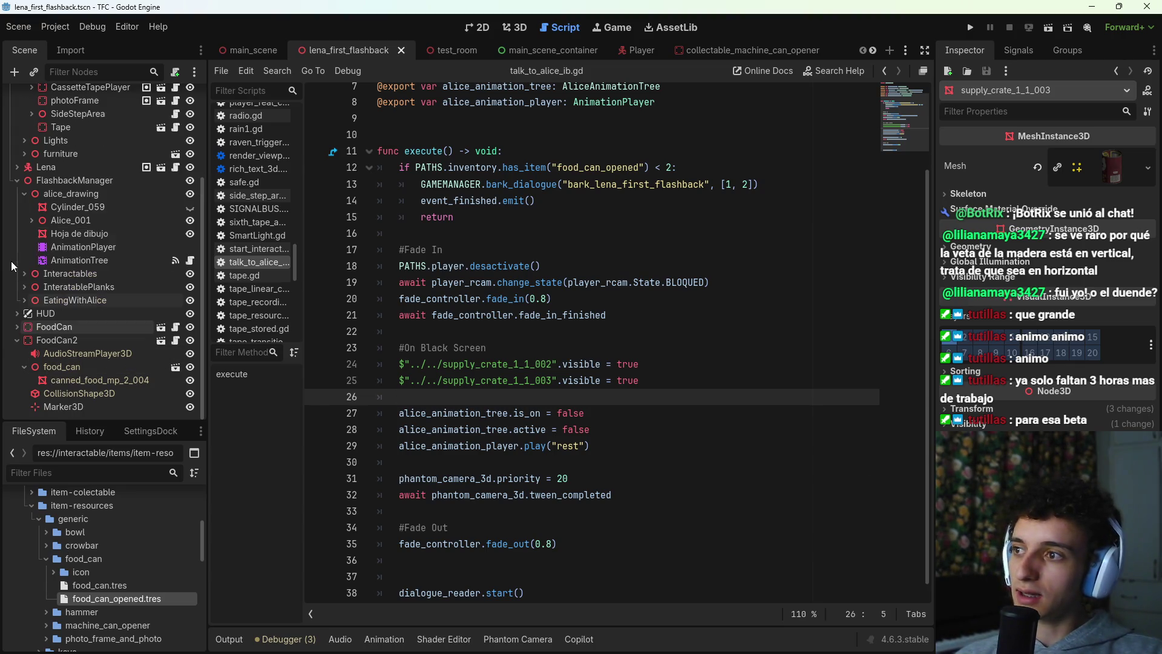
left_click(17, 330)
left_click(55, 404)
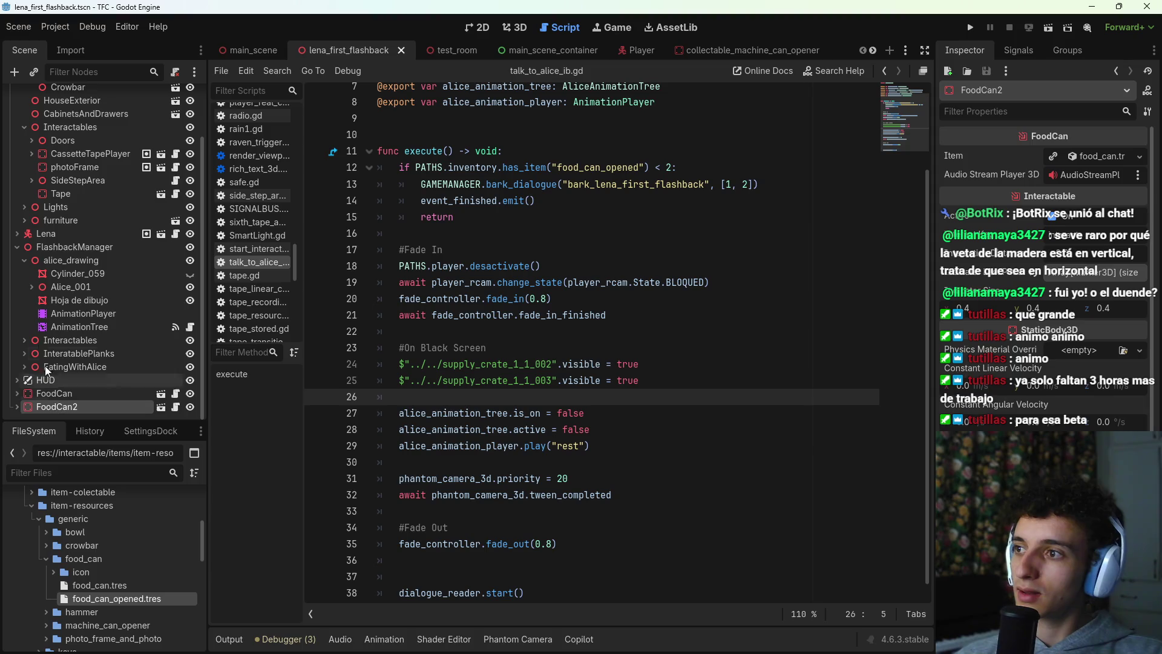
left_click(17, 247)
left_click(17, 350)
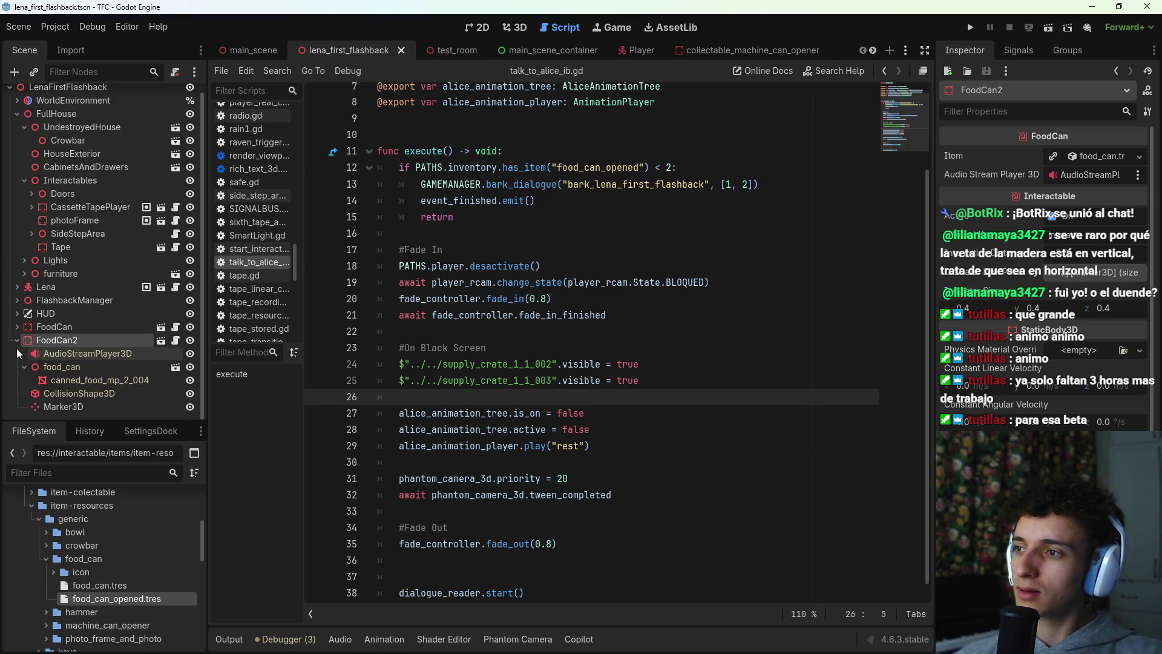
left_click(15, 347)
left_click(15, 339)
left_click(16, 337)
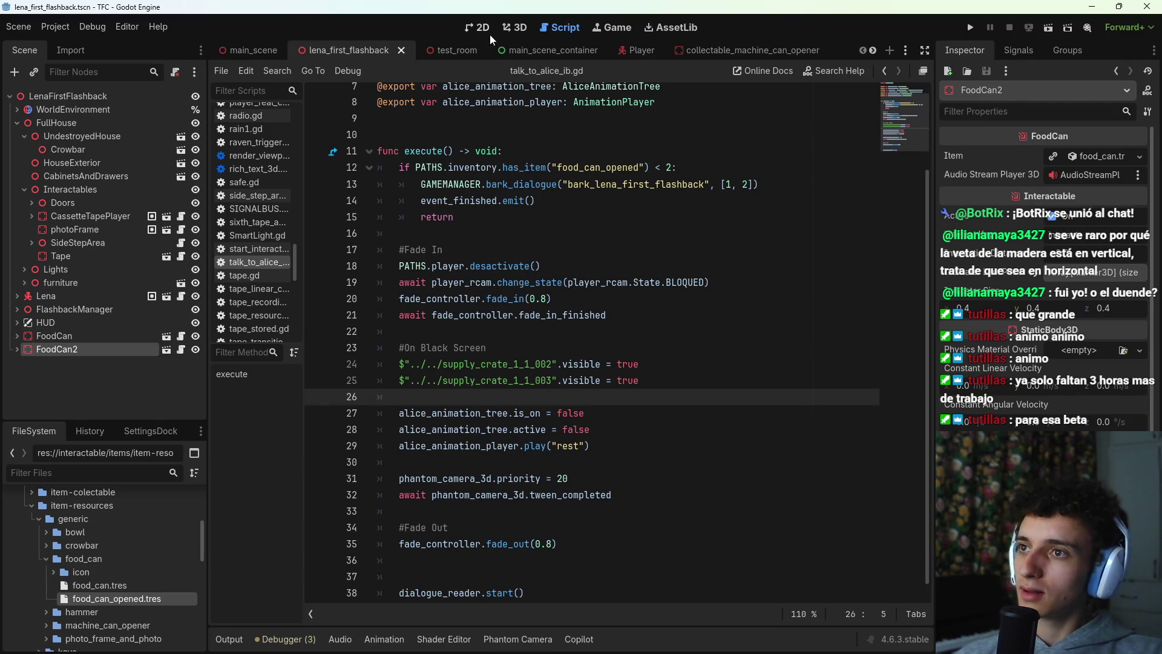
left_click(514, 27)
key("f")
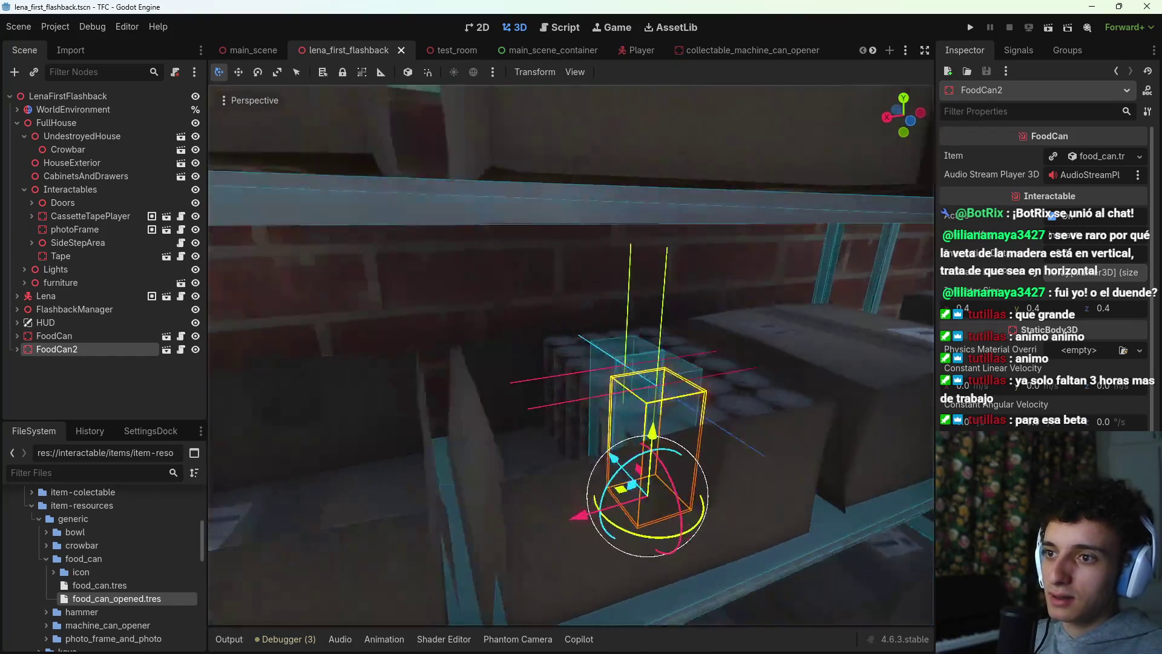
Step: Expand FlashbackManager in the Scene tree to reveal its Interactables node
left_click(70, 336, "shift")
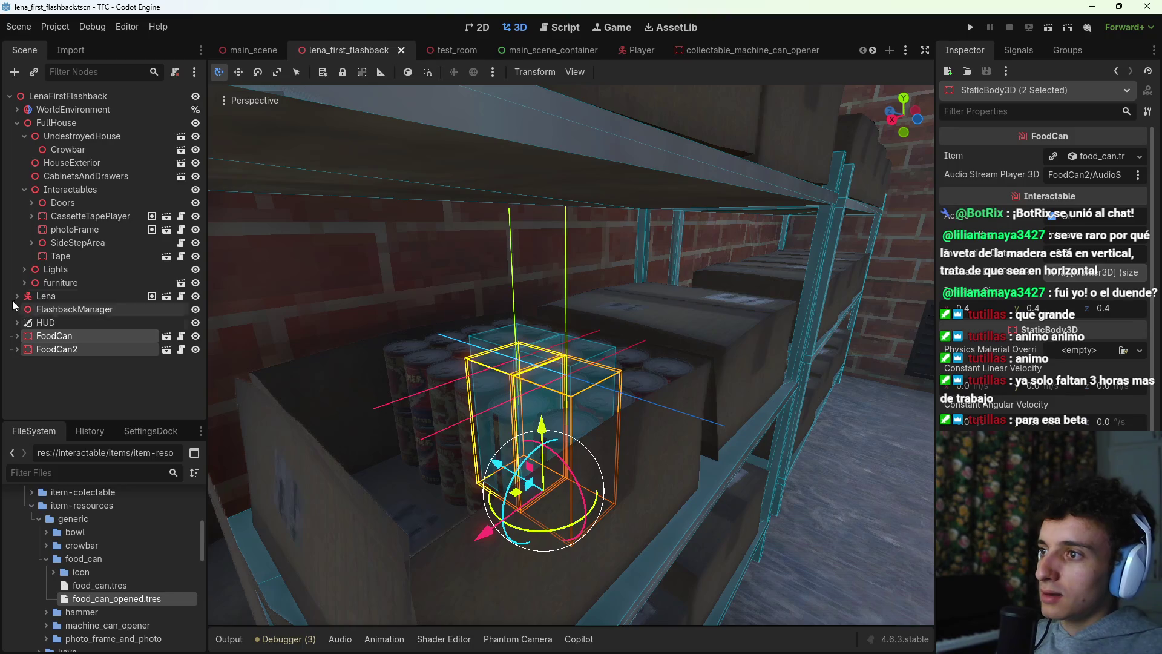
left_click(24, 189)
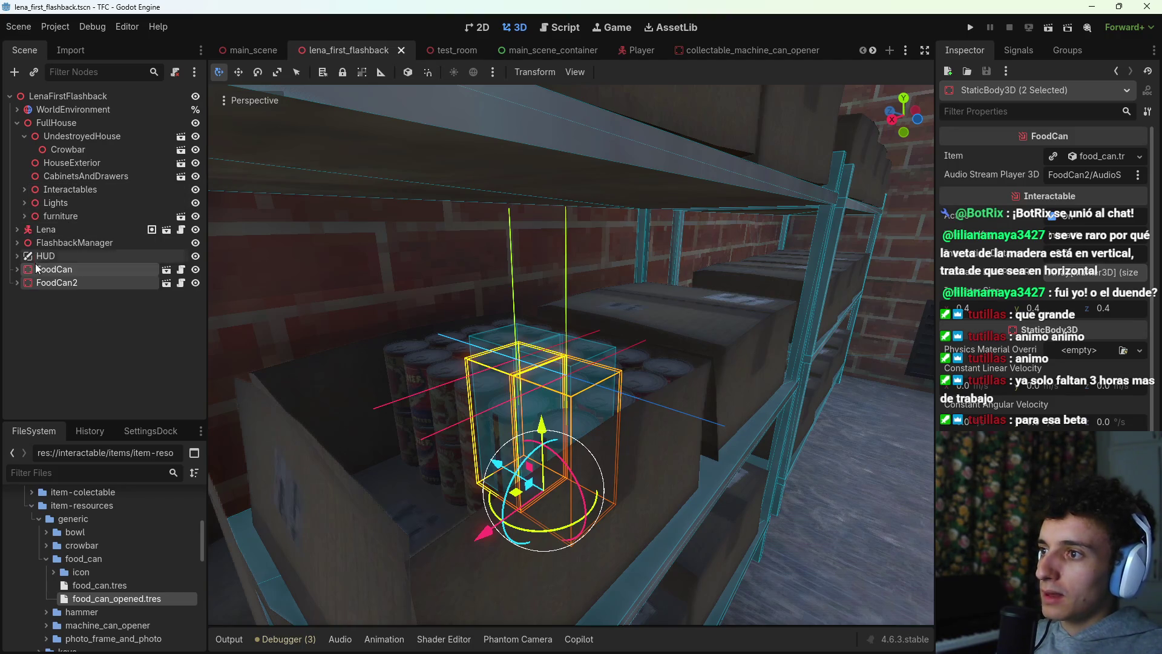
left_click(17, 242)
left_click(68, 243)
left_click(25, 336)
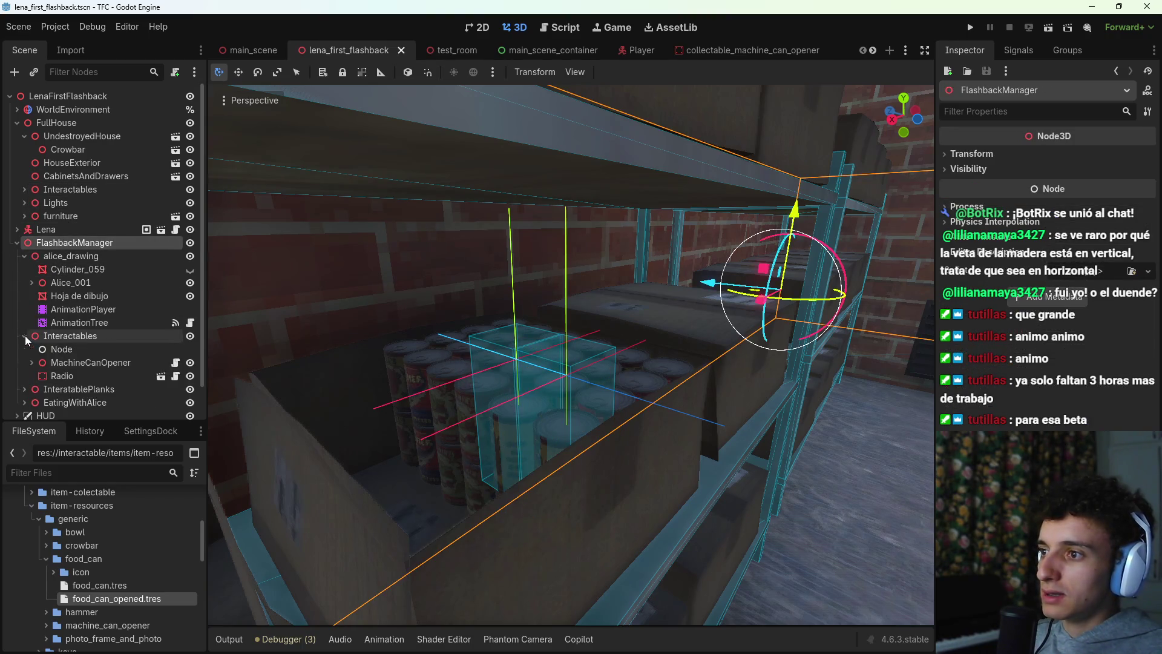
scroll(58, 406, "down", 2)
Step: Reparent FoodCan and FoodCan2 under FlashbackManager/Interactables and save lena_first_flashback
left_click(53, 399)
left_click(54, 408, "shift")
left_click_drag(57, 392, 74, 302)
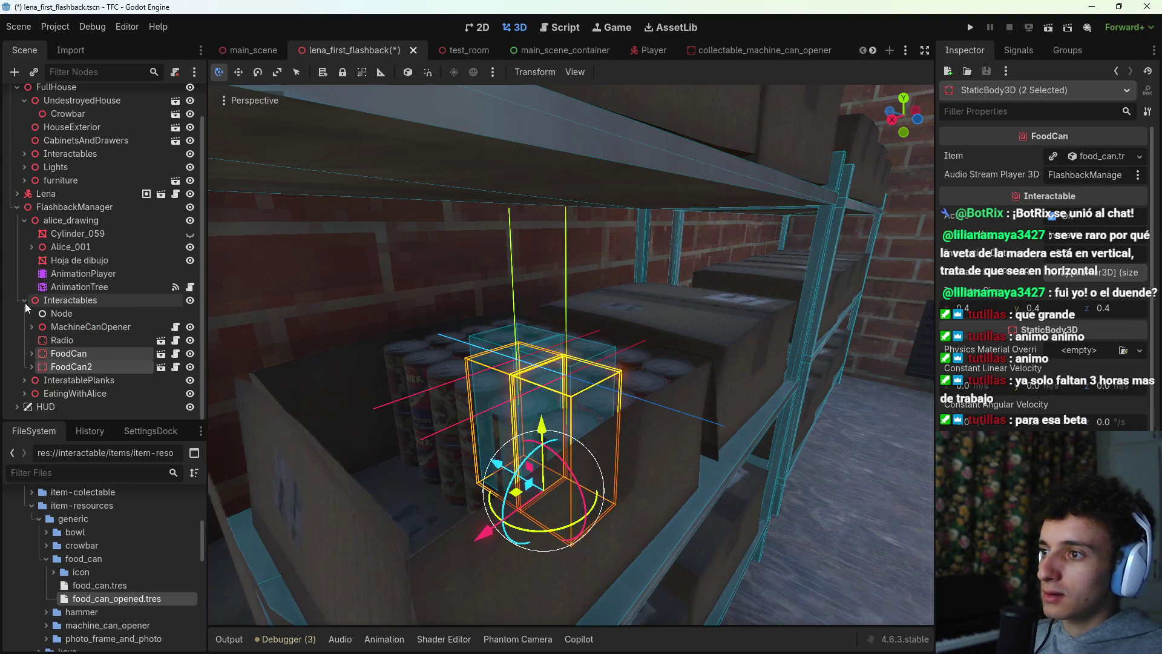
left_click(25, 300)
key("ctrl+s")
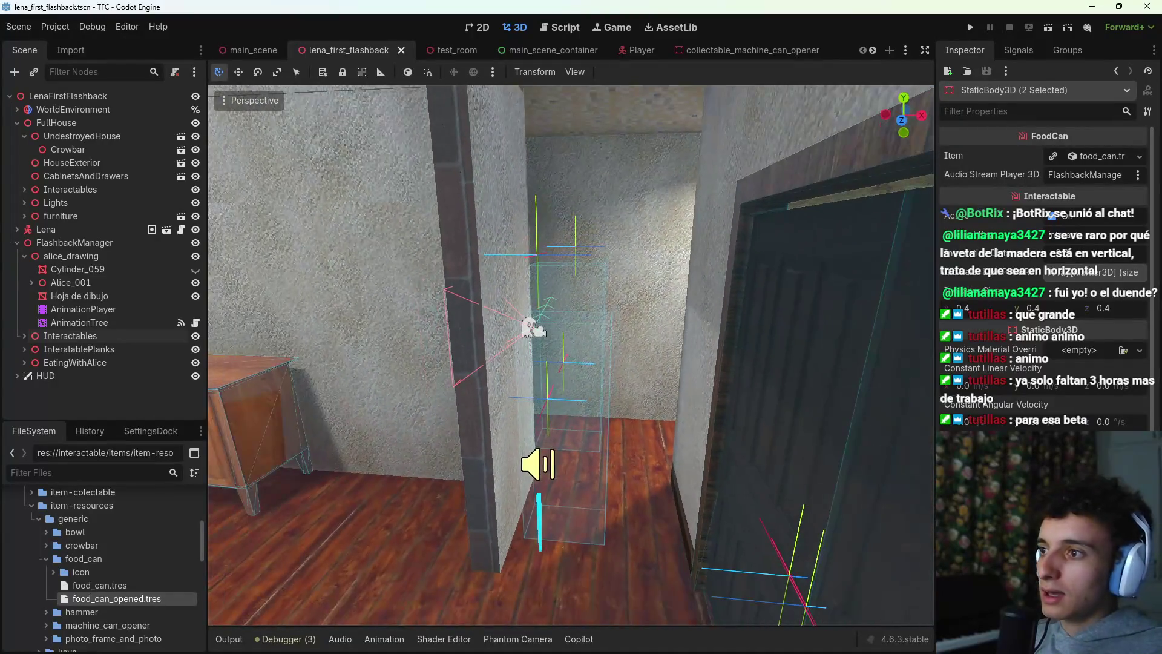
Step: Delete the SideStepArea node and its children from the house's Interactables group
left_click(541, 355)
scroll(127, 338, "down", 3)
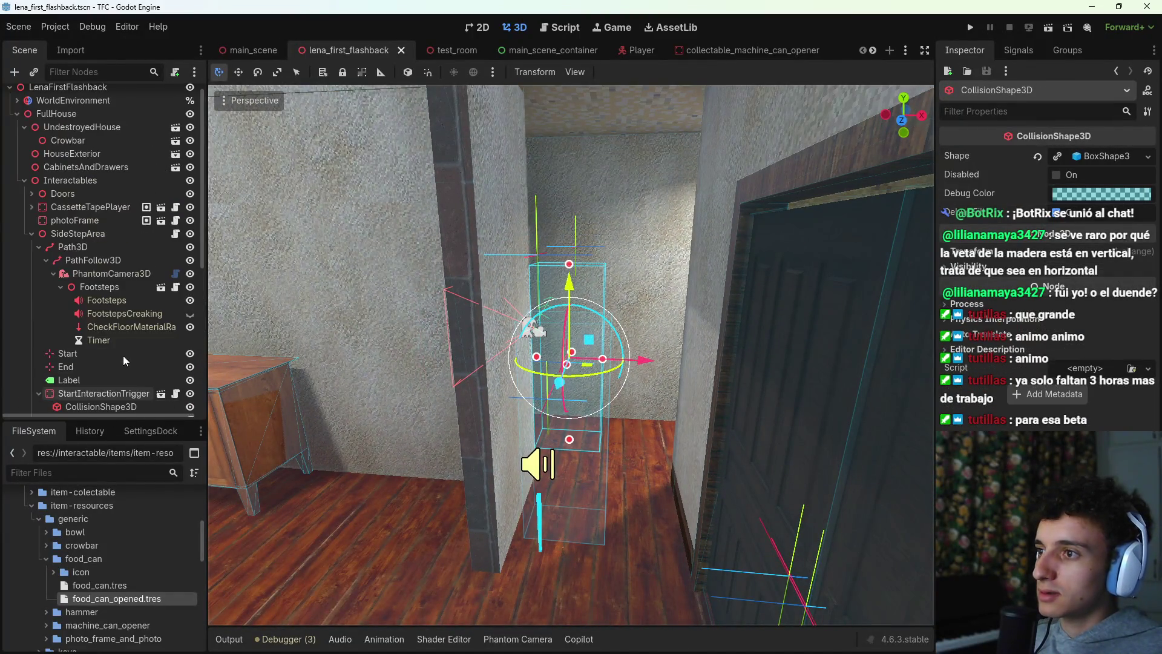
left_click(31, 153)
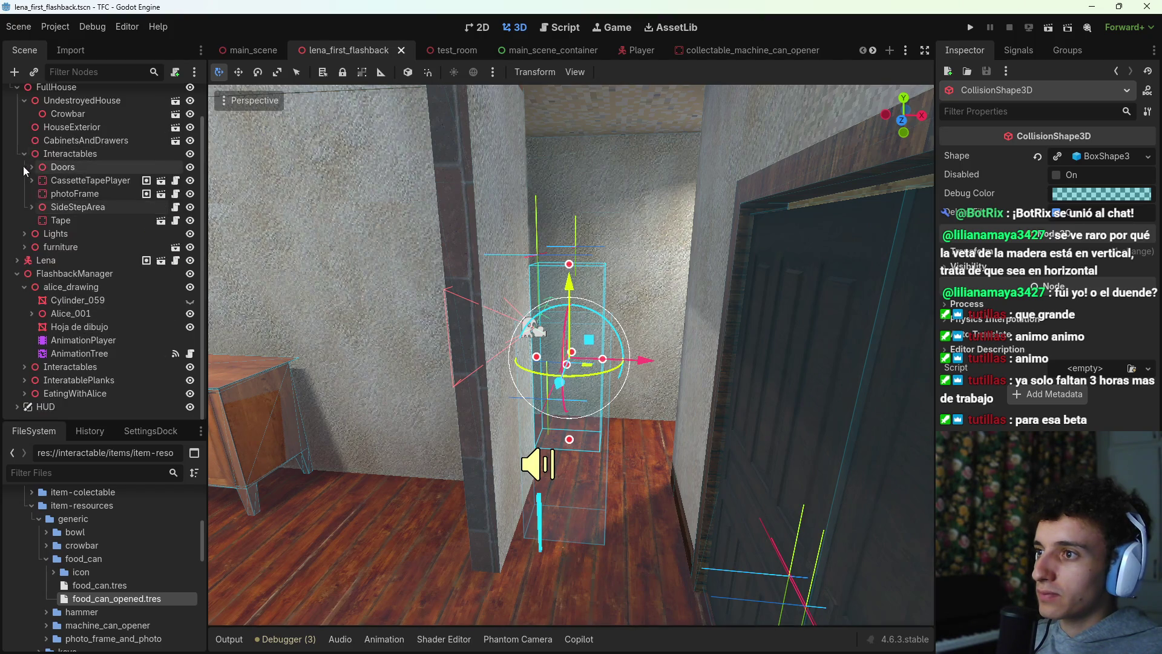
left_click(106, 206)
key("Delete")
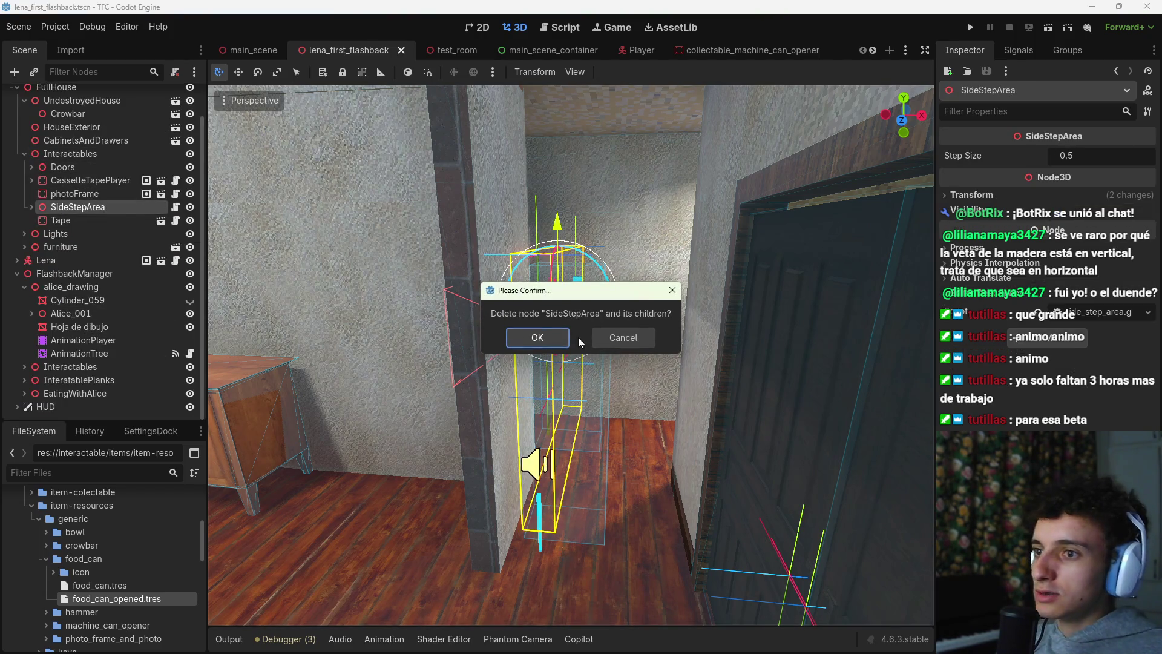
left_click(545, 339)
scroll(510, 378, "up", 6)
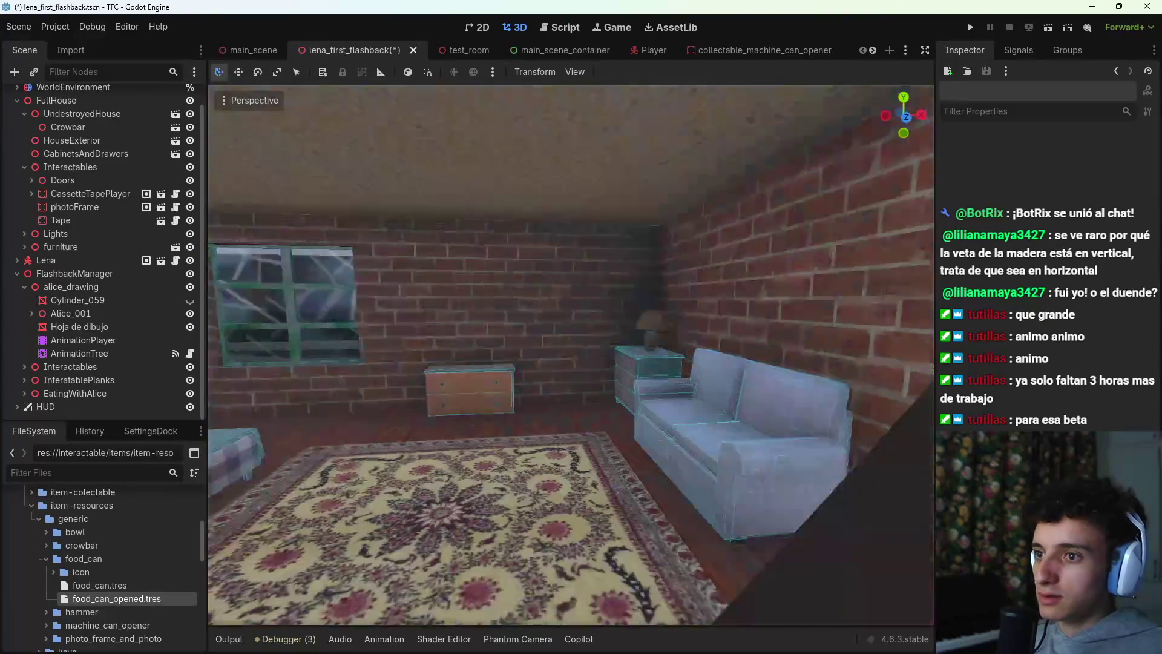
key("w")
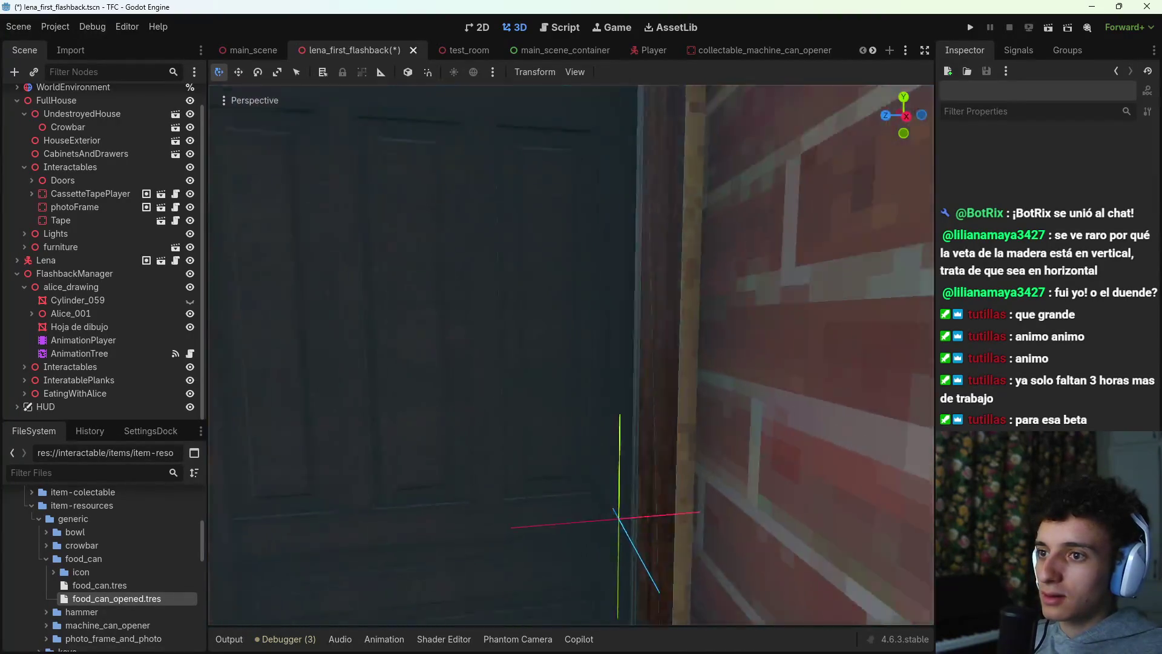
key("w")
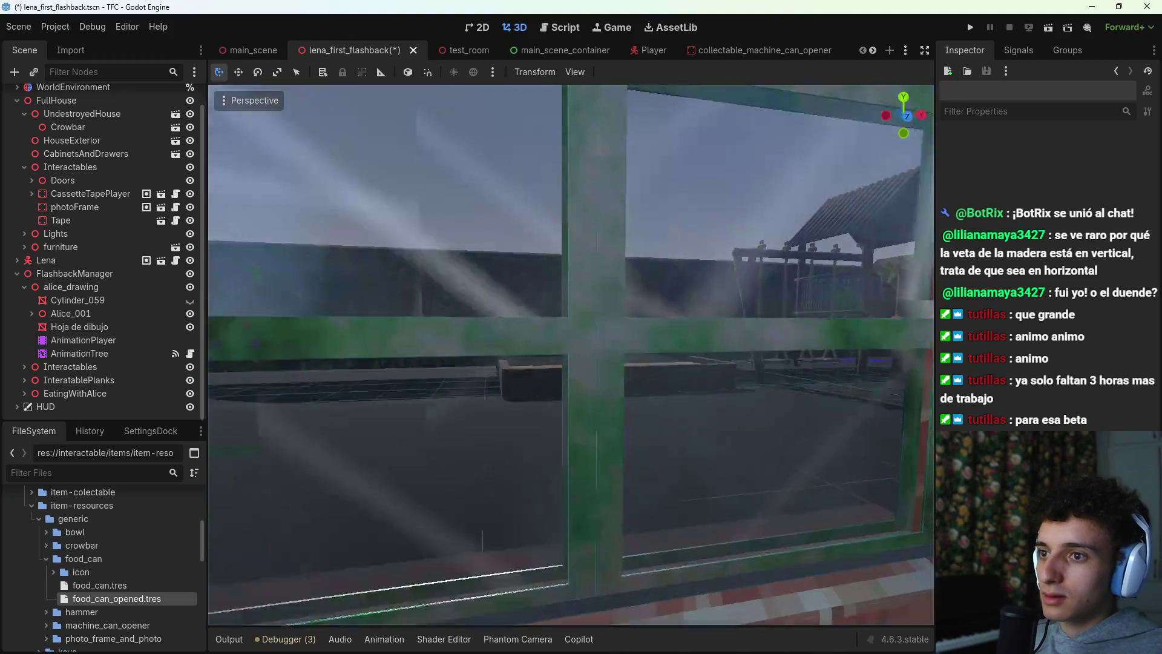
key("w")
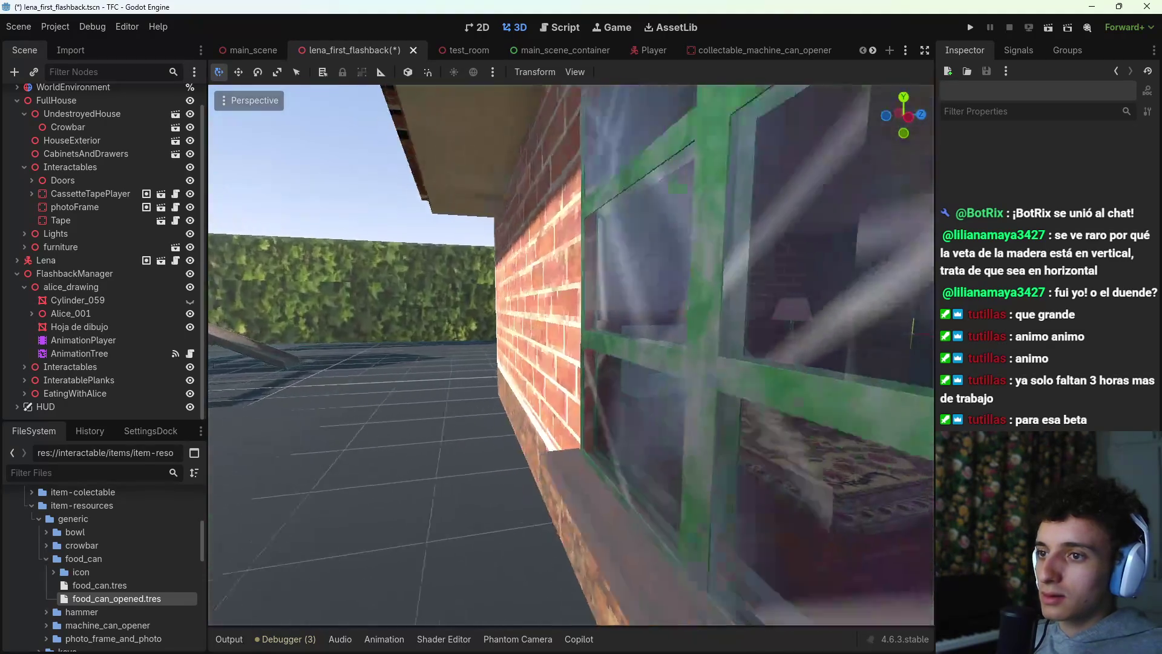
key("w")
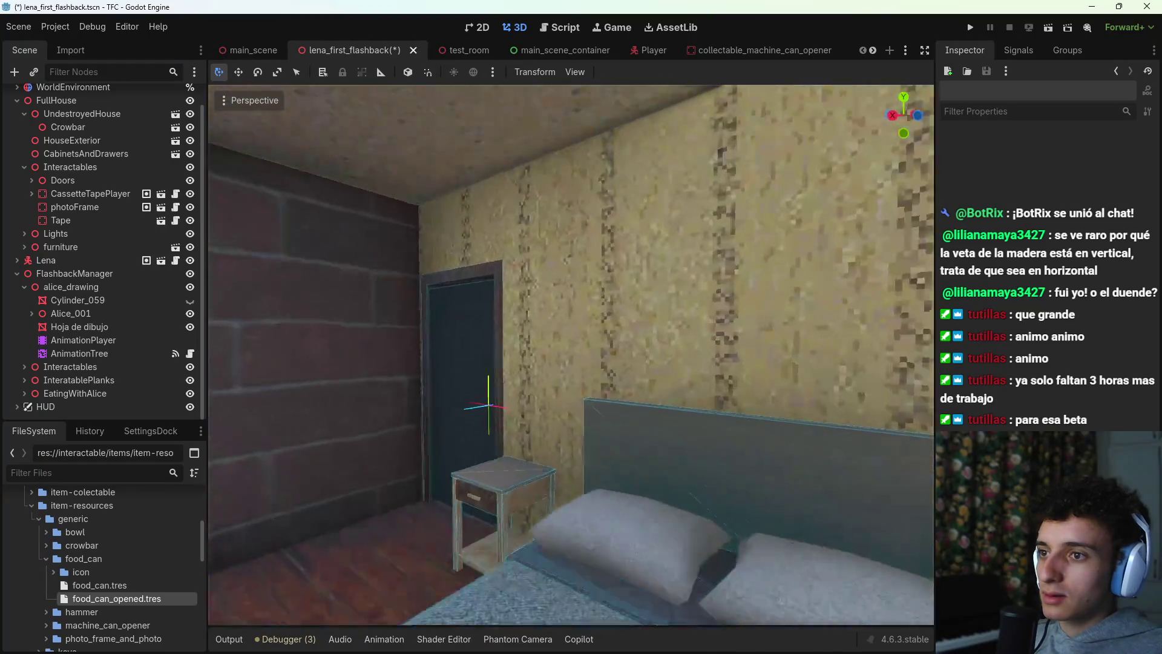
key("w")
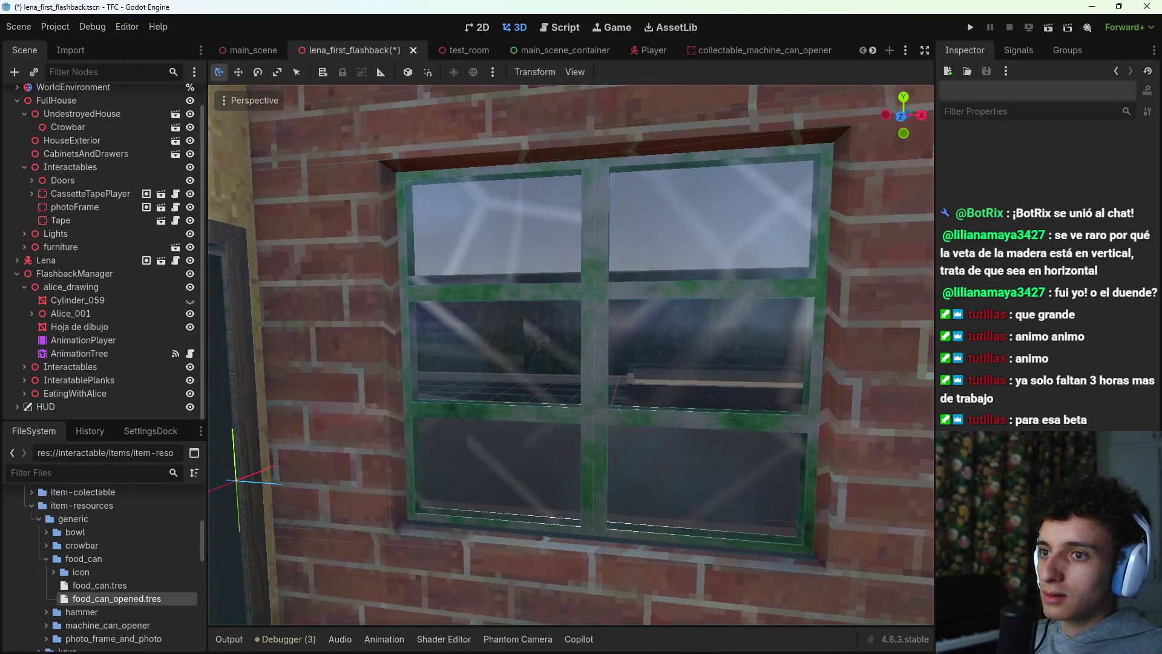
key("w")
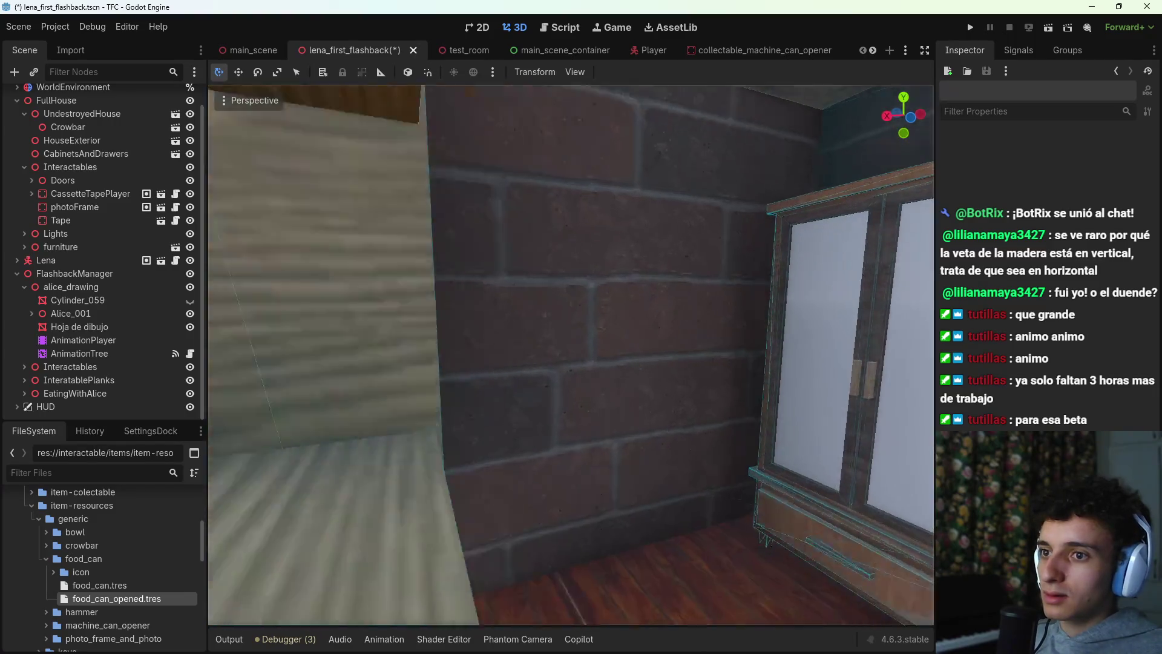
key("w")
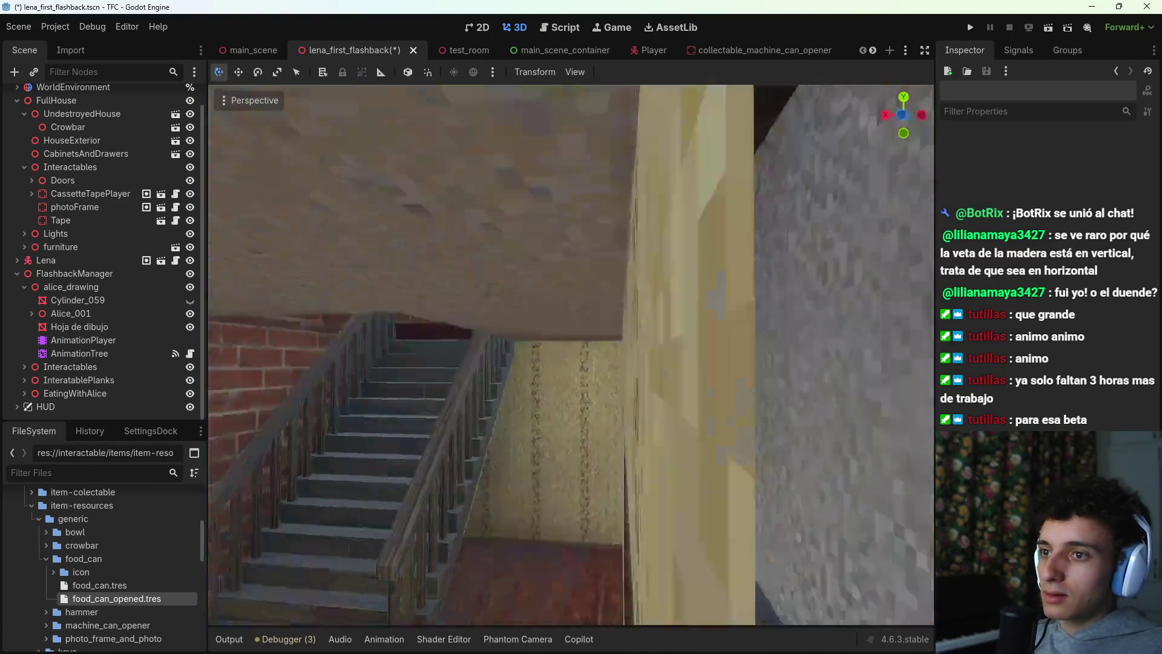
key("s")
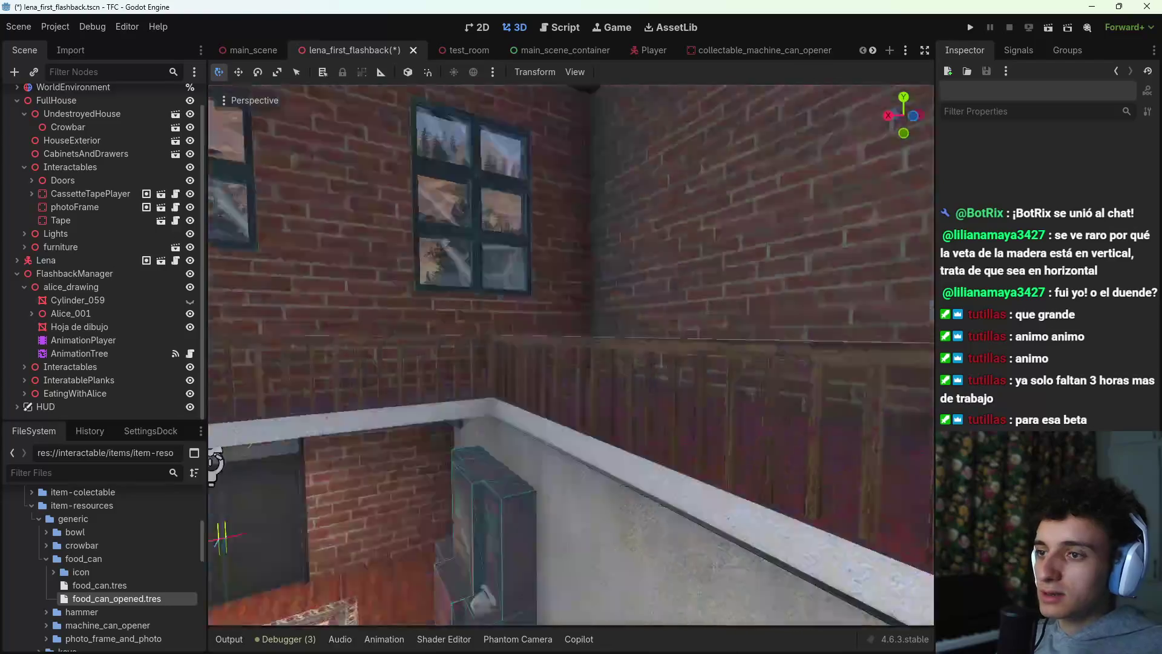
key("s")
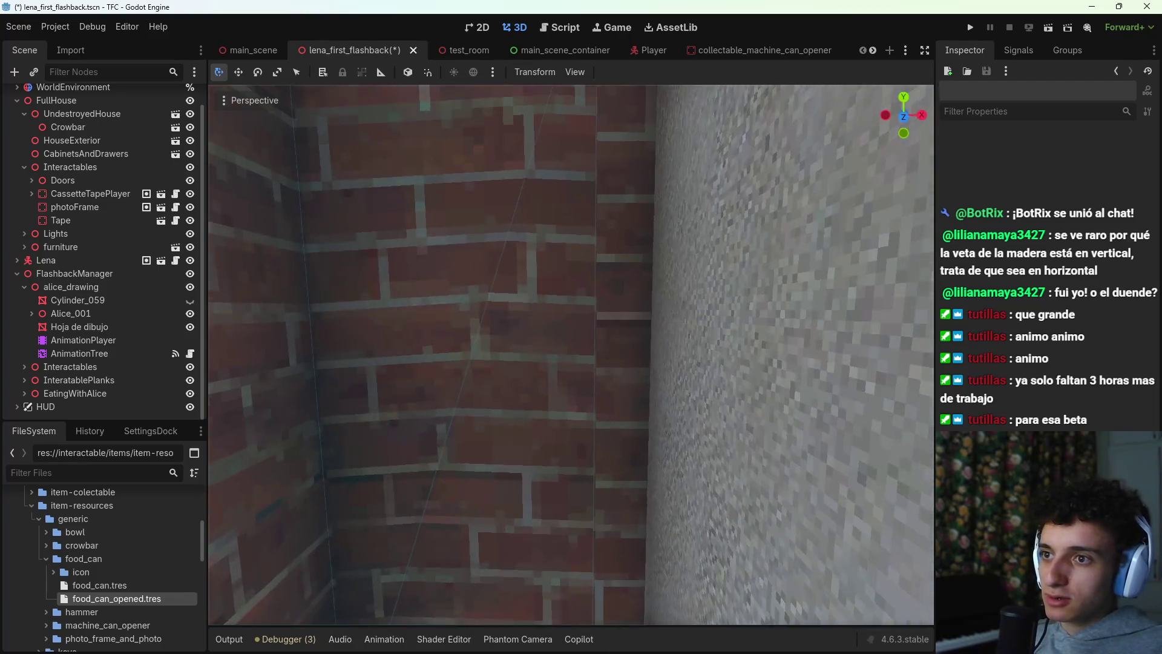
key("a")
key("a")
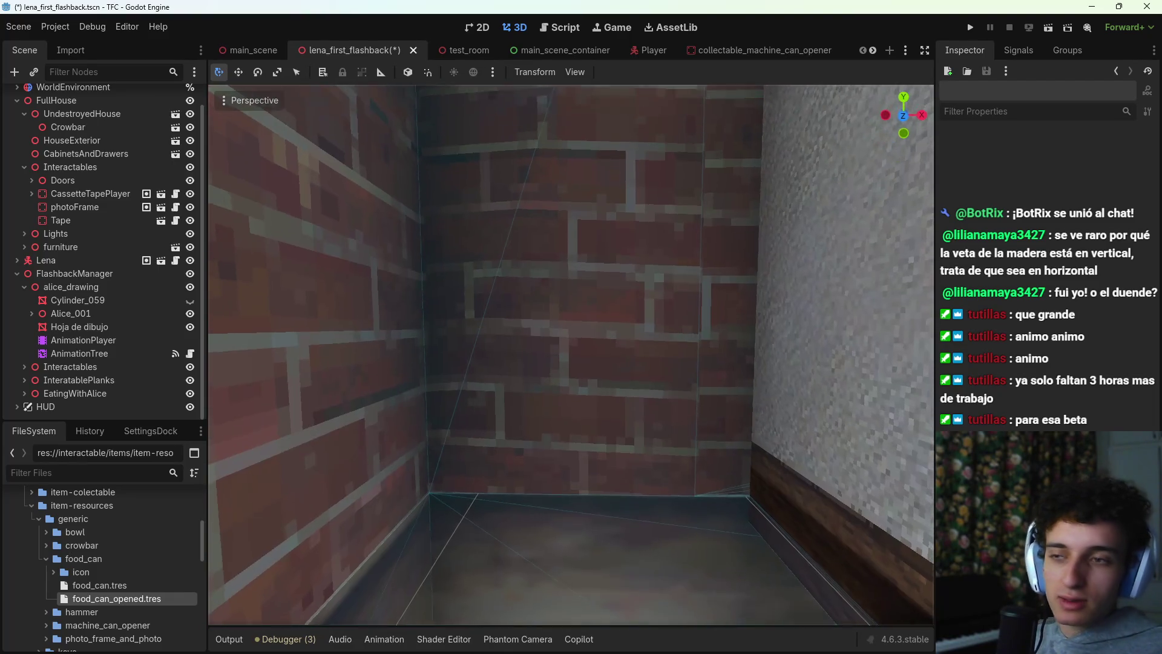